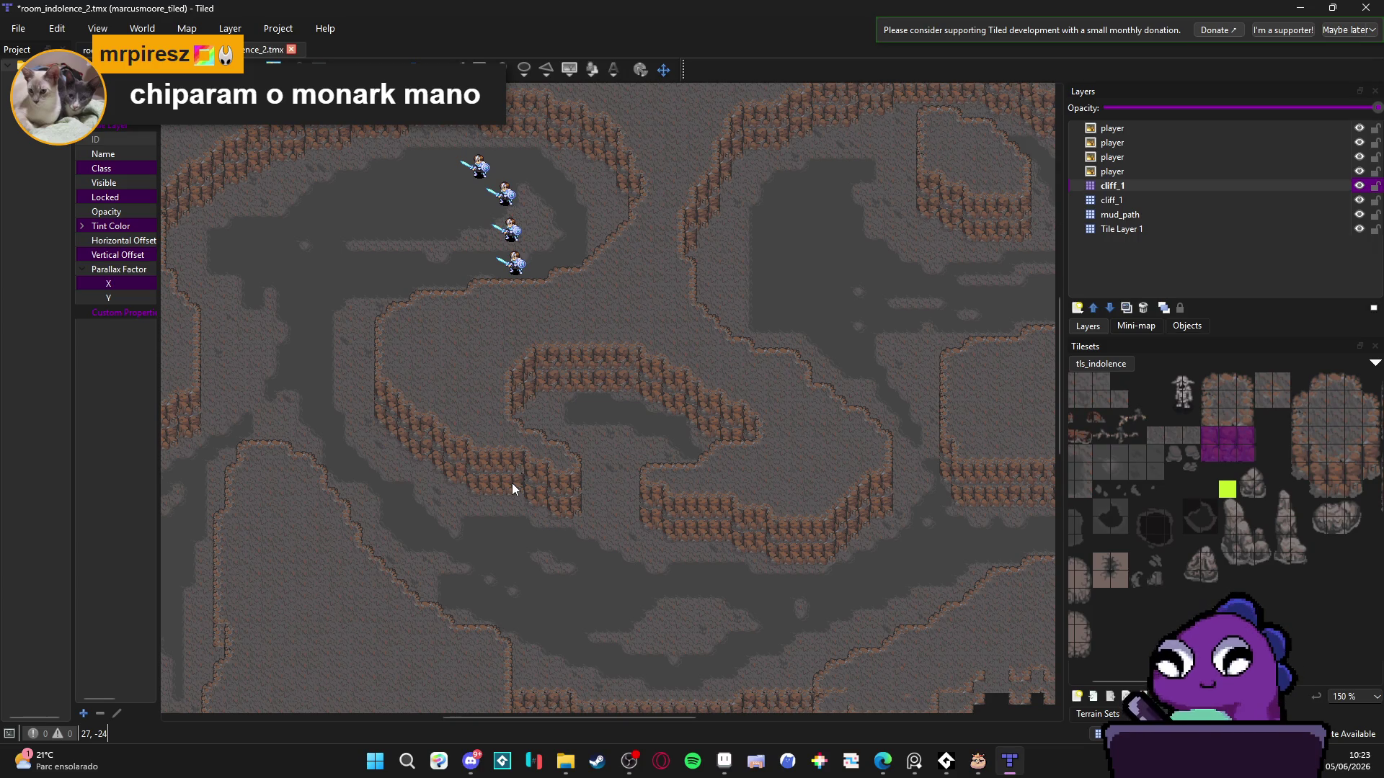
# - Undo the duplicate cliff_1 layer, fit the whole cave map in view, and select cliff_1
pyautogui.hotkey('ctrl', 'z')
pyautogui.hotkey('ctrl', 'z')
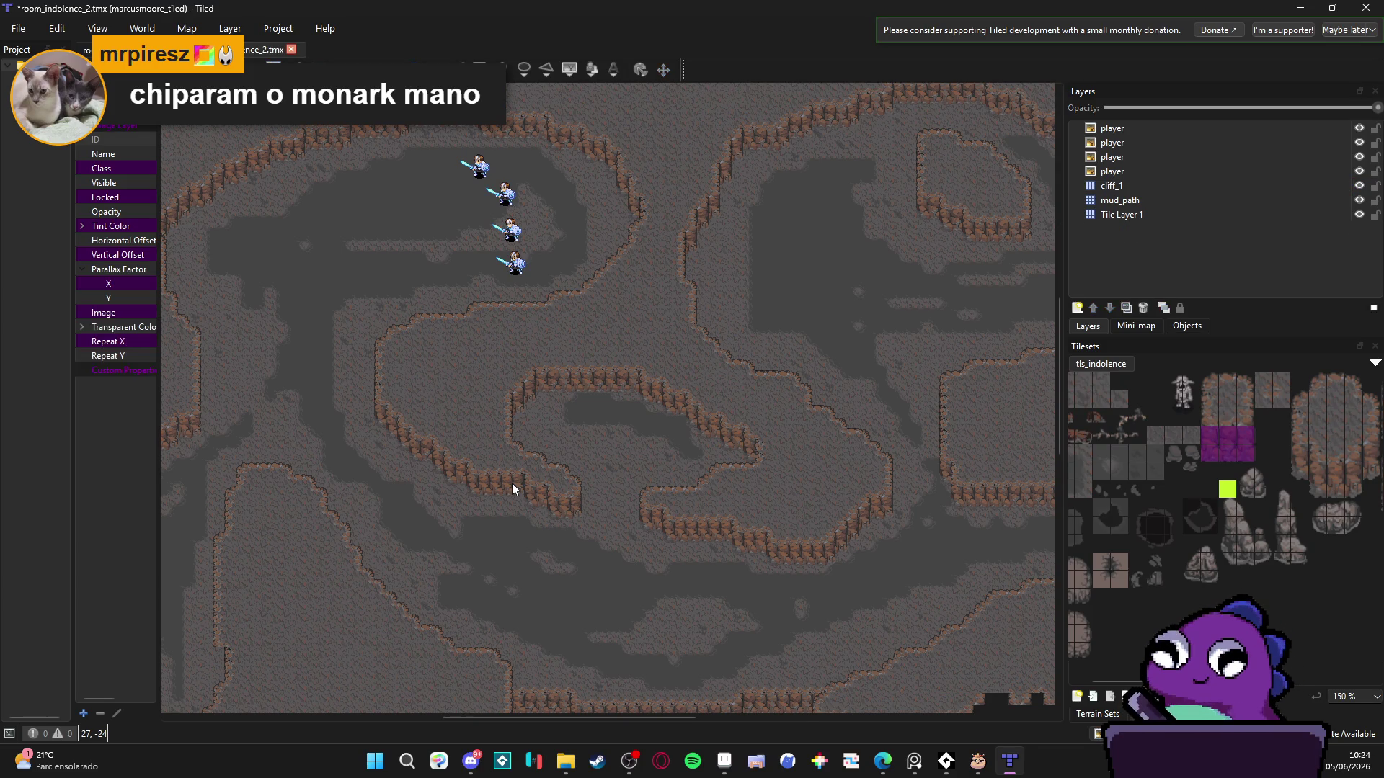
pyautogui.scroll(-3, 512, 483)
pyautogui.moveTo(515, 467); pyautogui.dragTo(526, 387)
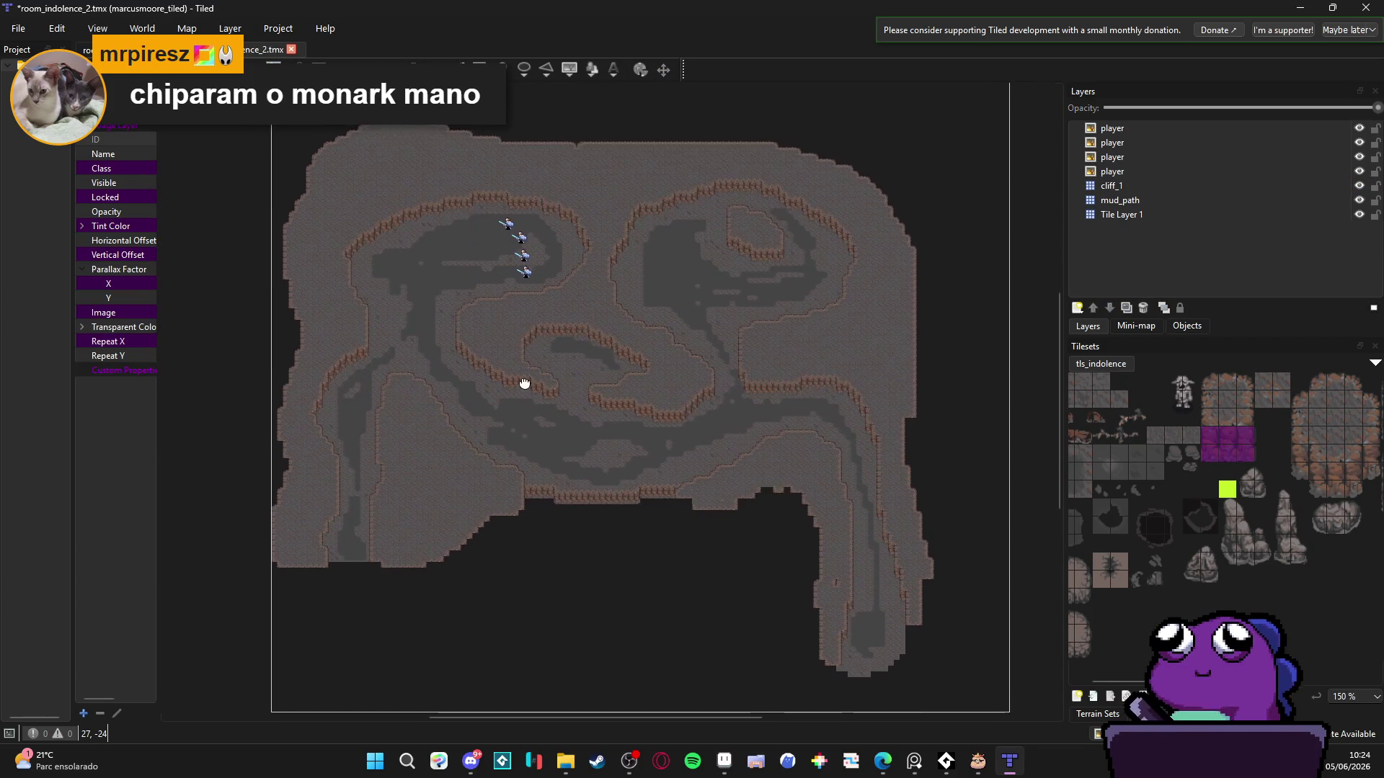
pyautogui.click(1112, 185)
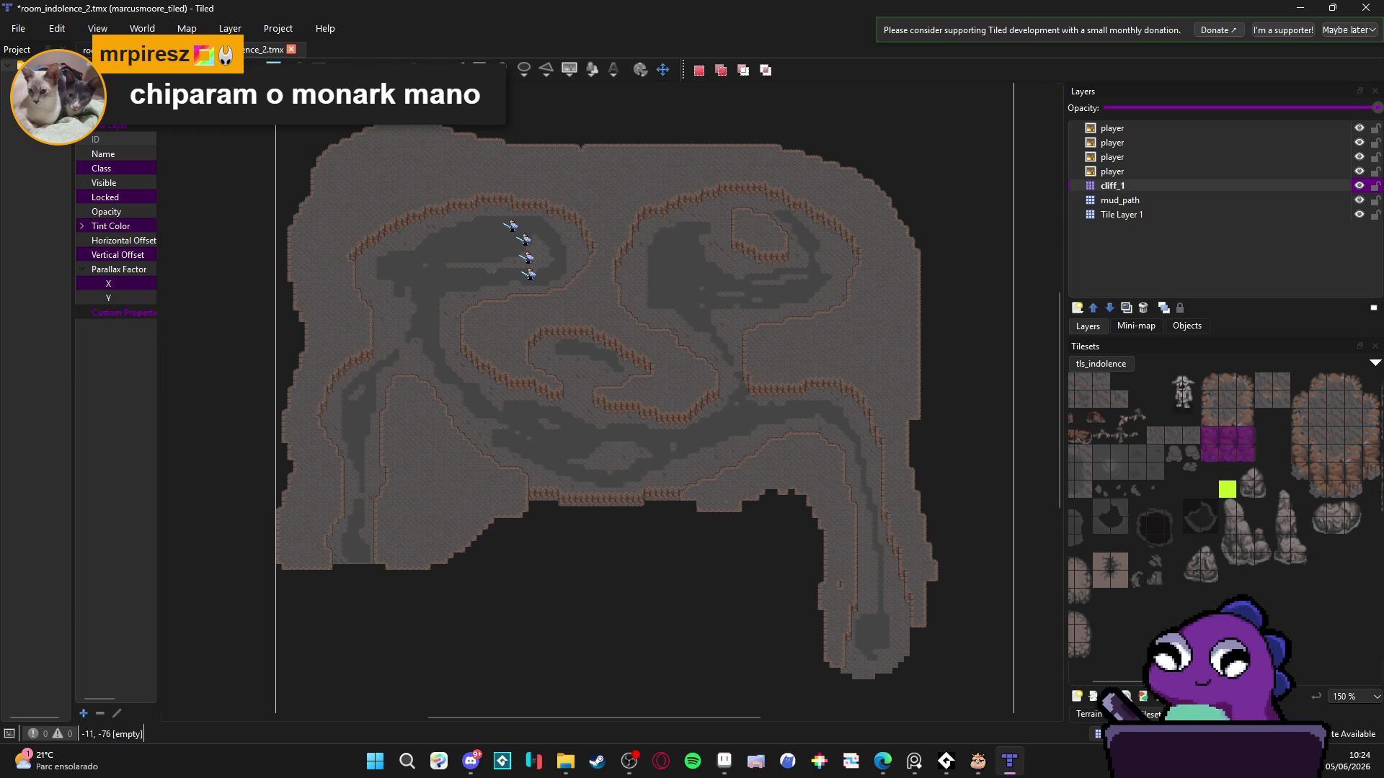
# - Select the entire map and add a new tile layer named cliff_2
pyautogui.moveTo(278, 92)
pyautogui.mouseDown()
pyautogui.moveTo(837, 637)
pyautogui.moveTo(970, 702)
pyautogui.mouseUp()
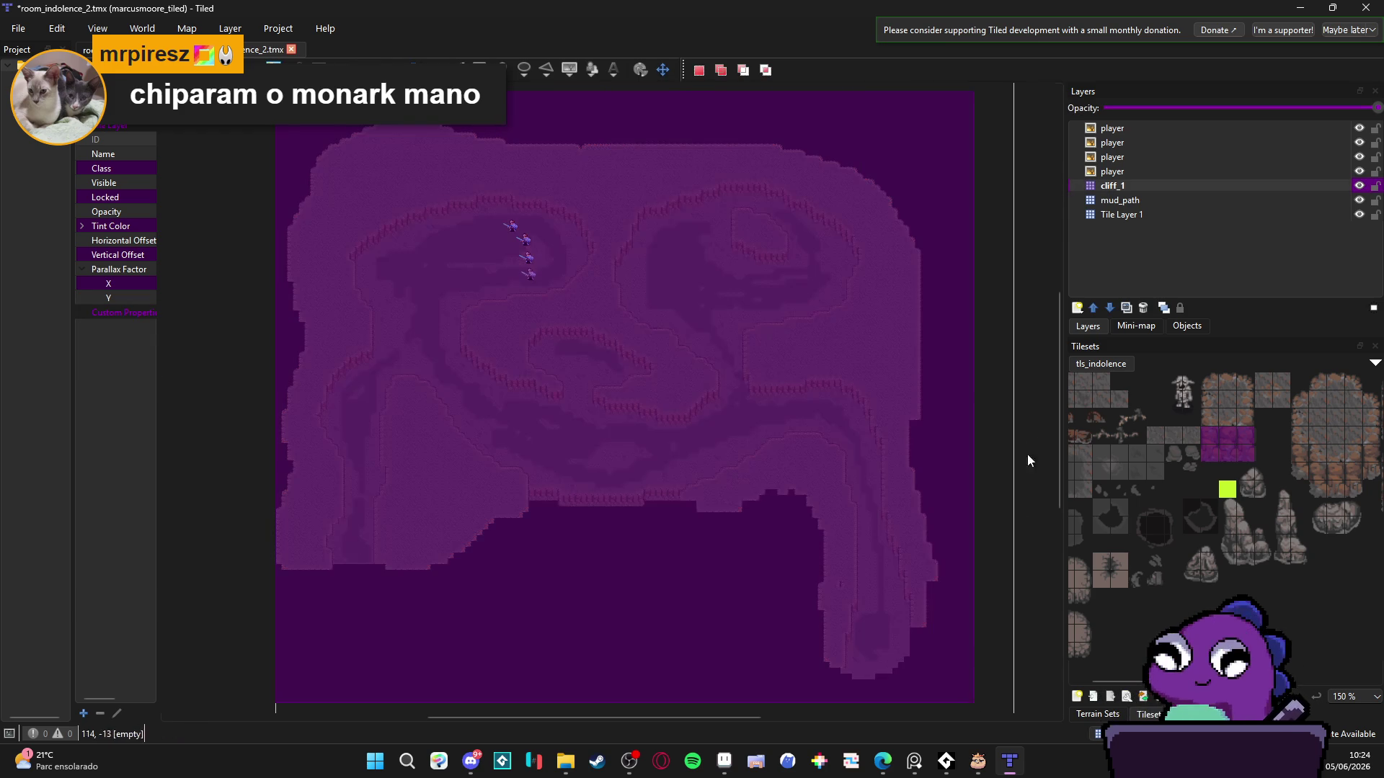
pyautogui.click(1077, 308)
pyautogui.click(1110, 328)
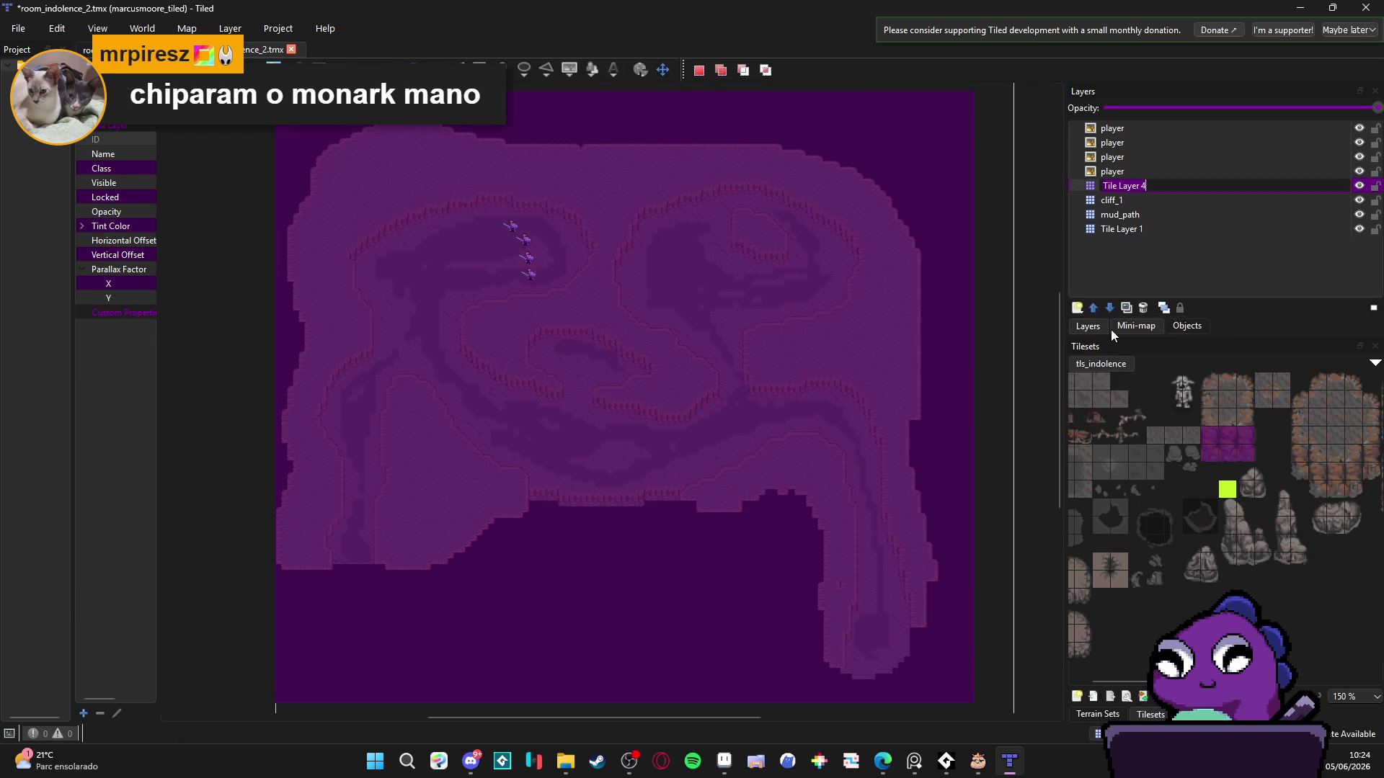
pyautogui.write('cliff_2')
pyautogui.press('Return')
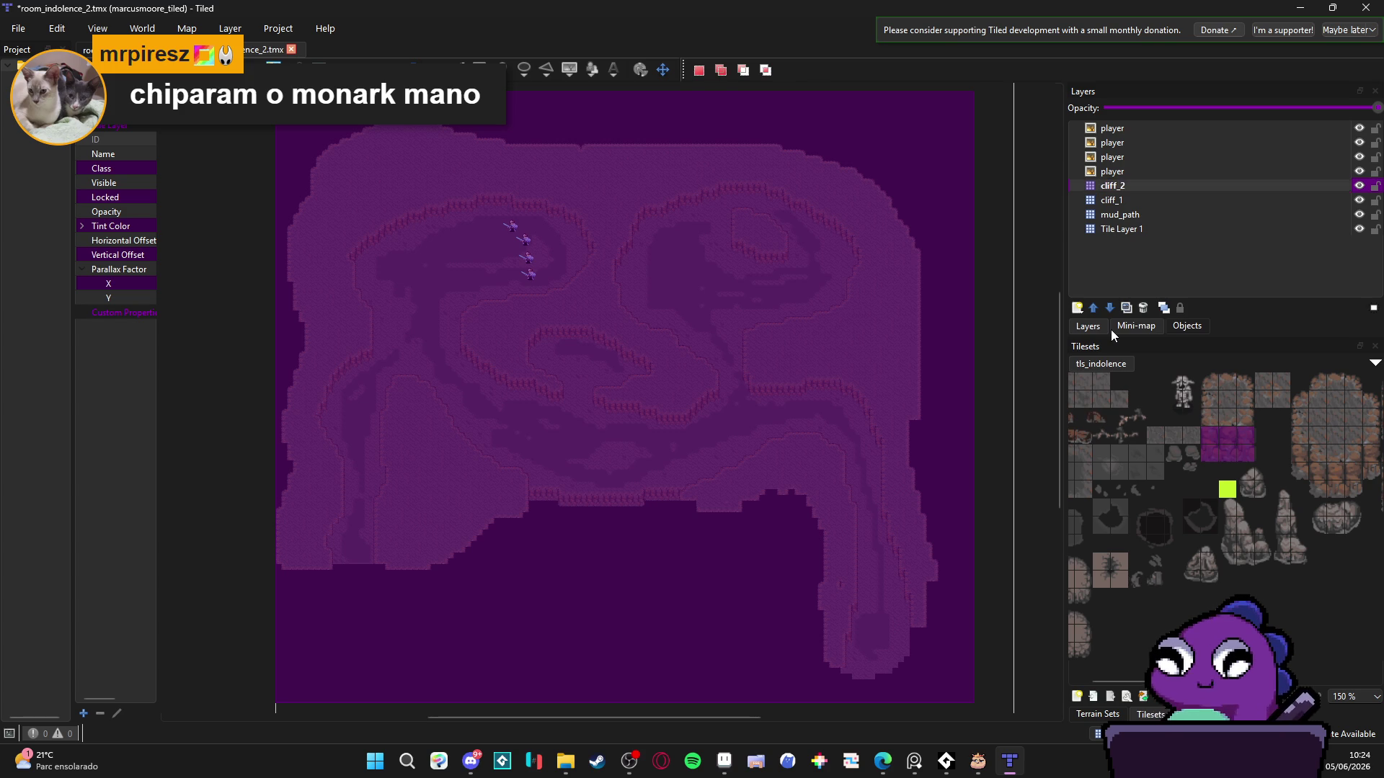
# - Copy the cliff_1 tiles and paste them in place onto cliff_2
pyautogui.click(1127, 202)
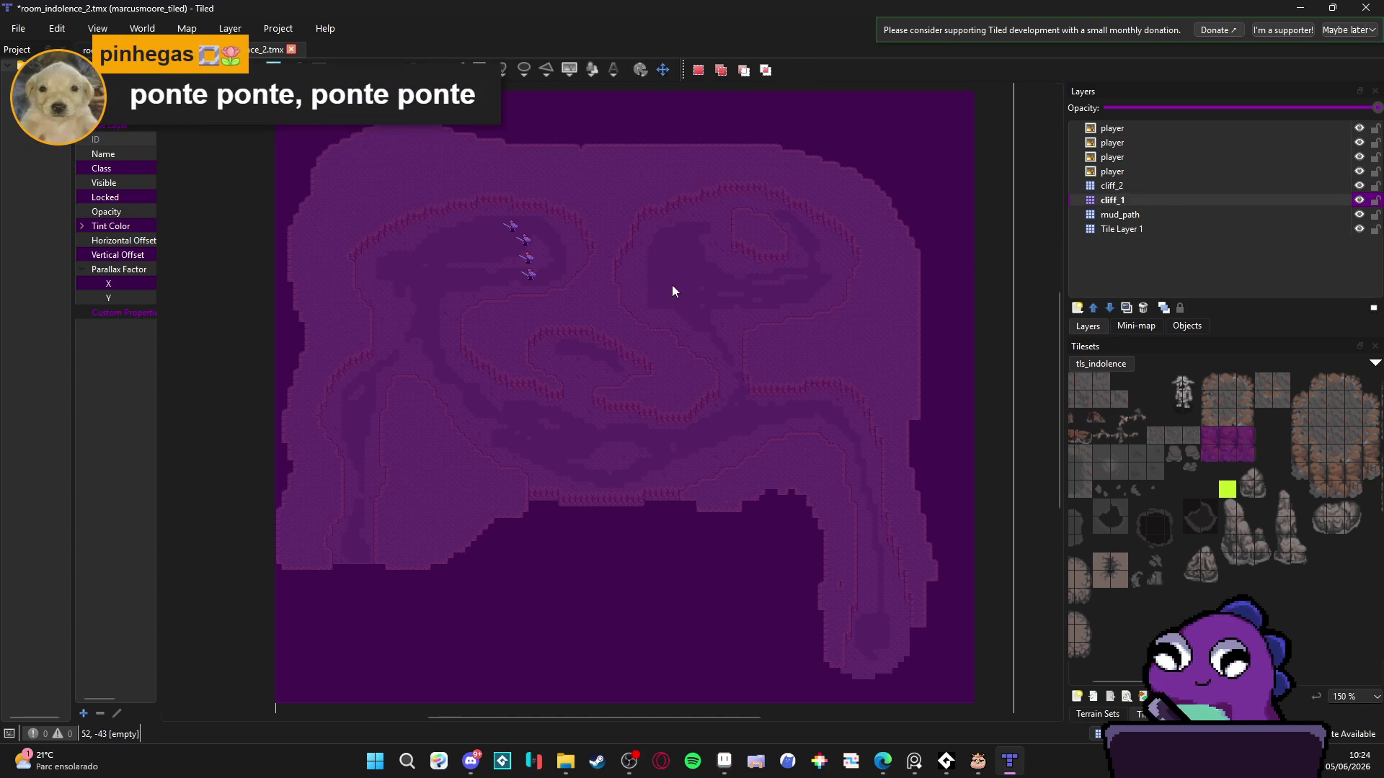
pyautogui.hotkey('ctrl', 'c')
pyautogui.hotkey('ctrl', 'v')
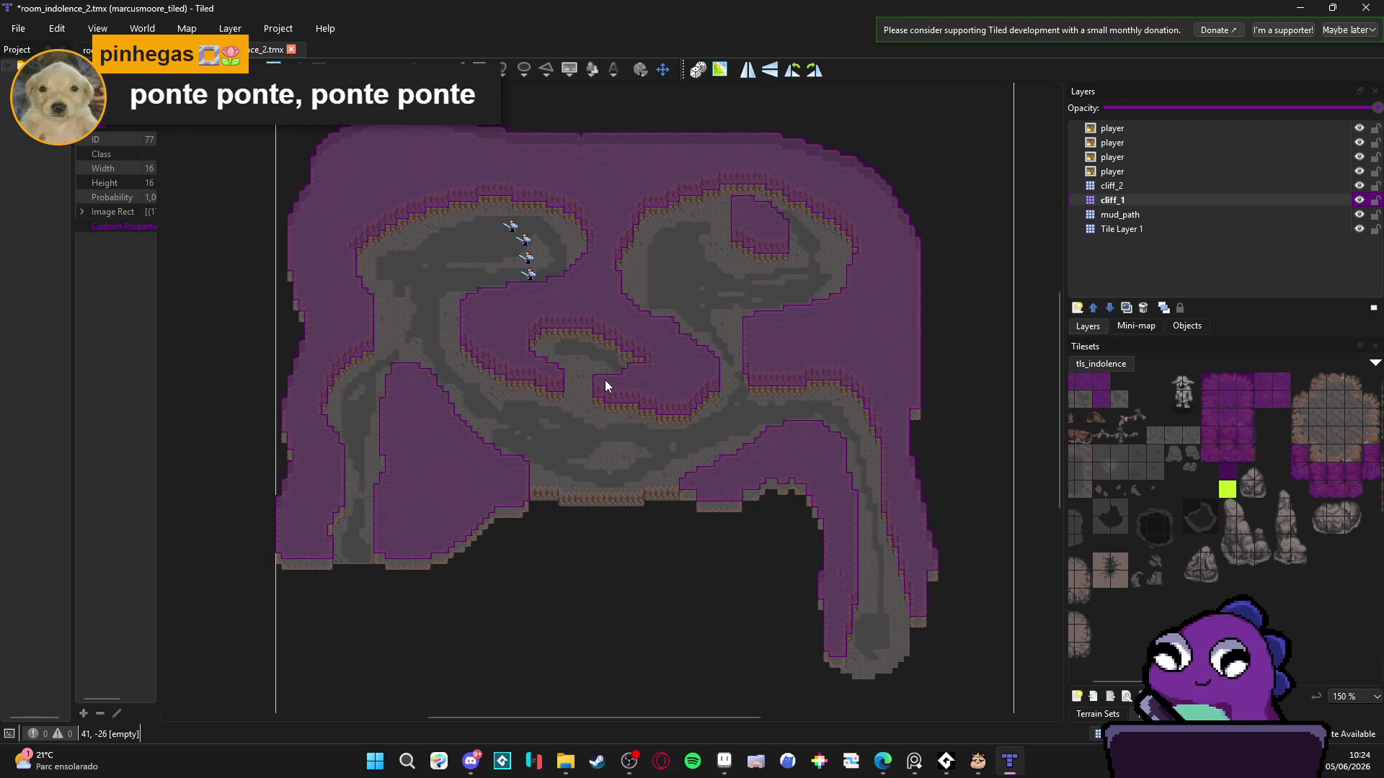
pyautogui.click(1112, 186)
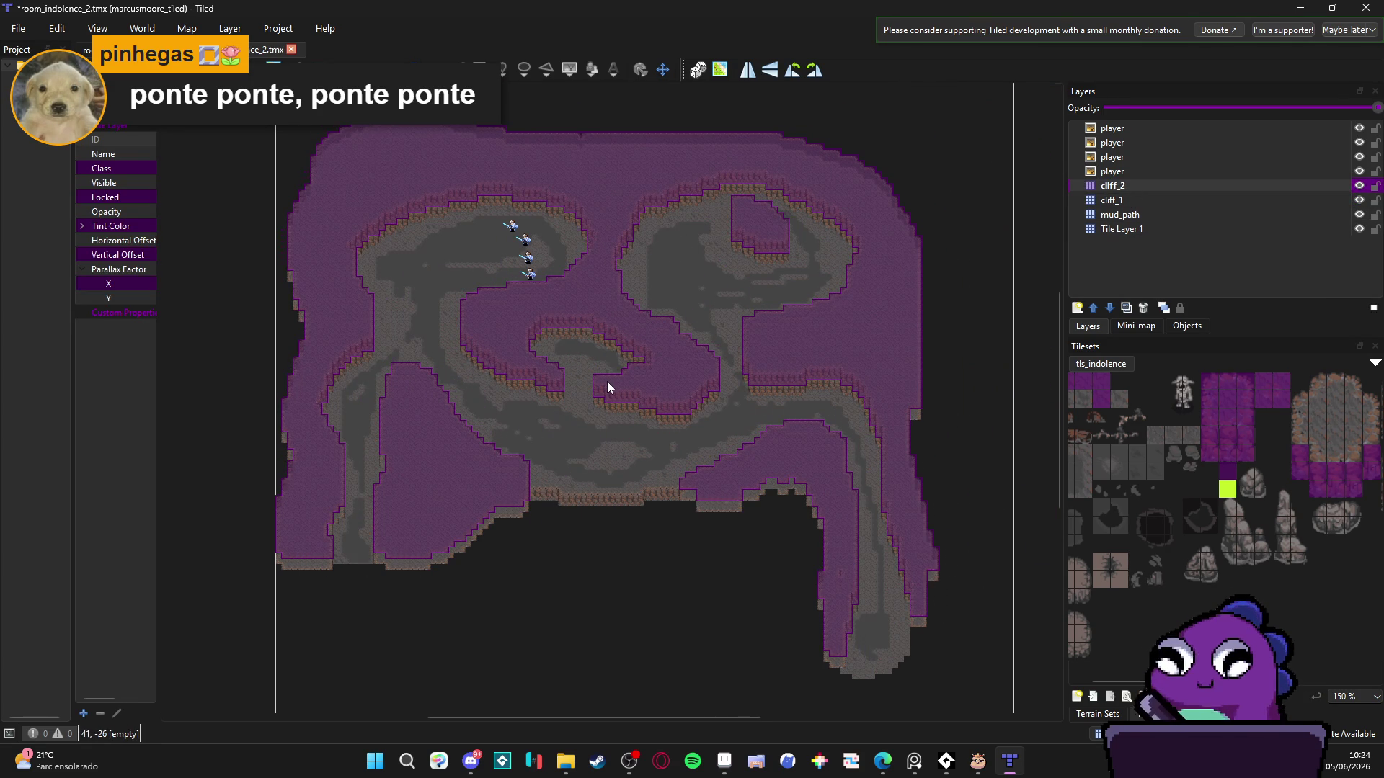
pyautogui.click(607, 382)
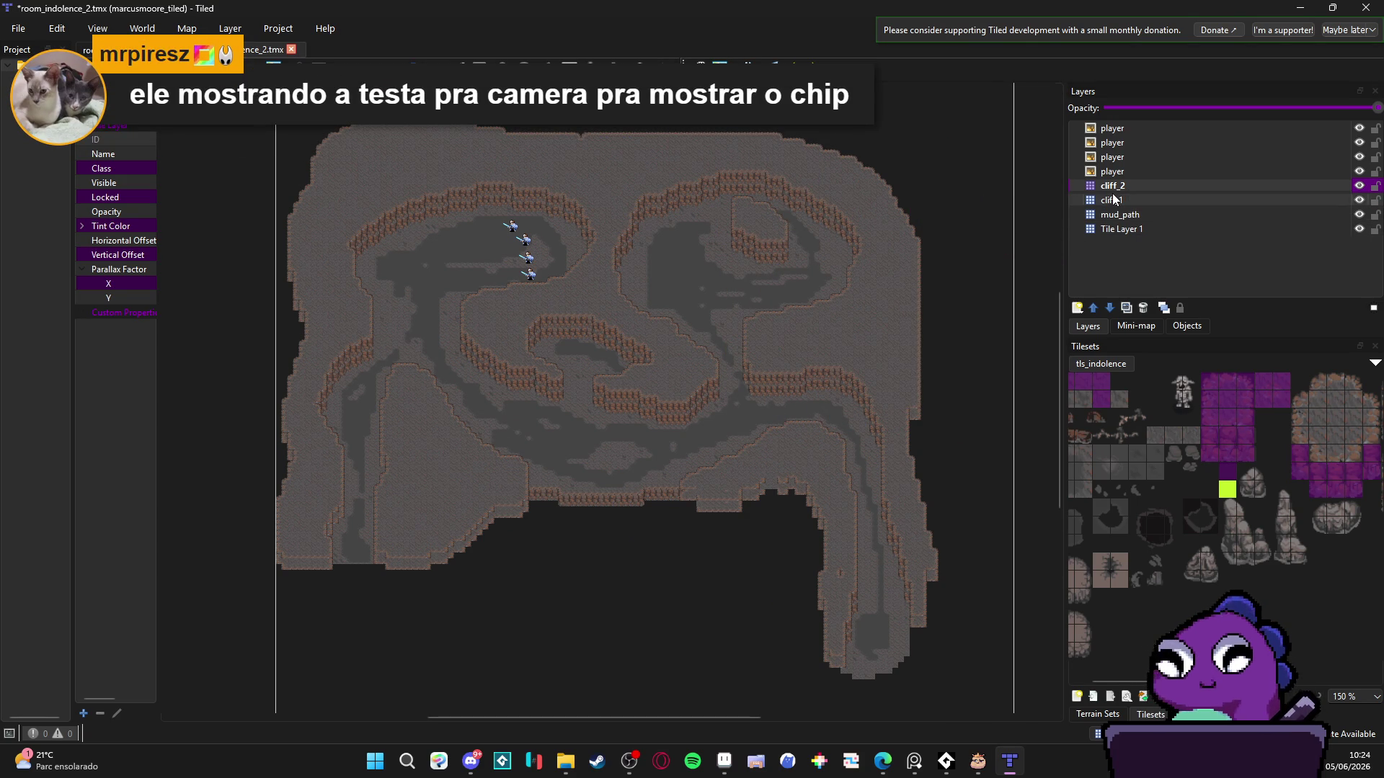
# - Create a tile layer named cliff_3 directly above cliff_2
pyautogui.click(1078, 308)
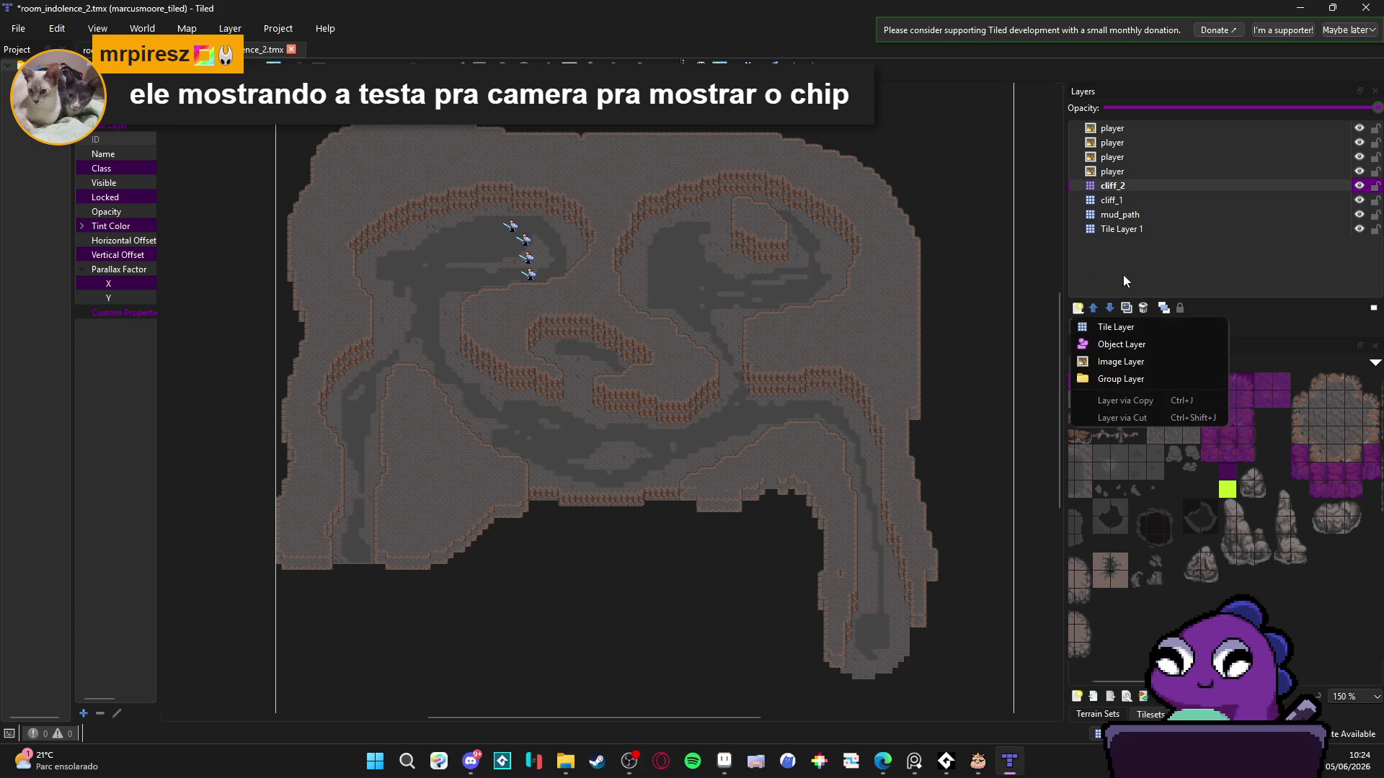
pyautogui.press('Escape')
pyautogui.hotkey('ctrl', 'shift', 'n')
pyautogui.write('cliff')
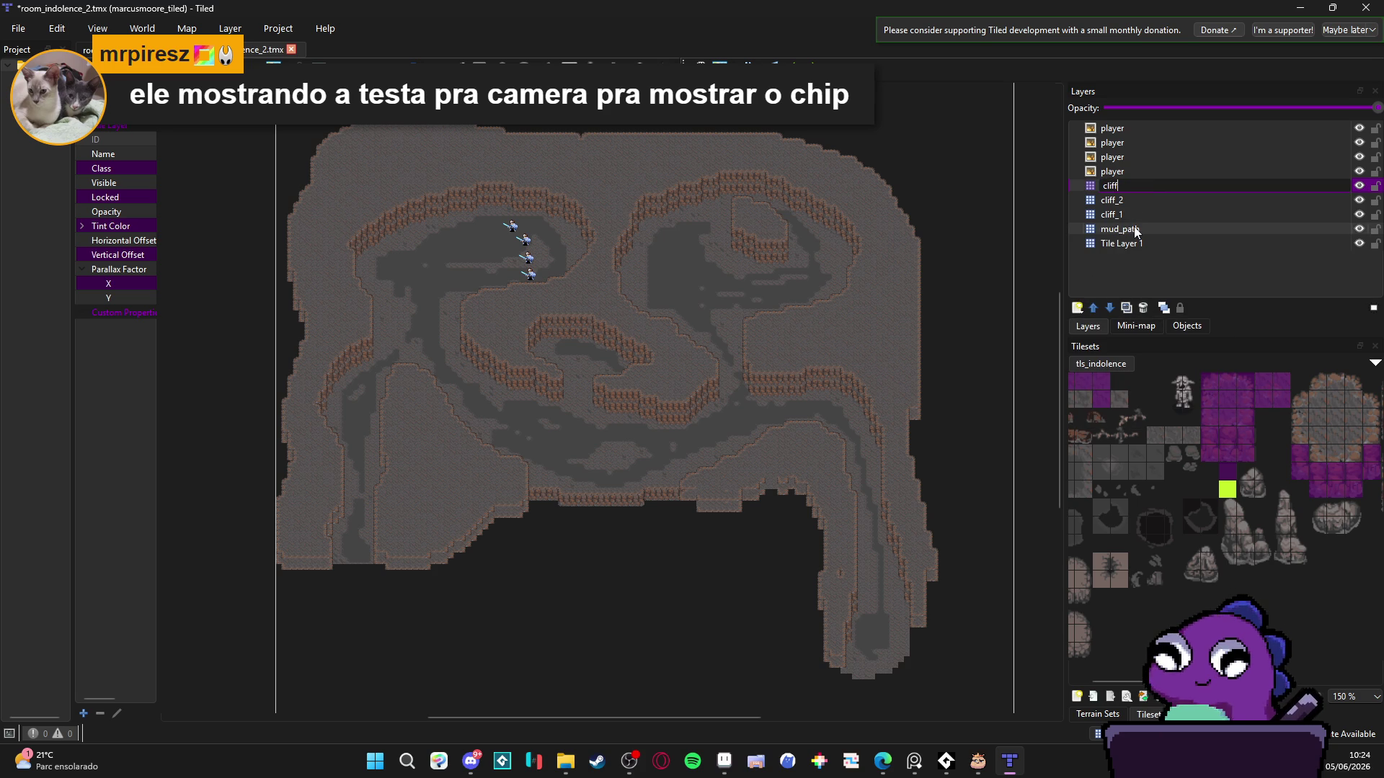
pyautogui.write('_3')
pyautogui.press('Return')
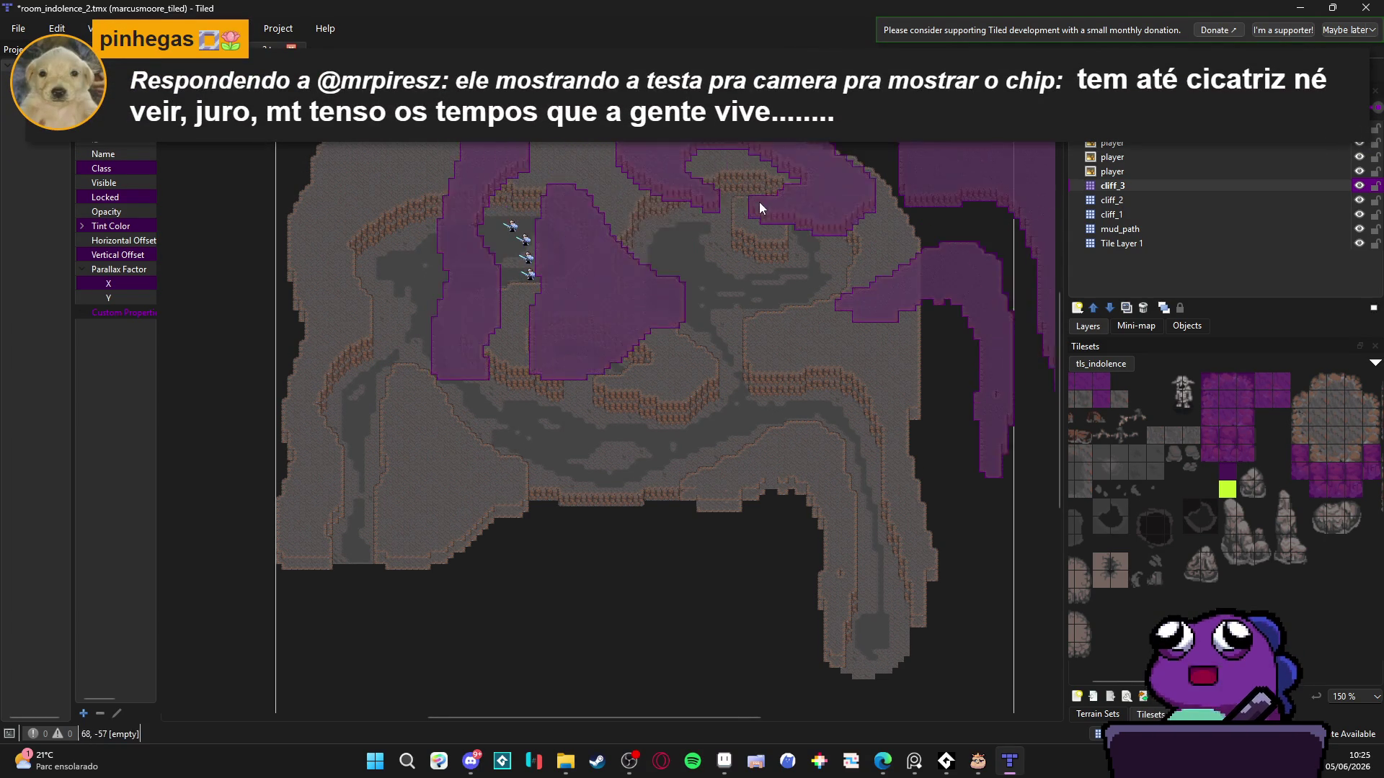
# - On cliff_2, stamp the purple tls_indolence tile beside the upper-middle cave path
pyautogui.click(1119, 204)
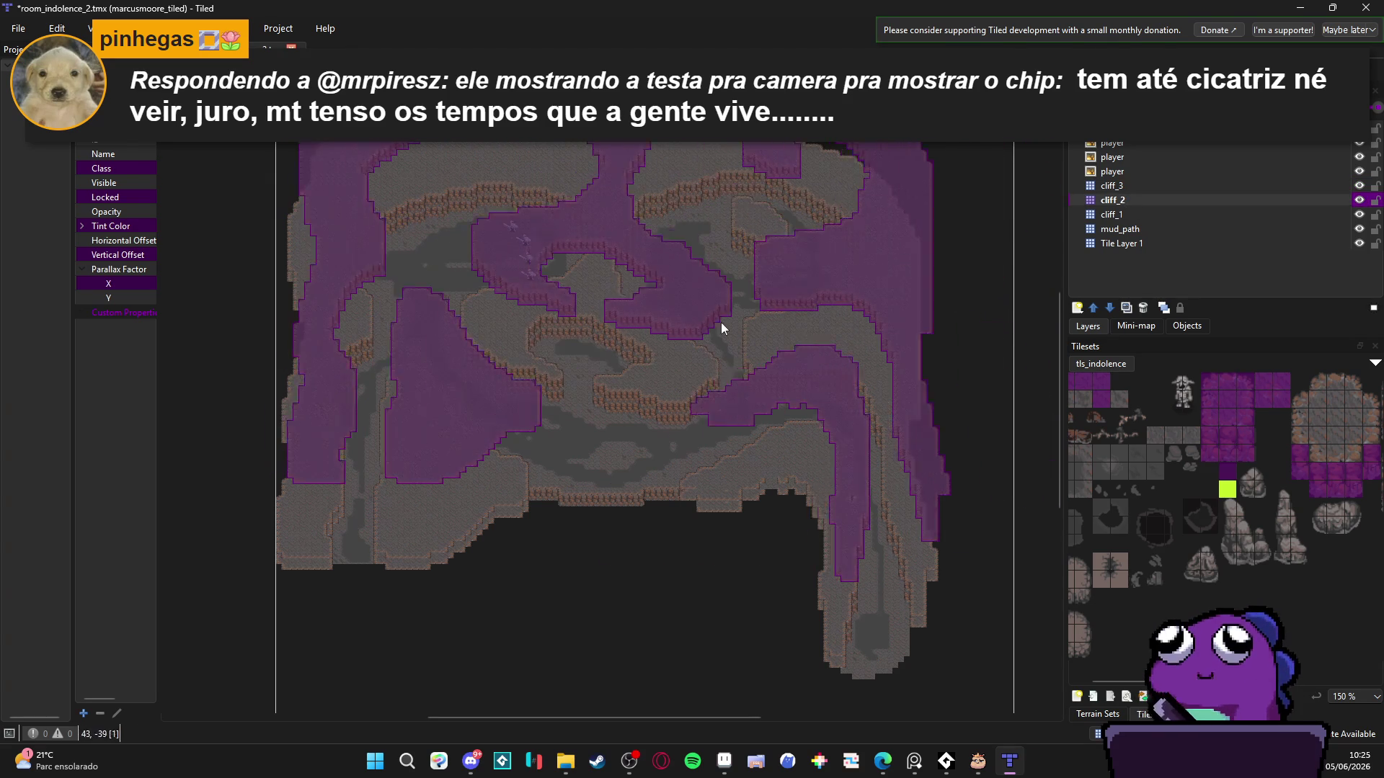
pyautogui.click(1155, 488)
pyautogui.keyDown('ctrl'); pyautogui.scroll(4, 719, 372); pyautogui.keyUp('ctrl')
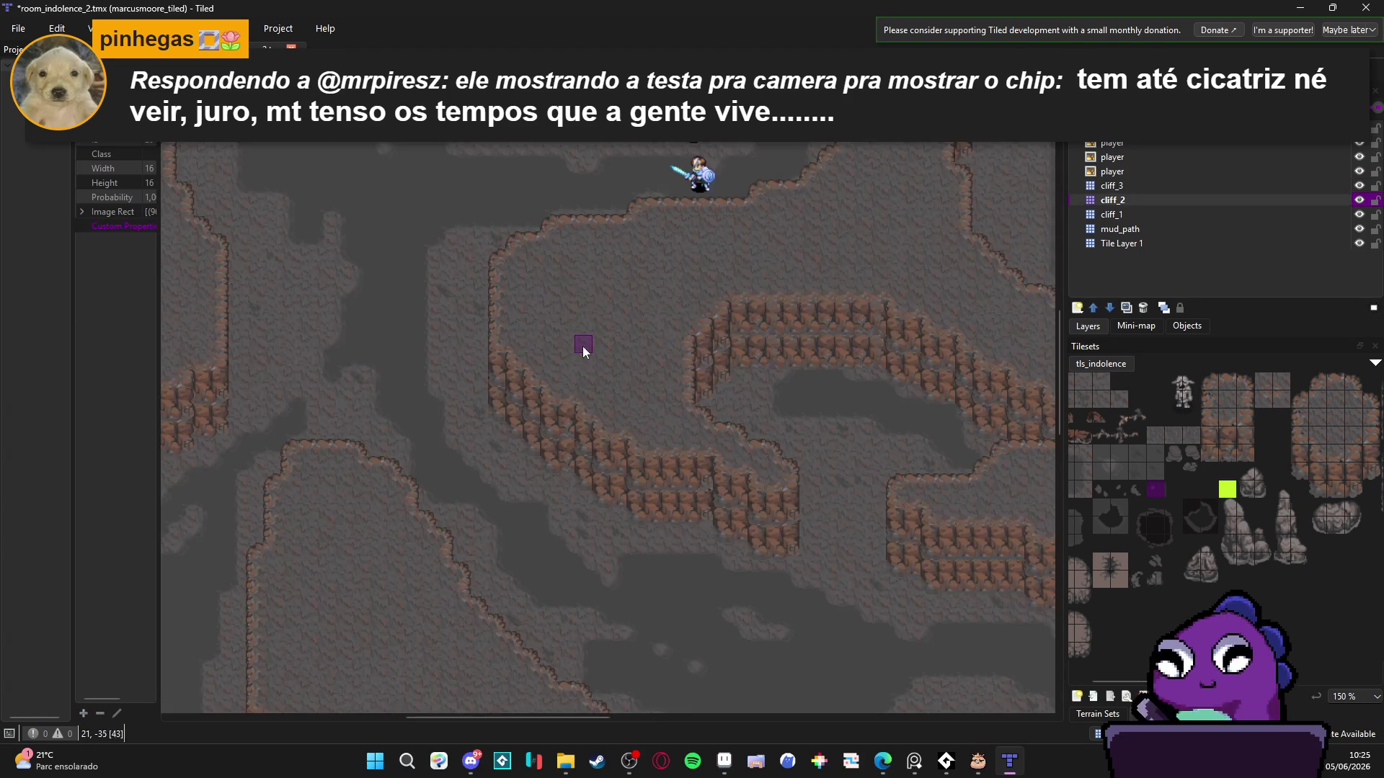
pyautogui.keyDown('ctrl'); pyautogui.scroll(-2, 582, 346); pyautogui.keyUp('ctrl')
pyautogui.click(626, 447)
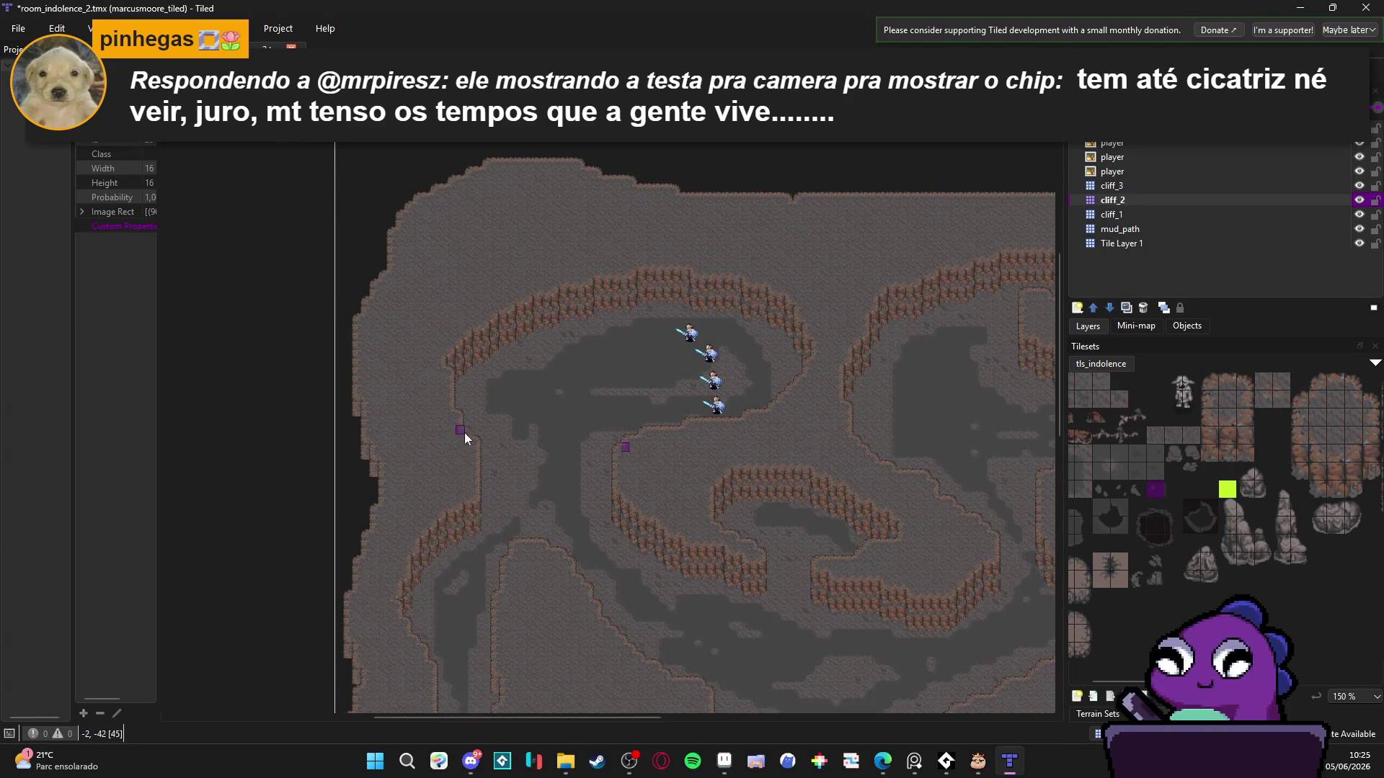
pyautogui.scroll(-3, 501, 328)
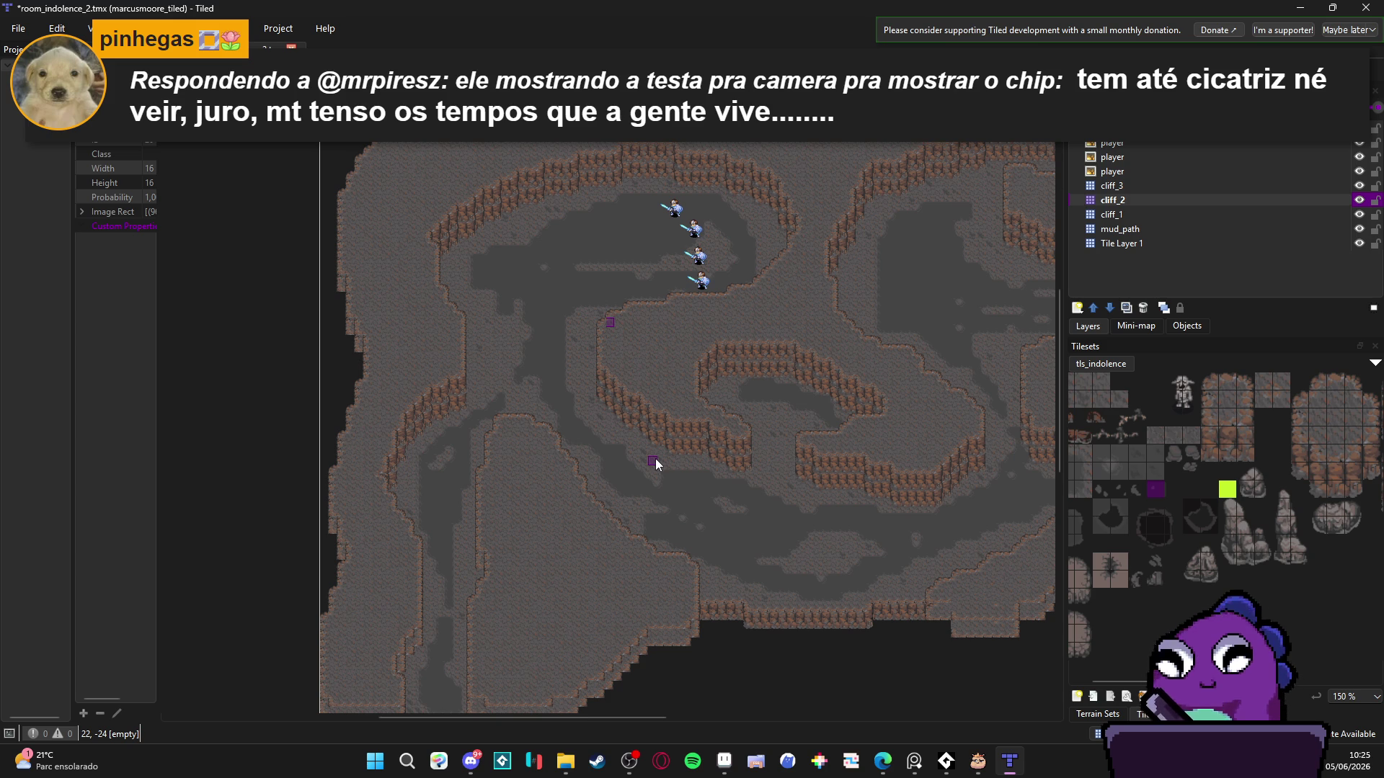
pyautogui.click(629, 760)
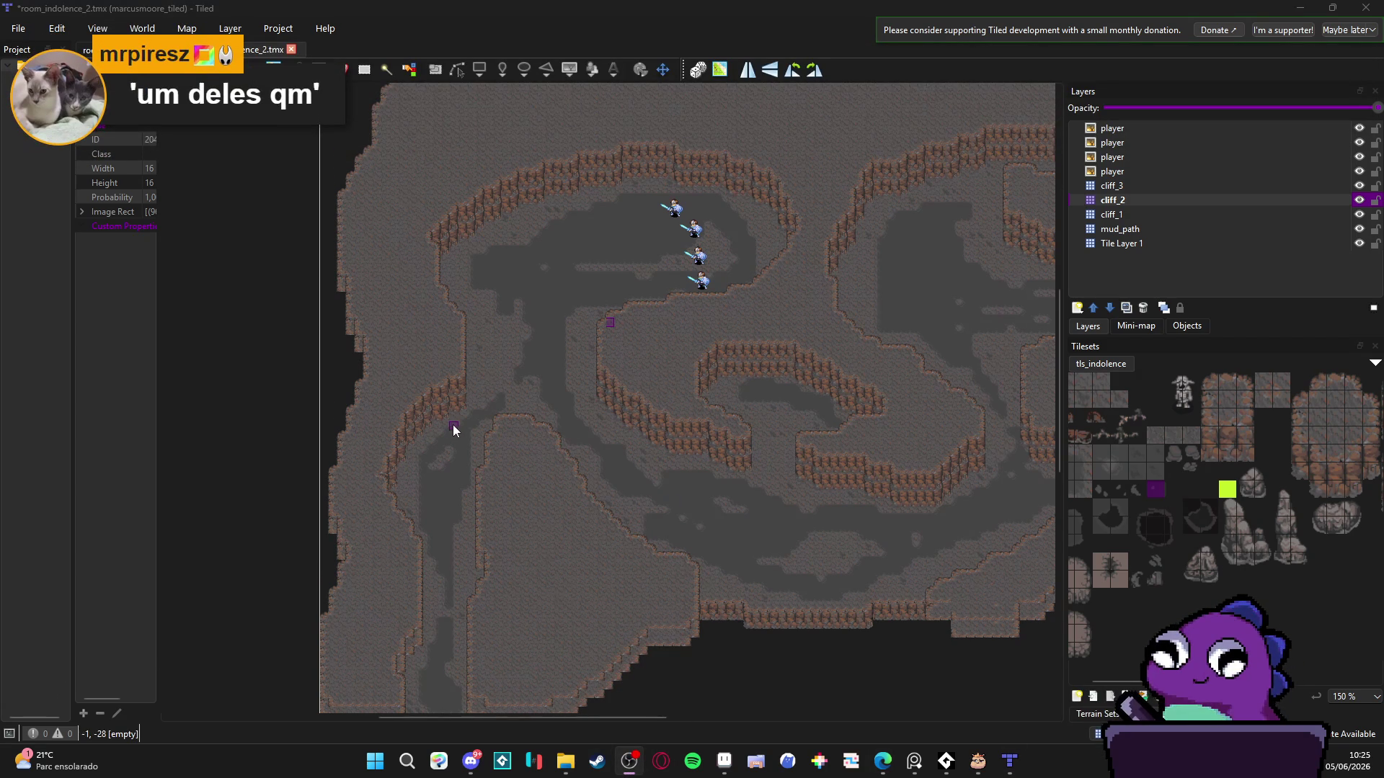
pyautogui.moveTo(883, 761)
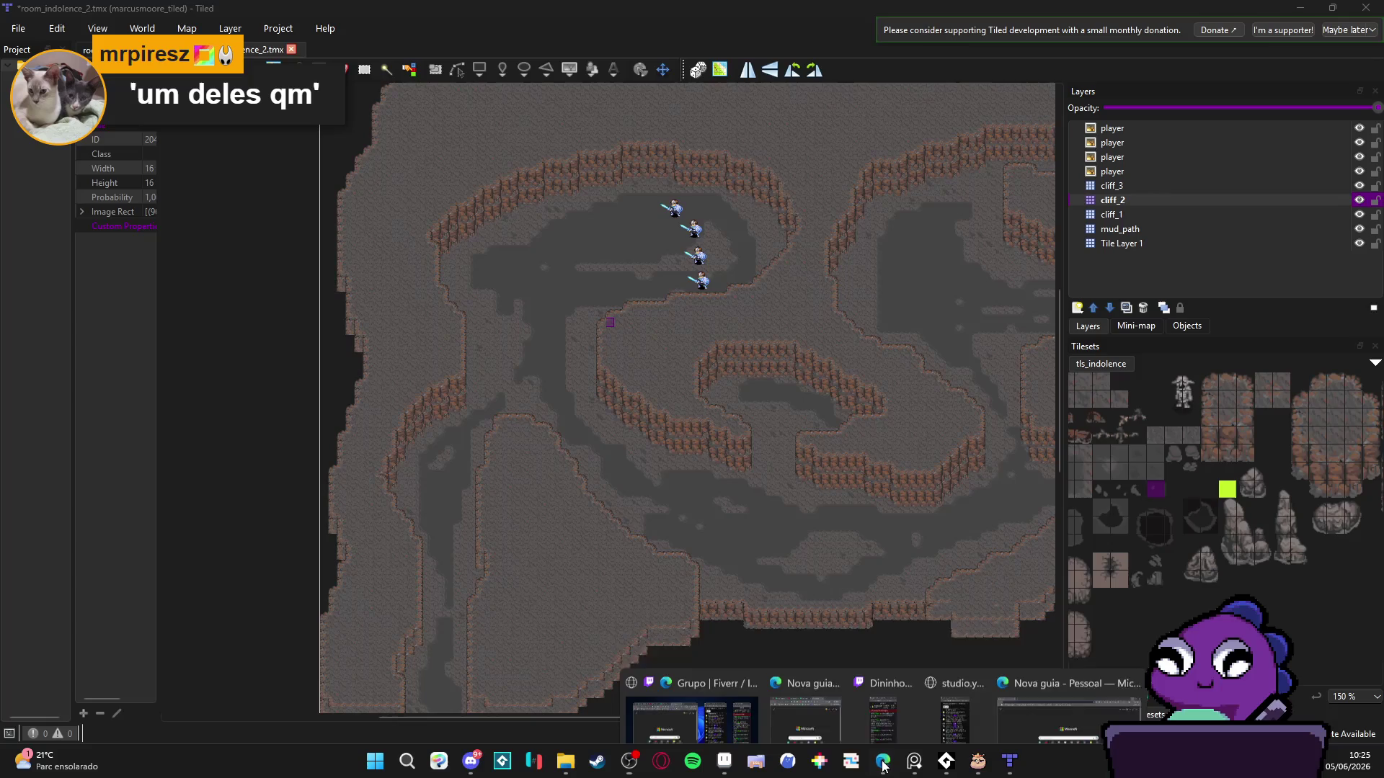
pyautogui.click(928, 695)
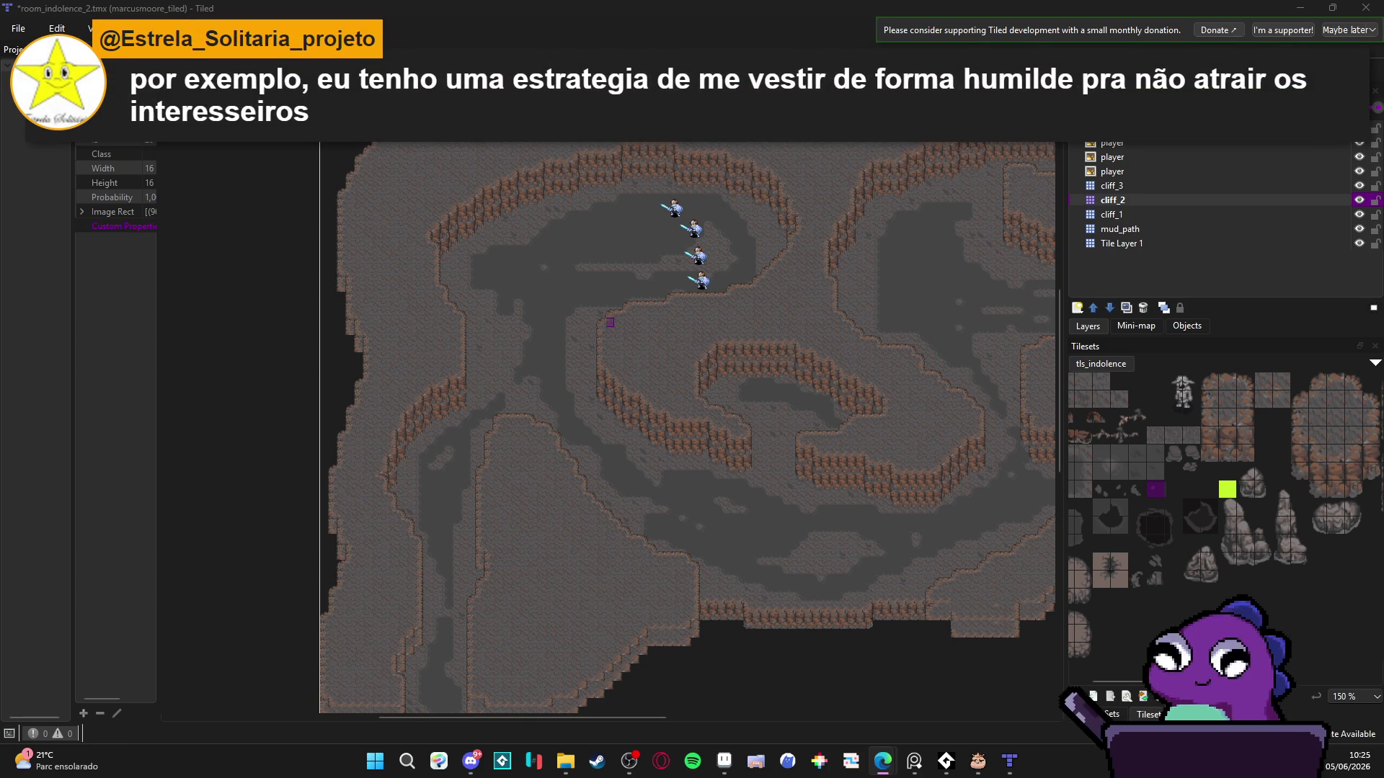
pyautogui.hotkey('alt', 'Tab')
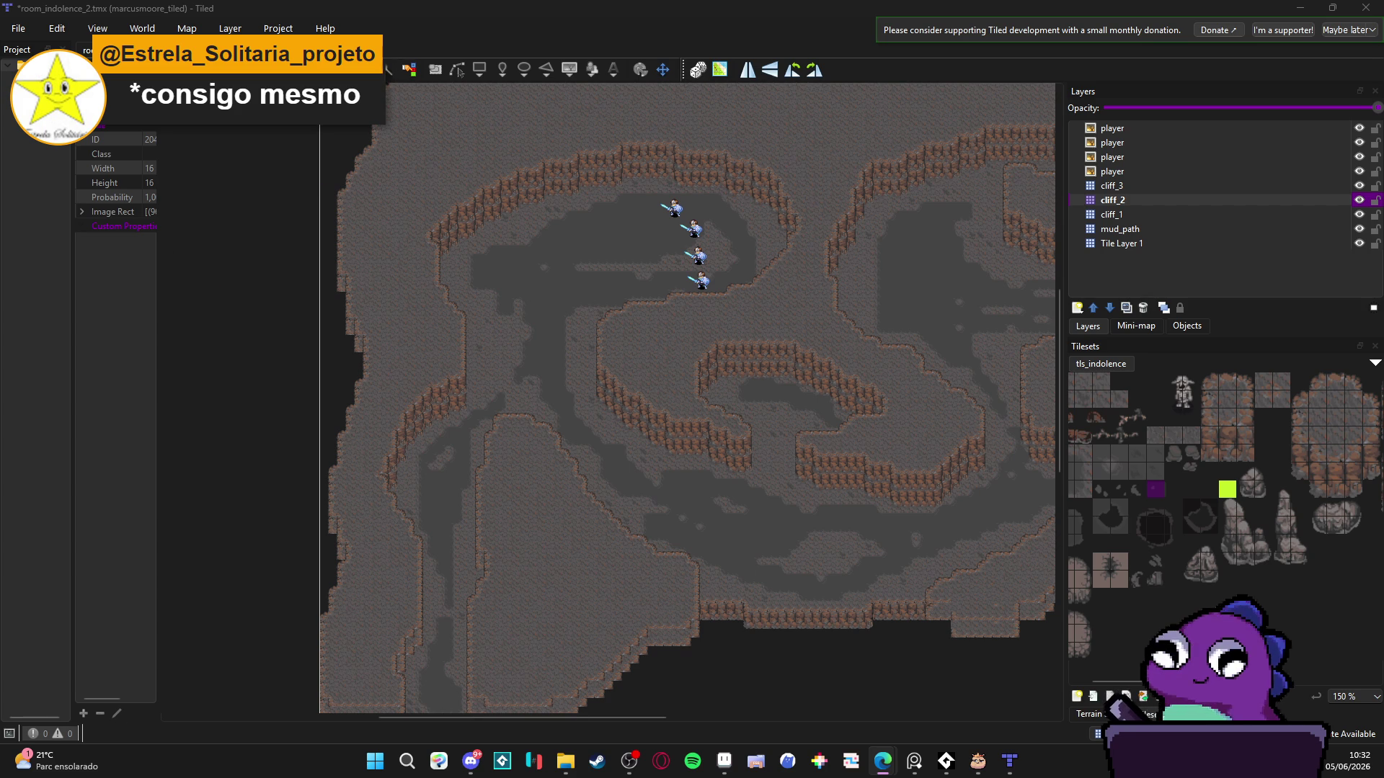
# - Draw and refine a rectangular tile selection around the four player sprites
pyautogui.hotkey('alt', 'Tab')
pyautogui.press('r')
pyautogui.moveTo(631, 173); pyautogui.dragTo(725, 298)
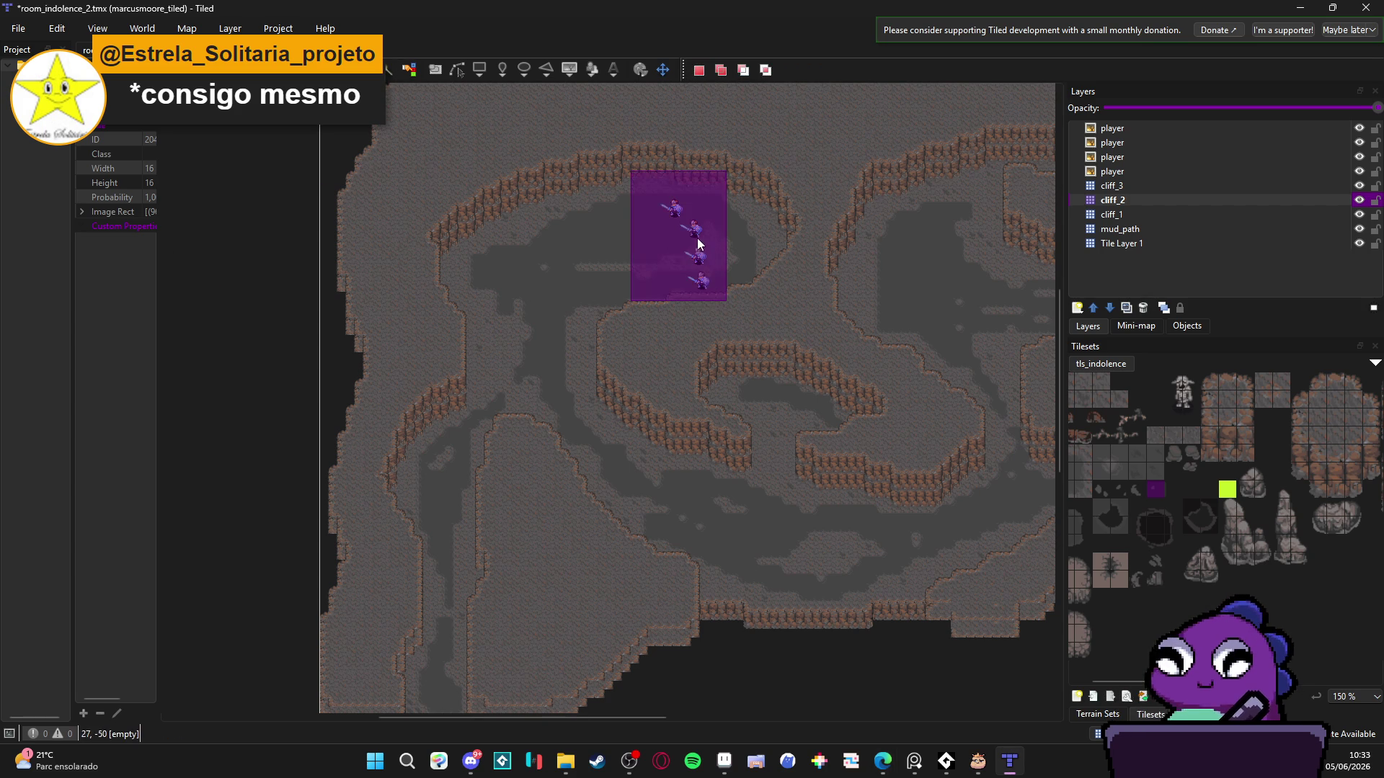
pyautogui.moveTo(649, 173); pyautogui.dragTo(715, 292)
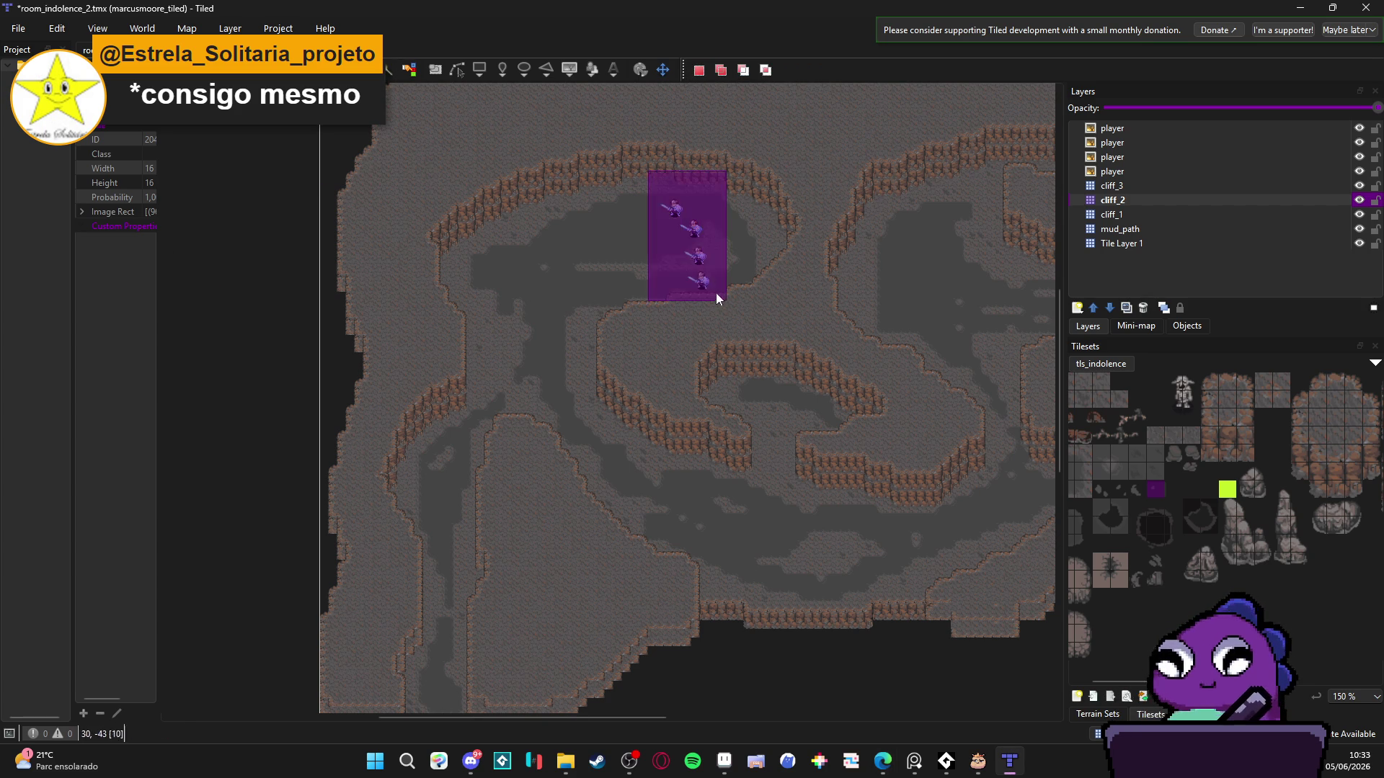
pyautogui.moveTo(649, 180)
pyautogui.mouseDown()
pyautogui.moveTo(692, 229)
pyautogui.moveTo(715, 293)
pyautogui.mouseUp()
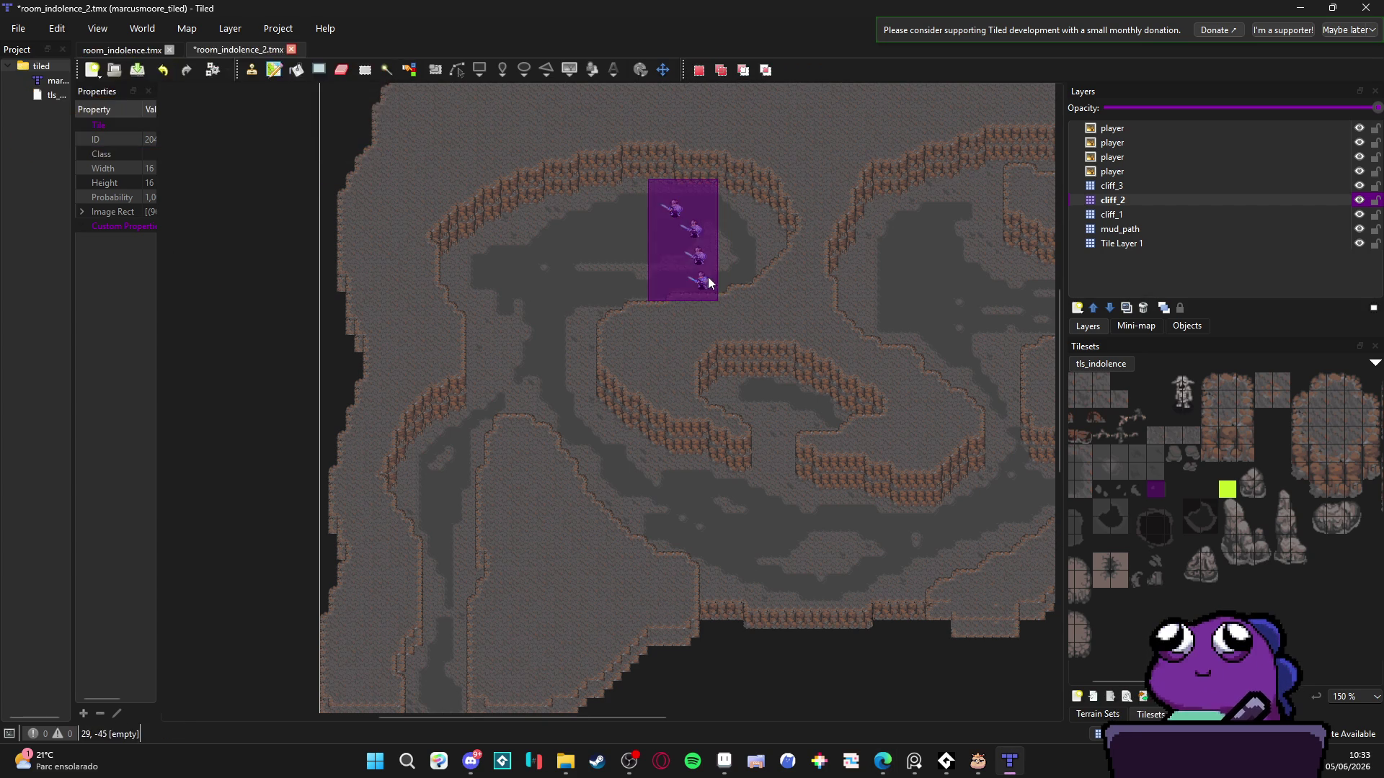
pyautogui.moveTo(649, 180); pyautogui.dragTo(721, 296)
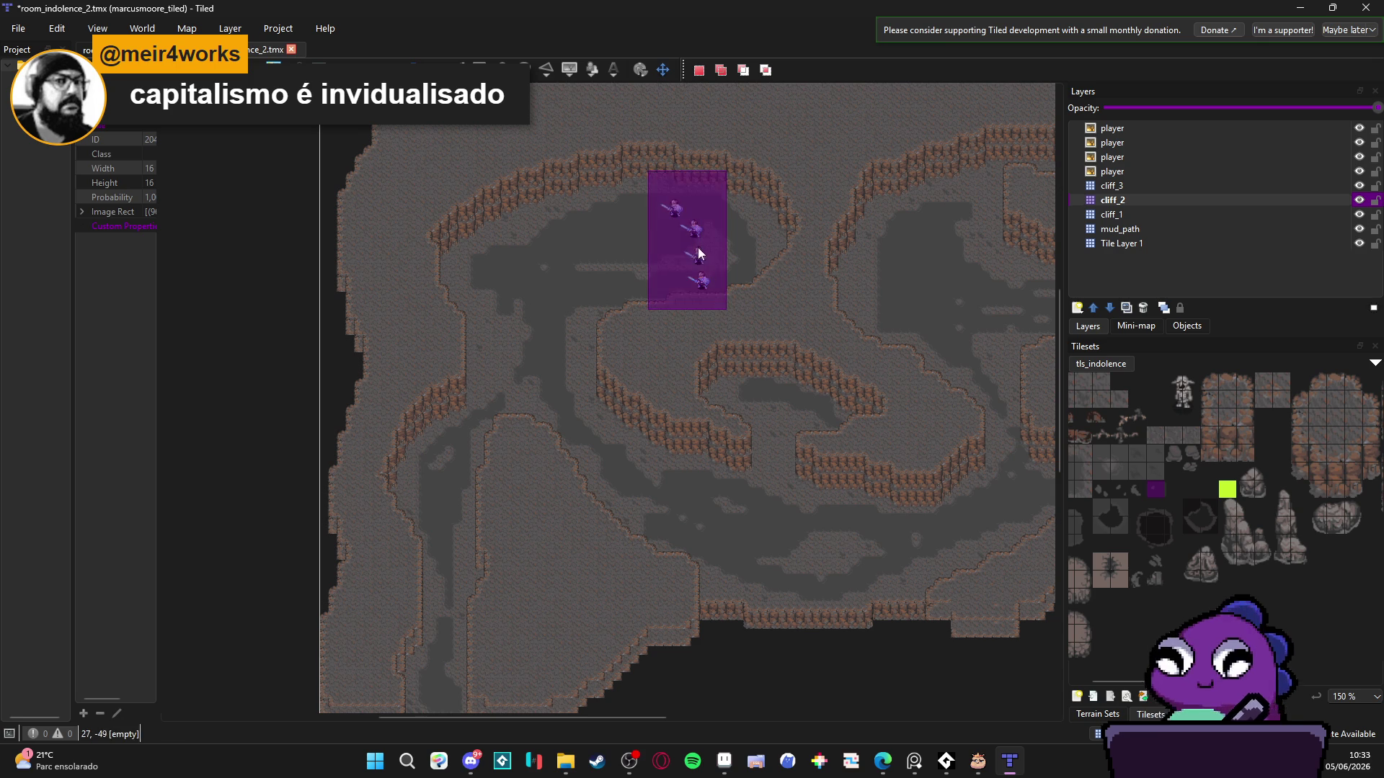
pyautogui.moveTo(698, 248)
pyautogui.mouseDown()
pyautogui.moveTo(682, 206)
pyautogui.moveTo(708, 295)
pyautogui.mouseUp()
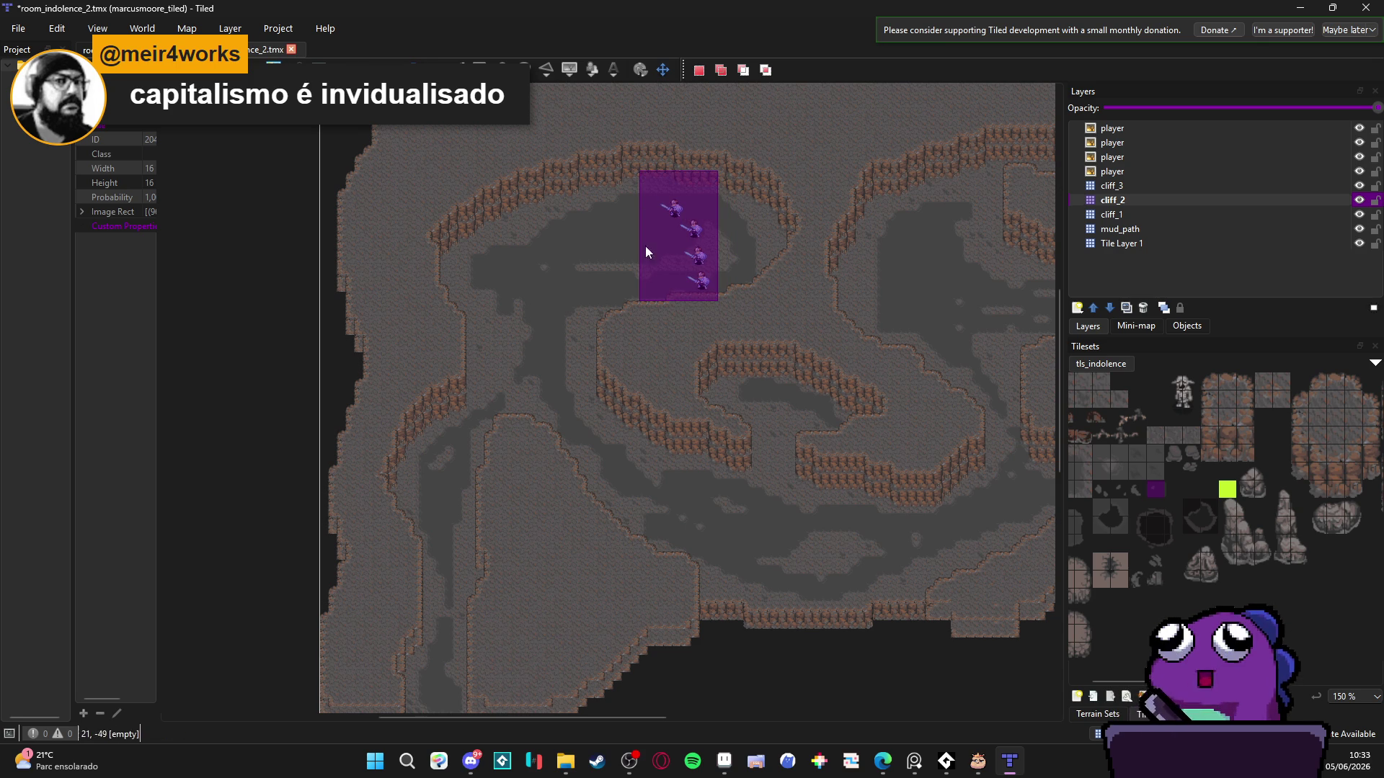
# - Replace it with a small 3x4 selection covering only the top player sprite
pyautogui.click(706, 273)
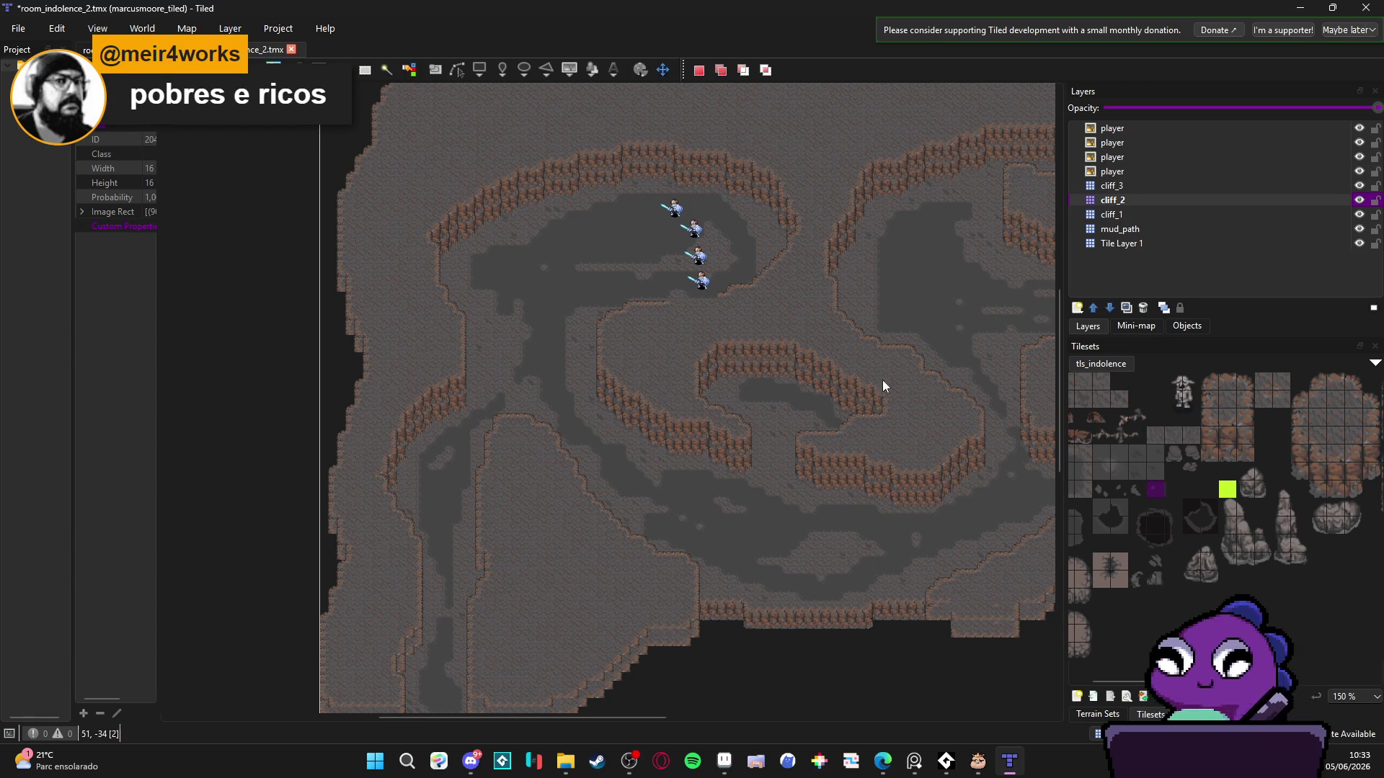
pyautogui.hotkey('ctrl', 'z')
pyautogui.click(735, 254)
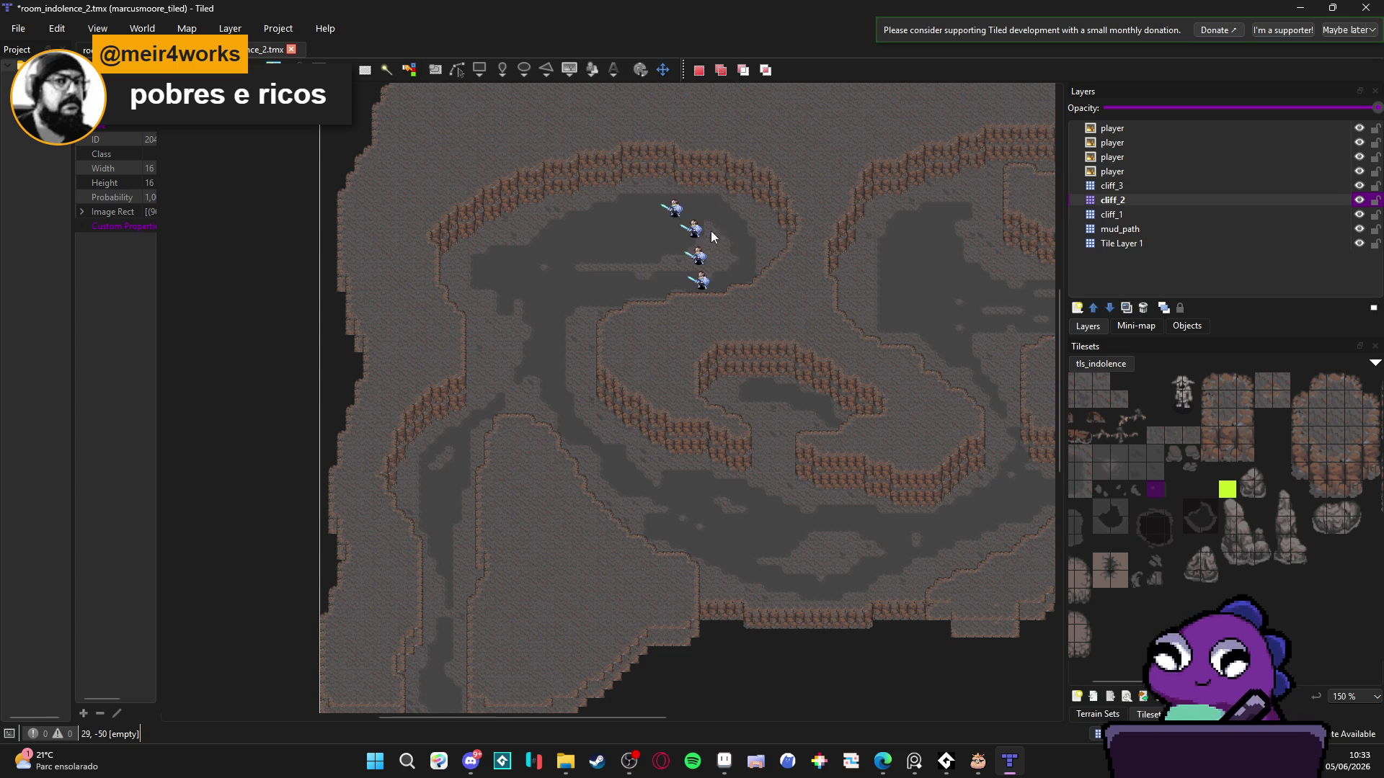
pyautogui.moveTo(658, 190); pyautogui.dragTo(682, 220)
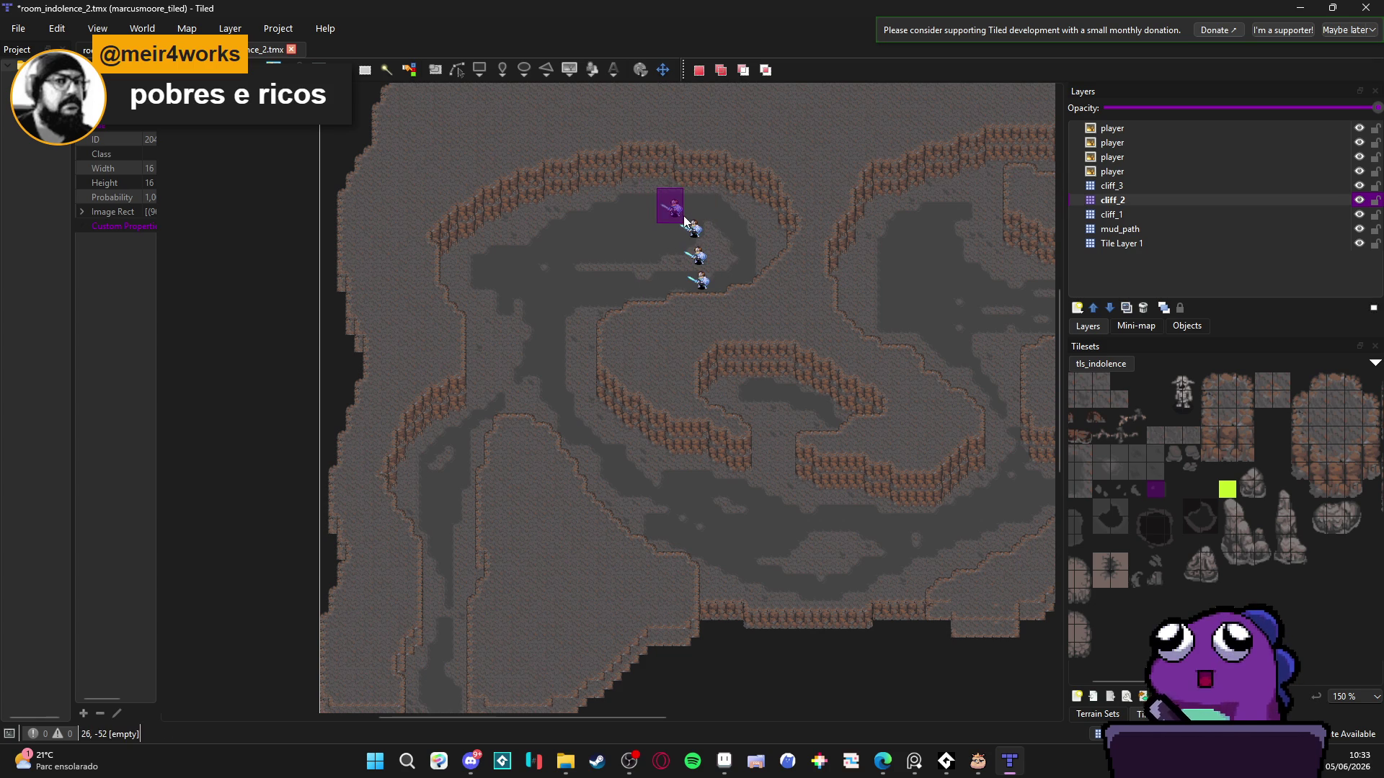
pyautogui.scroll(4, 679, 219)
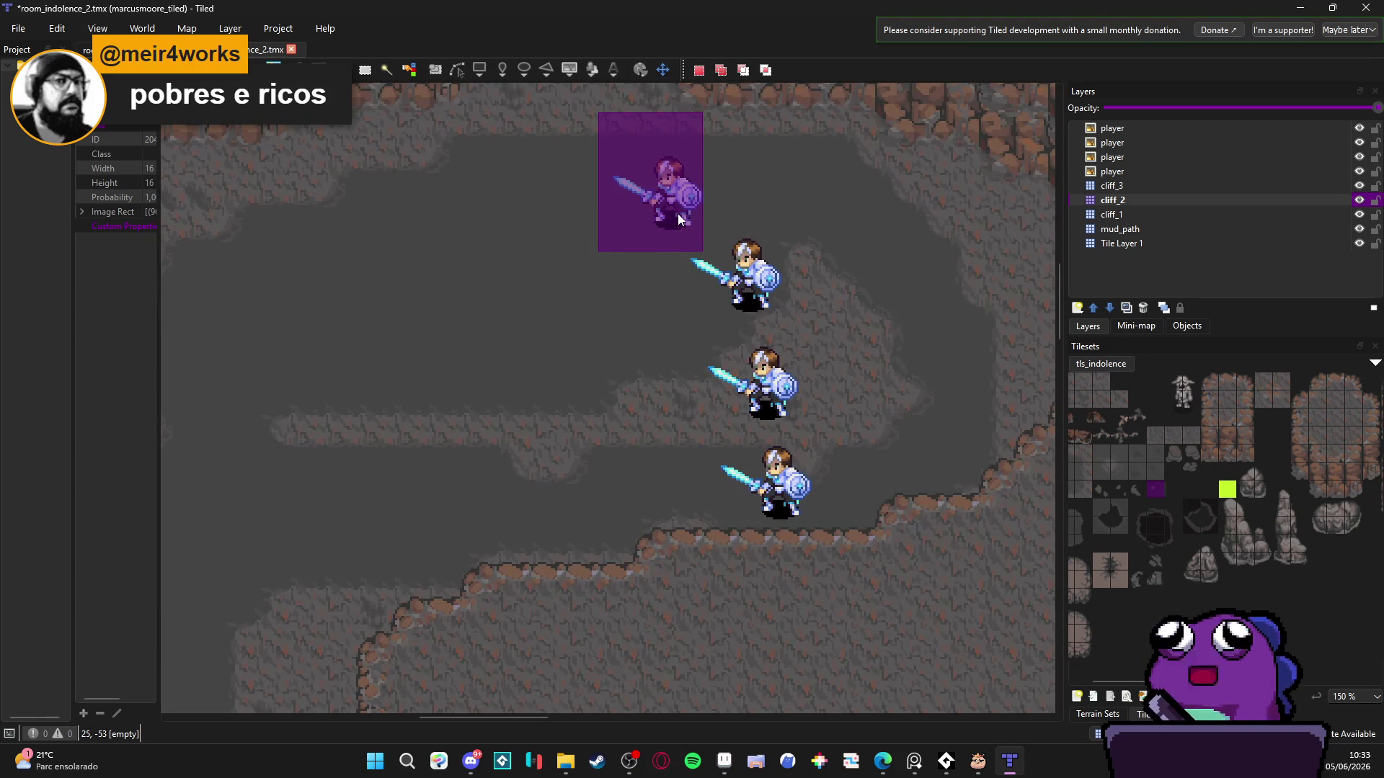
pyautogui.click(703, 229)
pyautogui.moveTo(699, 245)
pyautogui.mouseDown()
pyautogui.moveTo(780, 316)
pyautogui.moveTo(797, 412)
pyautogui.mouseUp()
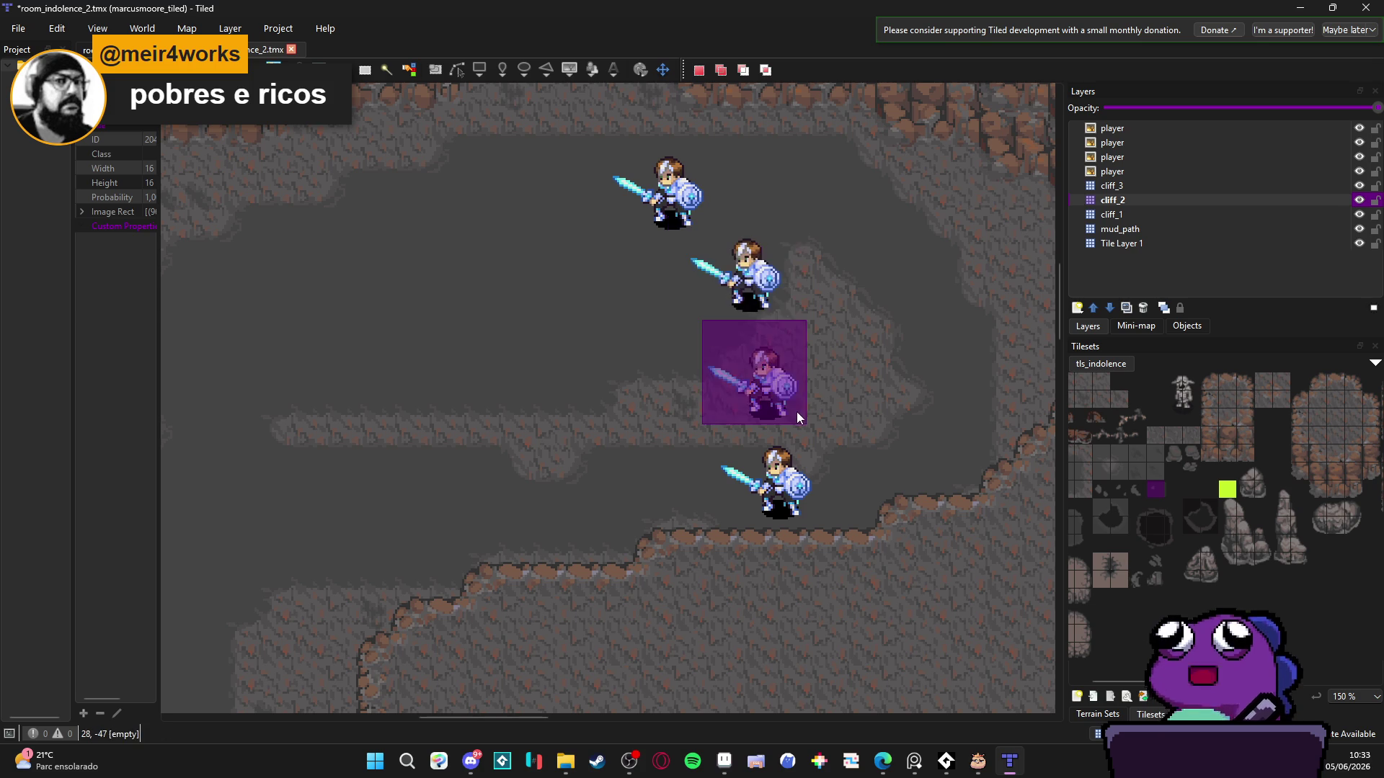
pyautogui.click(730, 355)
pyautogui.moveTo(729, 355); pyautogui.dragTo(792, 409)
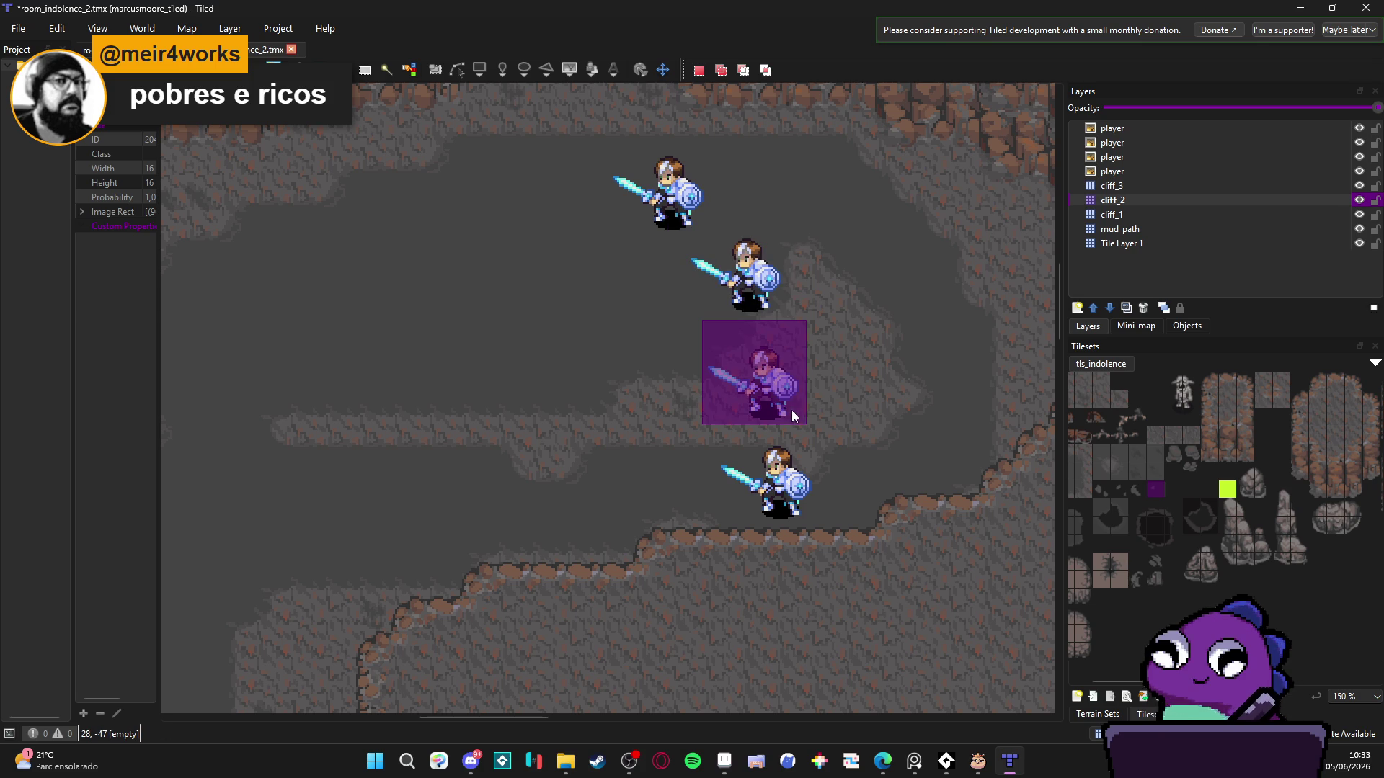
pyautogui.click(793, 362)
pyautogui.moveTo(705, 323); pyautogui.dragTo(798, 409)
pyautogui.moveTo(708, 430); pyautogui.dragTo(830, 518)
pyautogui.click(770, 380)
pyautogui.moveTo(634, 150); pyautogui.dragTo(743, 224)
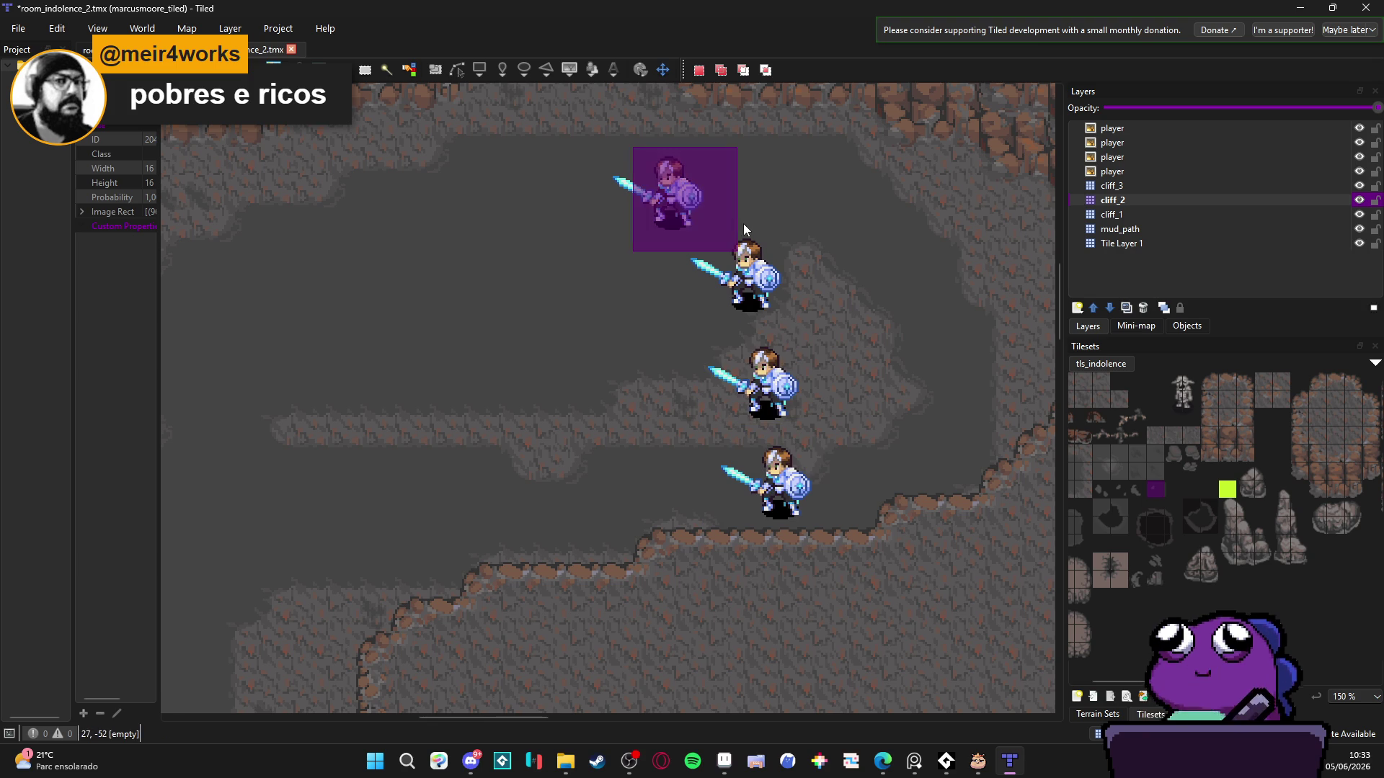
pyautogui.moveTo(600, 150)
pyautogui.mouseDown()
pyautogui.moveTo(737, 229)
pyautogui.moveTo(725, 229)
pyautogui.mouseUp()
pyautogui.click(721, 227)
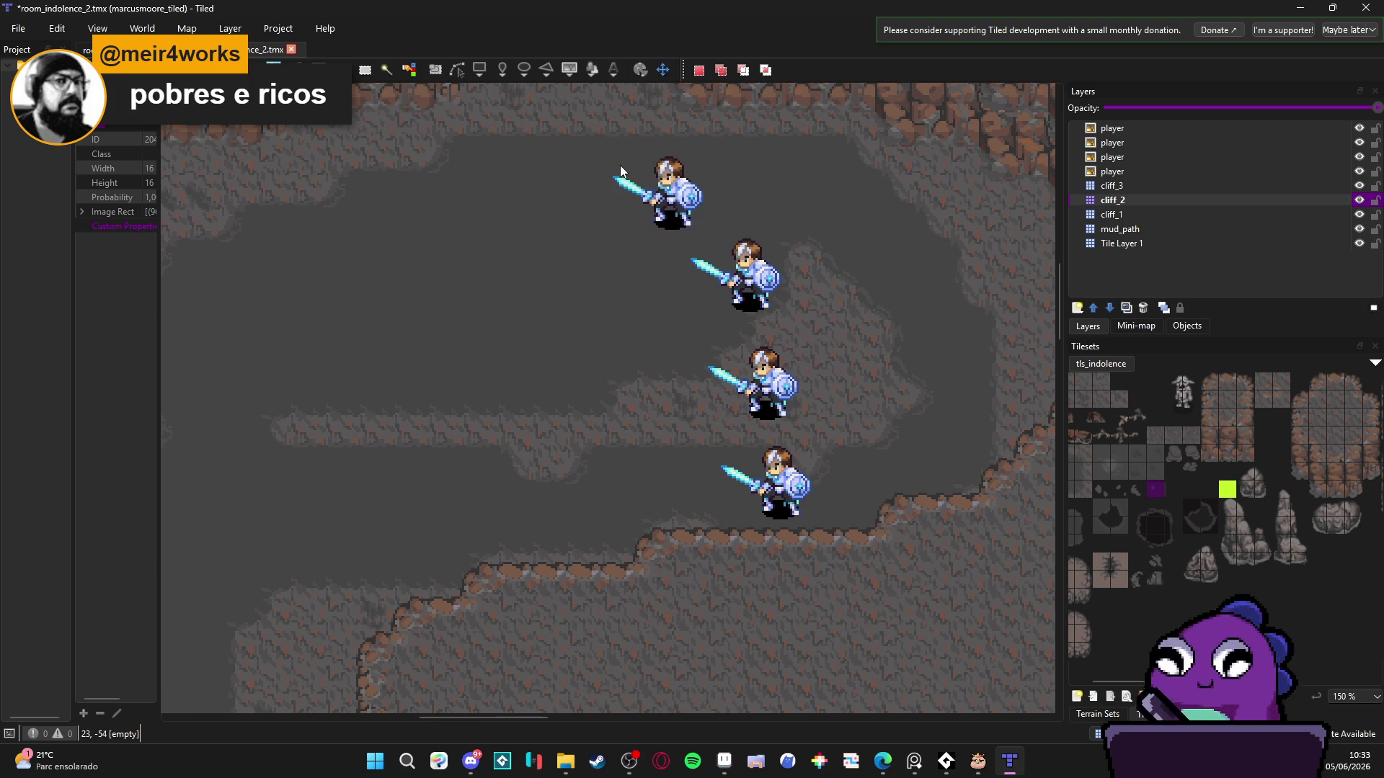
pyautogui.moveTo(604, 152); pyautogui.dragTo(711, 222)
pyautogui.click(641, 185)
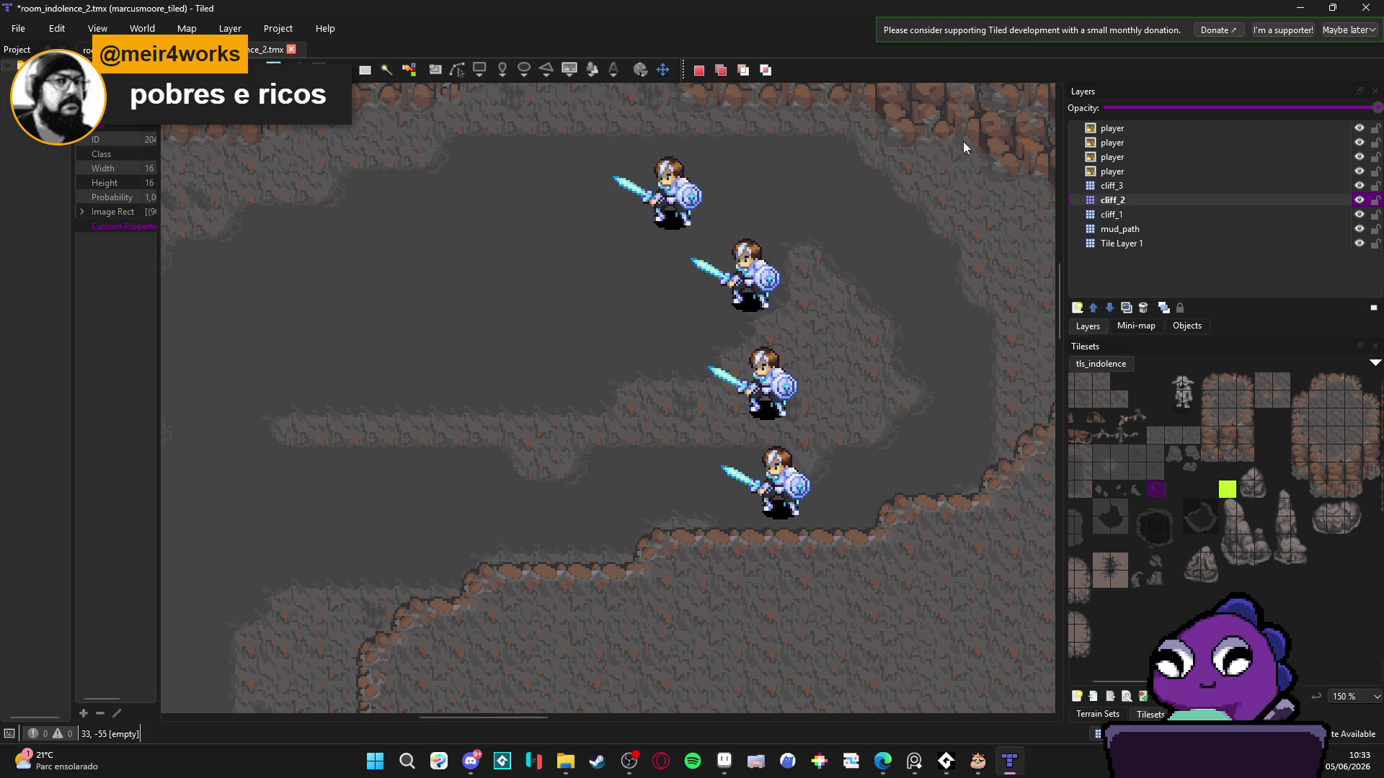
pyautogui.click(1131, 173)
pyautogui.click(1359, 171)
pyautogui.click(1359, 171)
pyautogui.click(1327, 157)
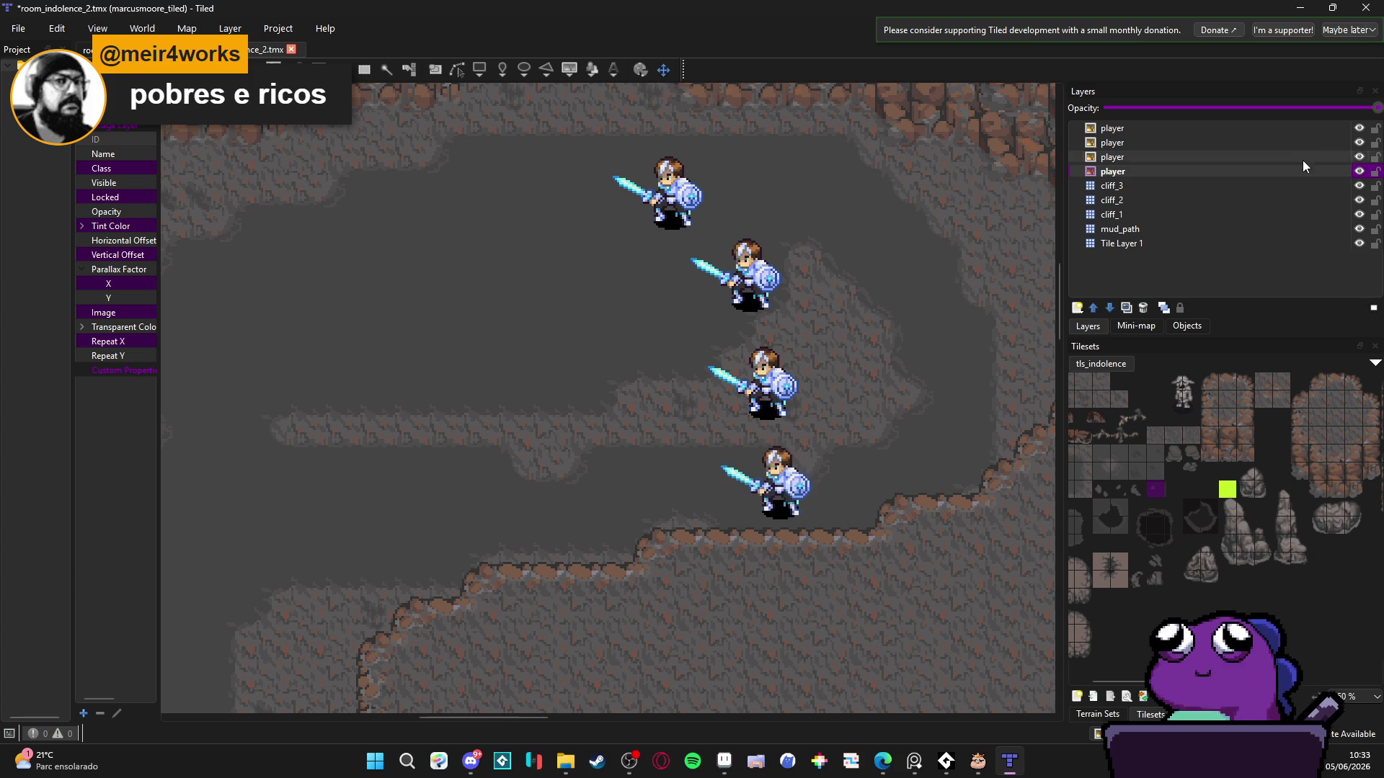
pyautogui.click(1360, 156)
pyautogui.click(1359, 156)
pyautogui.click(1326, 142)
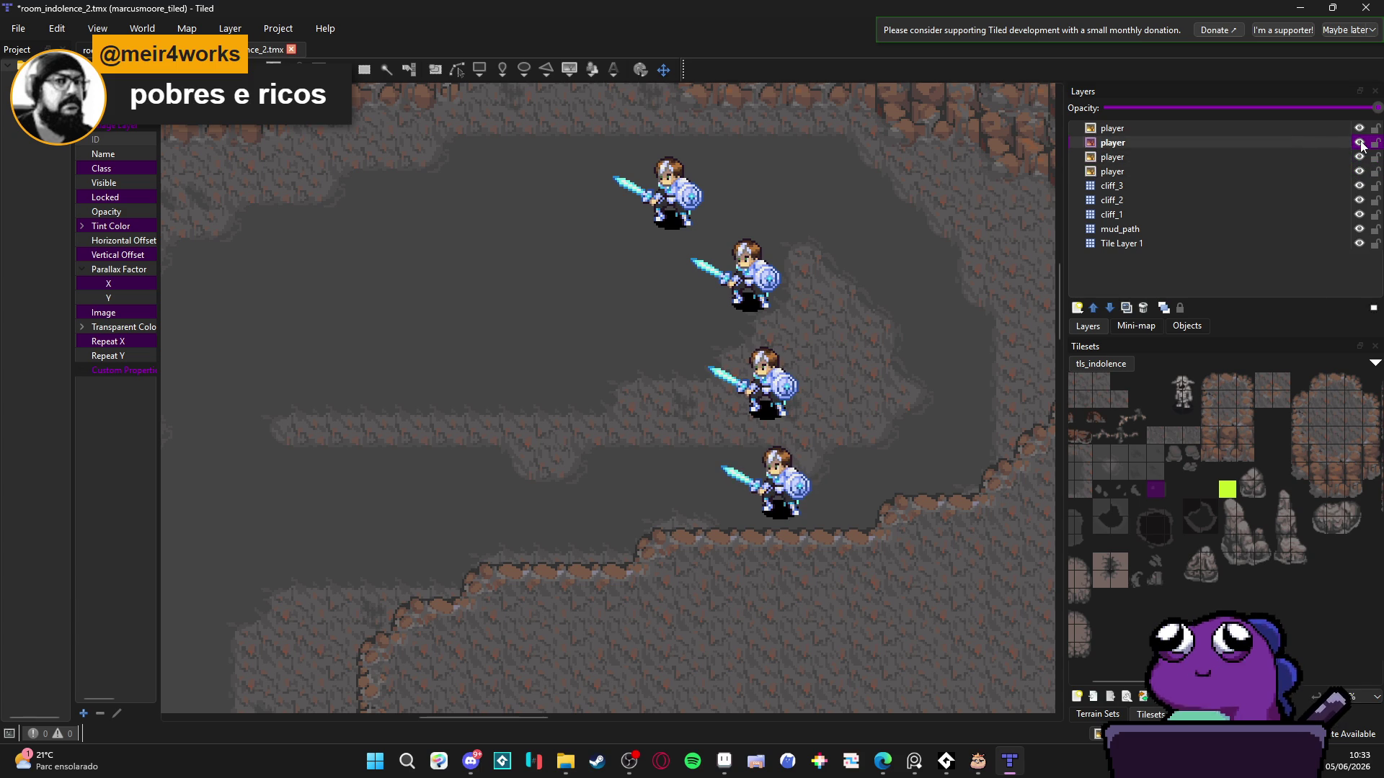
pyautogui.click(1359, 142)
pyautogui.click(1359, 142)
pyautogui.click(1317, 128)
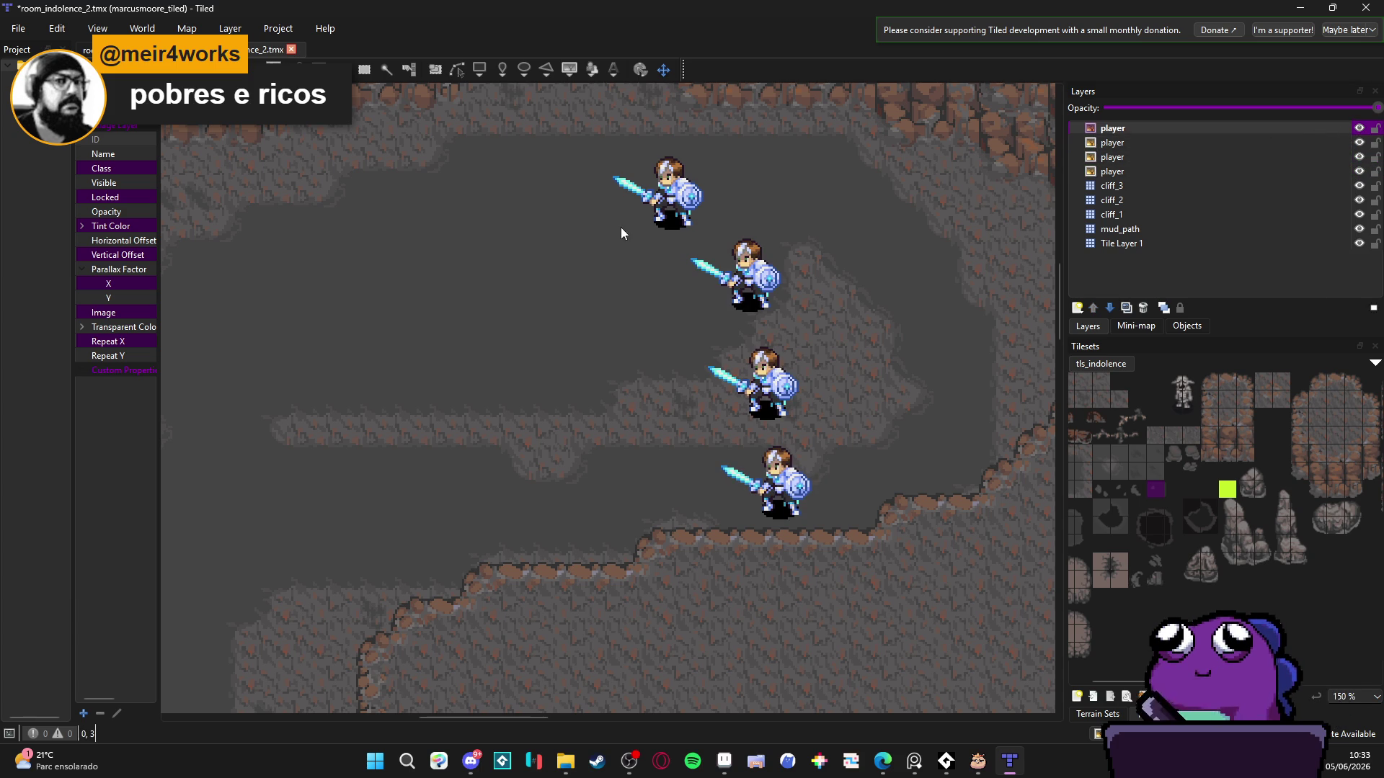
pyautogui.scroll(-1, 624, 228)
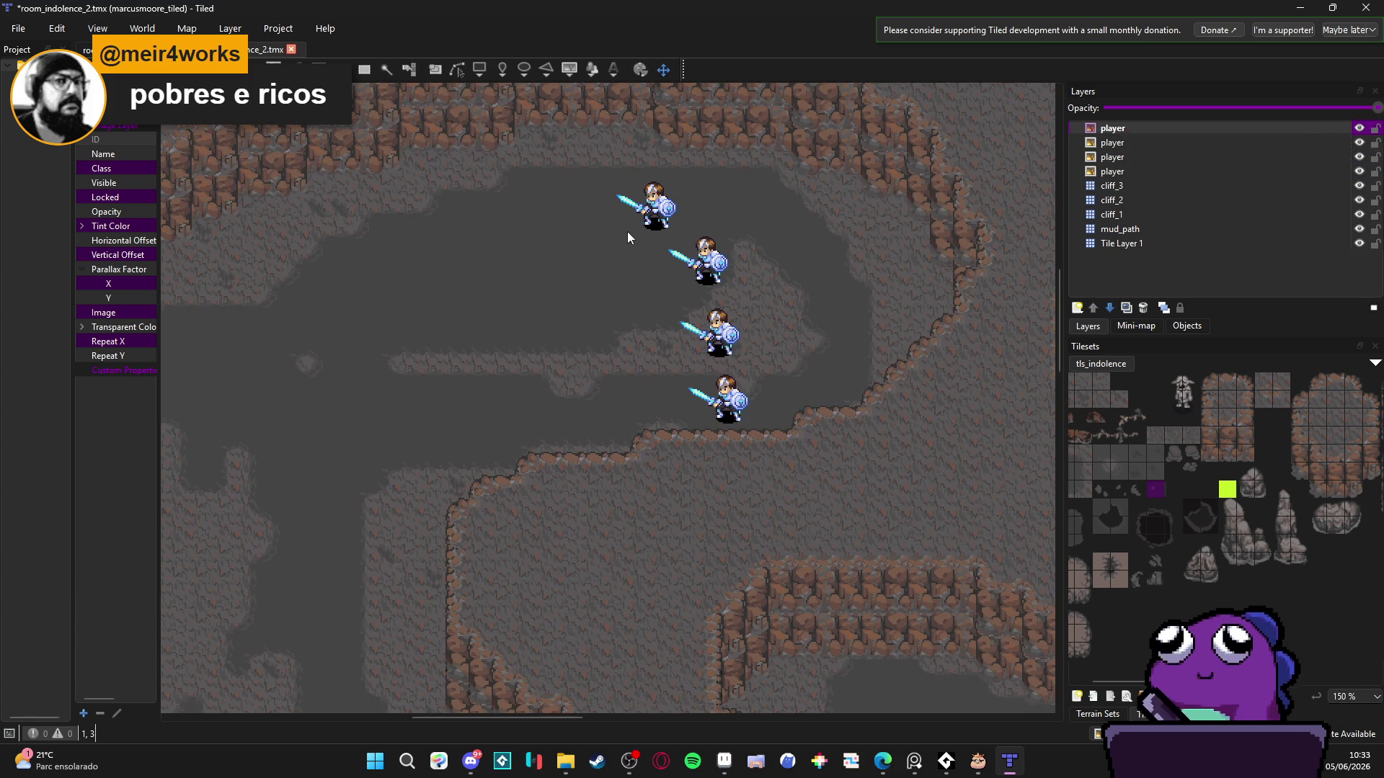
pyautogui.click(1112, 185)
pyautogui.scroll(-2, 708, 265)
pyautogui.moveTo(707, 260); pyautogui.dragTo(707, 305)
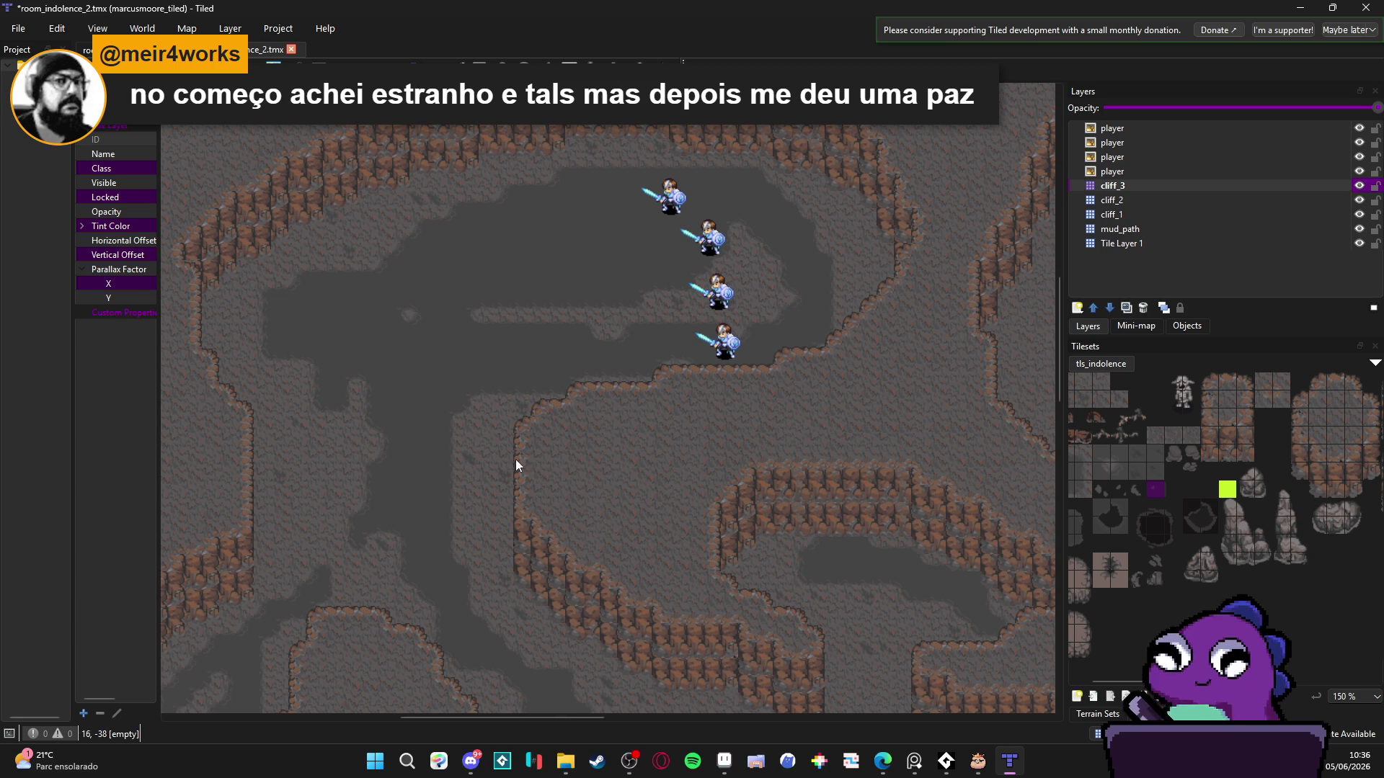
pyautogui.scroll(-2, 526, 454)
pyautogui.moveTo(558, 447); pyautogui.dragTo(463, 366)
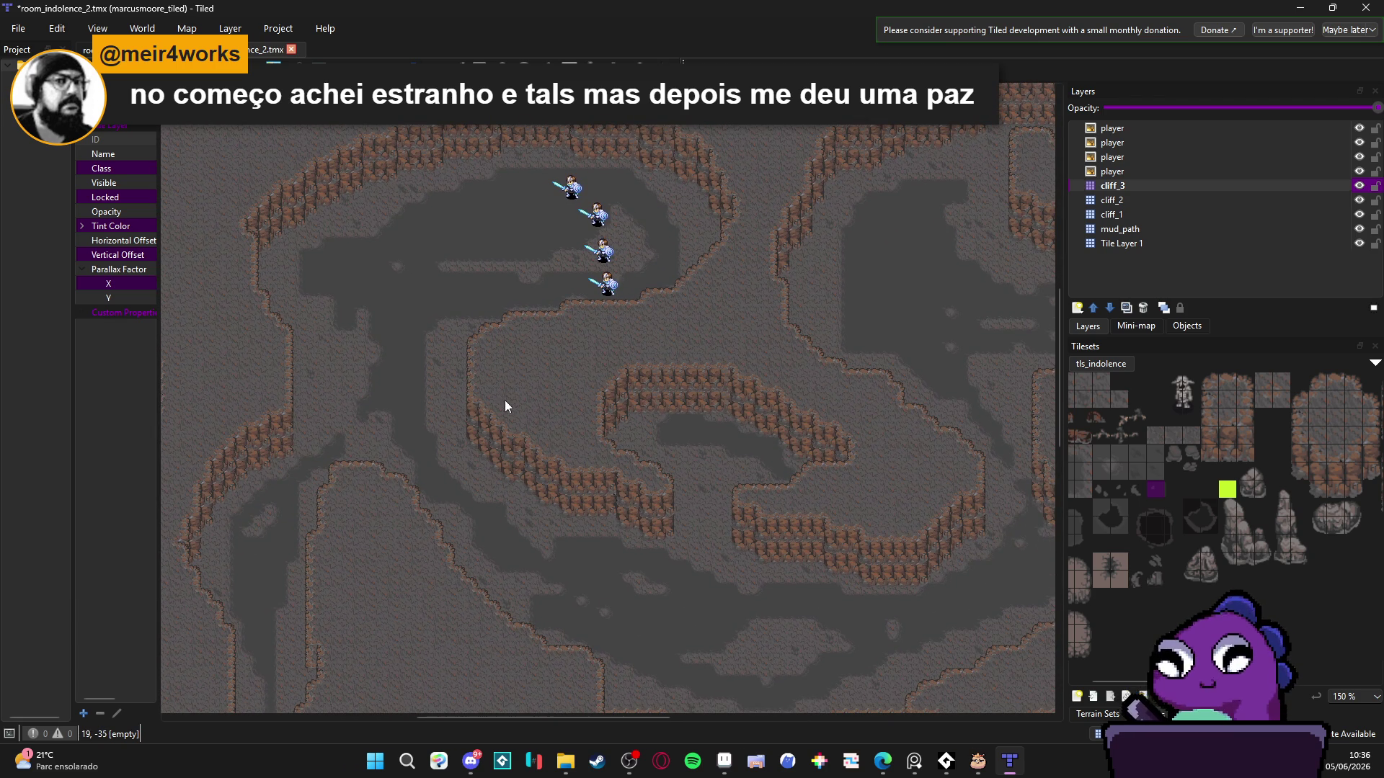
pyautogui.scroll(-3, 511, 400)
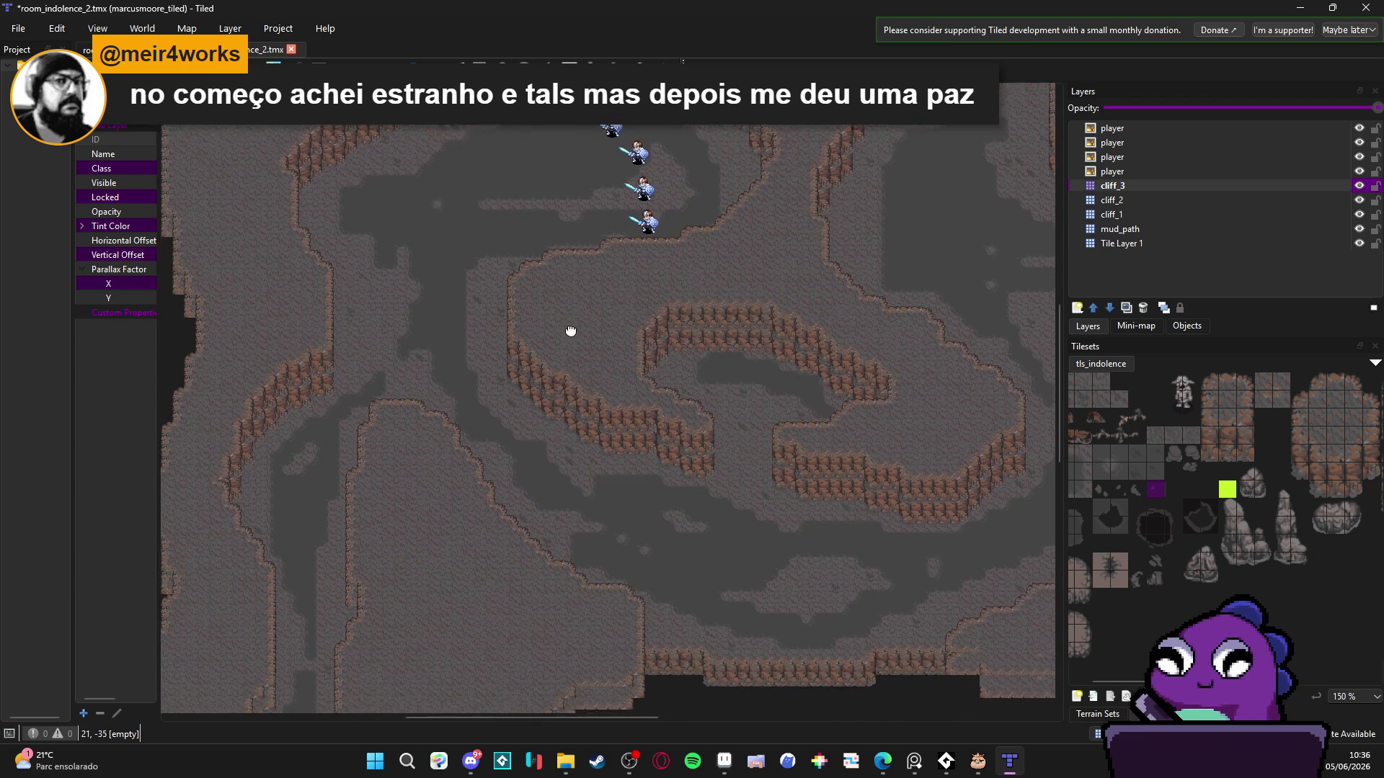
pyautogui.click(724, 761)
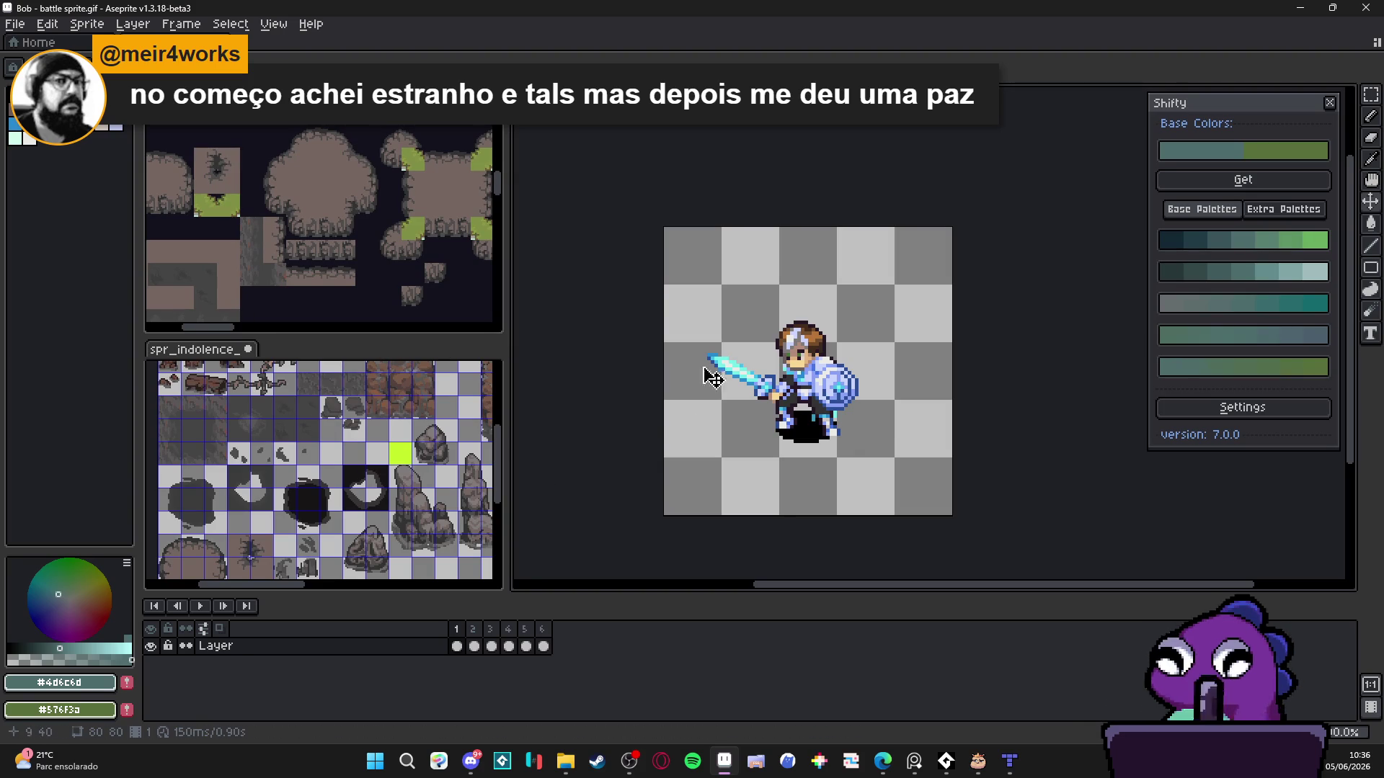
pyautogui.hotkey('alt', 'Tab')
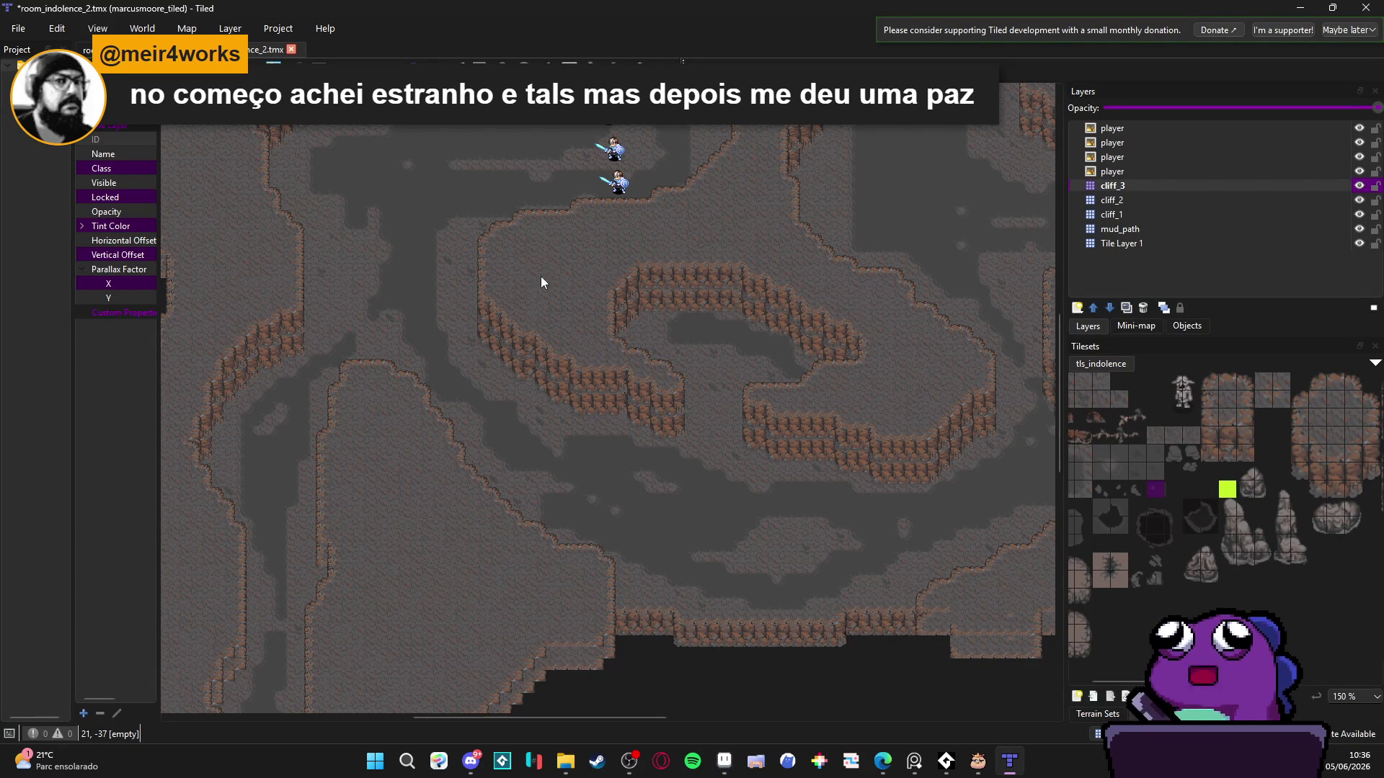
pyautogui.moveTo(556, 260)
pyautogui.mouseDown()
pyautogui.moveTo(572, 355)
pyautogui.moveTo(560, 304)
pyautogui.mouseUp()
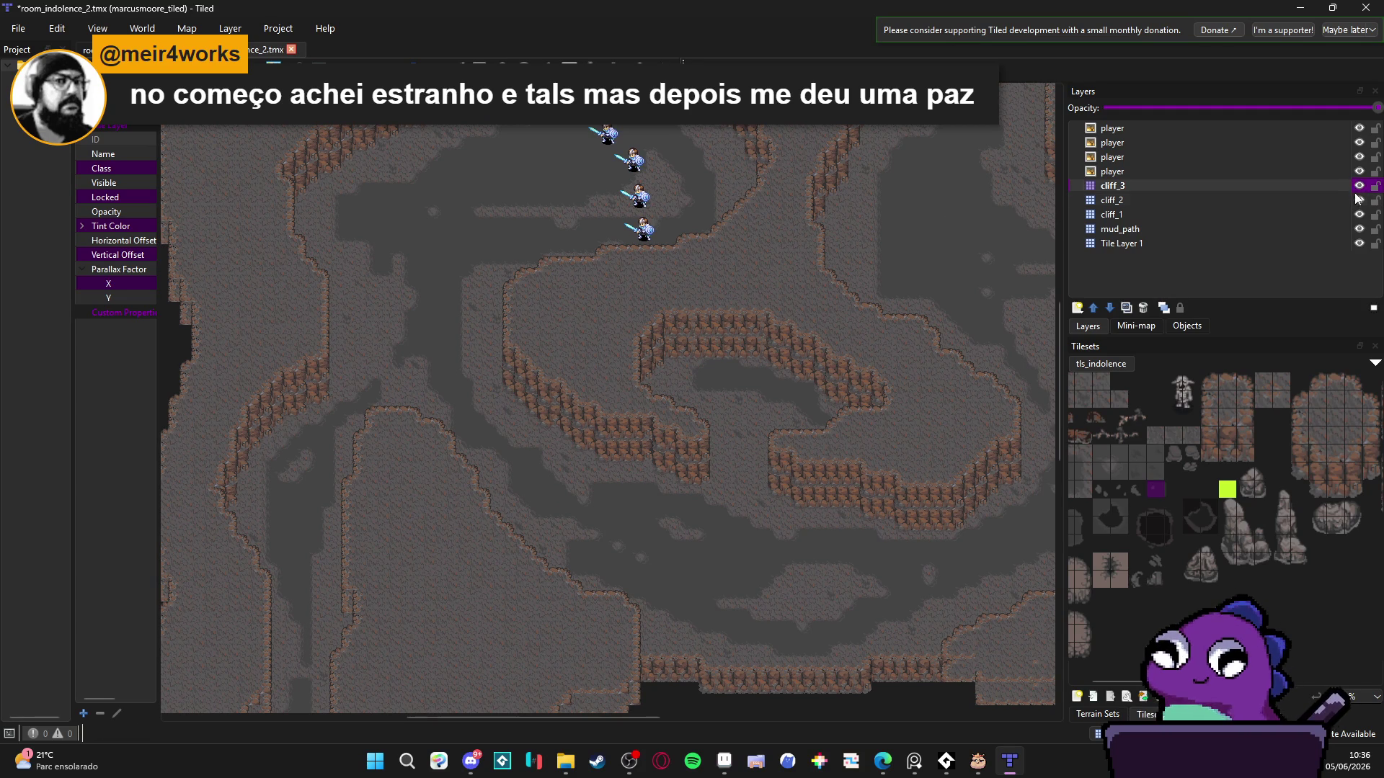
pyautogui.click(1345, 203)
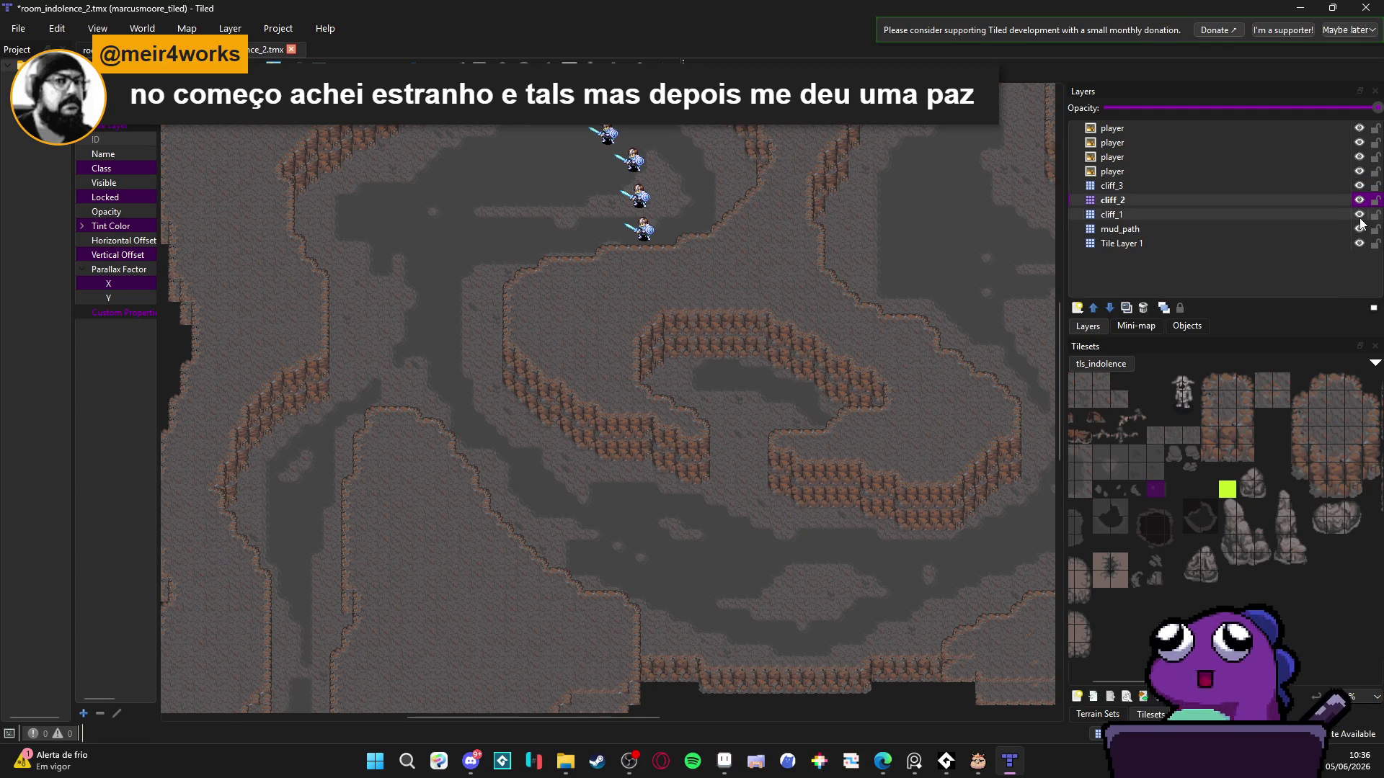
pyautogui.click(1360, 200)
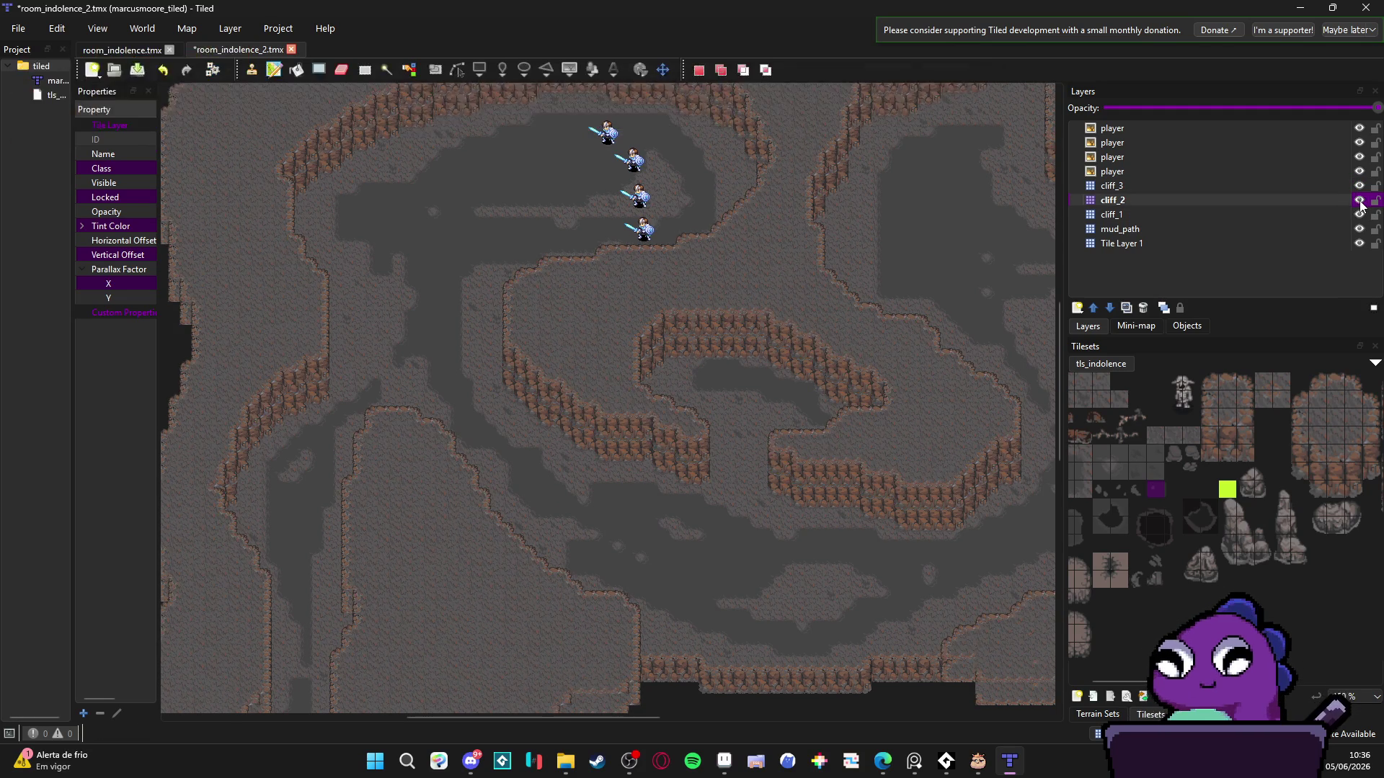
pyautogui.click(1360, 201)
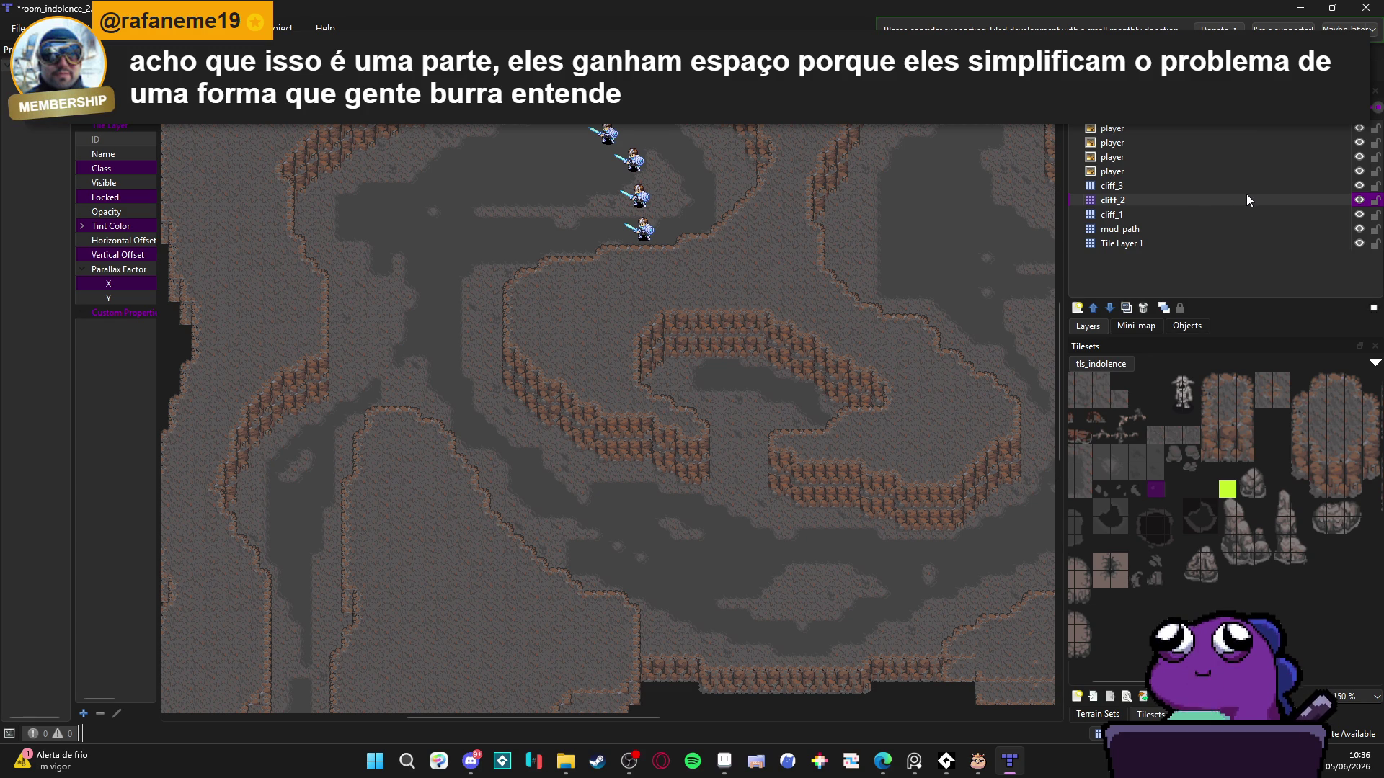
pyautogui.moveTo(390, 145)
pyautogui.mouseDown()
pyautogui.moveTo(417, 200)
pyautogui.moveTo(325, 164)
pyautogui.moveTo(317, 142)
pyautogui.mouseUp()
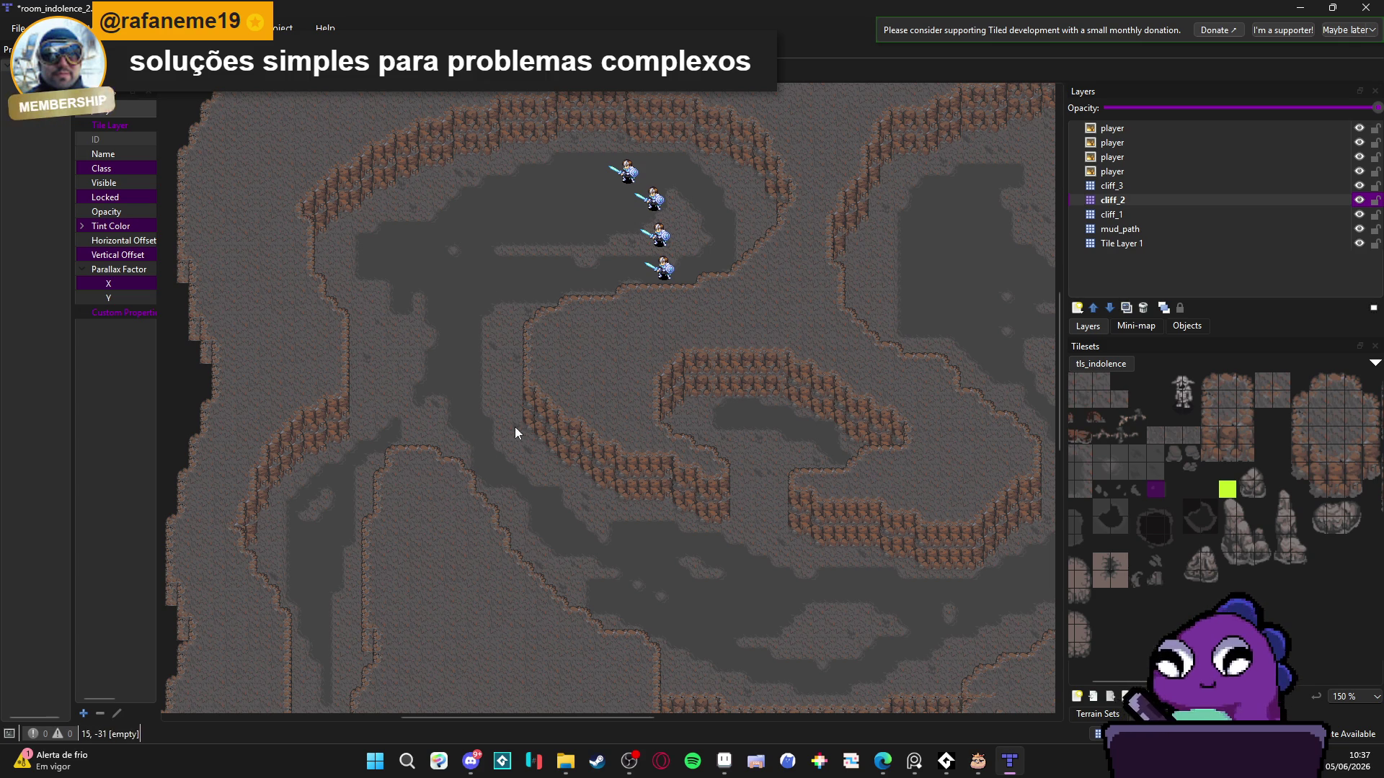
# - Toggle cliff_2 off and on to check it, make cliff_3 active, and save room_indolence_2.tmx
pyautogui.moveTo(604, 404); pyautogui.dragTo(571, 409)
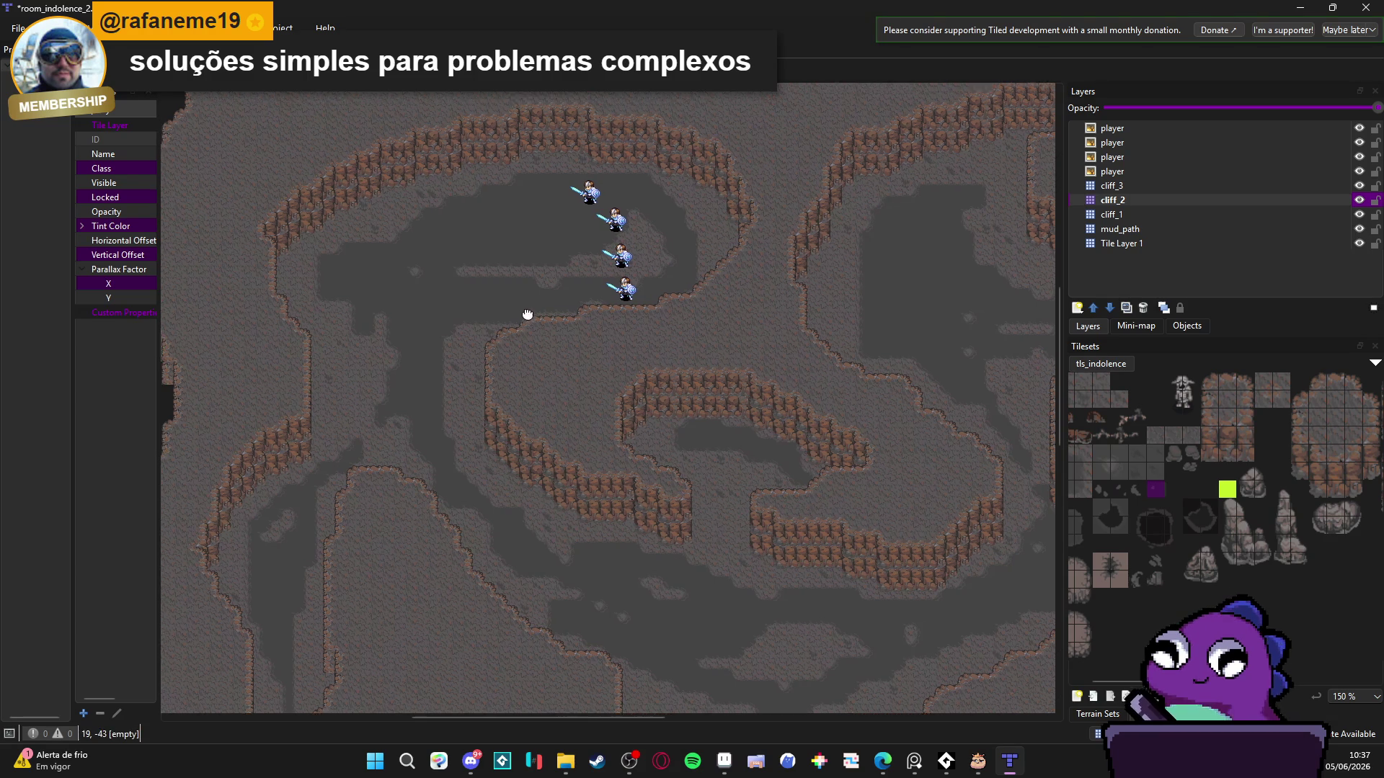
pyautogui.moveTo(525, 312); pyautogui.dragTo(560, 361)
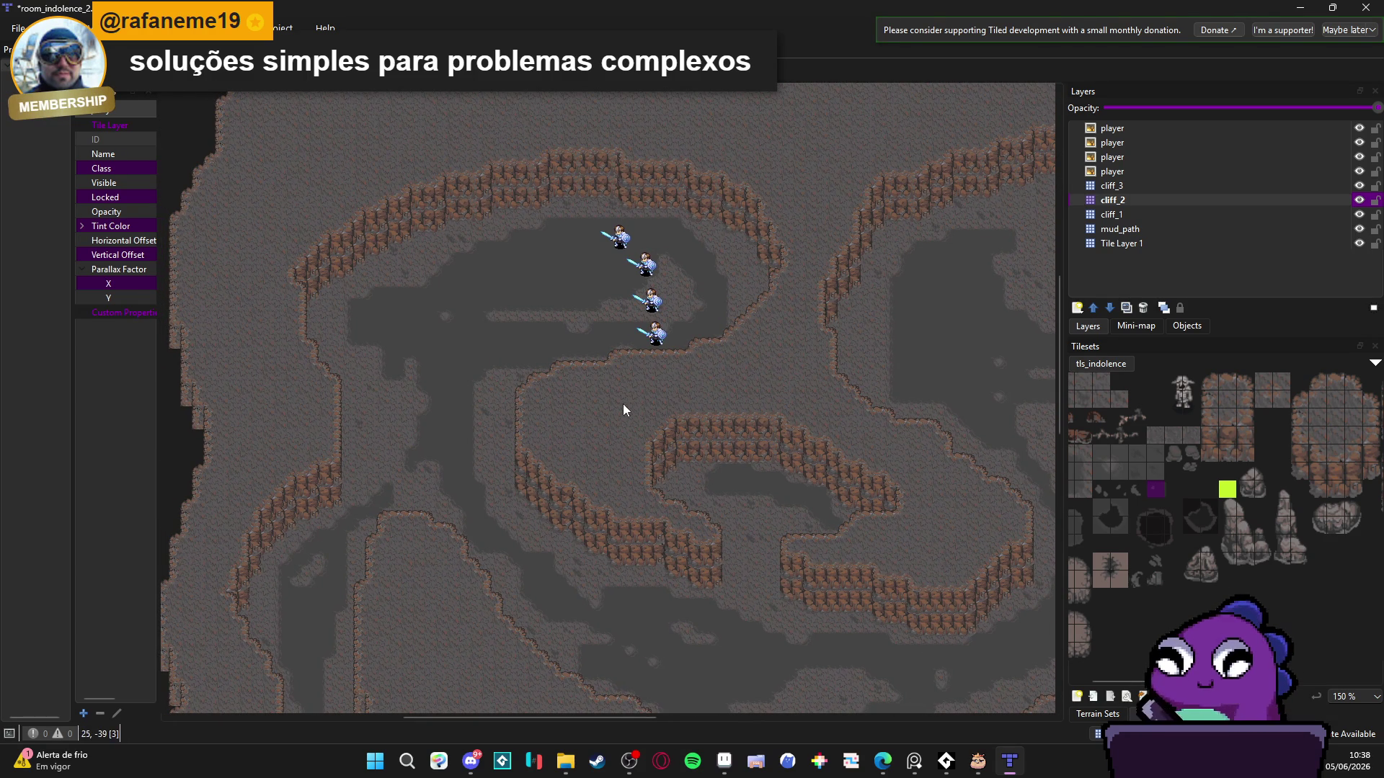
pyautogui.moveTo(623, 403)
pyautogui.mouseDown()
pyautogui.moveTo(705, 370)
pyautogui.moveTo(614, 364)
pyautogui.mouseUp()
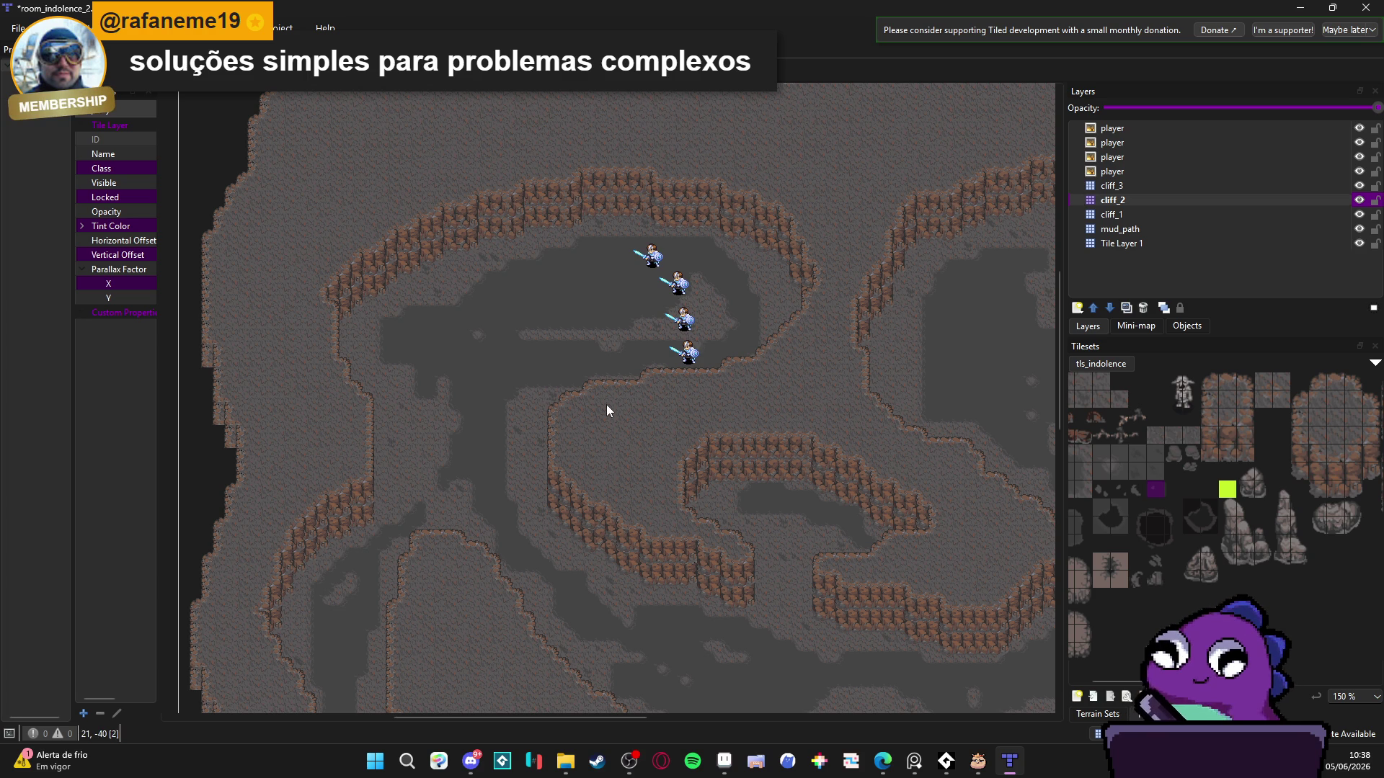
pyautogui.click(1359, 200)
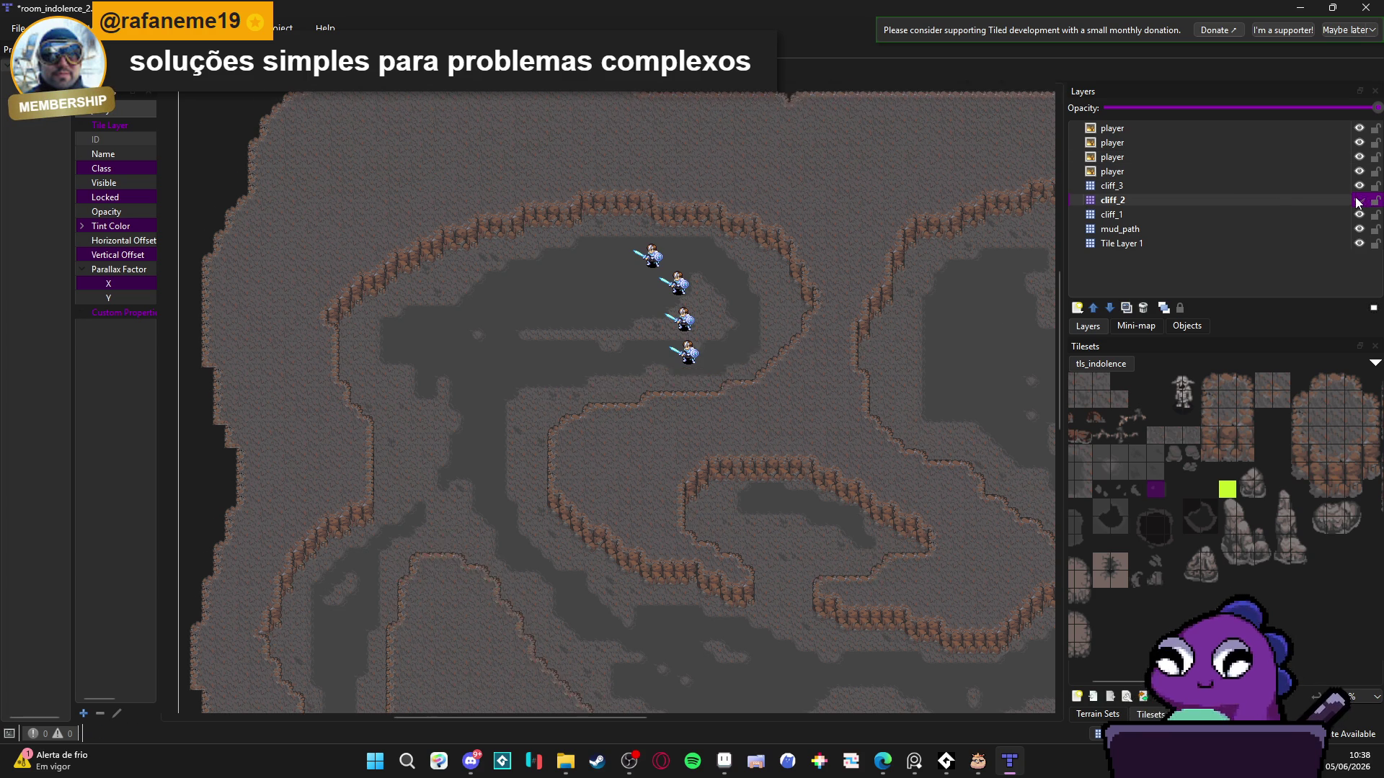
pyautogui.click(1359, 200)
pyautogui.click(1329, 189)
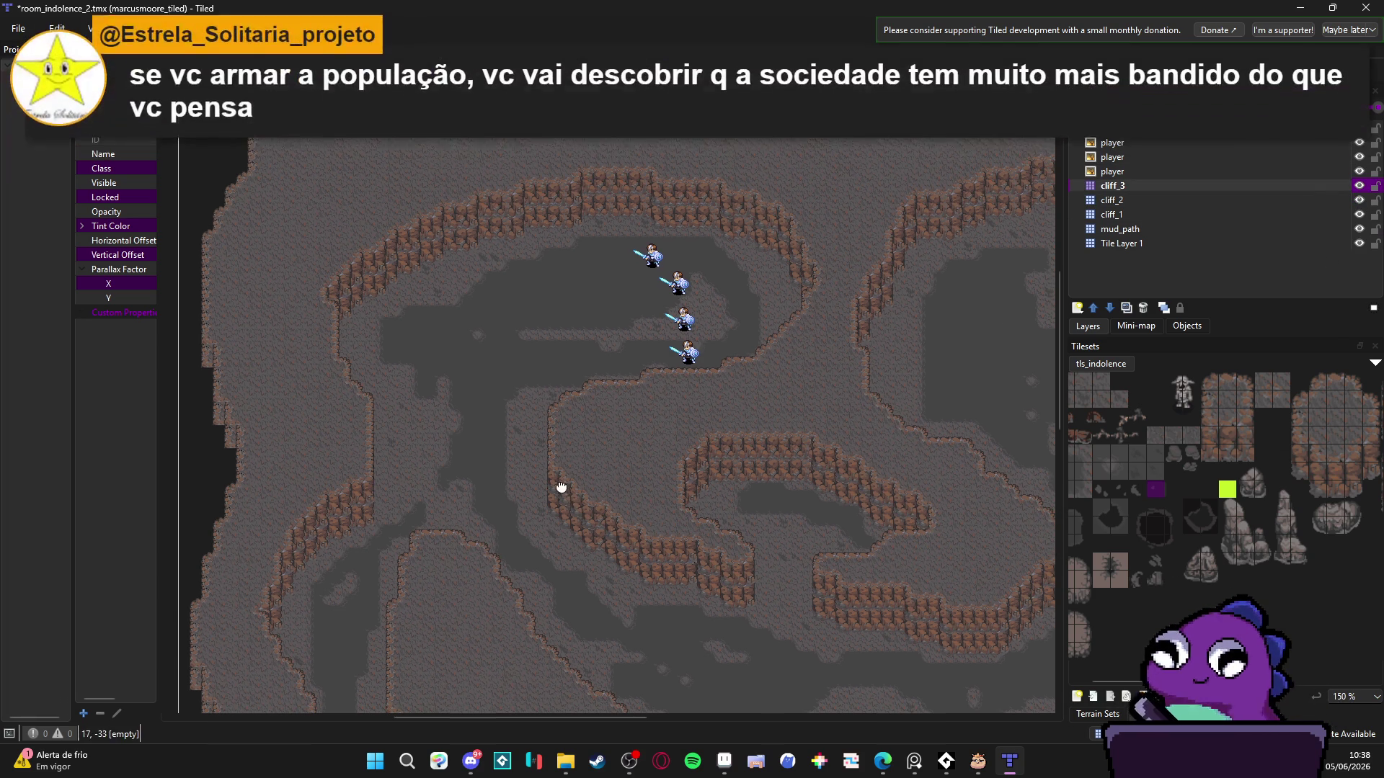
pyautogui.moveTo(561, 487); pyautogui.dragTo(594, 490)
pyautogui.hotkey('ctrl', 's')
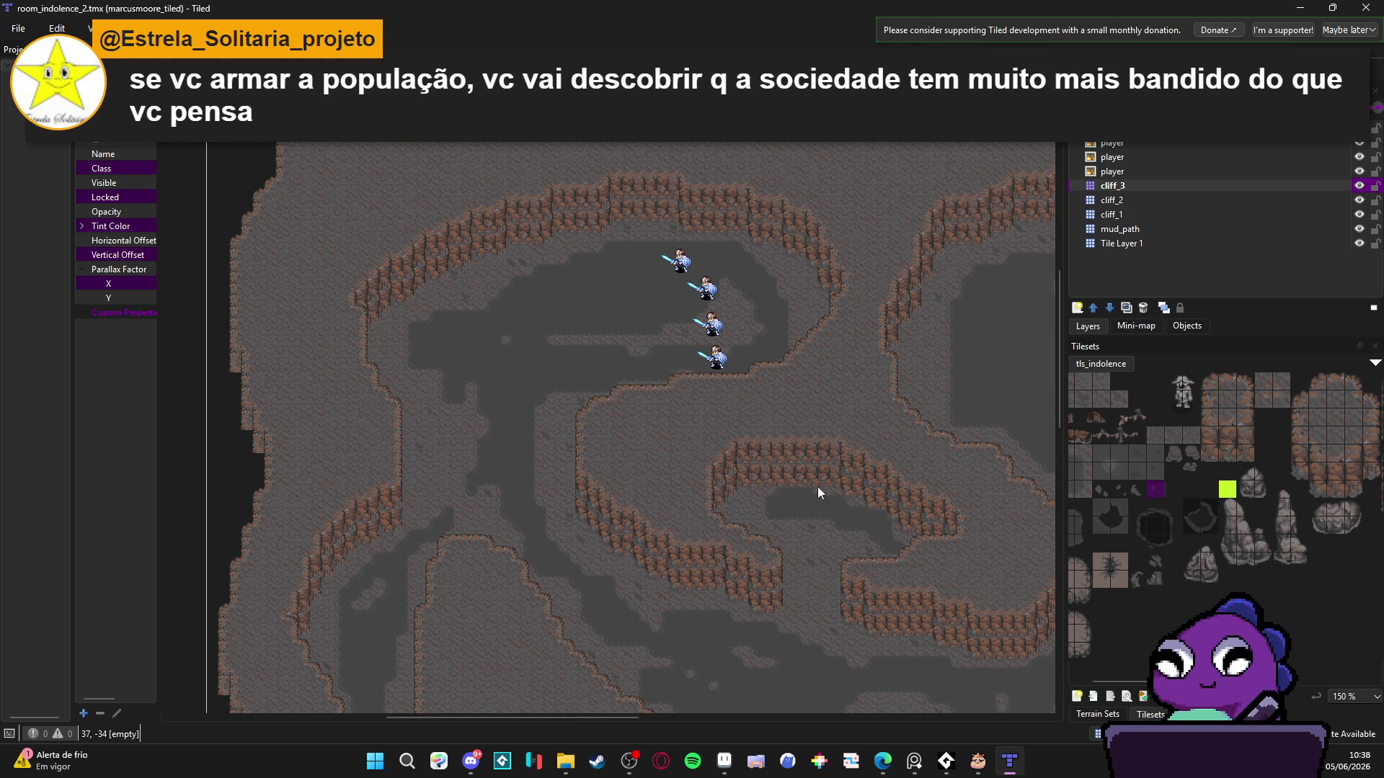
pyautogui.moveTo(495, 389); pyautogui.dragTo(599, 405)
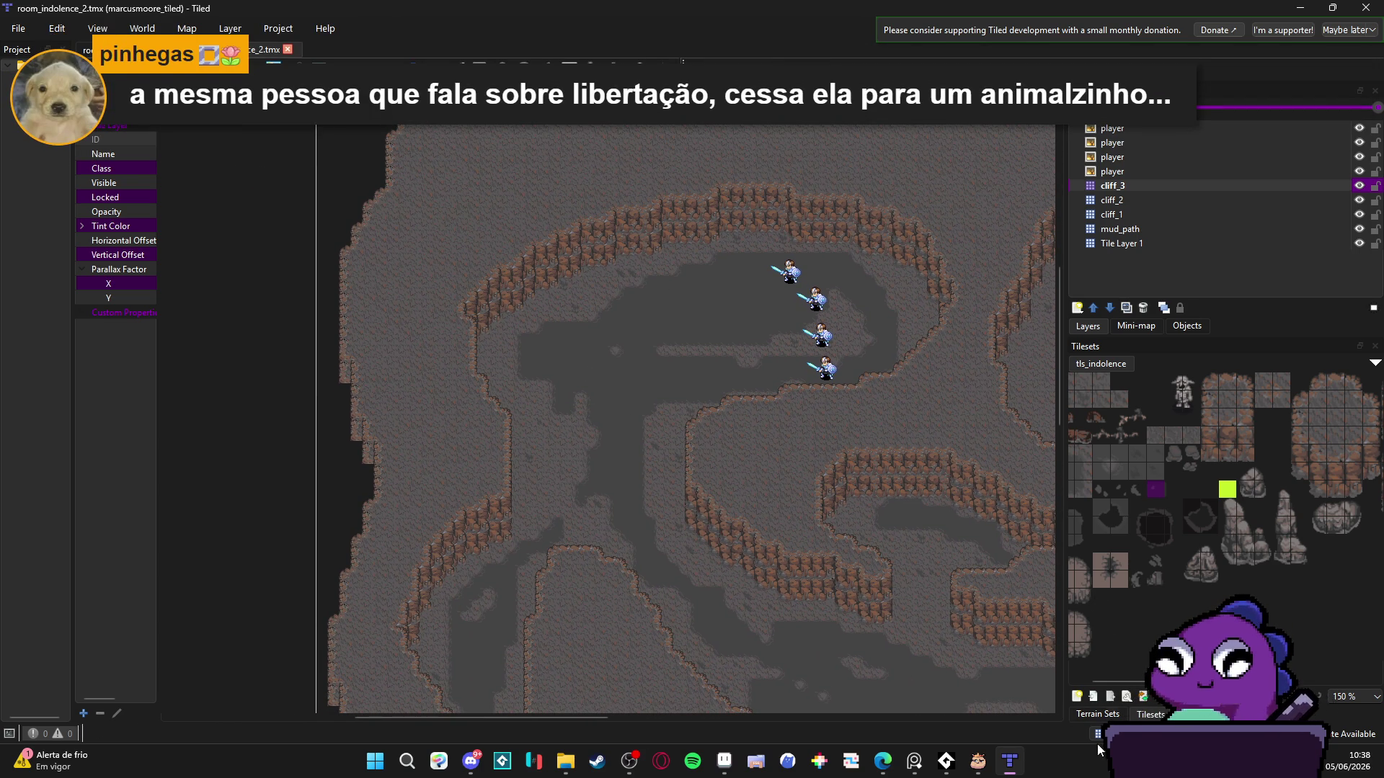
# - Show the tls_indolence terrain sets and choose the big_cliff terrain
pyautogui.click(1097, 714)
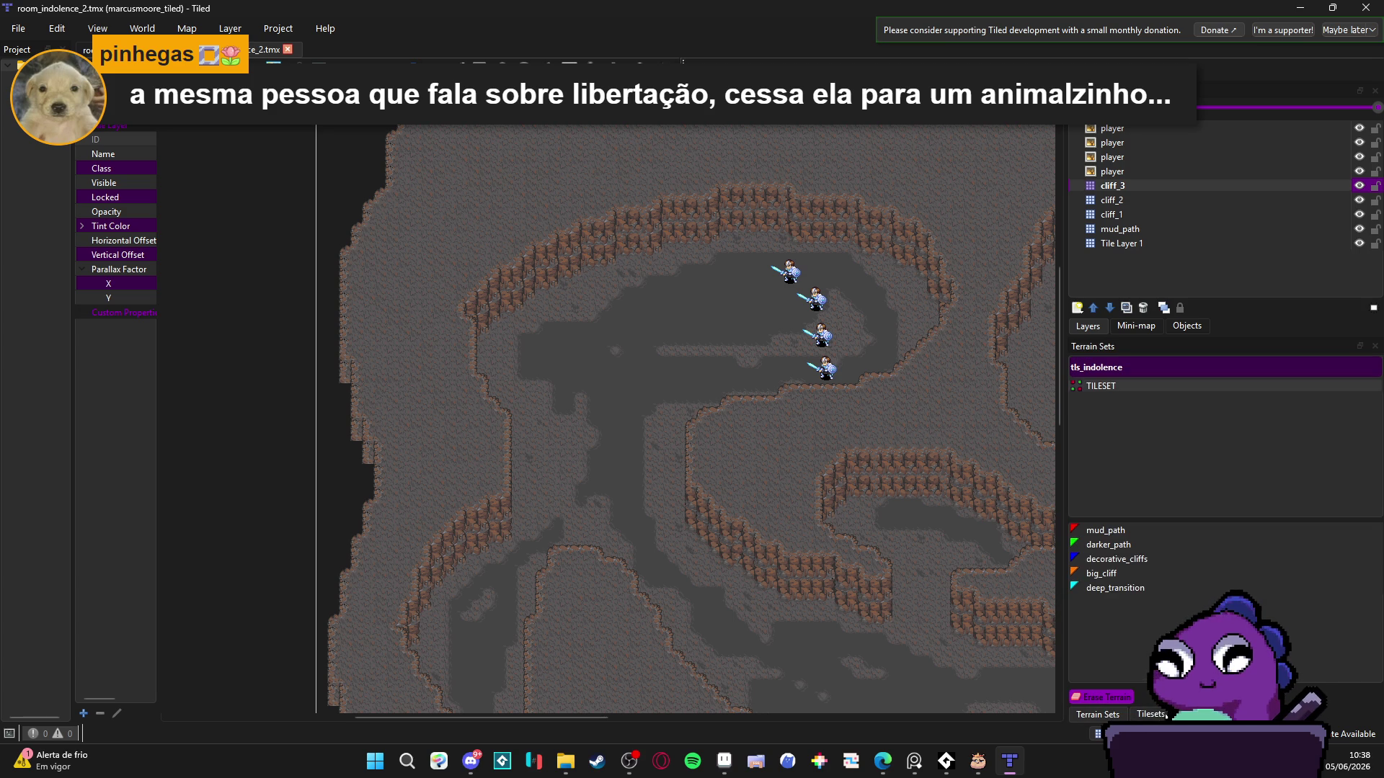
pyautogui.click(1132, 573)
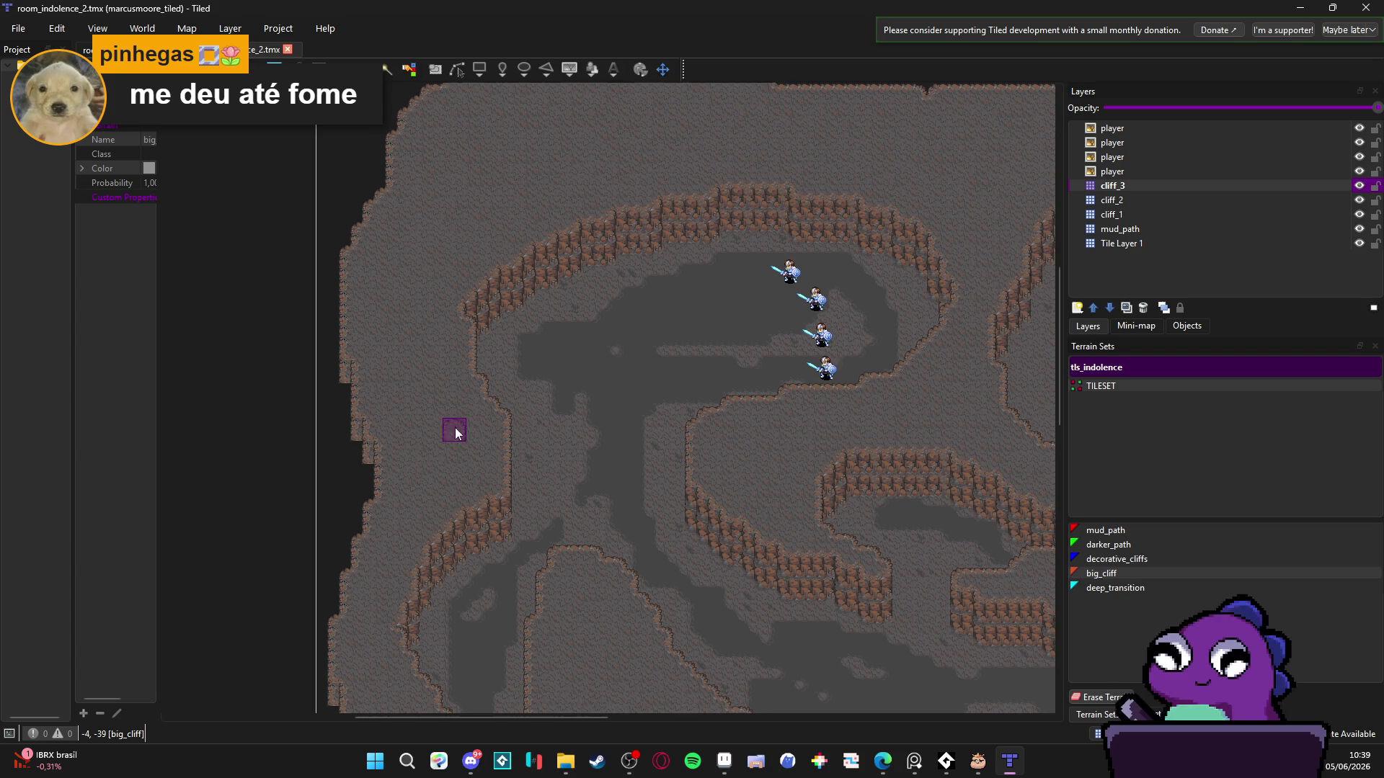
# - Paint big_cliff strips on cliff_3 near the left wall and a larger ring around the central ledge
pyautogui.moveTo(454, 424); pyautogui.dragTo(489, 361)
pyautogui.scroll(2, 487, 356)
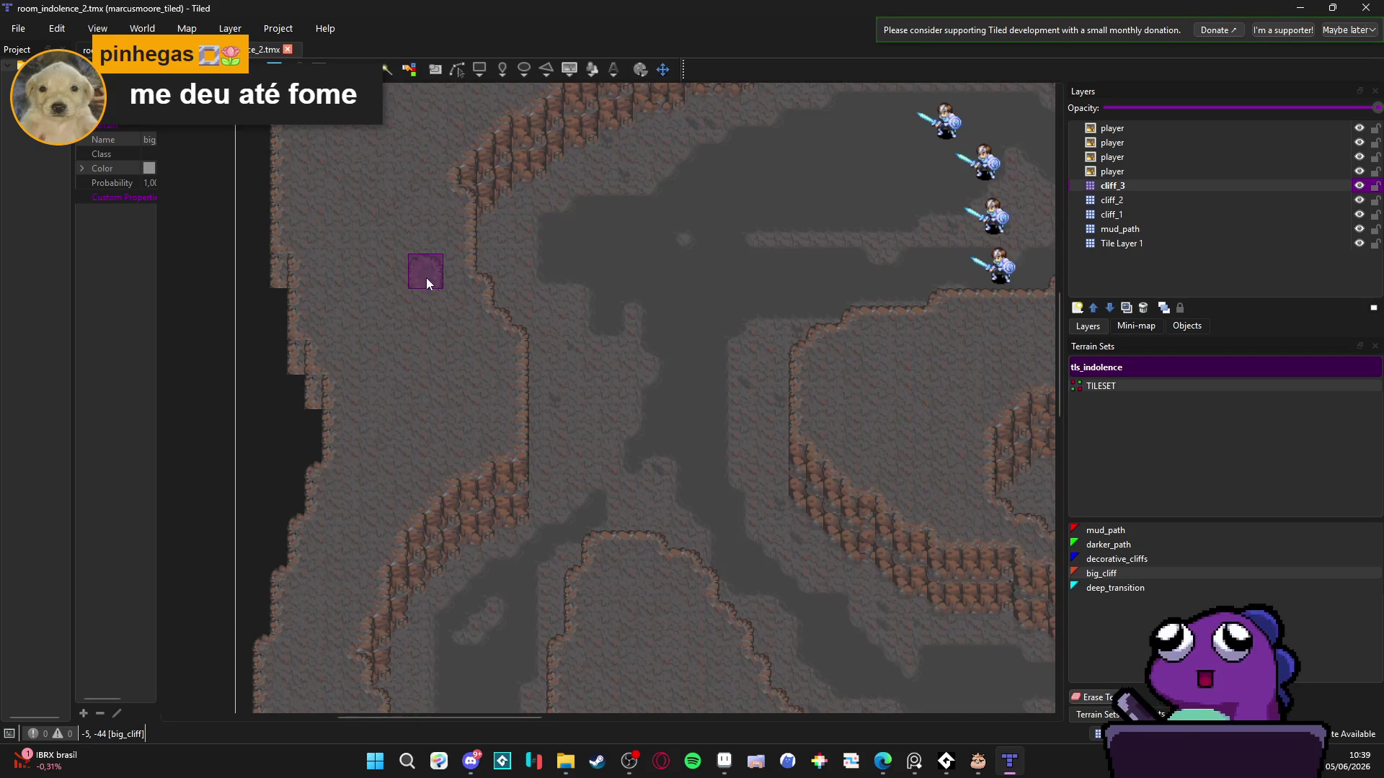
pyautogui.moveTo(409, 270)
pyautogui.mouseDown()
pyautogui.moveTo(490, 292)
pyautogui.moveTo(473, 359)
pyautogui.moveTo(451, 346)
pyautogui.moveTo(480, 274)
pyautogui.moveTo(478, 352)
pyautogui.moveTo(460, 278)
pyautogui.moveTo(395, 277)
pyautogui.mouseUp()
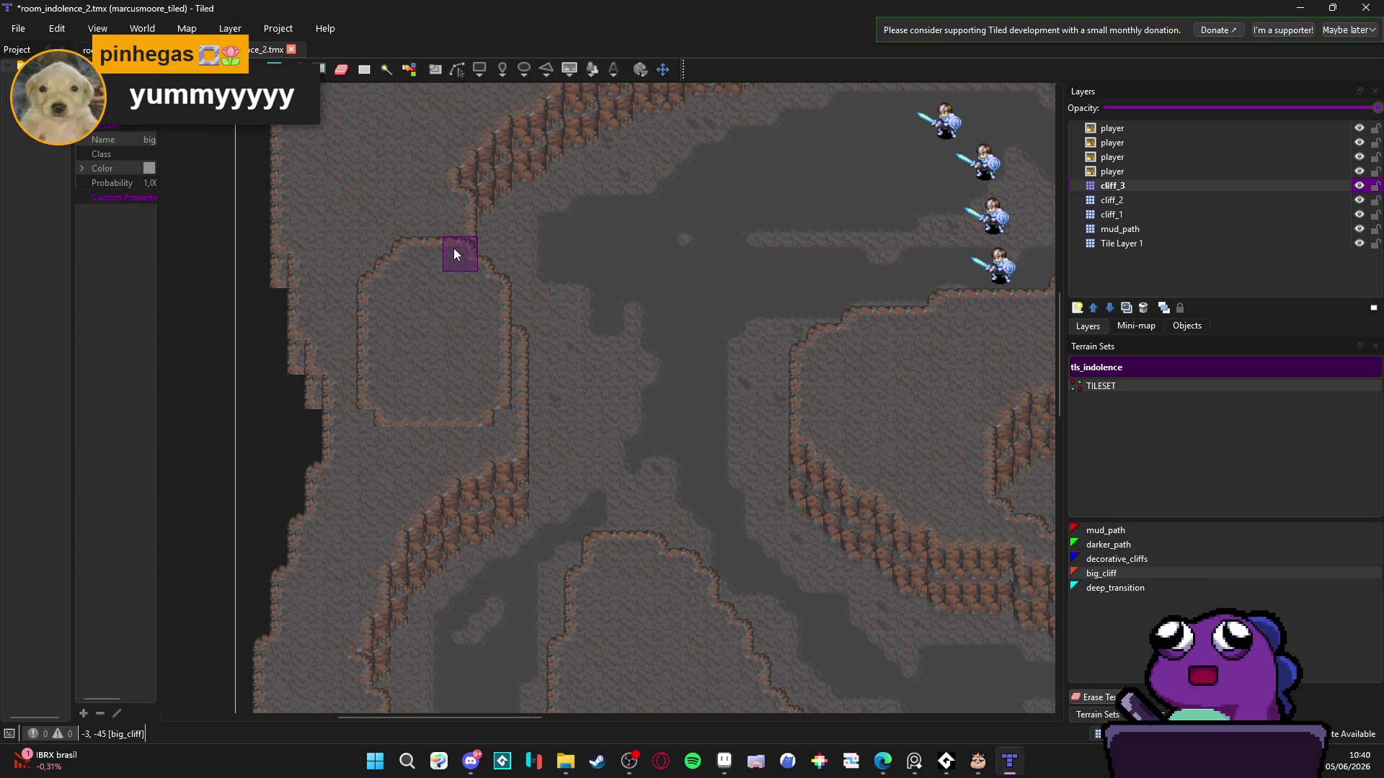
pyautogui.hscroll(6, 559, 390)
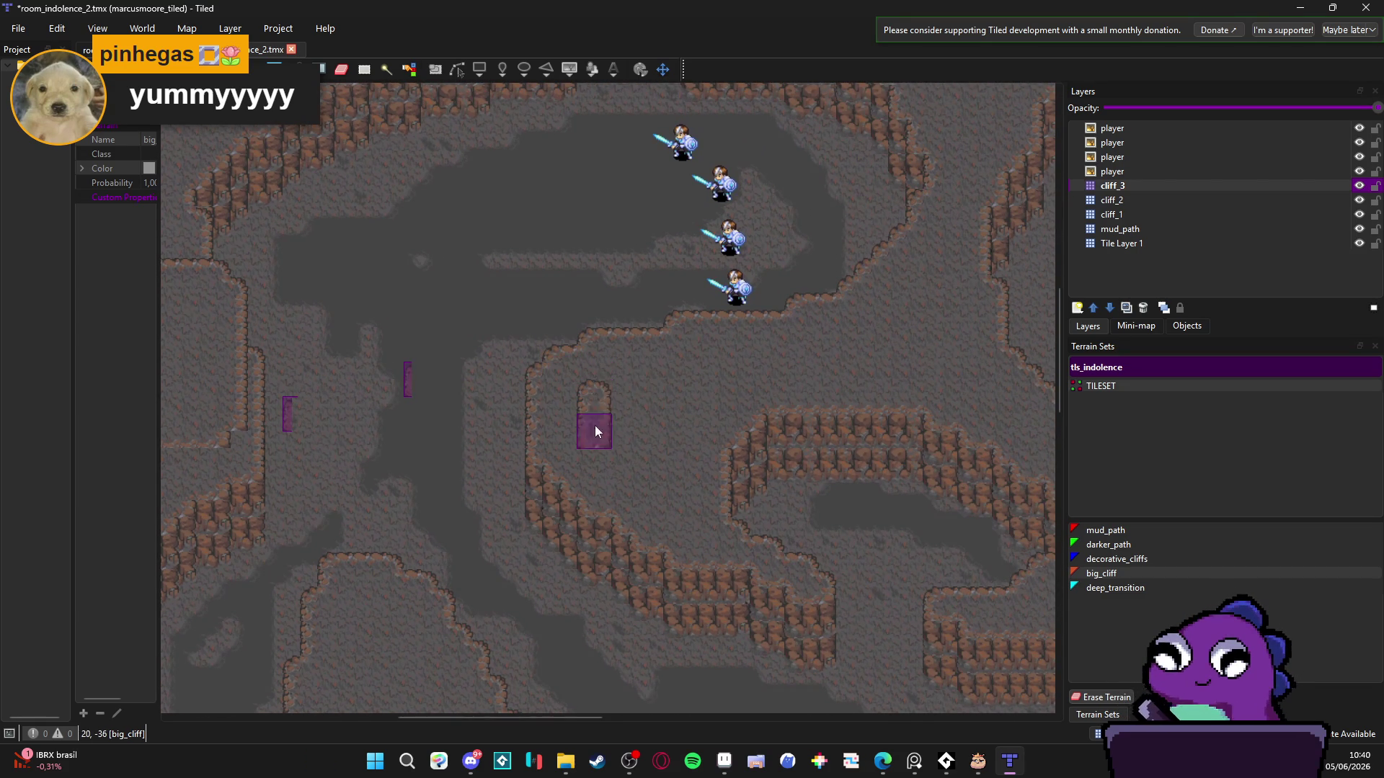
pyautogui.moveTo(595, 431); pyautogui.dragTo(624, 397)
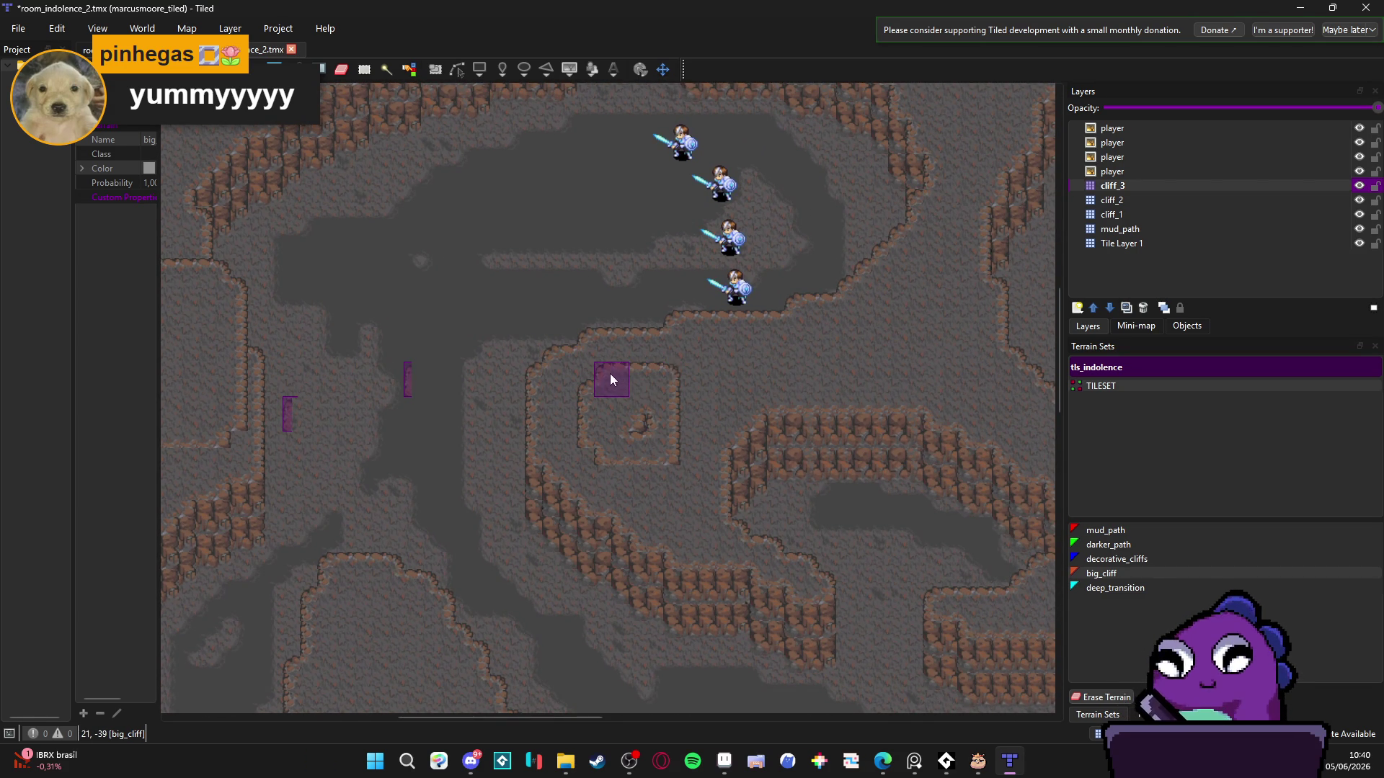
pyautogui.hscroll(5, 685, 431)
pyautogui.scroll(1, 685, 431)
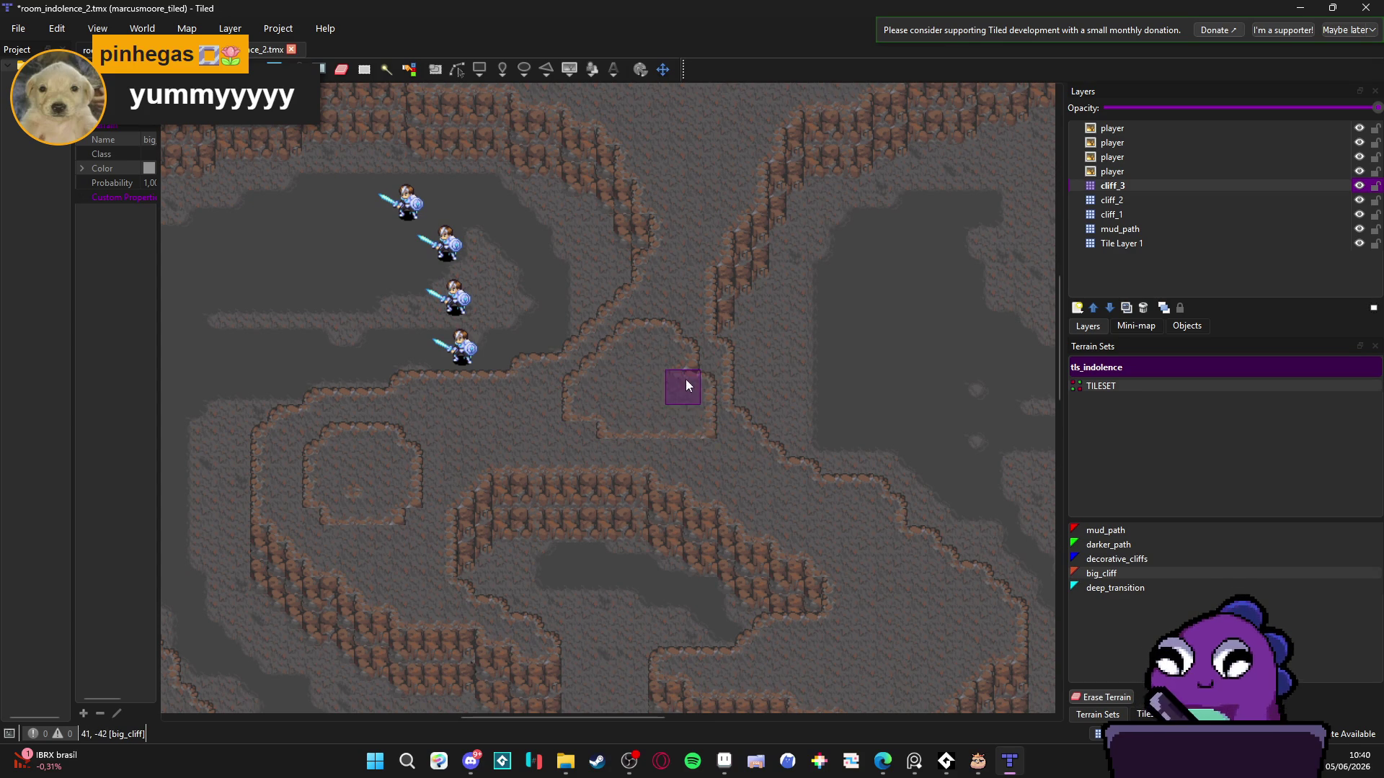
pyautogui.scroll(-3, 685, 386)
pyautogui.hscroll(2, 685, 385)
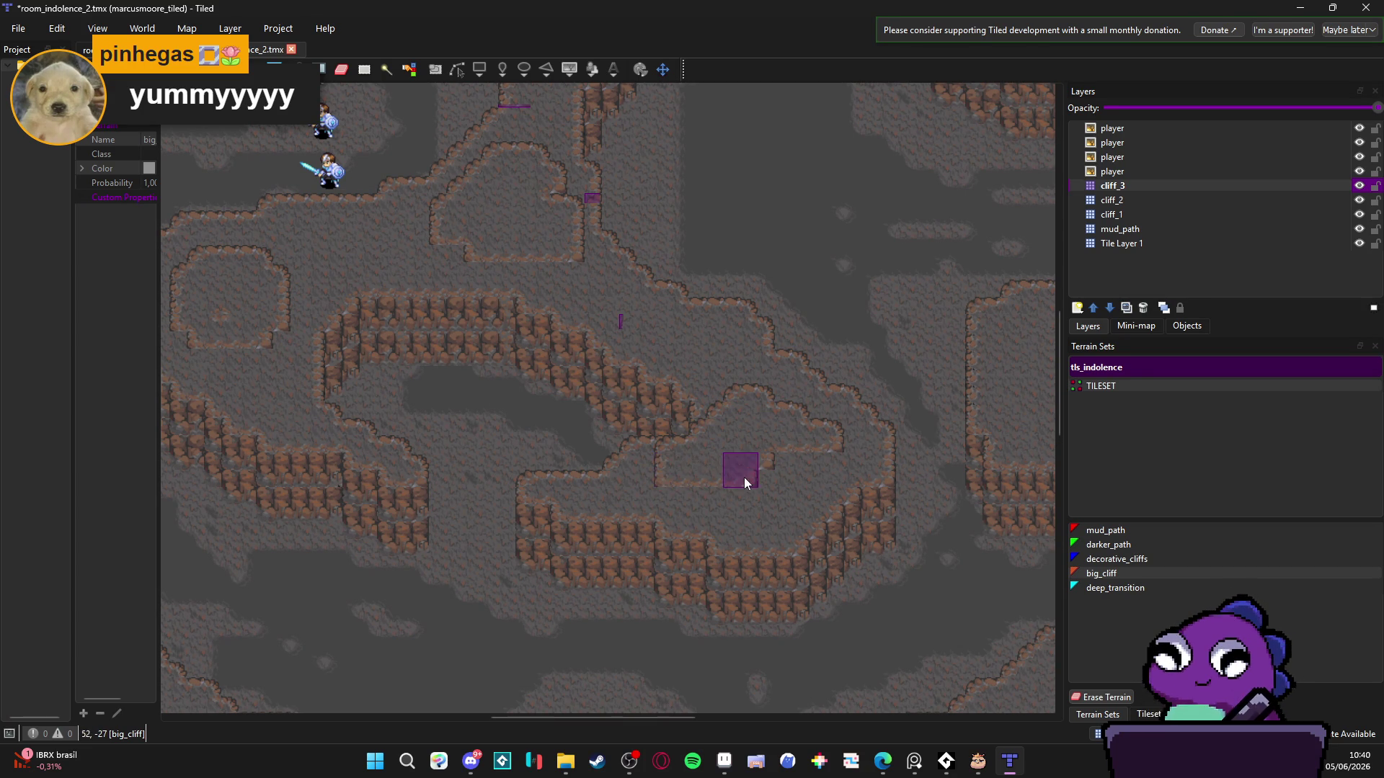
pyautogui.hscroll(3, 782, 461)
pyautogui.scroll(1, 649, 468)
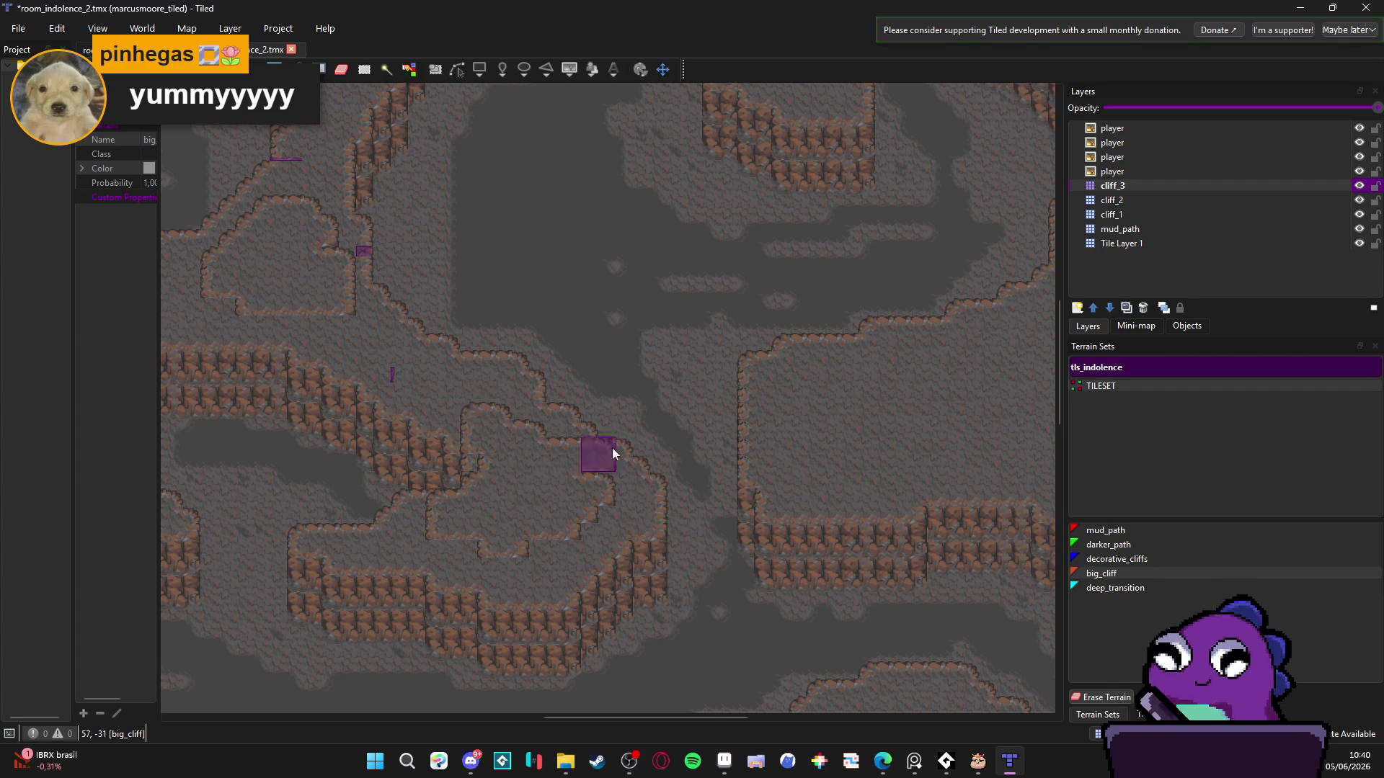
pyautogui.hscroll(10, 612, 448)
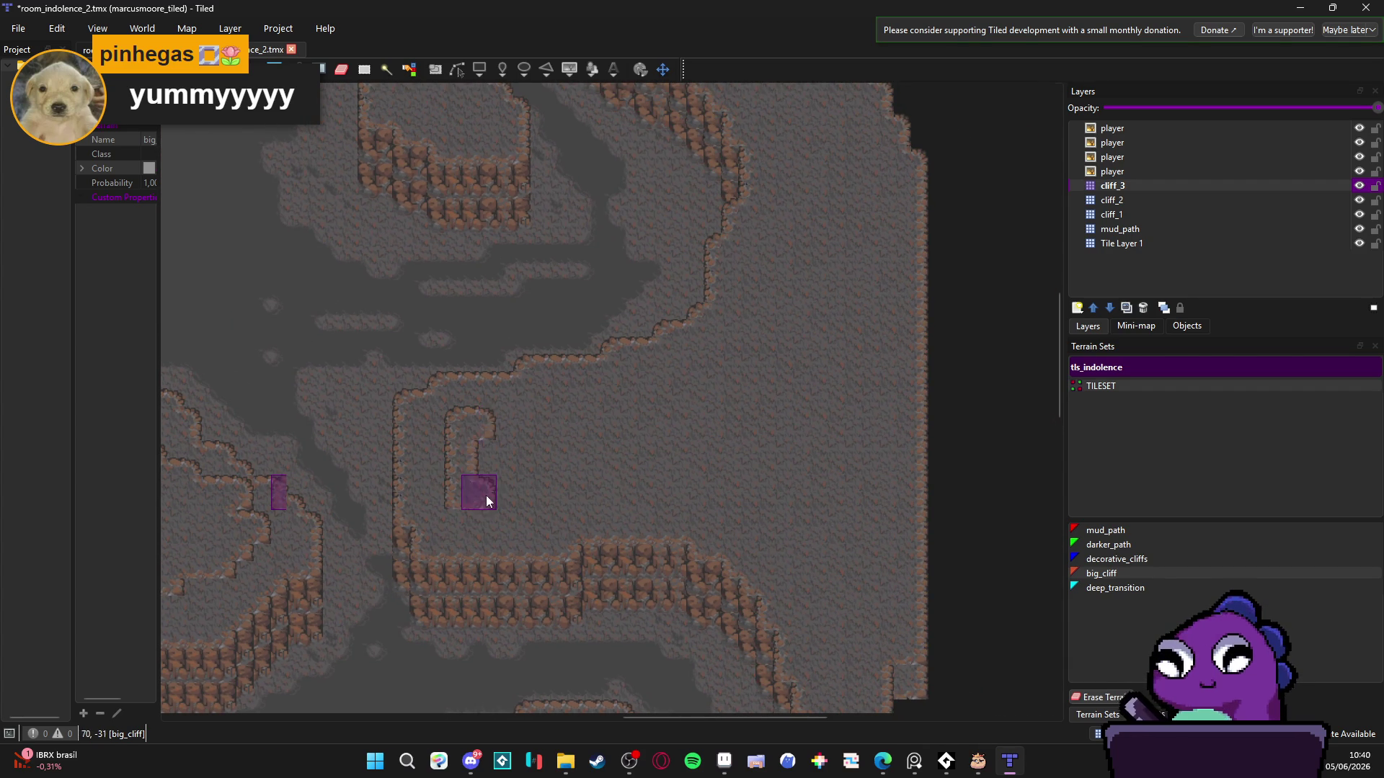
# - Paint big_cliff to stretch the plateau outline rightward and down, raising its top edge
pyautogui.moveTo(486, 495)
pyautogui.mouseDown()
pyautogui.moveTo(600, 474)
pyautogui.moveTo(645, 491)
pyautogui.moveTo(556, 477)
pyautogui.moveTo(594, 476)
pyautogui.mouseUp()
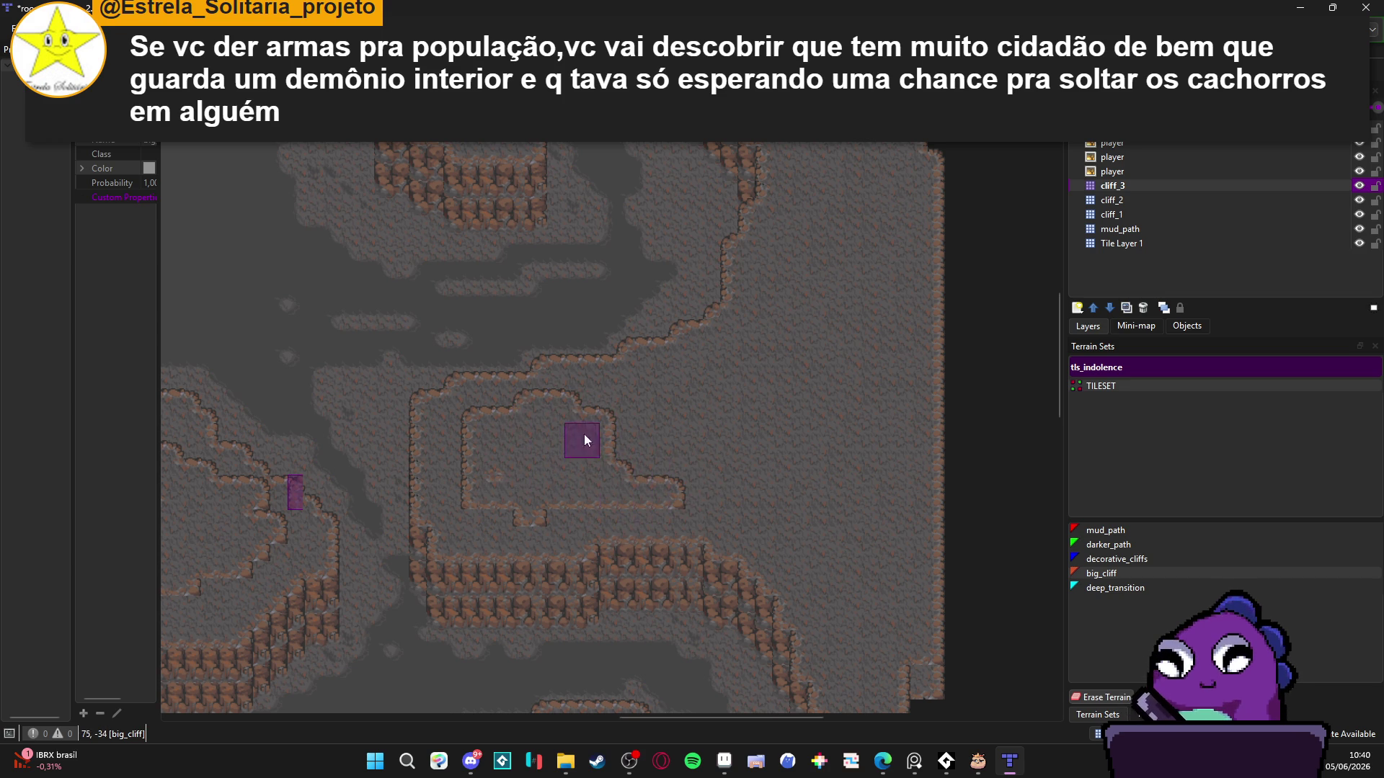
pyautogui.moveTo(618, 420)
pyautogui.mouseDown()
pyautogui.moveTo(681, 425)
pyautogui.moveTo(627, 461)
pyautogui.moveTo(735, 457)
pyautogui.moveTo(649, 478)
pyautogui.moveTo(702, 426)
pyautogui.moveTo(729, 436)
pyautogui.moveTo(700, 395)
pyautogui.moveTo(689, 411)
pyautogui.moveTo(800, 448)
pyautogui.mouseUp()
pyautogui.moveTo(806, 508)
pyautogui.mouseDown()
pyautogui.moveTo(728, 478)
pyautogui.moveTo(826, 519)
pyautogui.moveTo(814, 436)
pyautogui.moveTo(837, 440)
pyautogui.mouseUp()
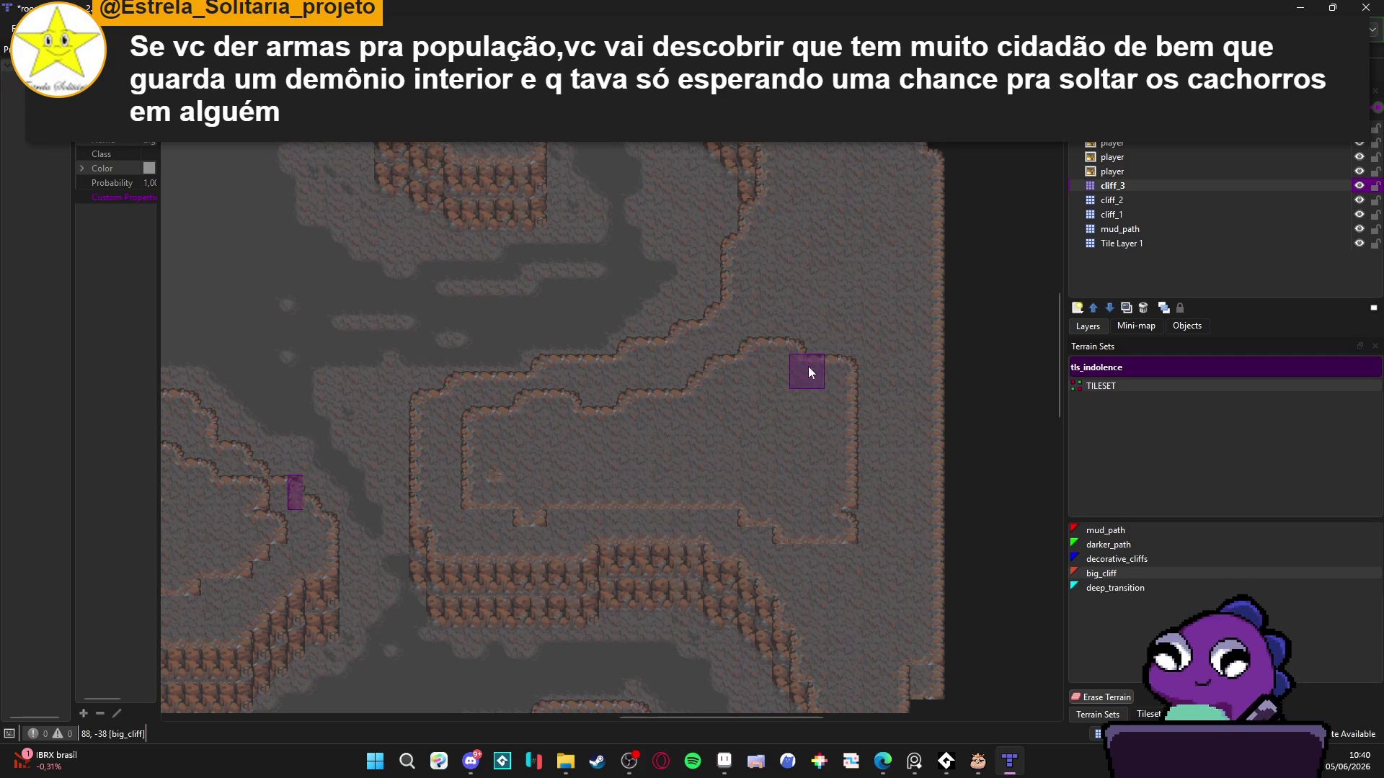
pyautogui.click(808, 369)
# - Erase terrain to fix the inner cliff outline, then repaint big_cliff down the right edge
pyautogui.rightClick(979, 427)
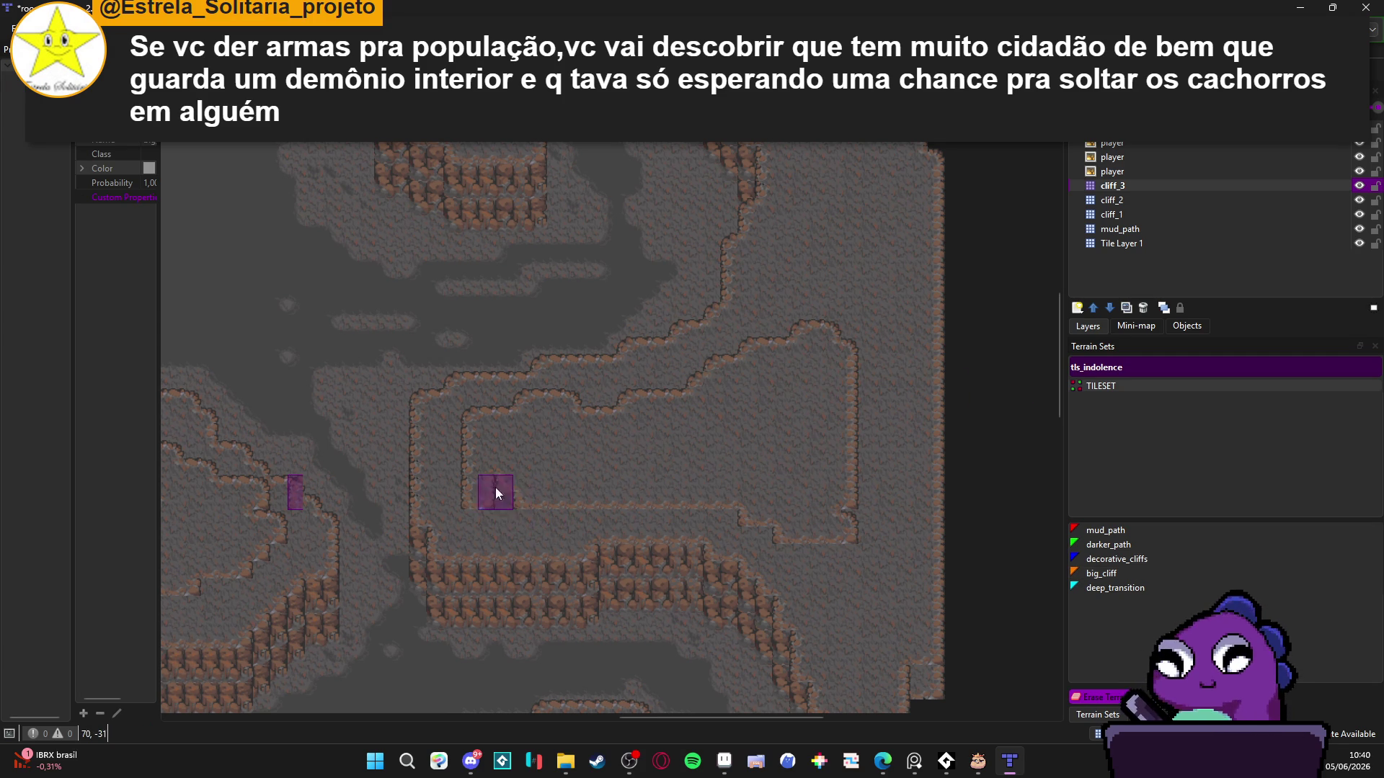
pyautogui.moveTo(491, 470)
pyautogui.mouseDown()
pyautogui.moveTo(608, 502)
pyautogui.moveTo(651, 483)
pyautogui.mouseUp()
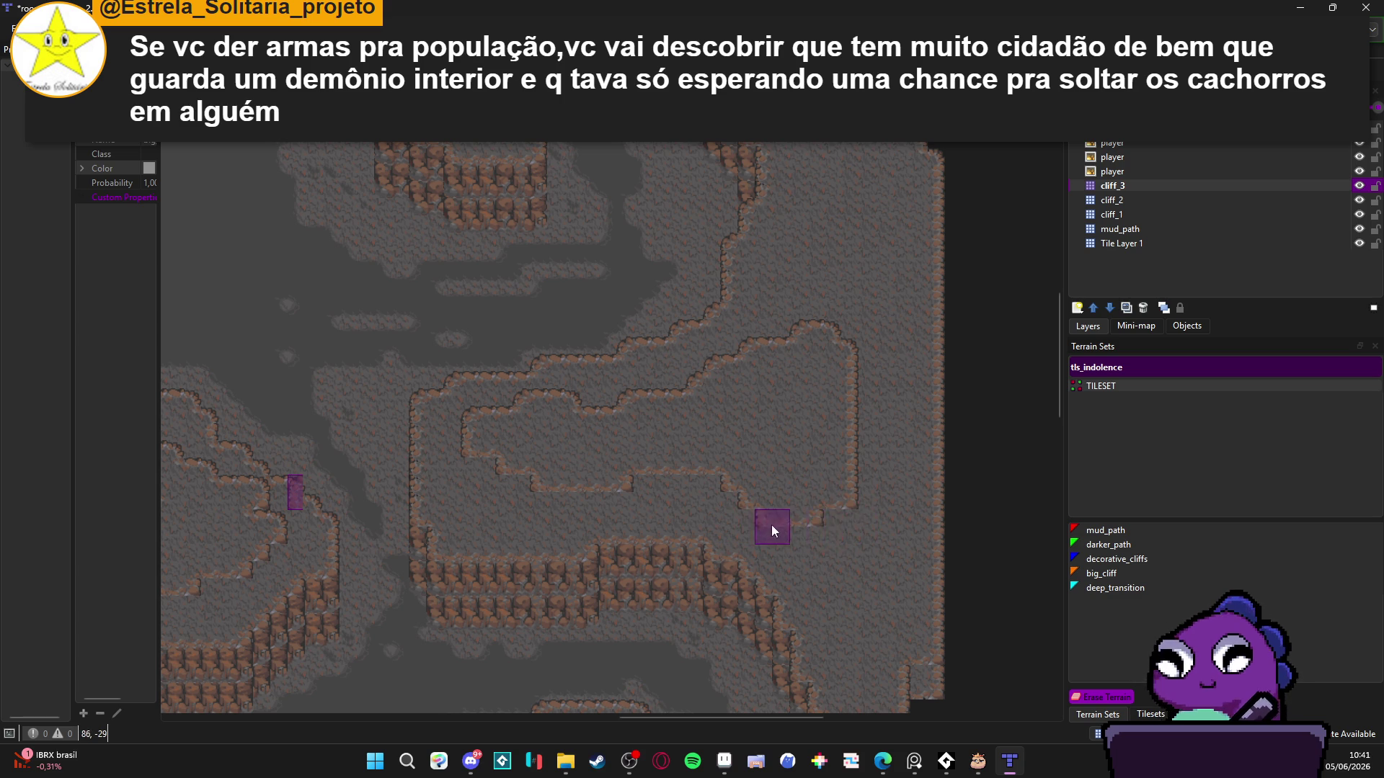
pyautogui.rightClick(829, 374)
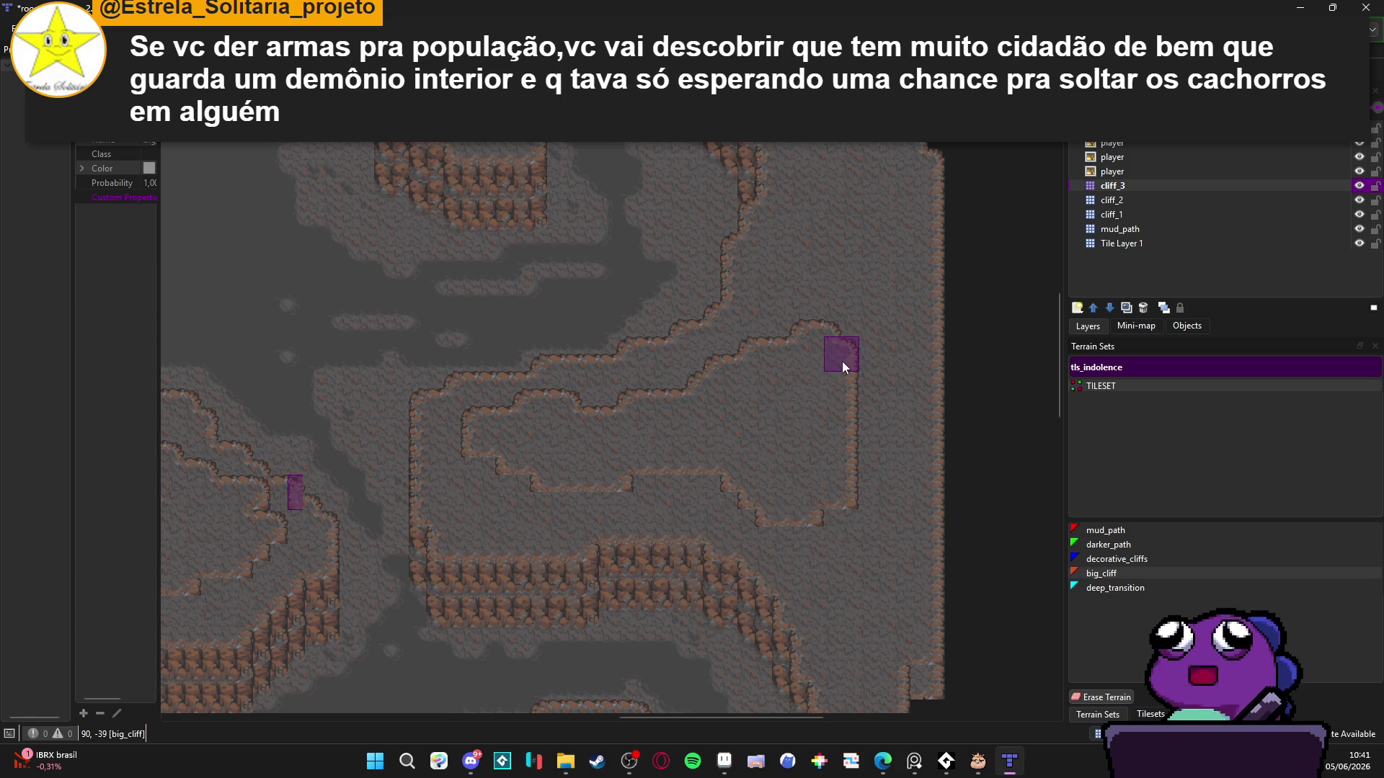
pyautogui.moveTo(880, 477); pyautogui.dragTo(850, 509)
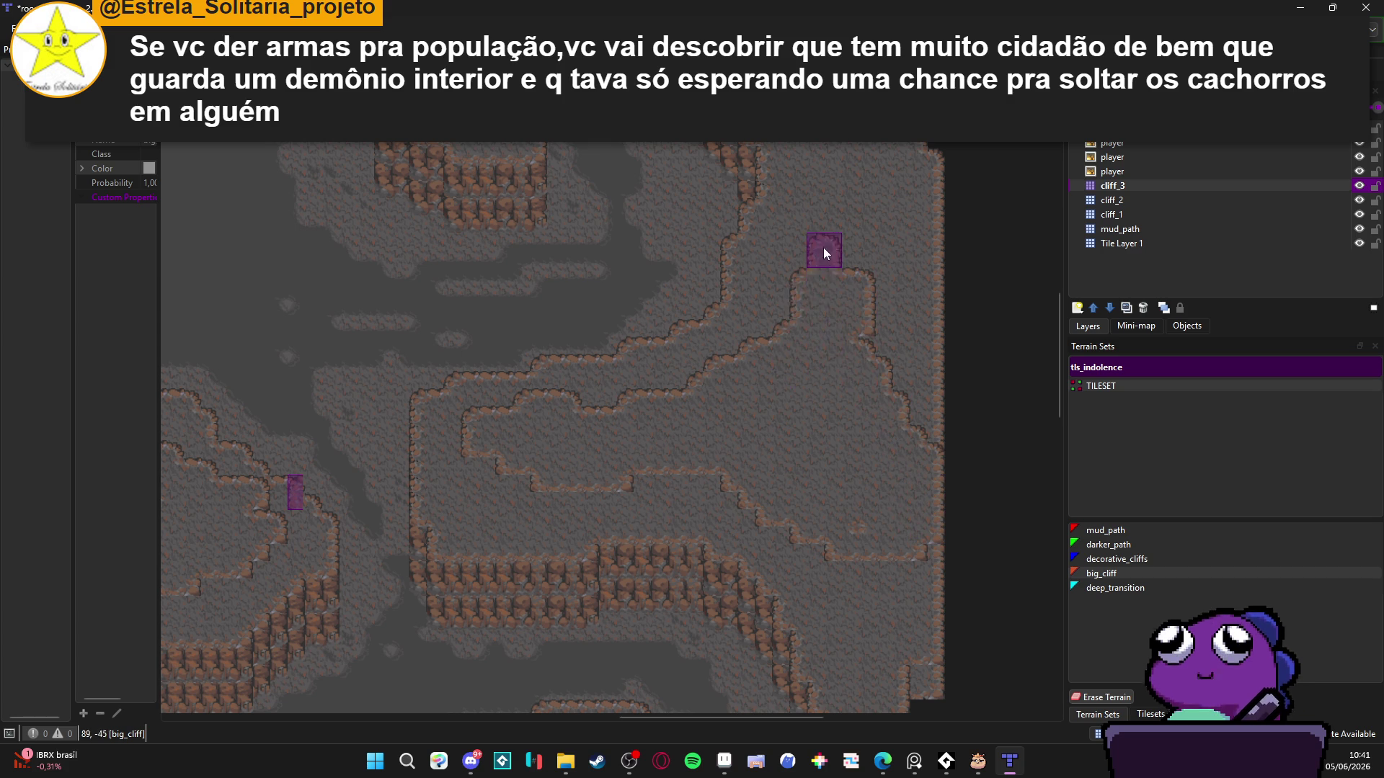
# - Widen the big_cliff loop around the peak and add a short edge by the right border
pyautogui.moveTo(764, 373)
pyautogui.mouseDown()
pyautogui.moveTo(836, 228)
pyautogui.moveTo(857, 330)
pyautogui.mouseUp()
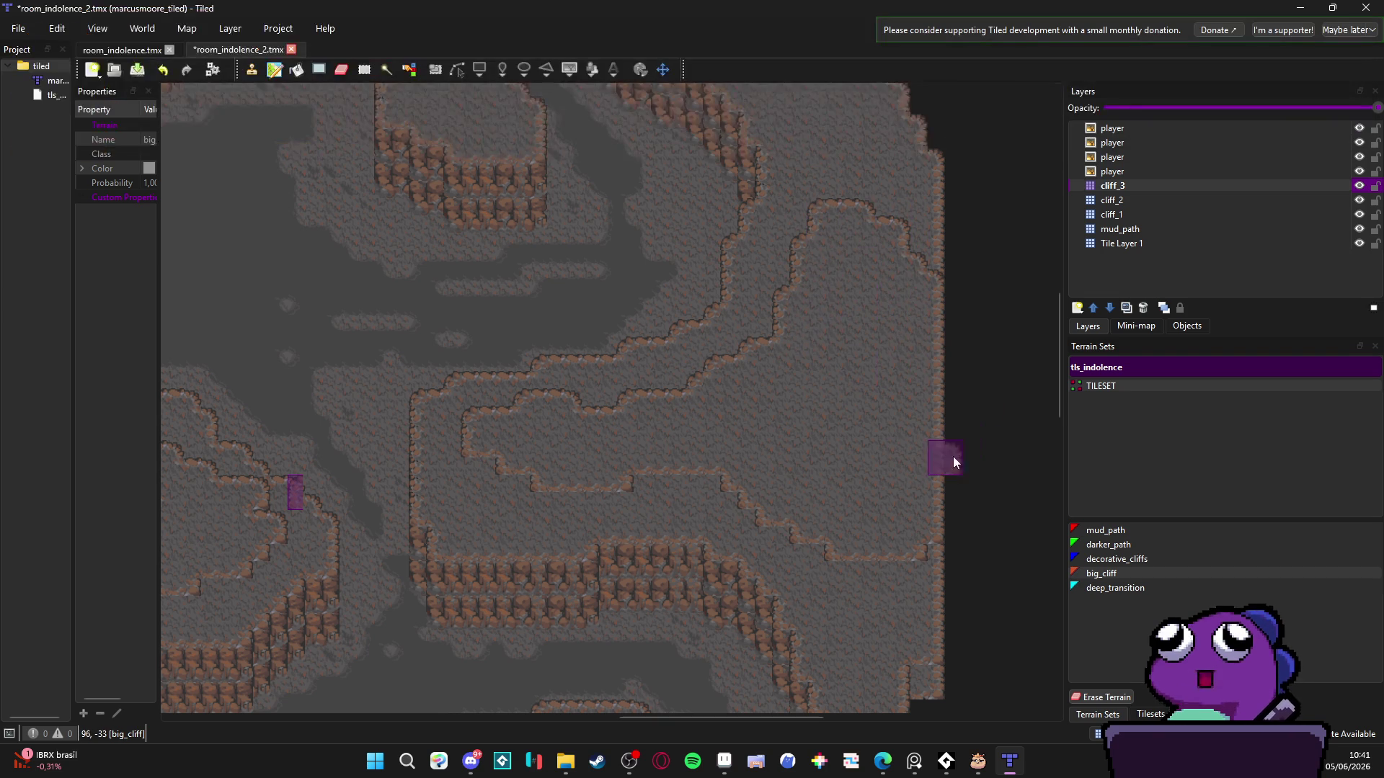
pyautogui.click(927, 399)
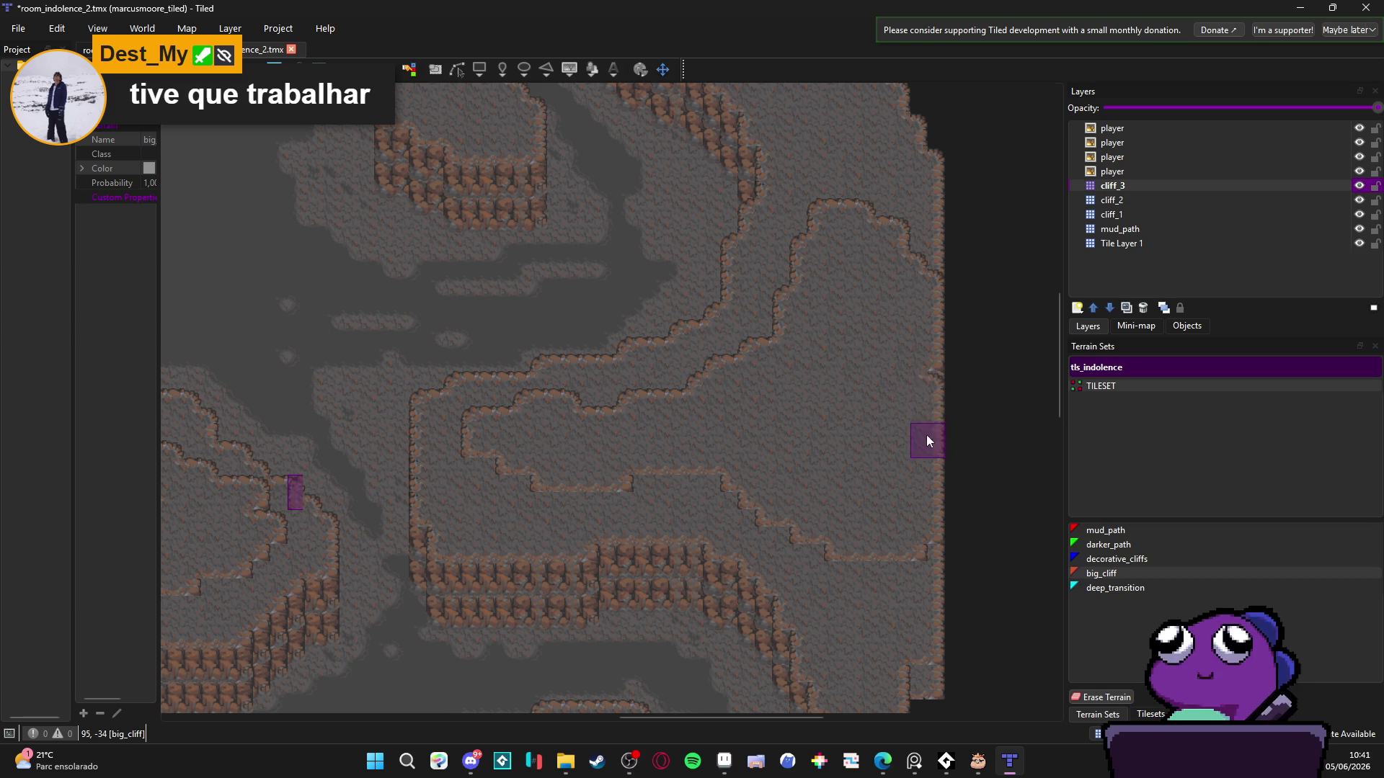
pyautogui.scroll(-1, 836, 382)
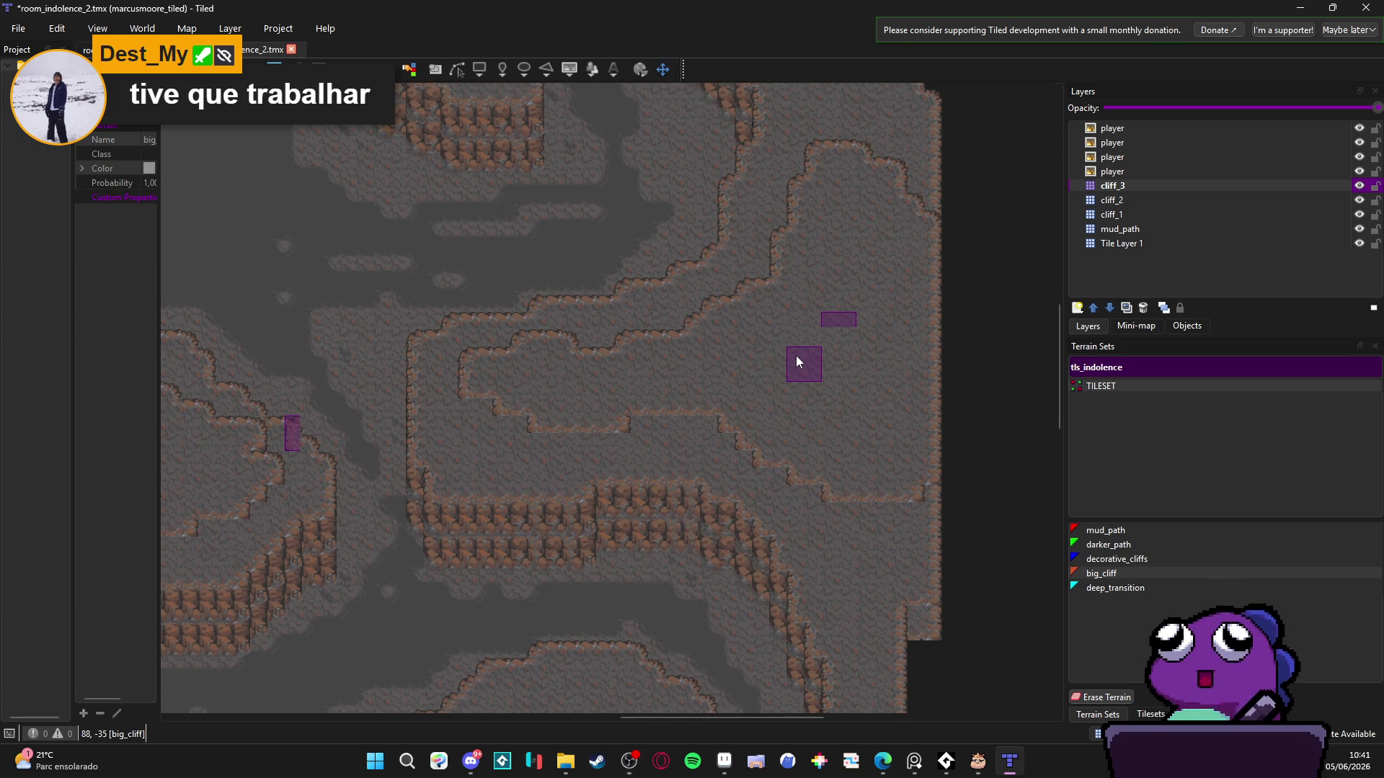
pyautogui.hscroll(-1, 817, 336)
pyautogui.scroll(-4, 702, 412)
pyautogui.hscroll(-3, 721, 486)
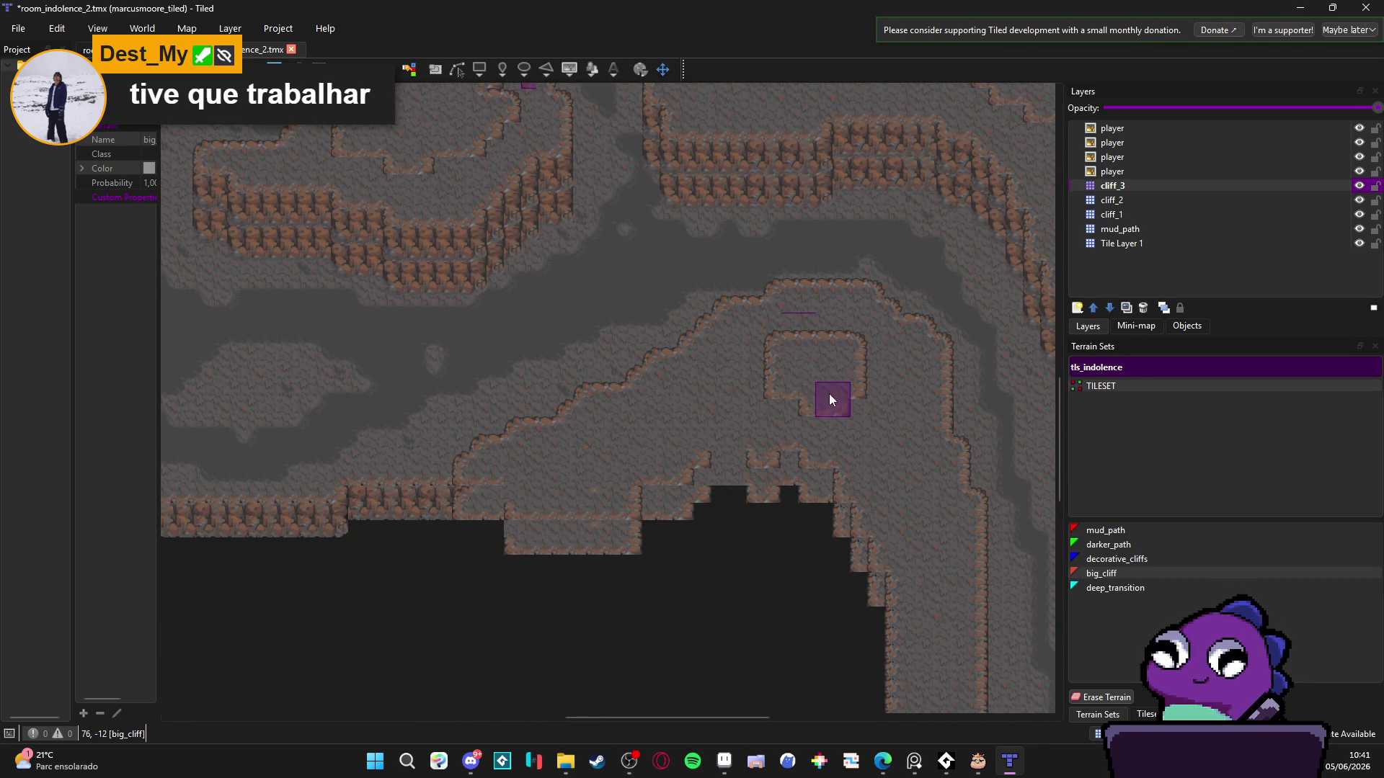
pyautogui.scroll(-1, 824, 479)
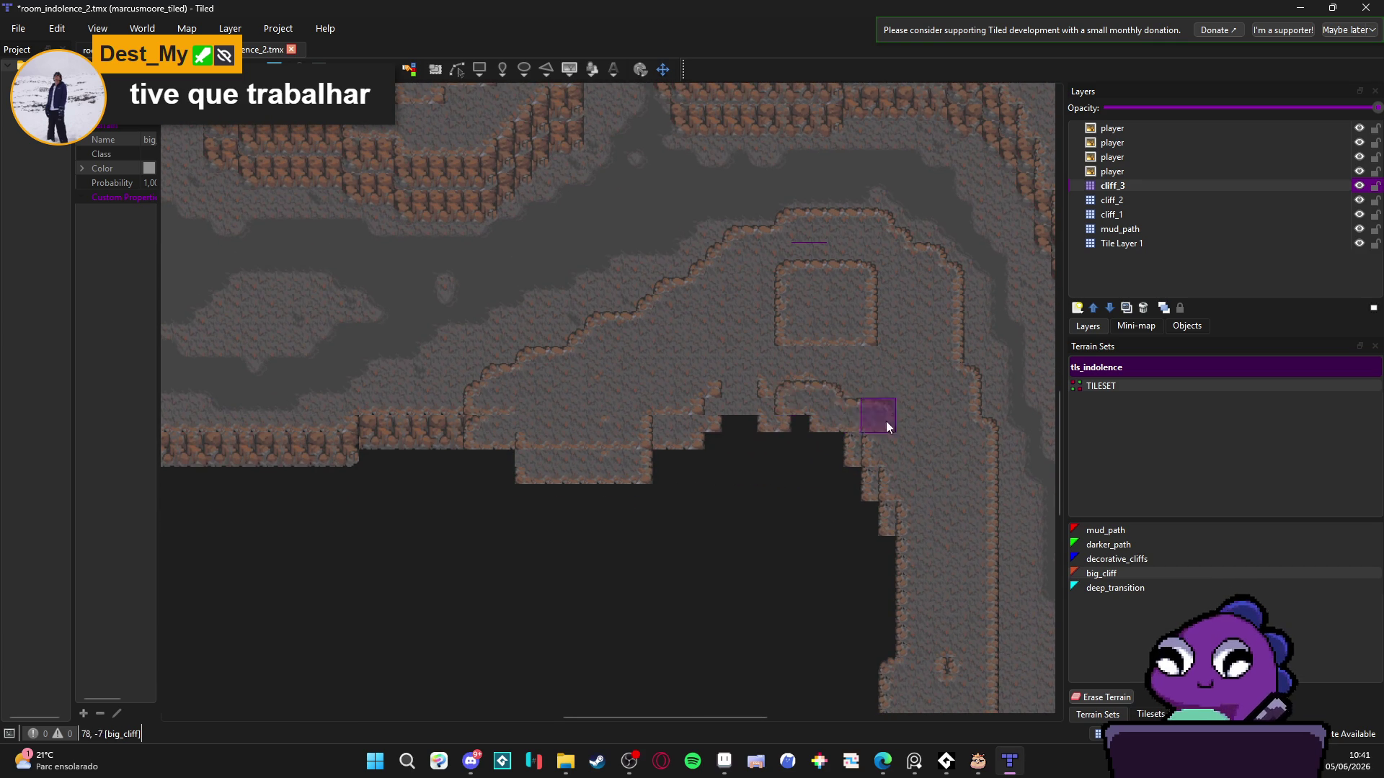
# - Reshape the plateau's southern rim above the dark bottom area, filling notches with big_cliff
pyautogui.moveTo(887, 424)
pyautogui.mouseDown()
pyautogui.moveTo(831, 322)
pyautogui.moveTo(767, 326)
pyautogui.moveTo(822, 354)
pyautogui.mouseUp()
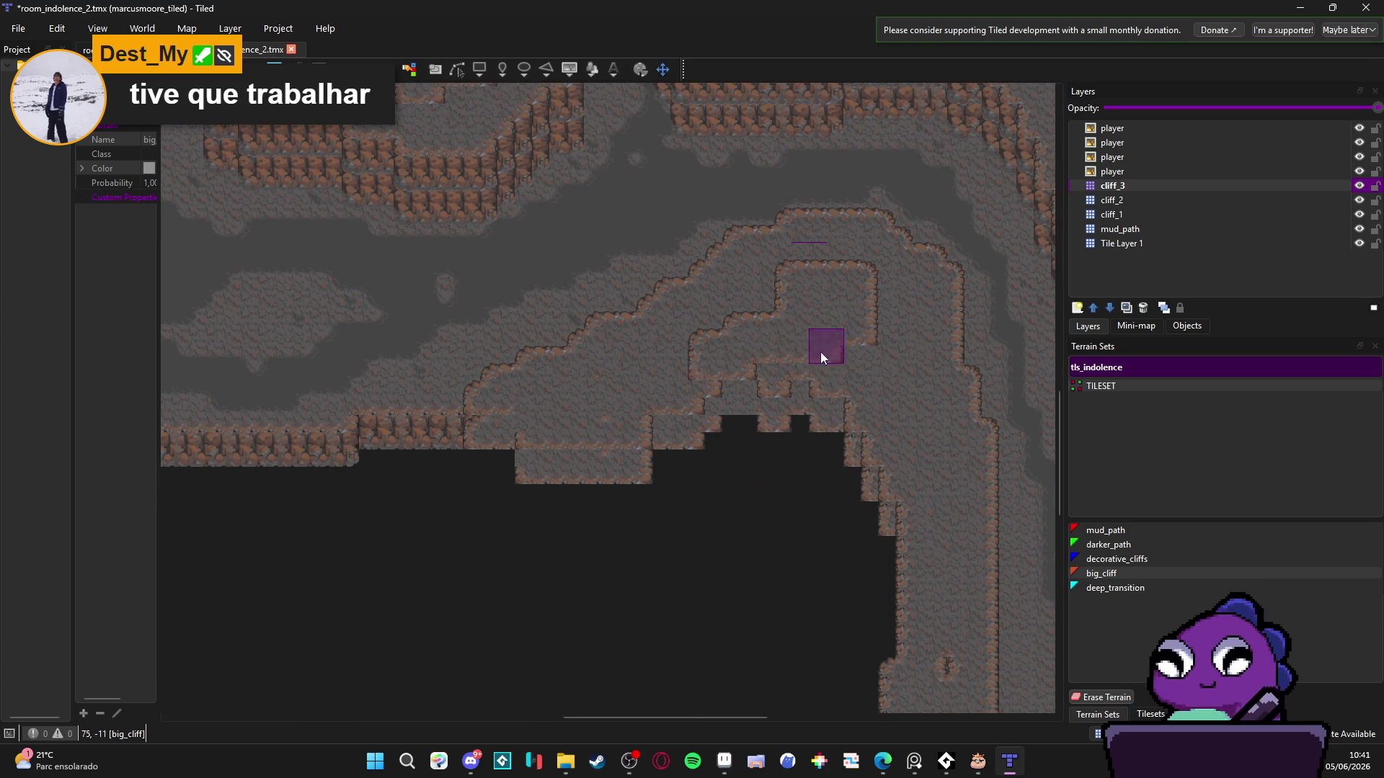
pyautogui.moveTo(871, 305); pyautogui.dragTo(833, 370)
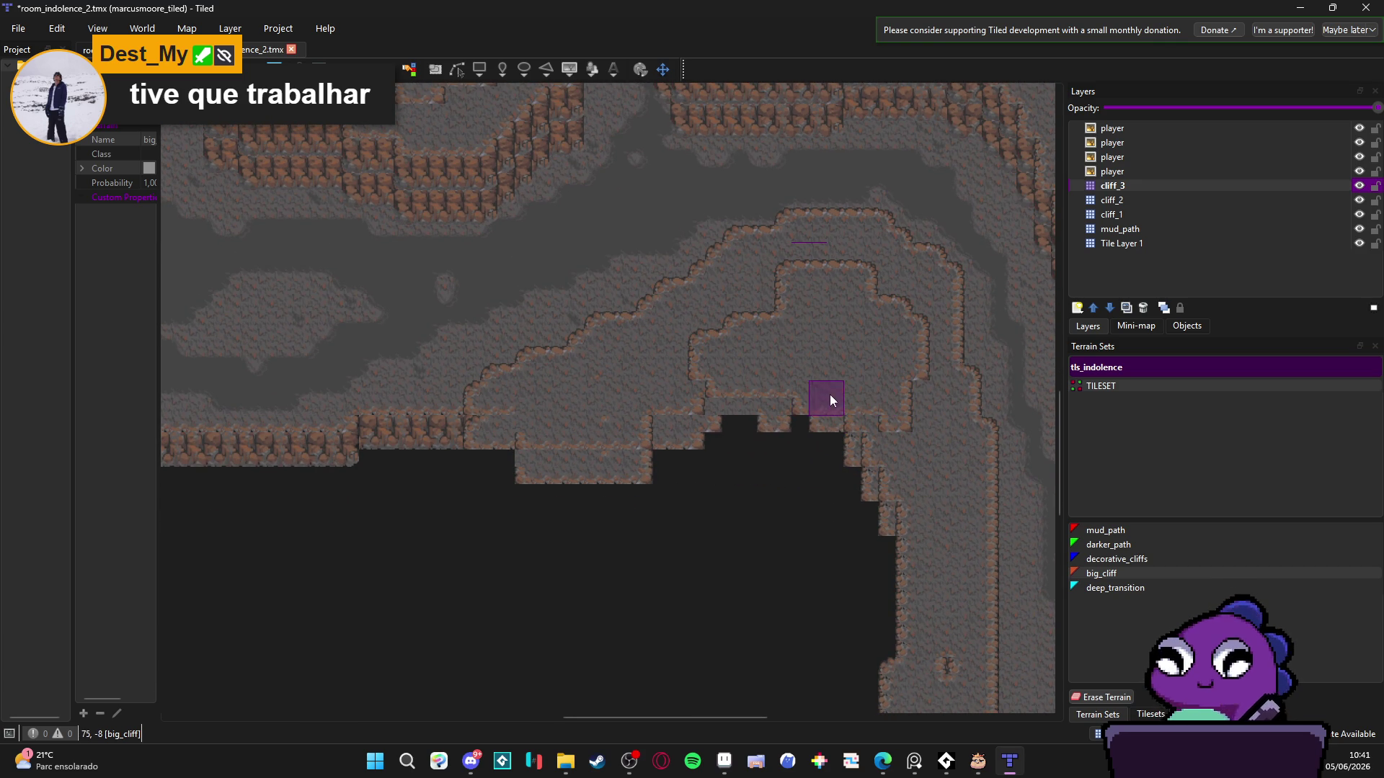
pyautogui.scroll(2, 744, 411)
pyautogui.hscroll(-3, 745, 410)
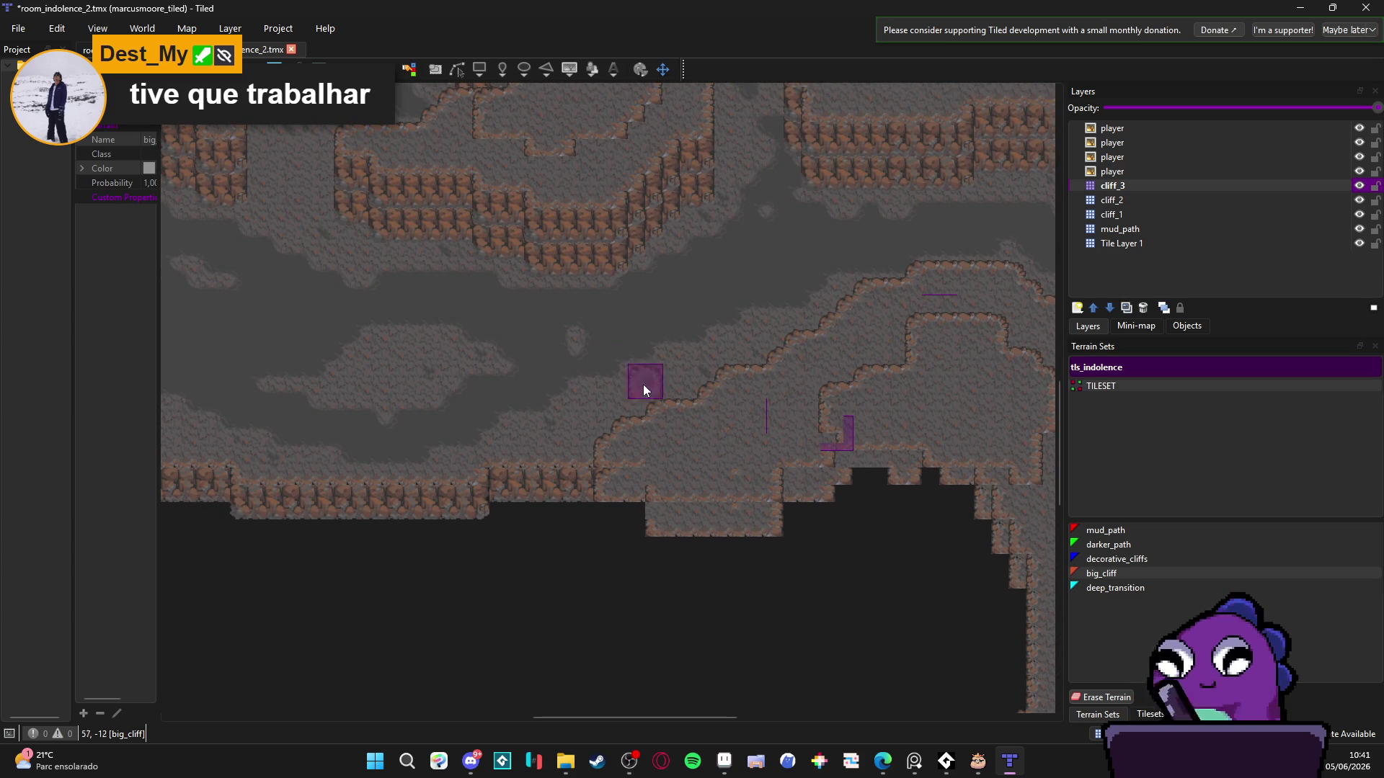
pyautogui.scroll(2, 644, 390)
pyautogui.hscroll(-2, 644, 390)
pyautogui.scroll(-3, 894, 530)
pyautogui.hscroll(8, 894, 530)
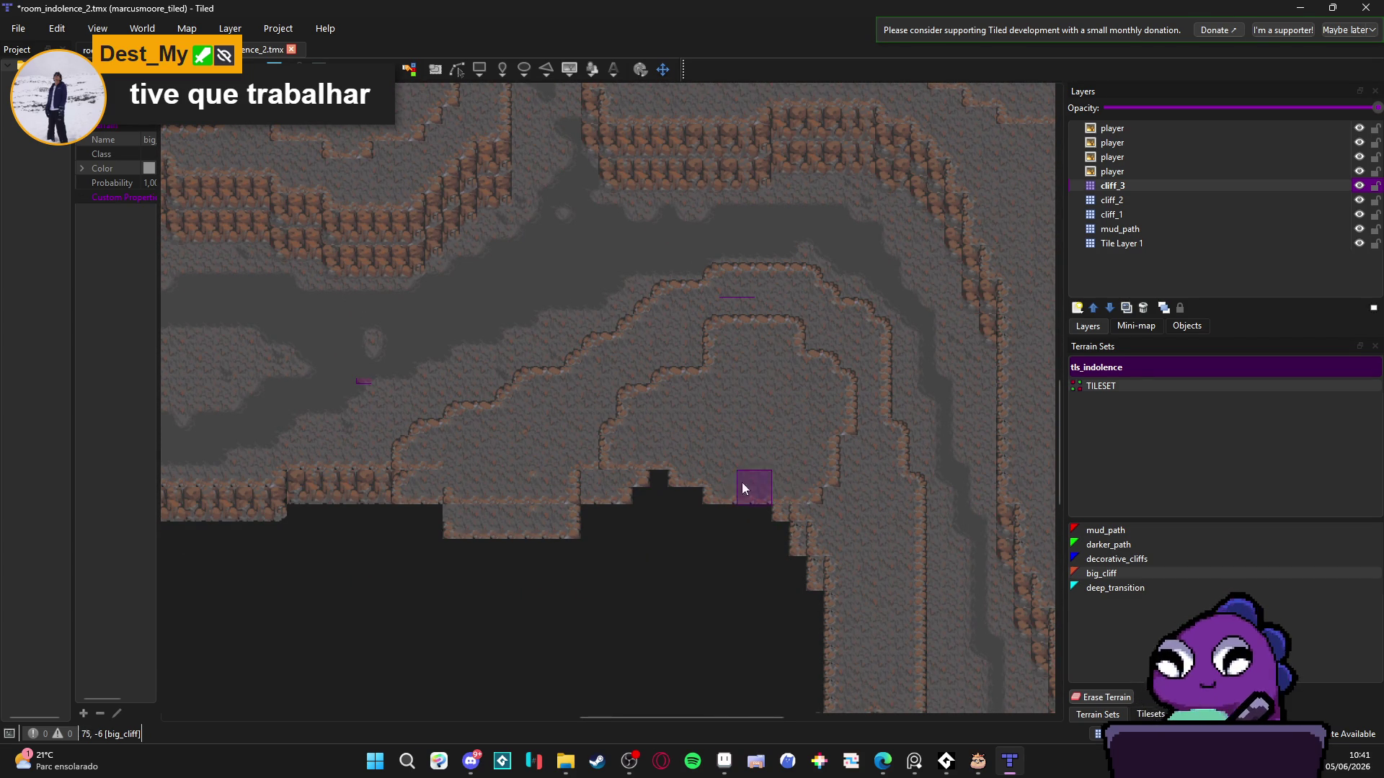
pyautogui.hscroll(-3, 741, 482)
pyautogui.scroll(1, 742, 482)
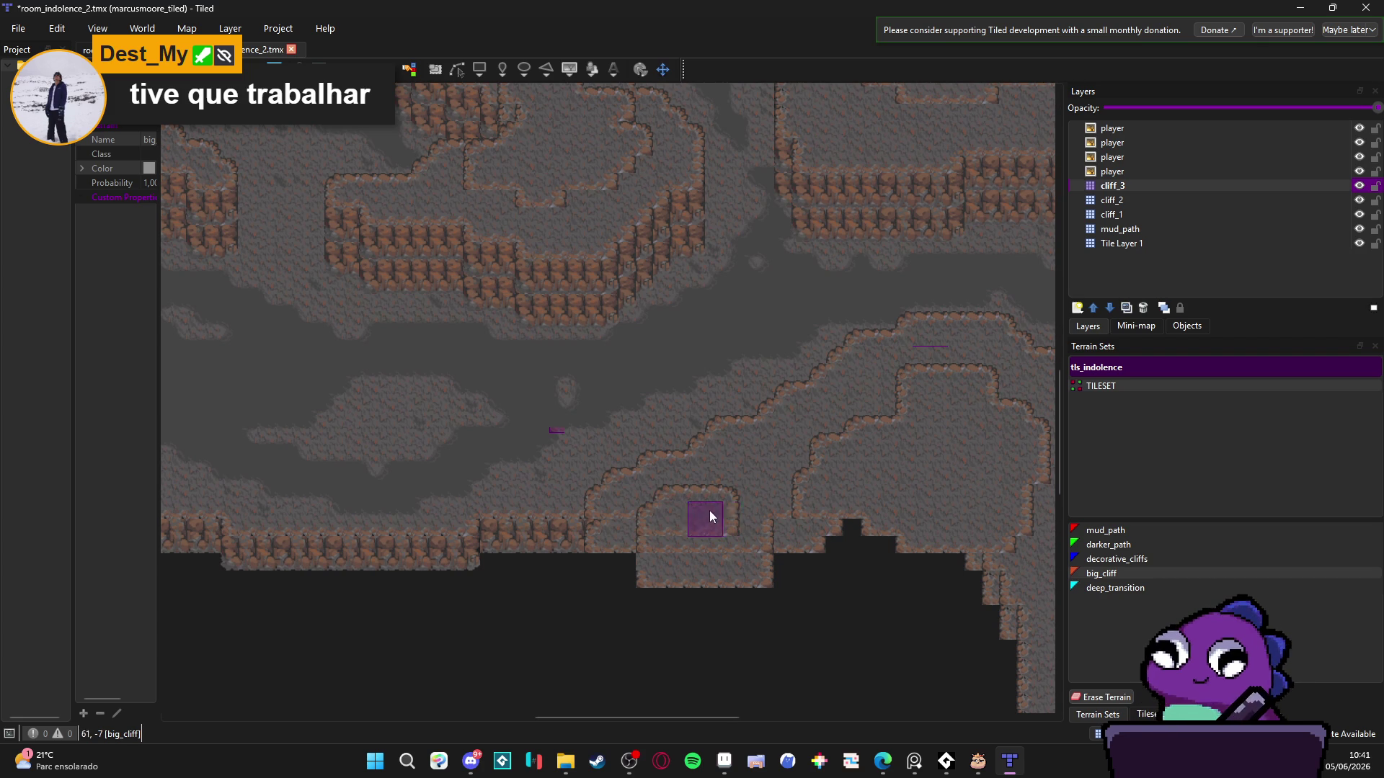
pyautogui.hscroll(-15, 714, 505)
pyautogui.scroll(3, 714, 505)
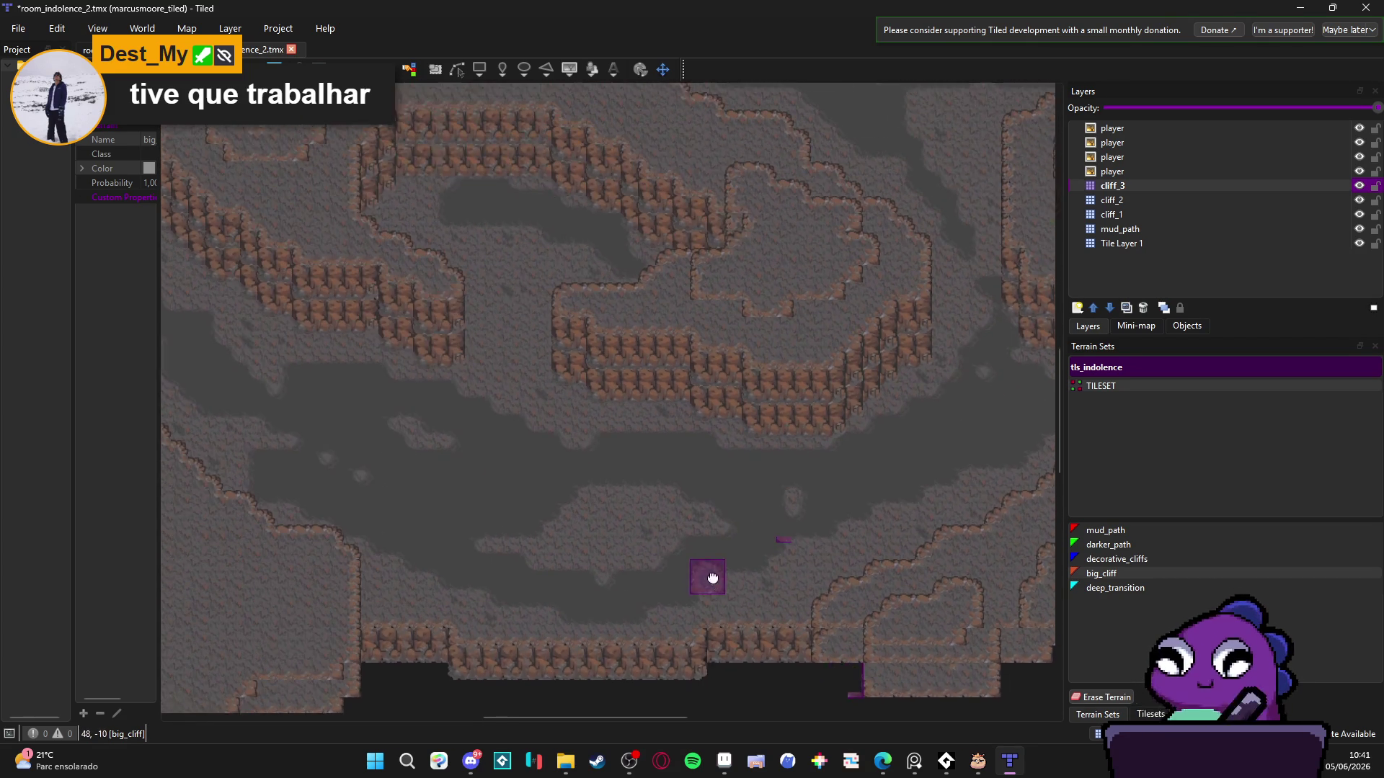
pyautogui.hscroll(-2, 613, 516)
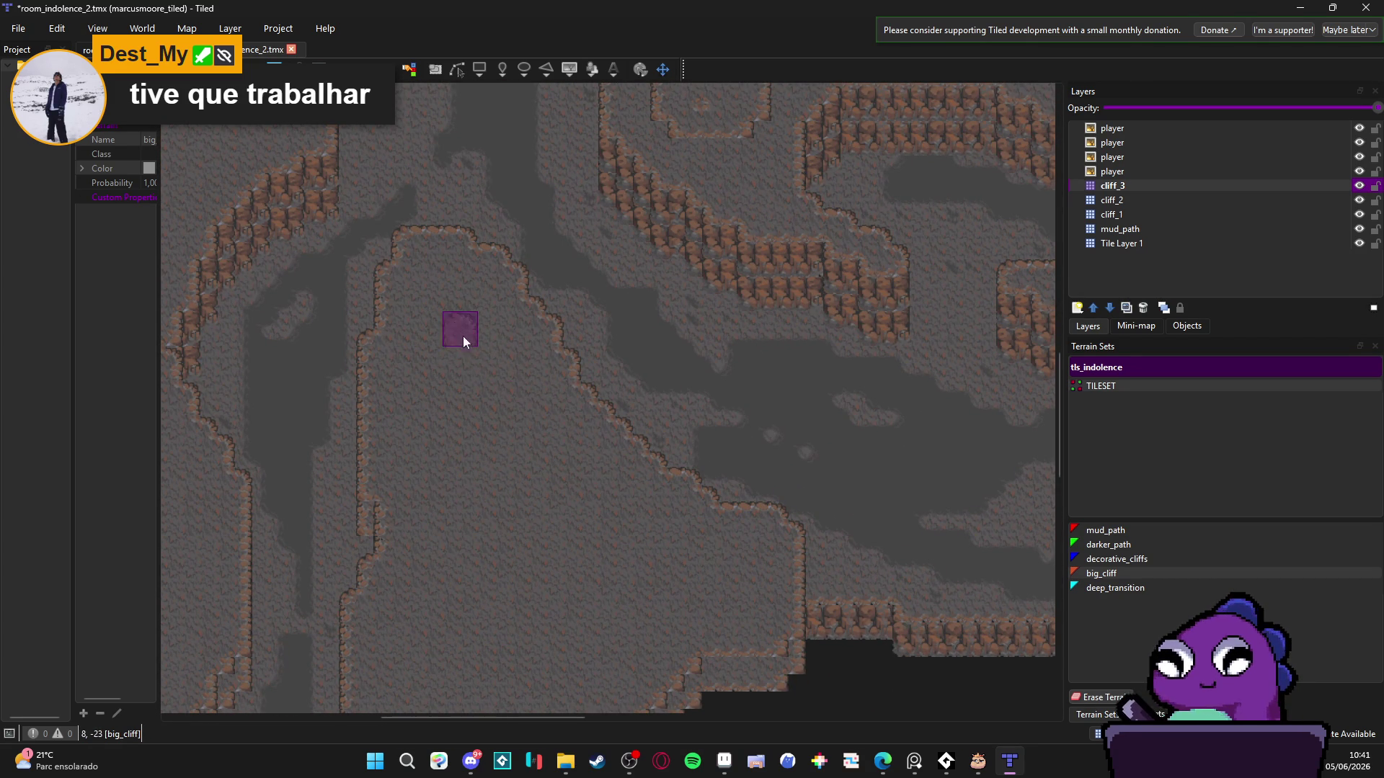
# - Enlarge the left plateau's inner big_cliff ring, extending its bottom edge down and bulging it rightward
pyautogui.moveTo(488, 390)
pyautogui.mouseDown()
pyautogui.moveTo(454, 383)
pyautogui.moveTo(452, 362)
pyautogui.moveTo(526, 427)
pyautogui.moveTo(469, 348)
pyautogui.moveTo(417, 413)
pyautogui.moveTo(446, 412)
pyautogui.moveTo(493, 441)
pyautogui.moveTo(480, 483)
pyautogui.moveTo(408, 429)
pyautogui.moveTo(507, 499)
pyautogui.mouseUp()
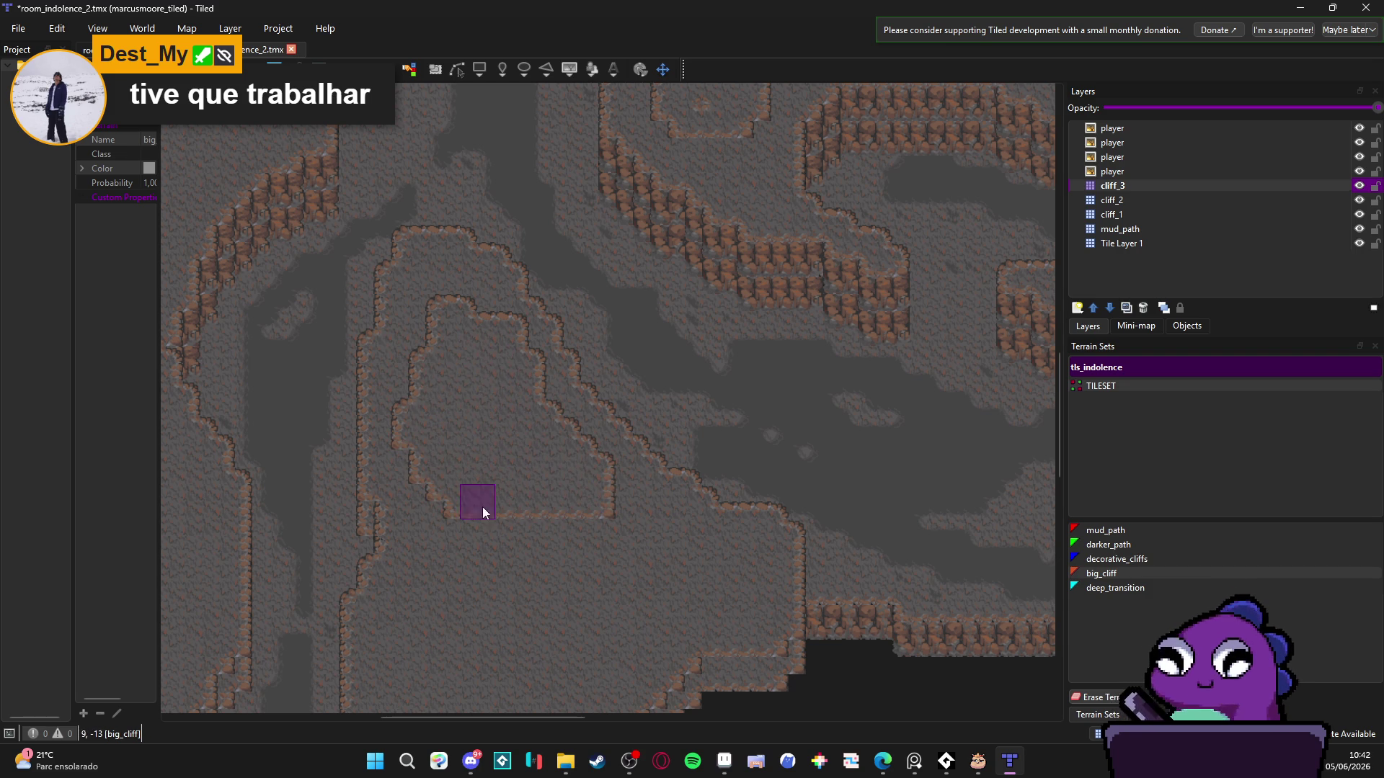
pyautogui.moveTo(479, 504)
pyautogui.mouseDown()
pyautogui.moveTo(451, 519)
pyautogui.moveTo(581, 525)
pyautogui.moveTo(460, 487)
pyautogui.mouseUp()
pyautogui.scroll(-4, 461, 529)
pyautogui.moveTo(519, 432); pyautogui.dragTo(469, 423)
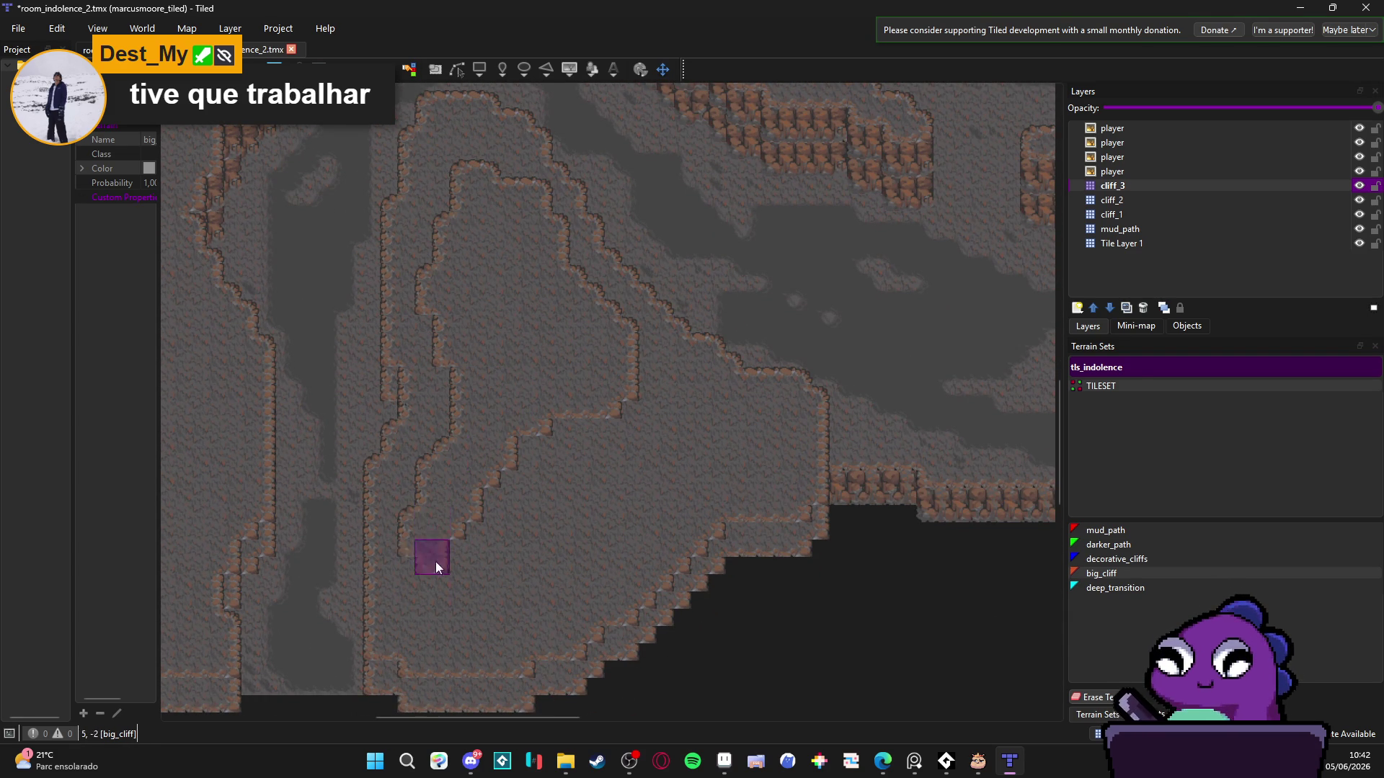
pyautogui.moveTo(435, 560)
pyautogui.mouseDown()
pyautogui.moveTo(436, 578)
pyautogui.moveTo(505, 465)
pyautogui.moveTo(456, 513)
pyautogui.moveTo(555, 467)
pyautogui.moveTo(485, 528)
pyautogui.moveTo(503, 543)
pyautogui.moveTo(461, 589)
pyautogui.moveTo(557, 489)
pyautogui.mouseUp()
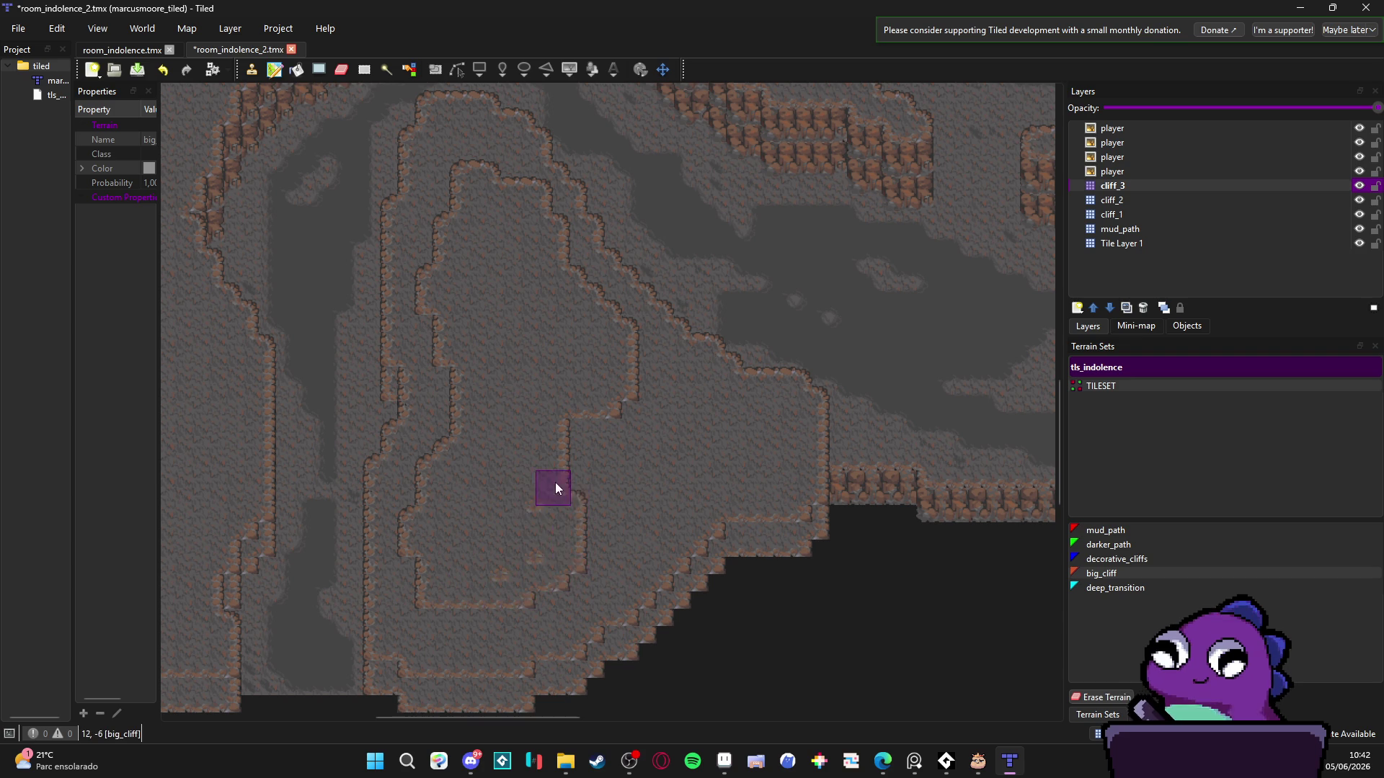
pyautogui.moveTo(536, 546)
pyautogui.mouseDown()
pyautogui.moveTo(565, 539)
pyautogui.moveTo(585, 456)
pyautogui.moveTo(622, 417)
pyautogui.moveTo(705, 444)
pyautogui.moveTo(595, 451)
pyautogui.moveTo(615, 484)
pyautogui.mouseUp()
pyautogui.scroll(2, 609, 459)
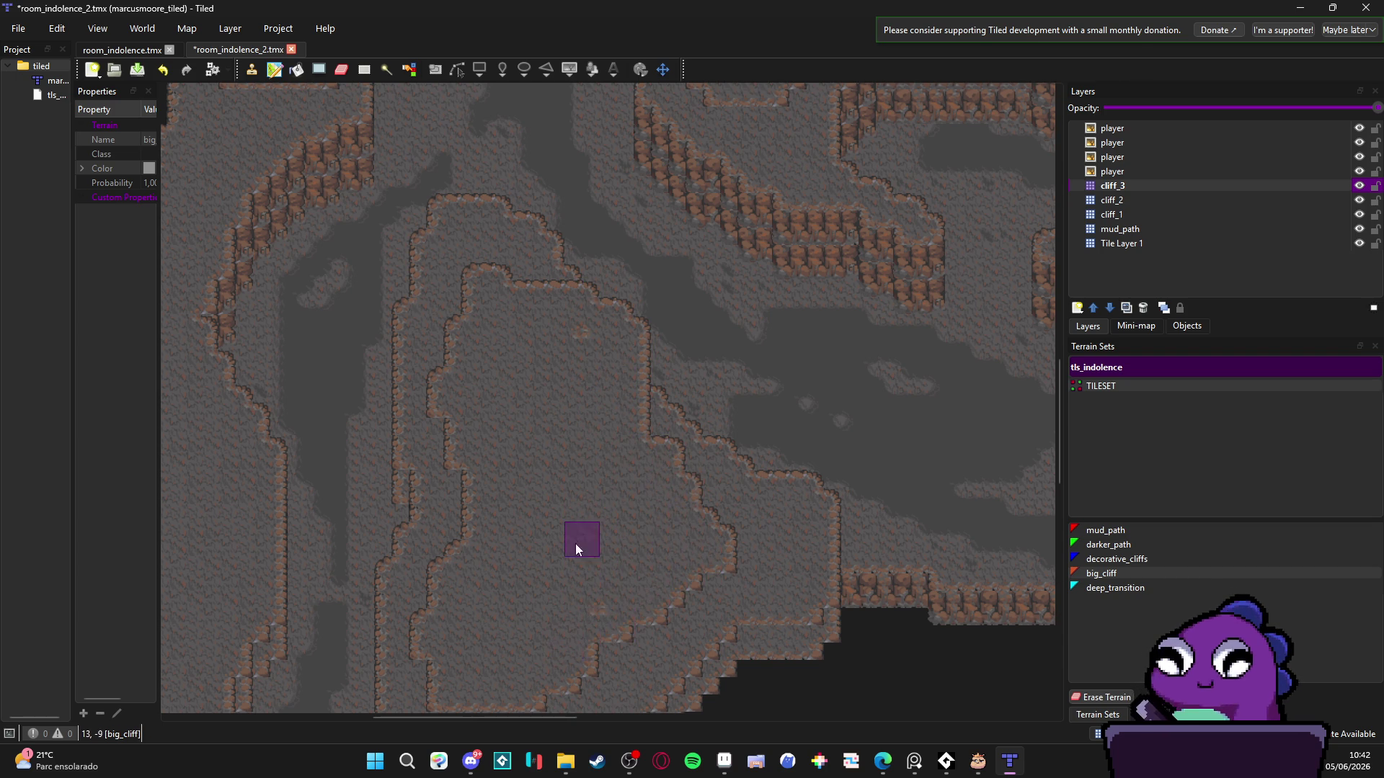
pyautogui.moveTo(572, 426)
pyautogui.mouseDown()
pyautogui.moveTo(596, 463)
pyautogui.moveTo(574, 497)
pyautogui.mouseUp()
pyautogui.scroll(-1, 596, 516)
# - Reshape the big_cliff ridges: raise the top, fill its notch, extend right, step the upper-left diagonal
pyautogui.moveTo(710, 382)
pyautogui.mouseDown()
pyautogui.moveTo(474, 544)
pyautogui.moveTo(417, 382)
pyautogui.mouseUp()
pyautogui.scroll(1, 398, 330)
pyautogui.scroll(1, 478, 395)
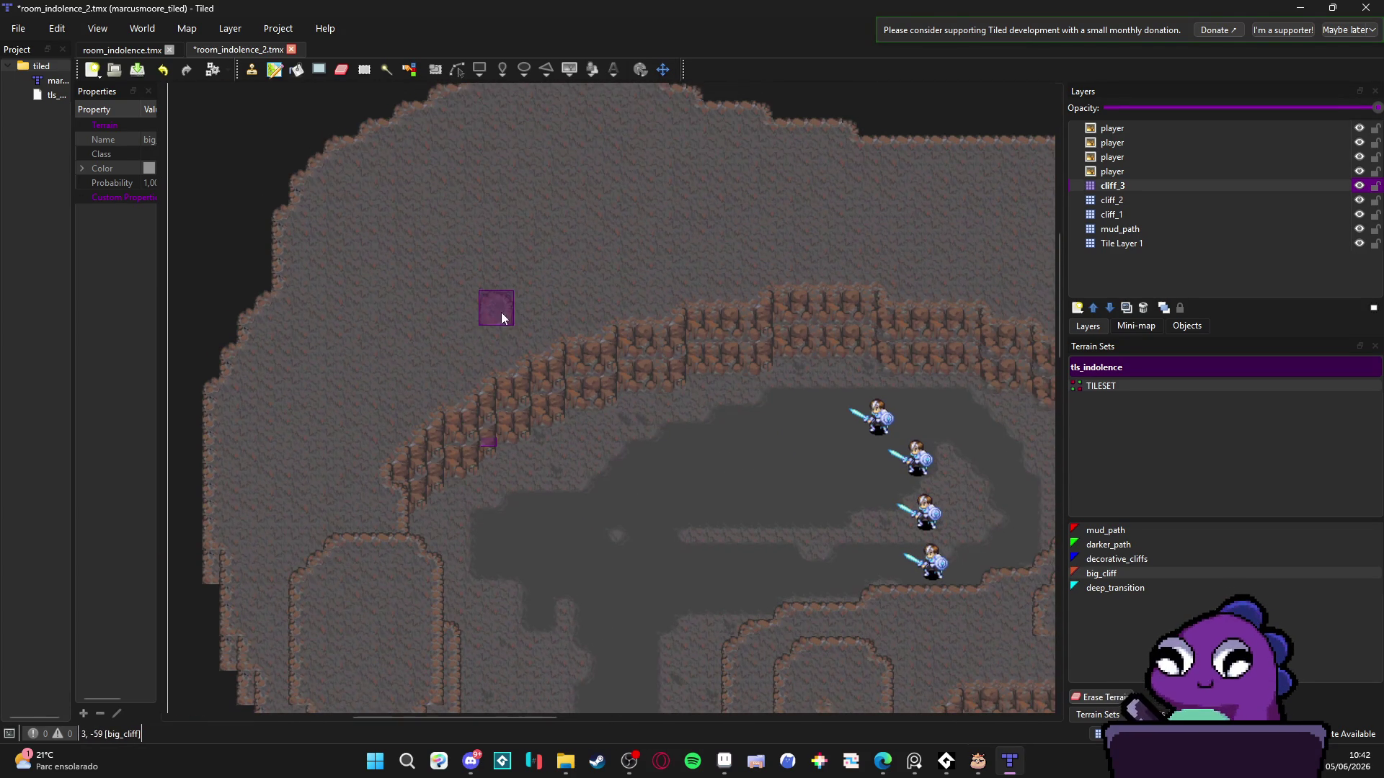
pyautogui.moveTo(487, 308)
pyautogui.mouseDown()
pyautogui.moveTo(421, 366)
pyautogui.moveTo(470, 288)
pyautogui.moveTo(447, 327)
pyautogui.moveTo(485, 289)
pyautogui.moveTo(478, 254)
pyautogui.moveTo(435, 251)
pyautogui.moveTo(539, 265)
pyautogui.mouseUp()
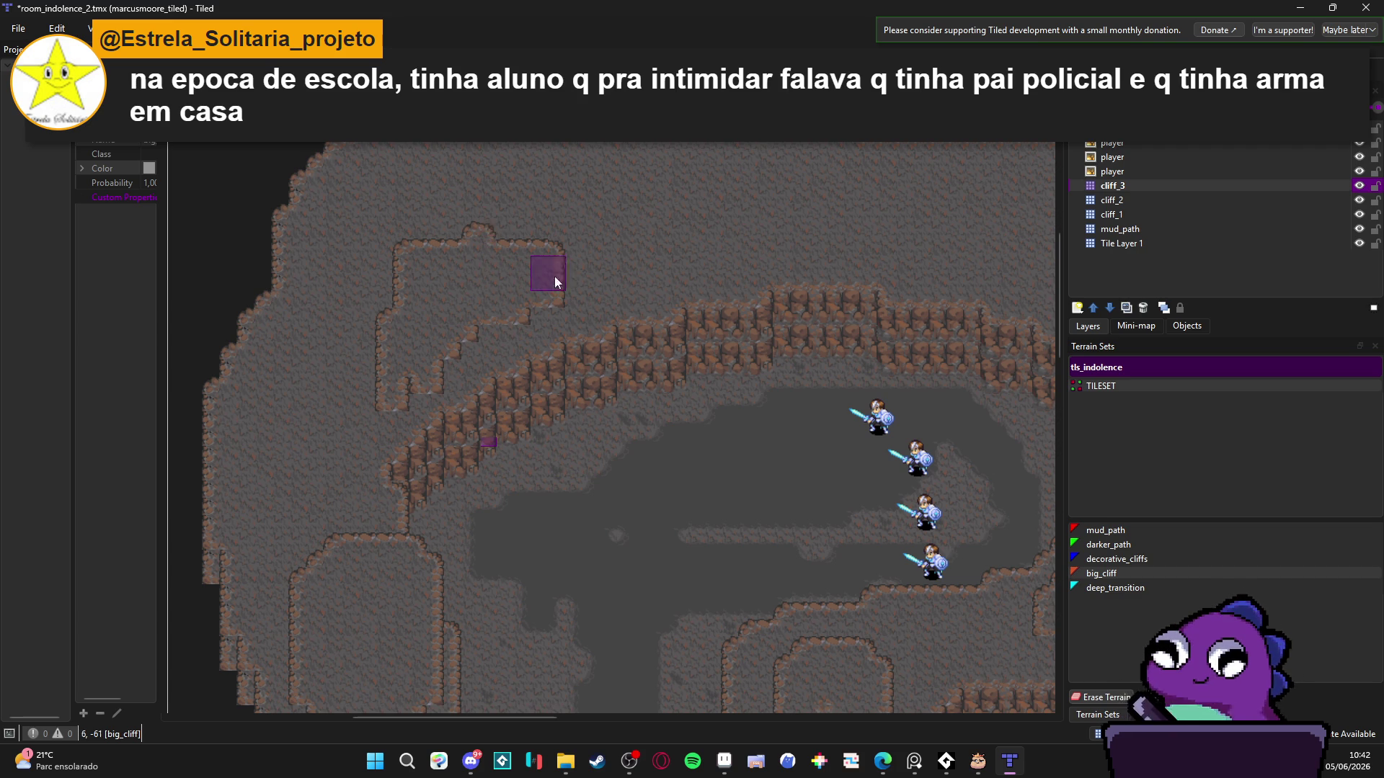
pyautogui.moveTo(555, 244)
pyautogui.mouseDown()
pyautogui.moveTo(541, 232)
pyautogui.moveTo(415, 353)
pyautogui.moveTo(418, 264)
pyautogui.moveTo(532, 248)
pyautogui.moveTo(537, 229)
pyautogui.moveTo(651, 219)
pyautogui.moveTo(528, 324)
pyautogui.mouseUp()
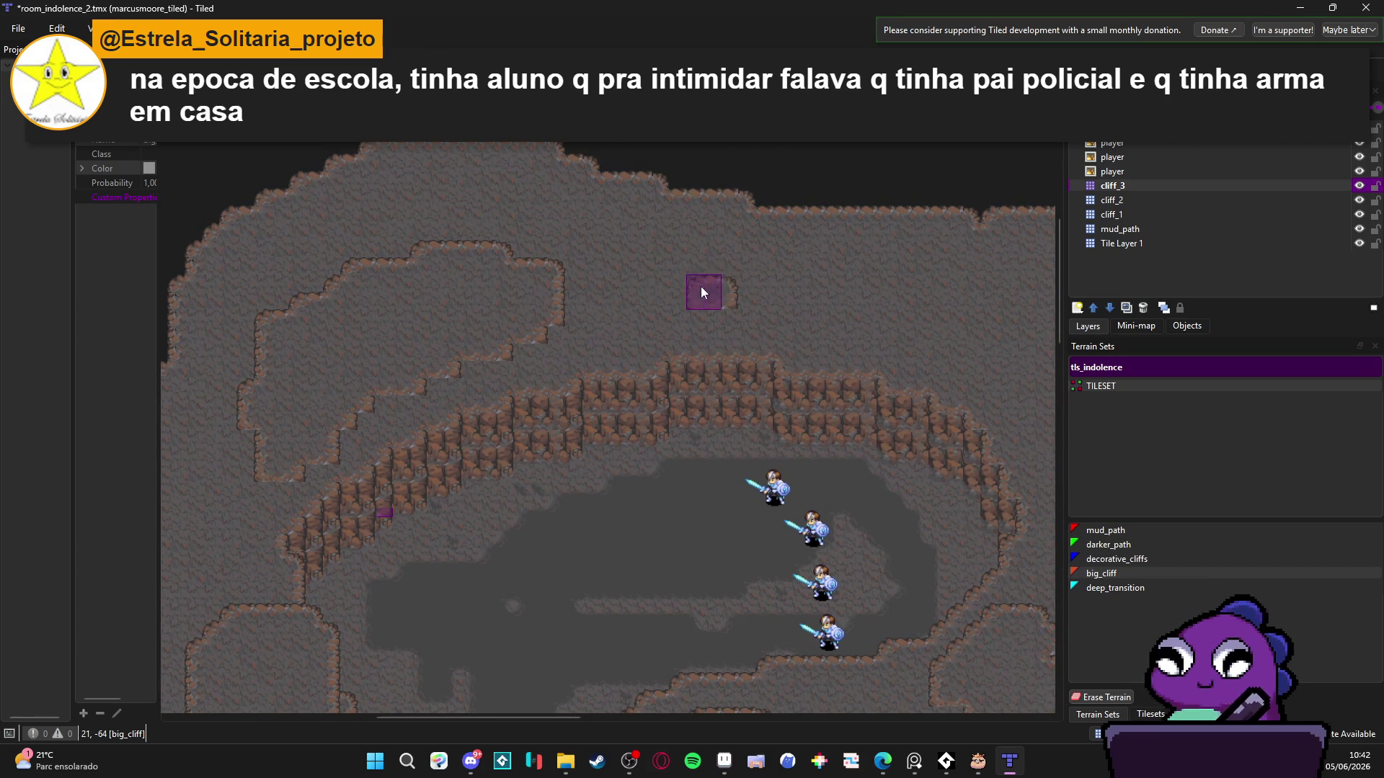
pyautogui.moveTo(595, 259)
pyautogui.mouseDown()
pyautogui.moveTo(698, 265)
pyautogui.moveTo(756, 297)
pyautogui.moveTo(751, 265)
pyautogui.moveTo(743, 288)
pyautogui.moveTo(889, 288)
pyautogui.moveTo(631, 224)
pyautogui.moveTo(535, 238)
pyautogui.moveTo(542, 222)
pyautogui.moveTo(429, 250)
pyautogui.moveTo(515, 263)
pyautogui.moveTo(379, 266)
pyautogui.moveTo(425, 218)
pyautogui.moveTo(377, 269)
pyautogui.moveTo(369, 218)
pyautogui.moveTo(448, 202)
pyautogui.mouseUp()
pyautogui.moveTo(342, 284)
pyautogui.mouseDown()
pyautogui.moveTo(352, 238)
pyautogui.moveTo(522, 198)
pyautogui.moveTo(434, 194)
pyautogui.moveTo(327, 301)
pyautogui.mouseUp()
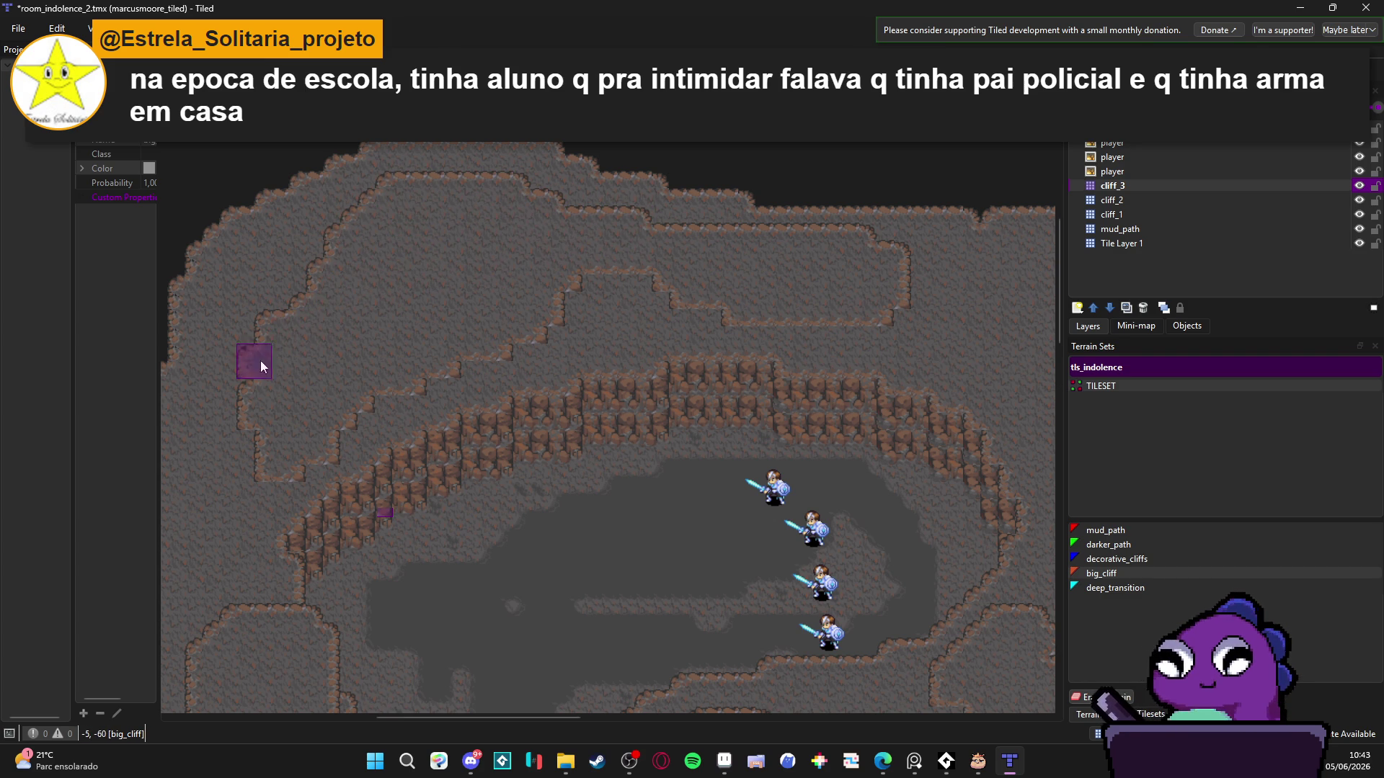
pyautogui.moveTo(233, 406)
pyautogui.mouseDown()
pyautogui.moveTo(336, 305)
pyautogui.moveTo(217, 379)
pyautogui.moveTo(257, 457)
pyautogui.mouseUp()
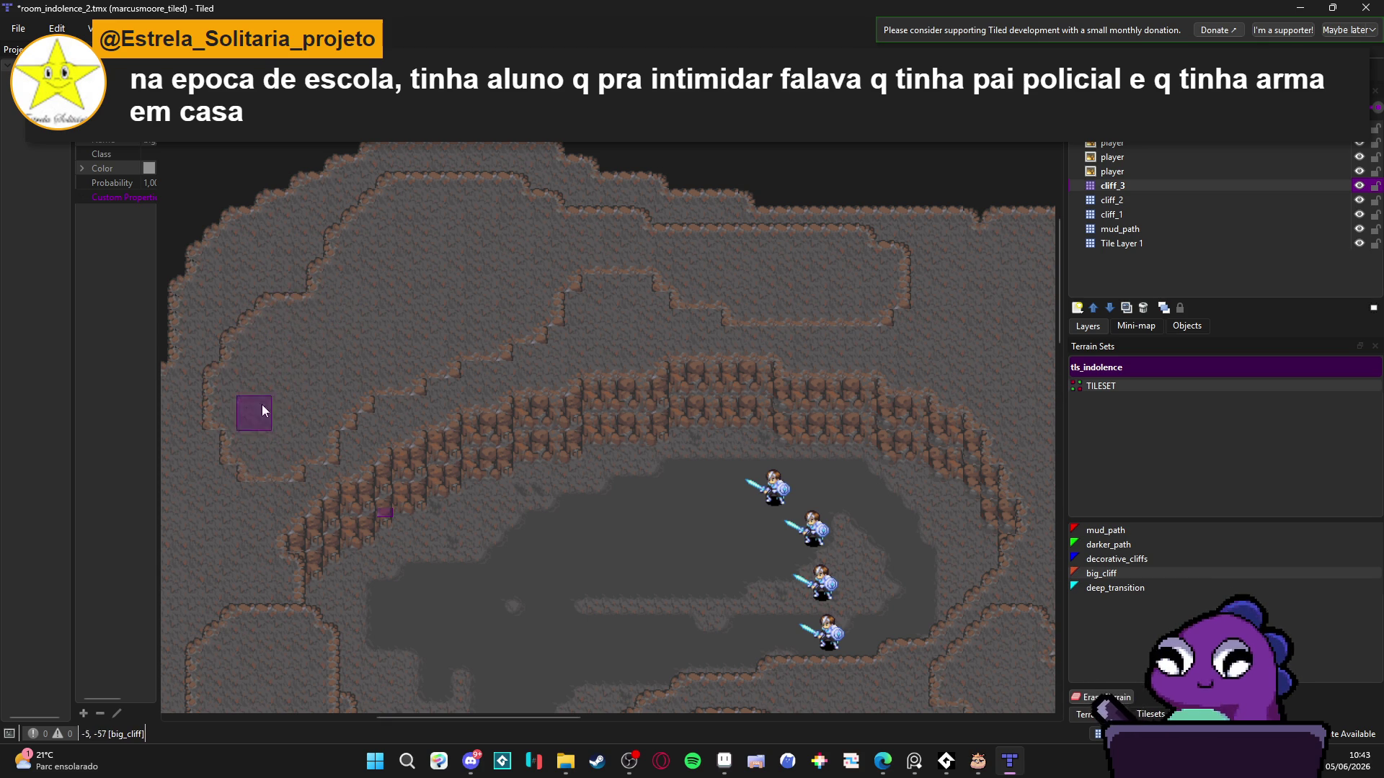
# - Paint a new rounded big_cliff outcrop on the cave's right side and tidy its lower-right edge
pyautogui.hscroll(3, 470, 312)
pyautogui.moveTo(906, 407)
pyautogui.mouseDown()
pyautogui.moveTo(902, 355)
pyautogui.moveTo(876, 339)
pyautogui.moveTo(957, 401)
pyautogui.moveTo(897, 350)
pyautogui.moveTo(930, 326)
pyautogui.moveTo(957, 388)
pyautogui.mouseUp()
pyautogui.moveTo(938, 339); pyautogui.dragTo(906, 369)
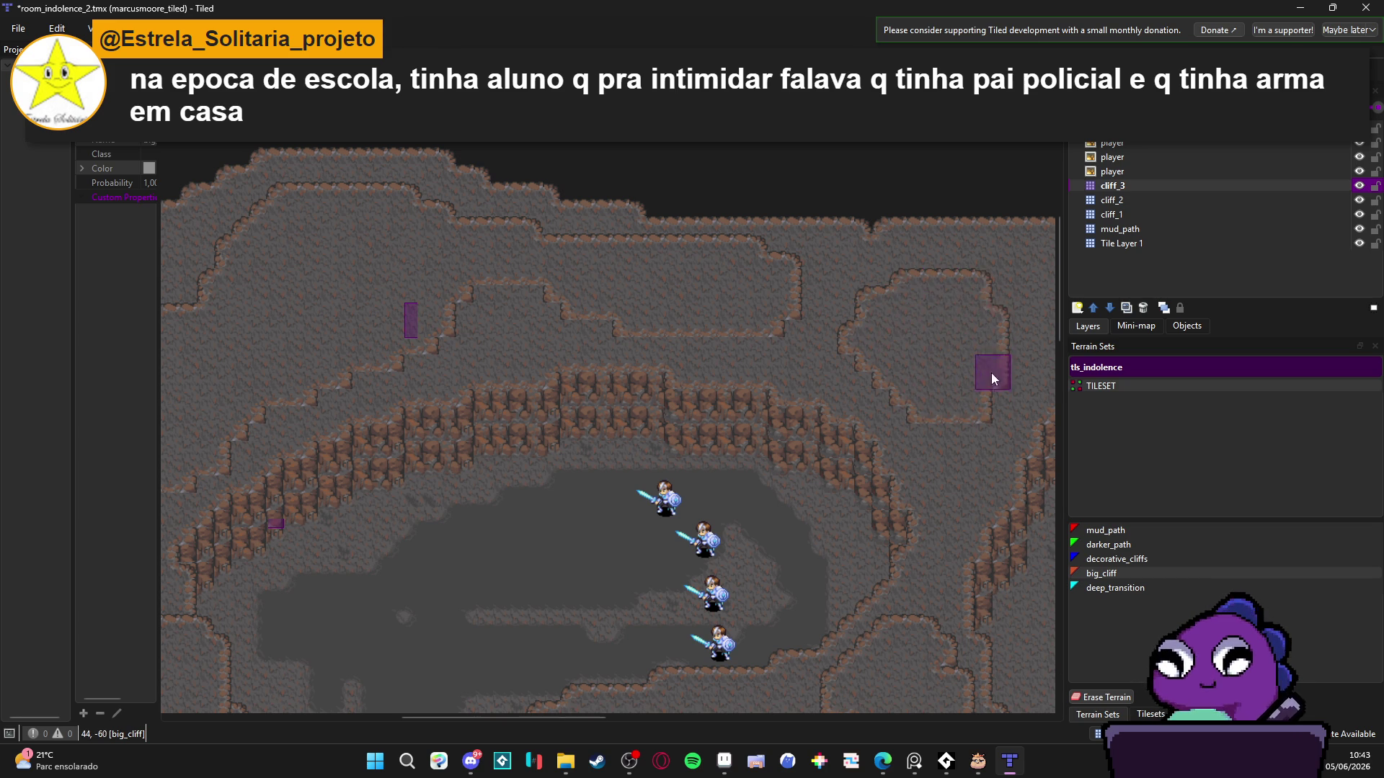
pyautogui.scroll(-1, 933, 395)
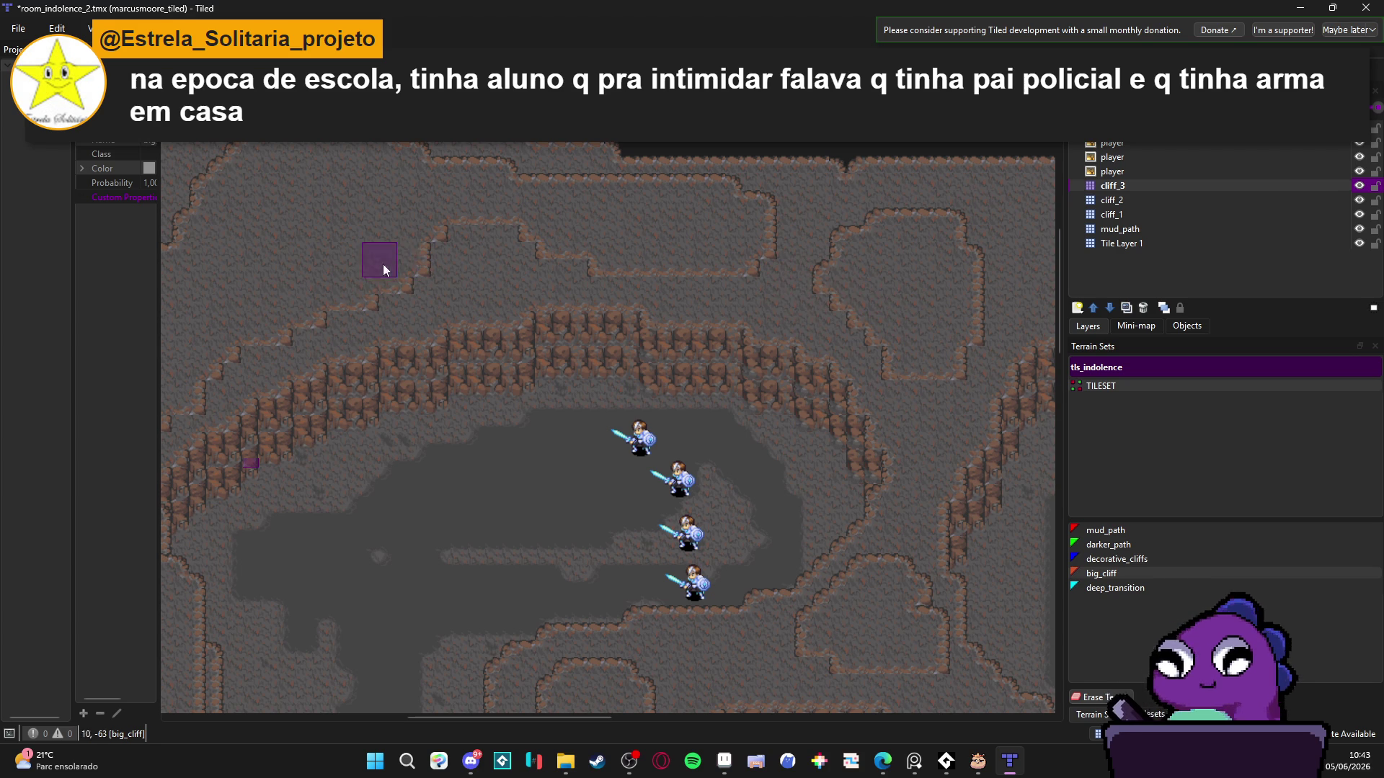
# - Review the reshaped cliffs across the map and save room_indolence_2.tmx with Ctrl+S
pyautogui.scroll(-2, 383, 270)
pyautogui.scroll(-3, 485, 198)
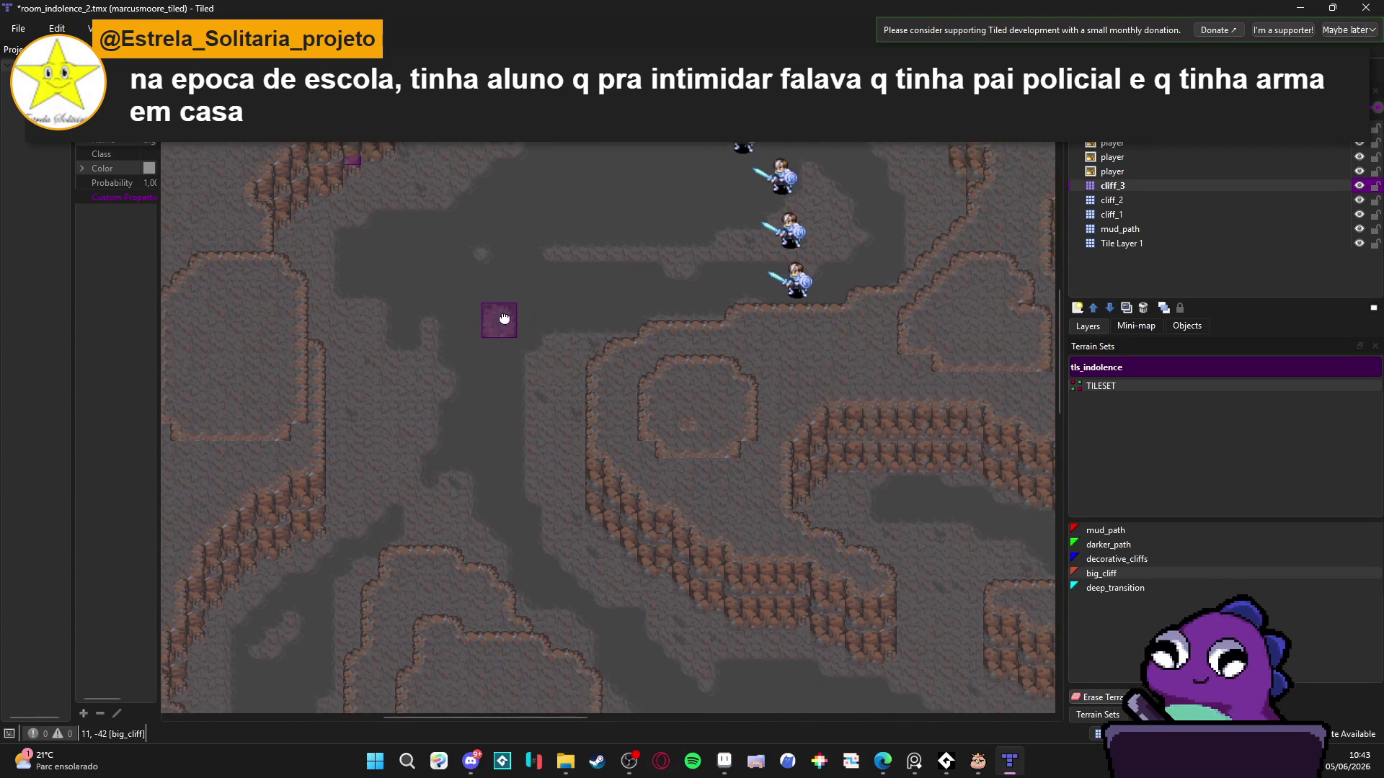
pyautogui.hscroll(4, 503, 318)
pyautogui.scroll(-2, 495, 402)
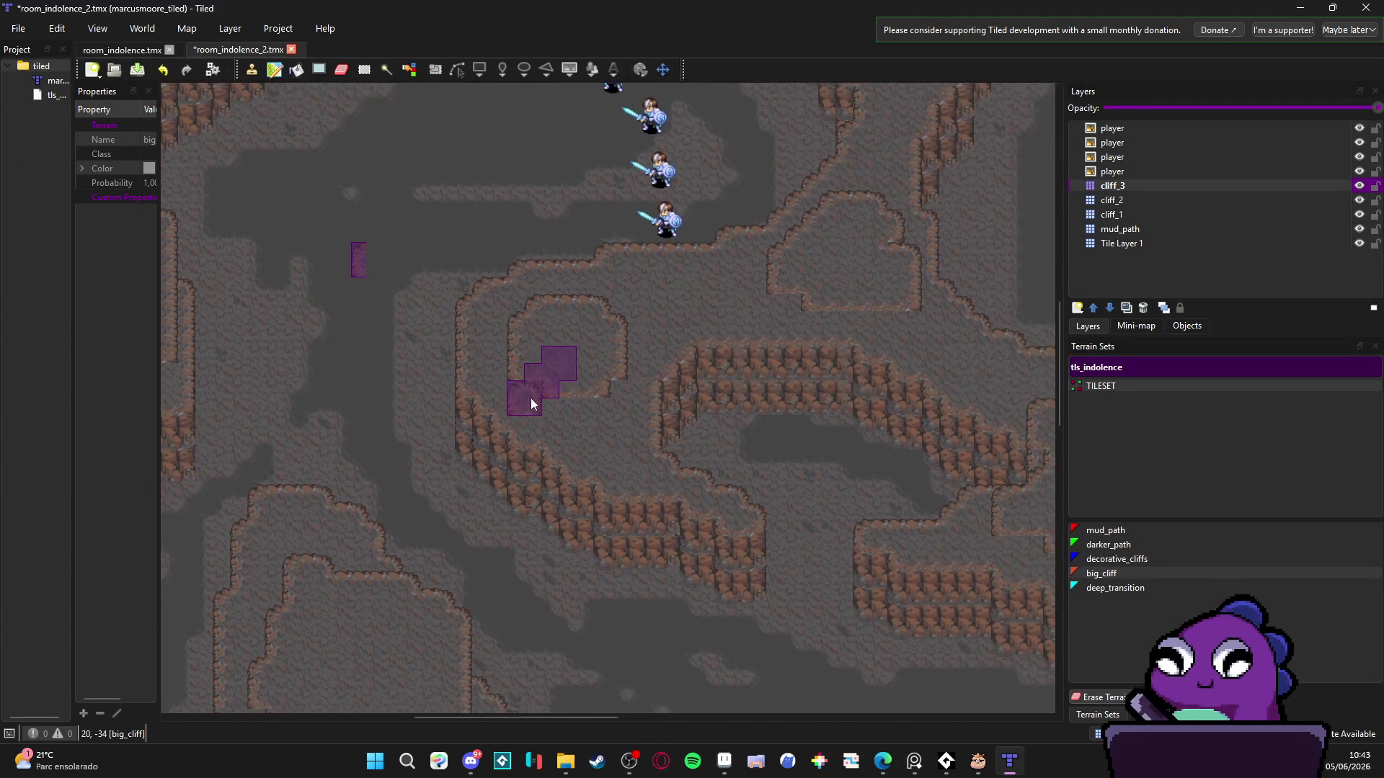
pyautogui.scroll(-2, 531, 397)
pyautogui.hscroll(3, 634, 423)
pyautogui.scroll(2, 577, 468)
pyautogui.hscroll(-1, 522, 503)
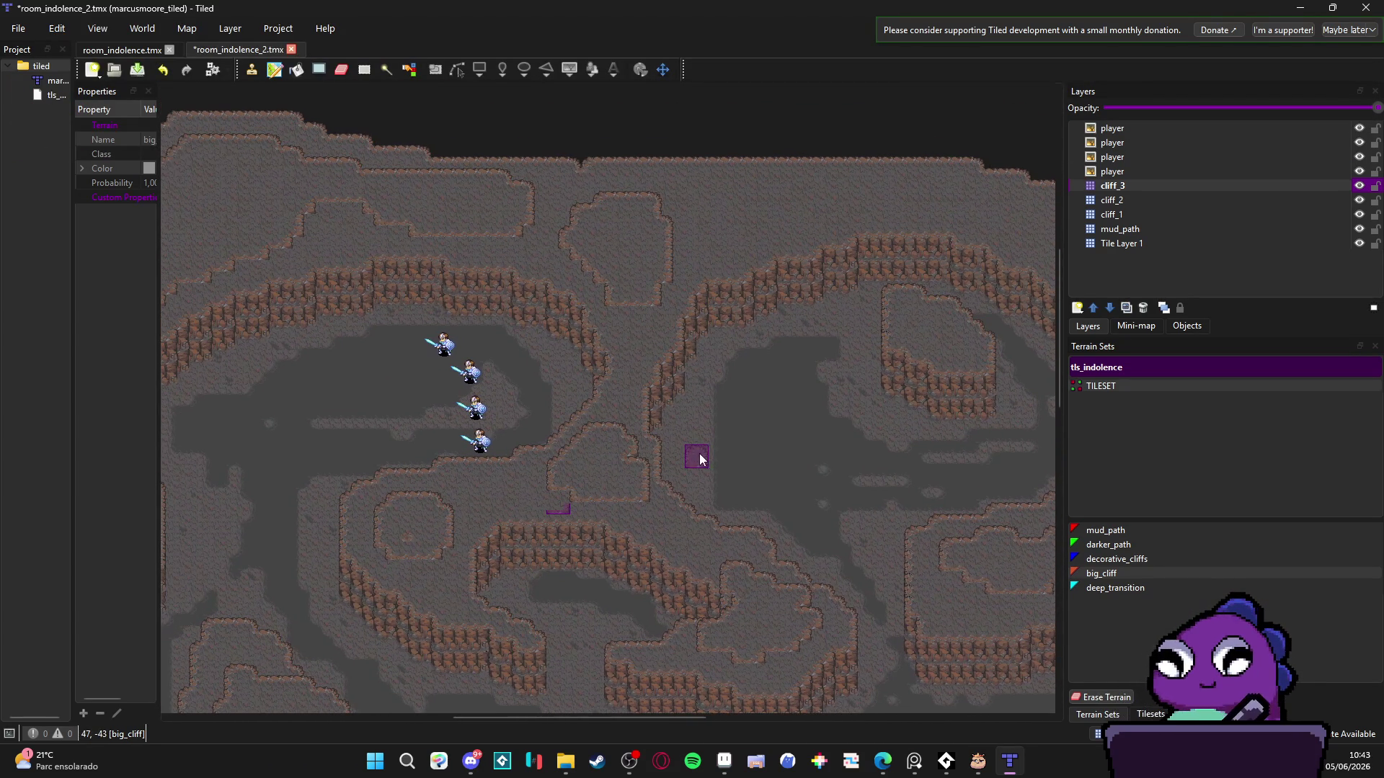
pyautogui.hscroll(2, 779, 423)
pyautogui.hscroll(-5, 602, 426)
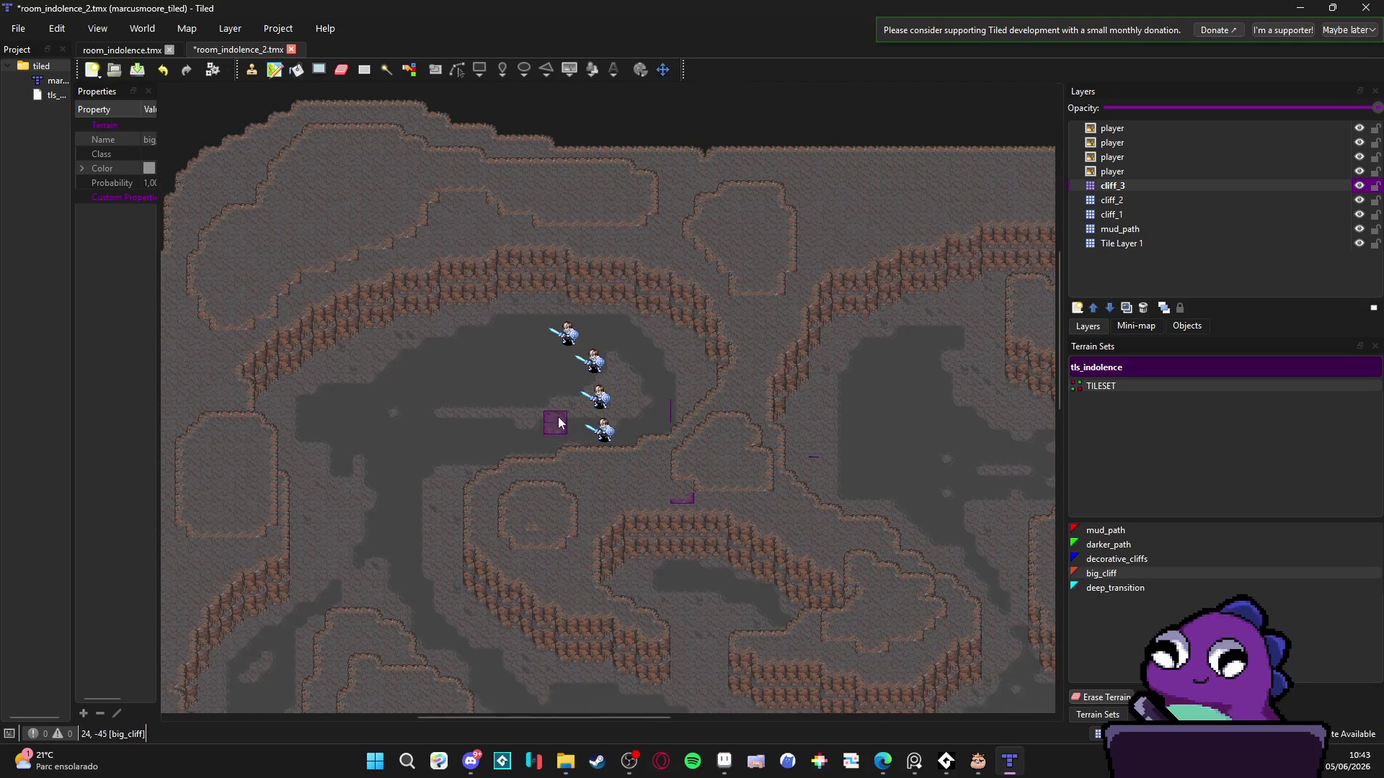
pyautogui.hscroll(-3, 566, 392)
pyautogui.scroll(1, 565, 392)
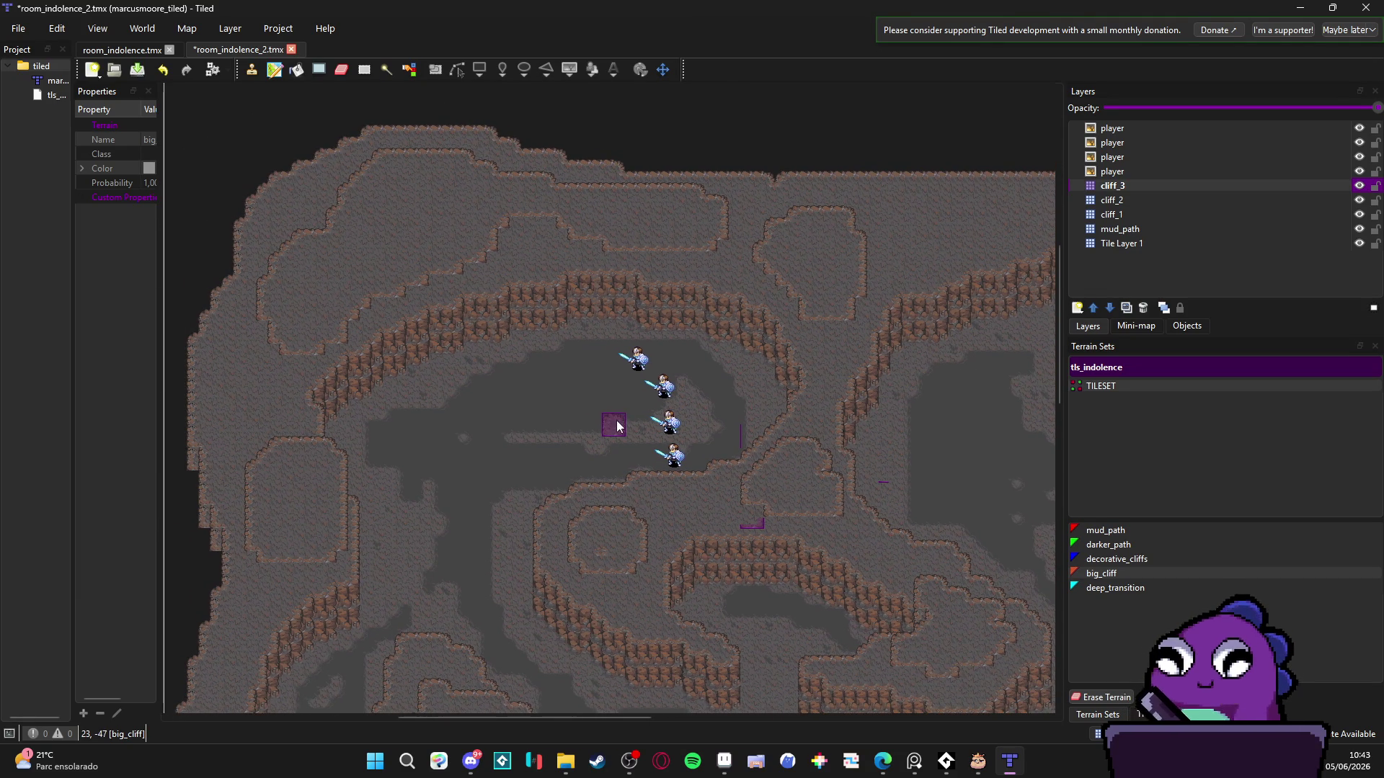
pyautogui.hscroll(-2, 618, 426)
pyautogui.scroll(1, 617, 404)
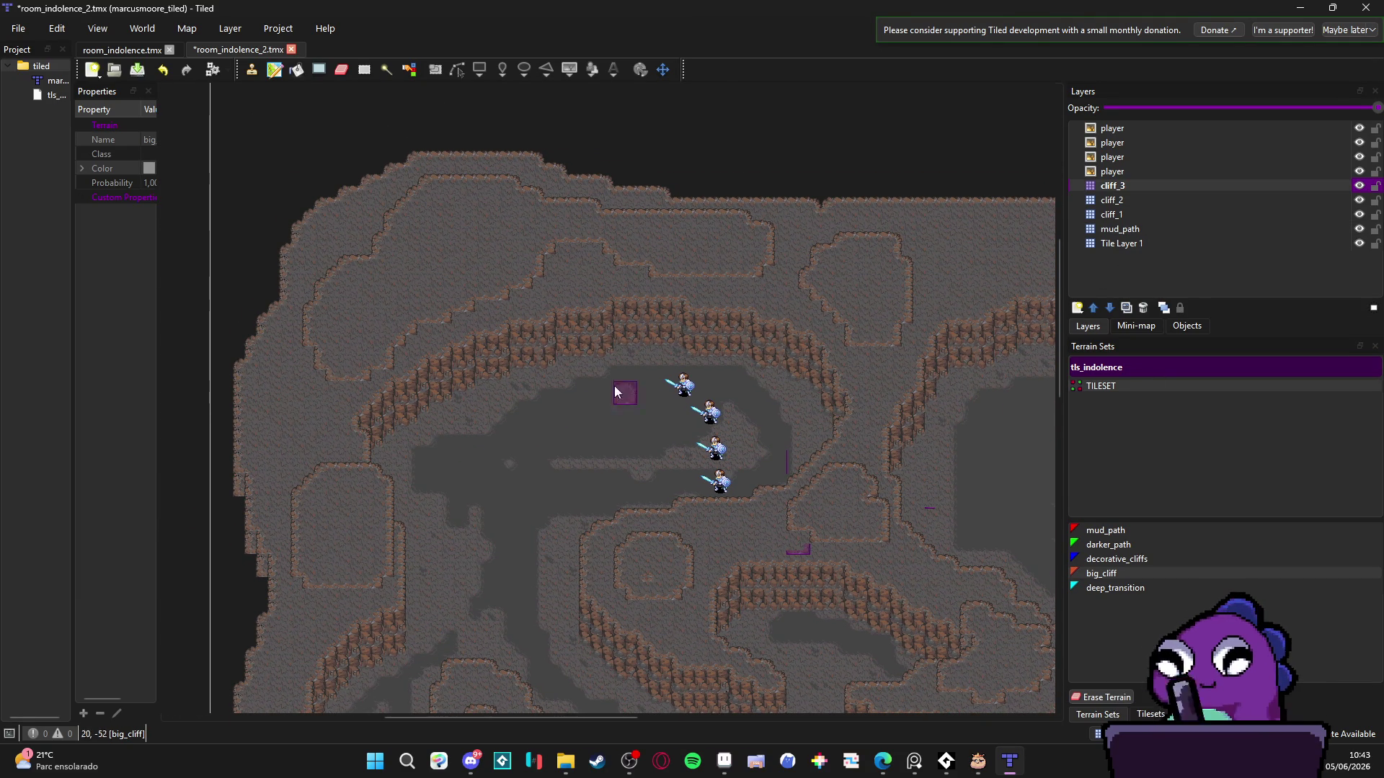
pyautogui.hscroll(-2, 742, 360)
pyautogui.scroll(-1, 687, 561)
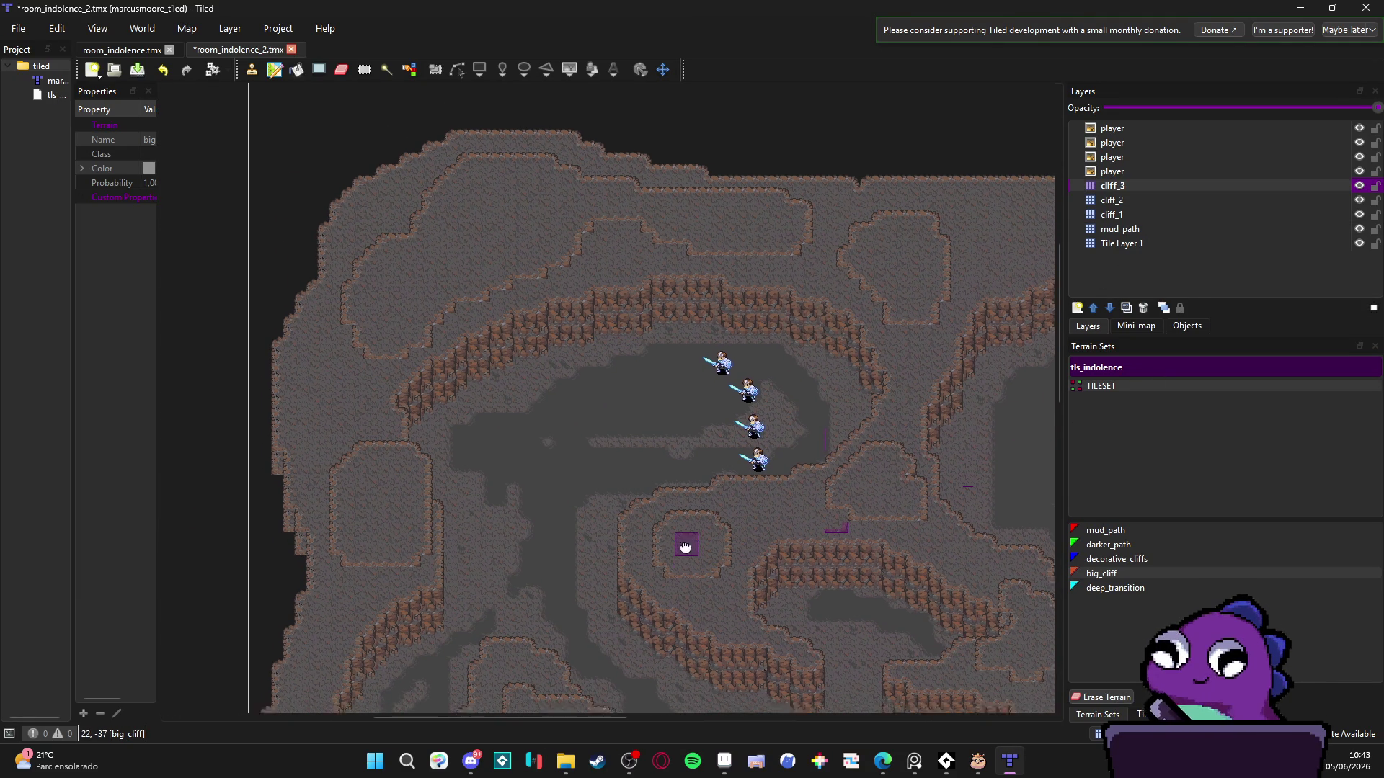
pyautogui.scroll(-2, 692, 526)
pyautogui.hscroll(-3, 649, 479)
pyautogui.scroll(2, 557, 485)
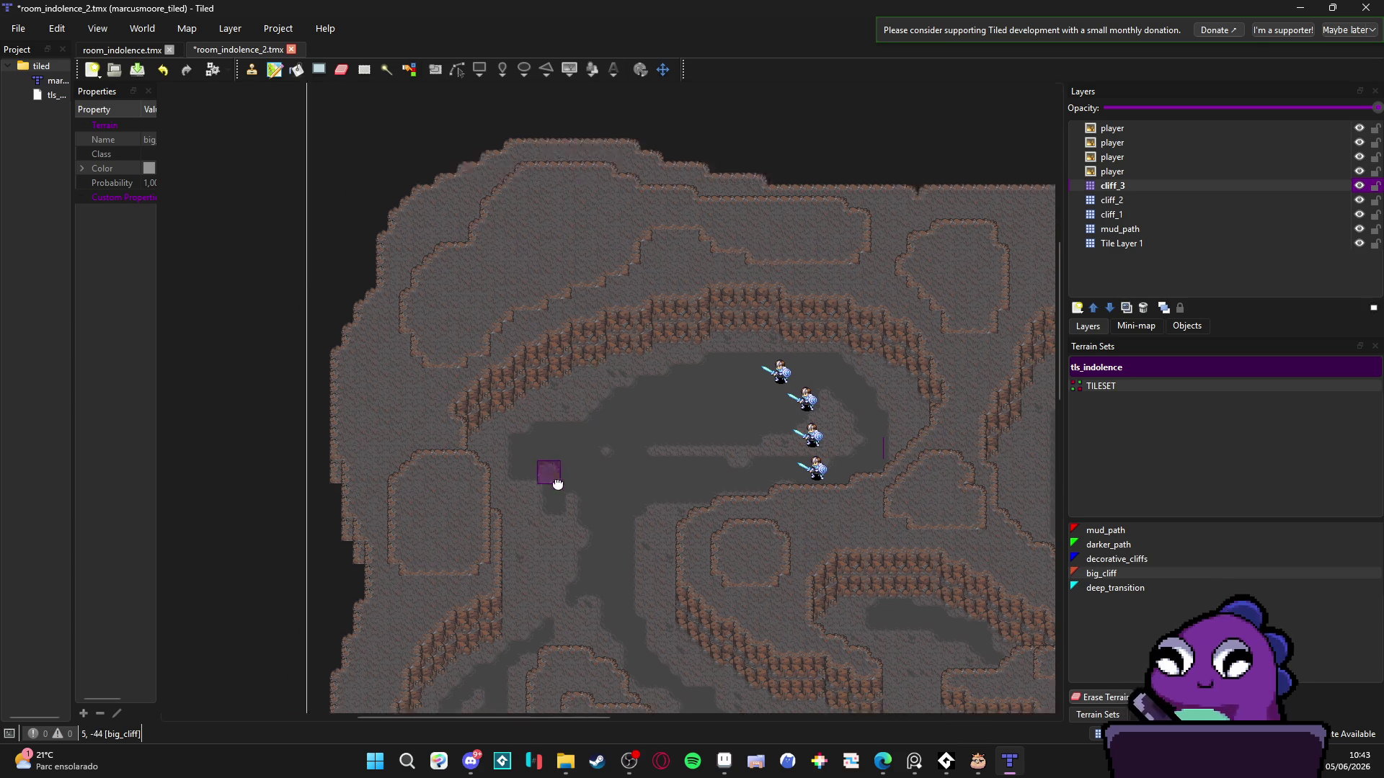
pyautogui.keyDown('ctrl'); pyautogui.scroll(1, 558, 485); pyautogui.keyUp('ctrl')
pyautogui.hotkey('ctrl', 's')
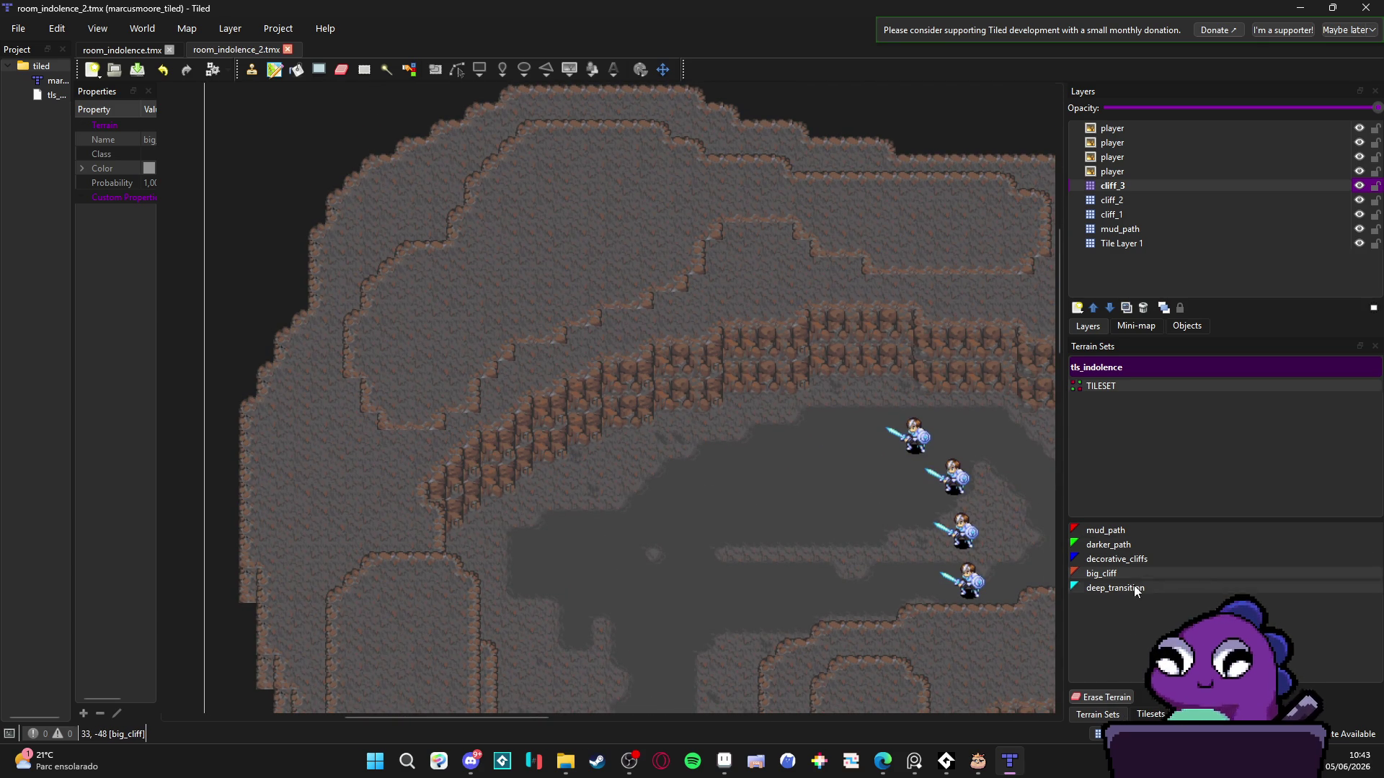
# - Pick a two-tile cliff block from tls_indolence and stamp two pieces onto the ridge
pyautogui.click(1150, 715)
pyautogui.moveTo(1300, 457); pyautogui.dragTo(1300, 474)
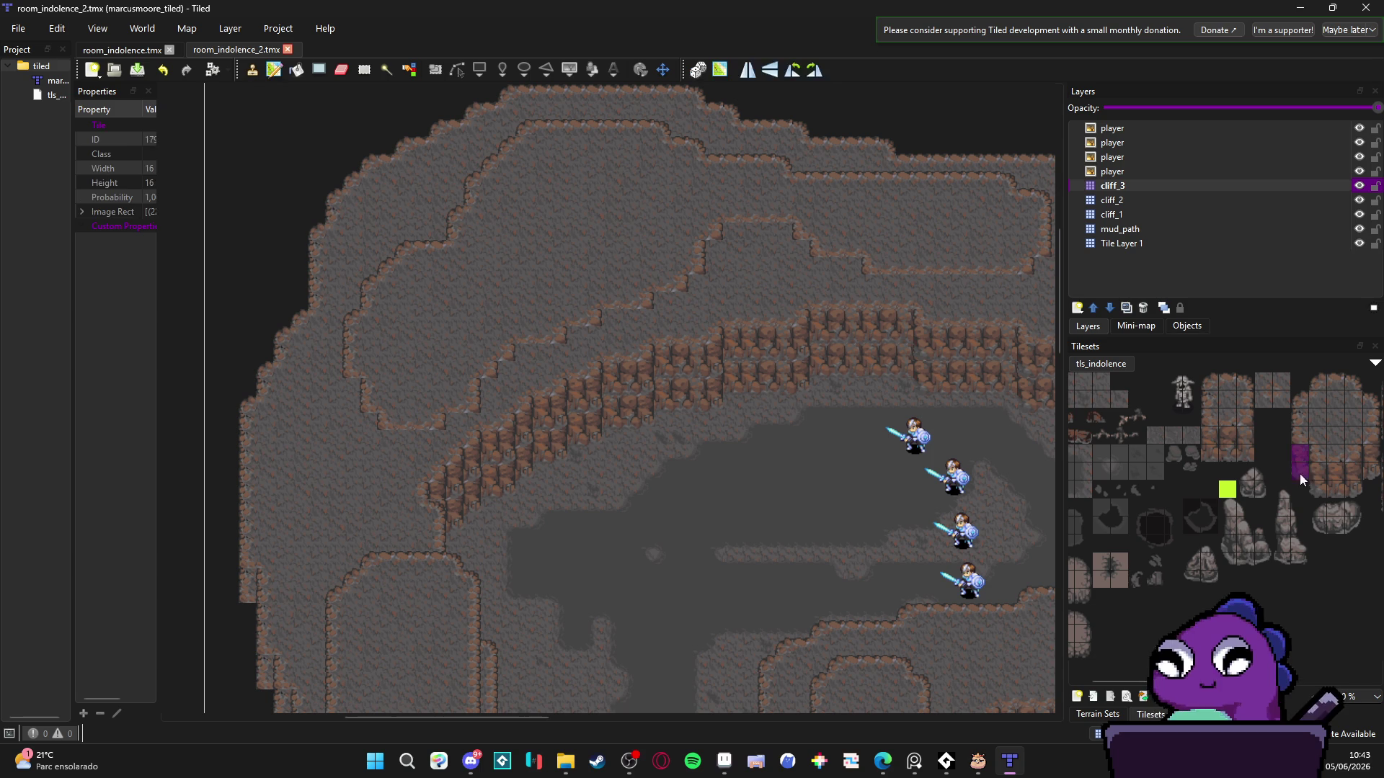
pyautogui.click(370, 430)
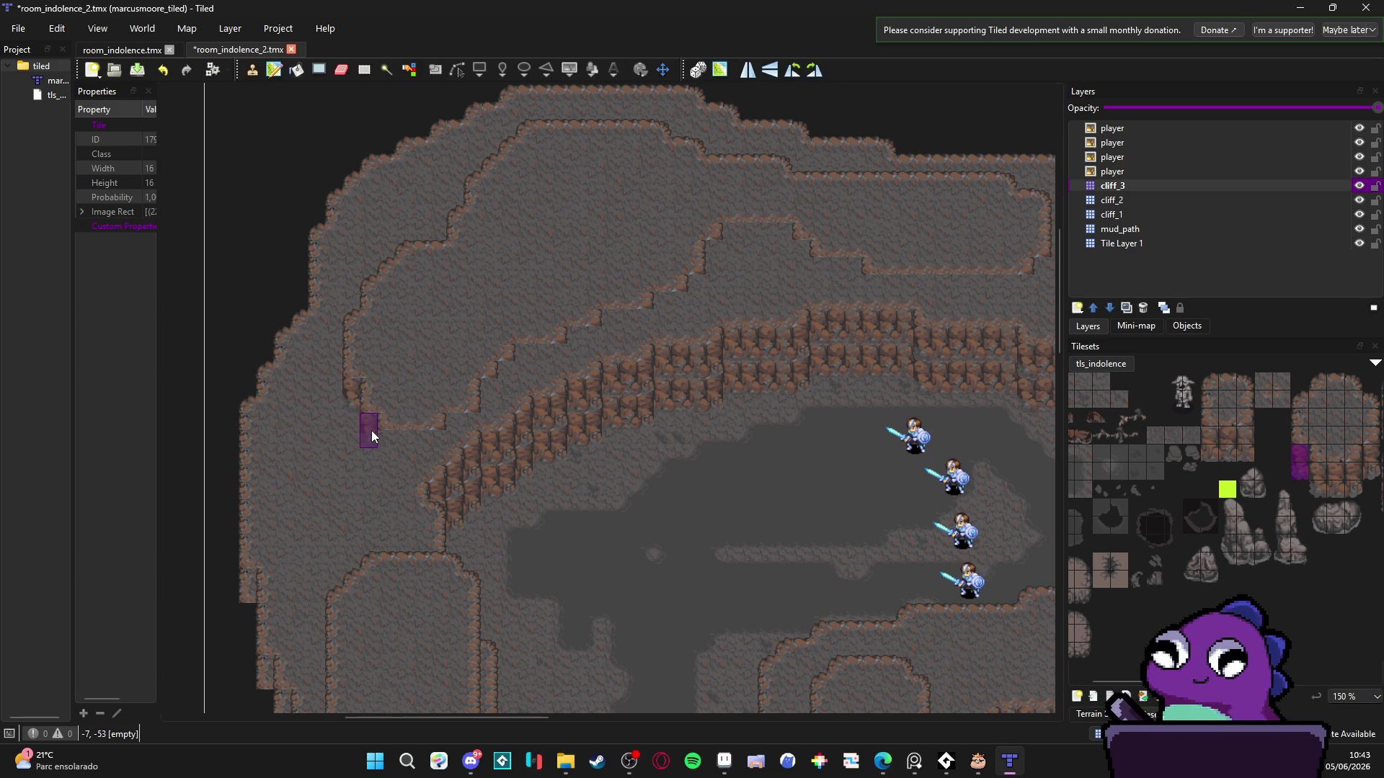
pyautogui.click(382, 446)
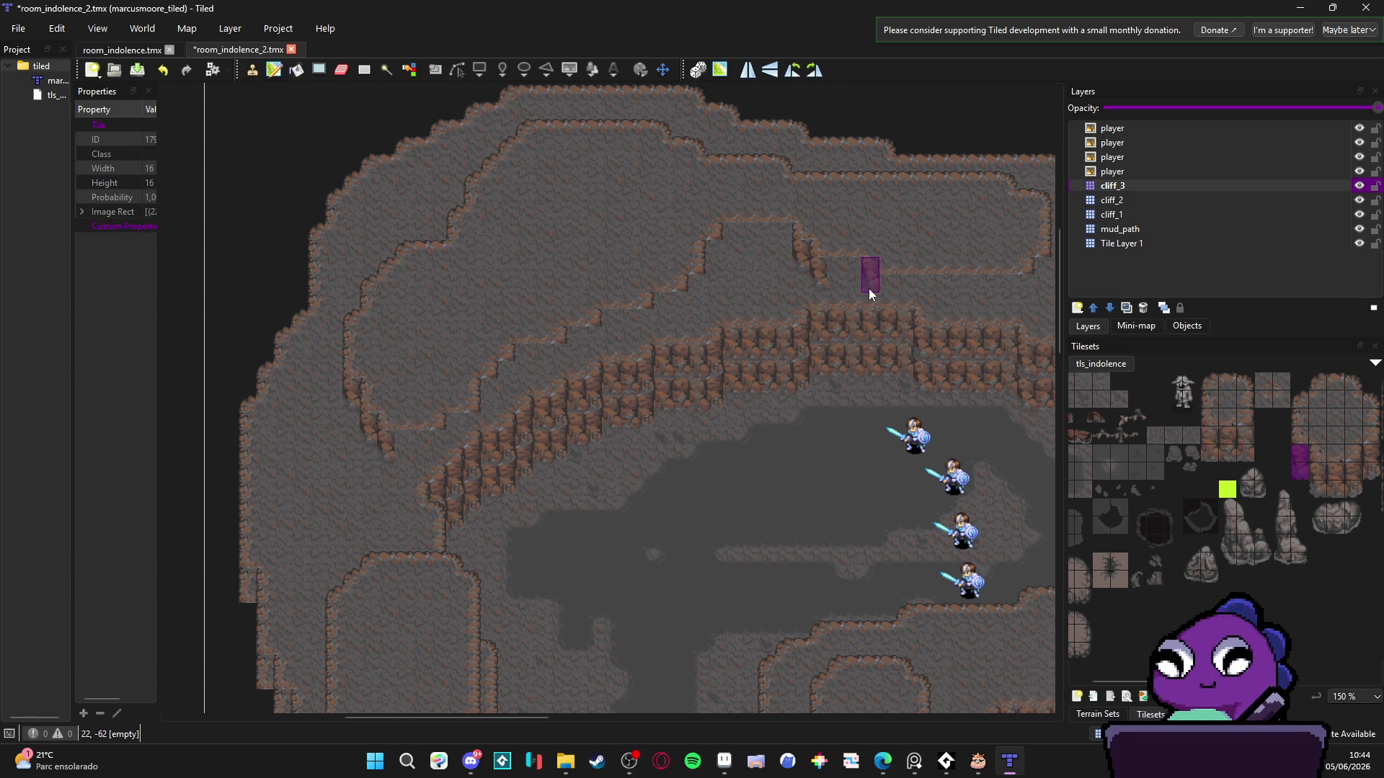
# - Select a two-tile vertical cliff column and place three pillars along the ridge and its lower edge
pyautogui.scroll(-1, 871, 297)
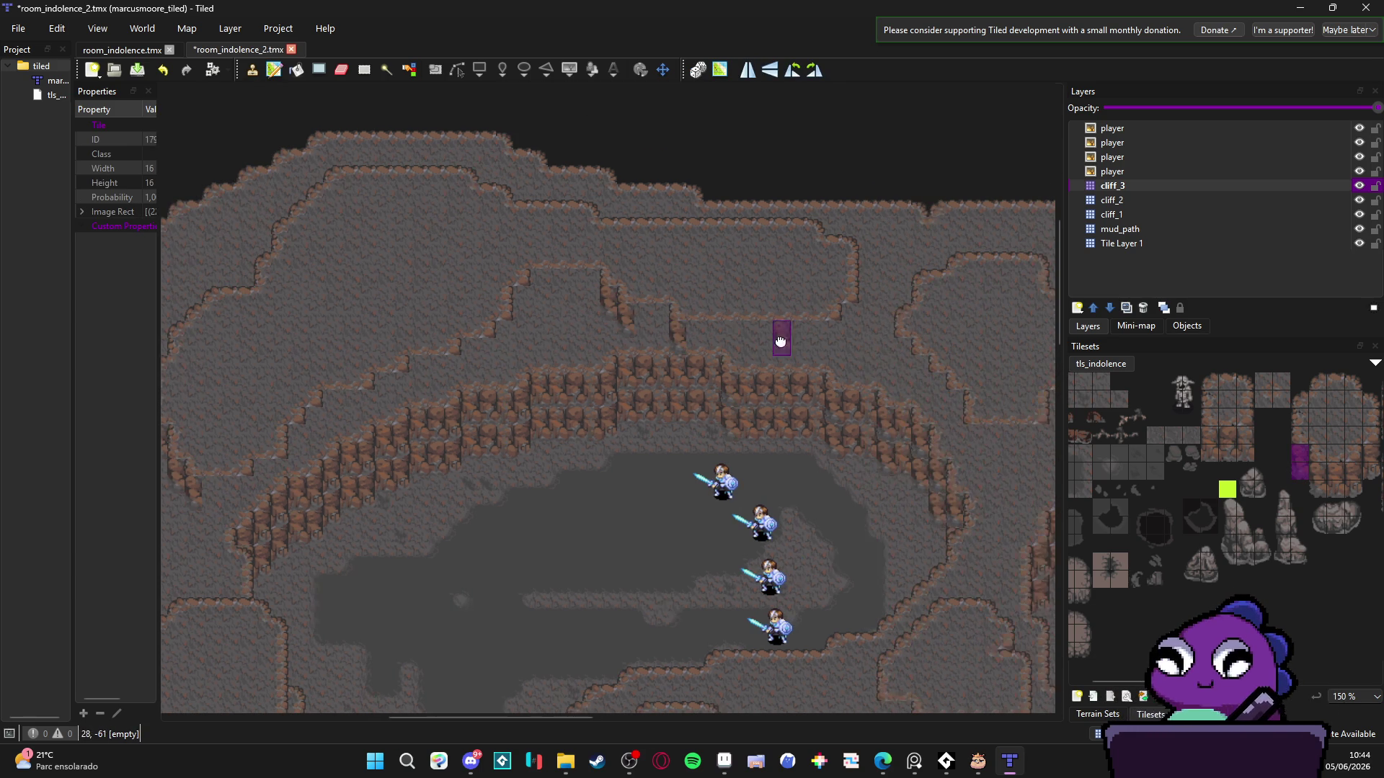
pyautogui.click(1355, 481)
pyautogui.hscroll(3, 1355, 490)
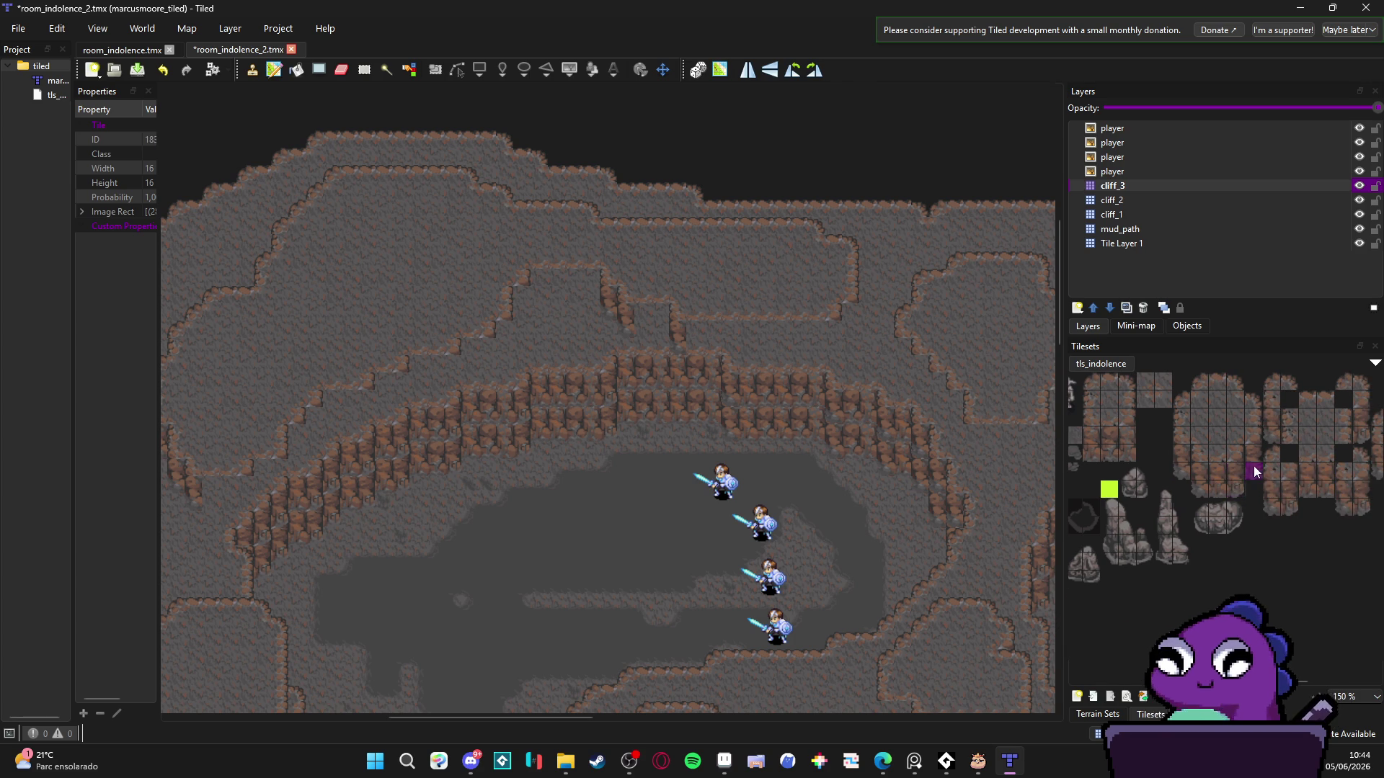
pyautogui.moveTo(1253, 470); pyautogui.dragTo(1253, 454)
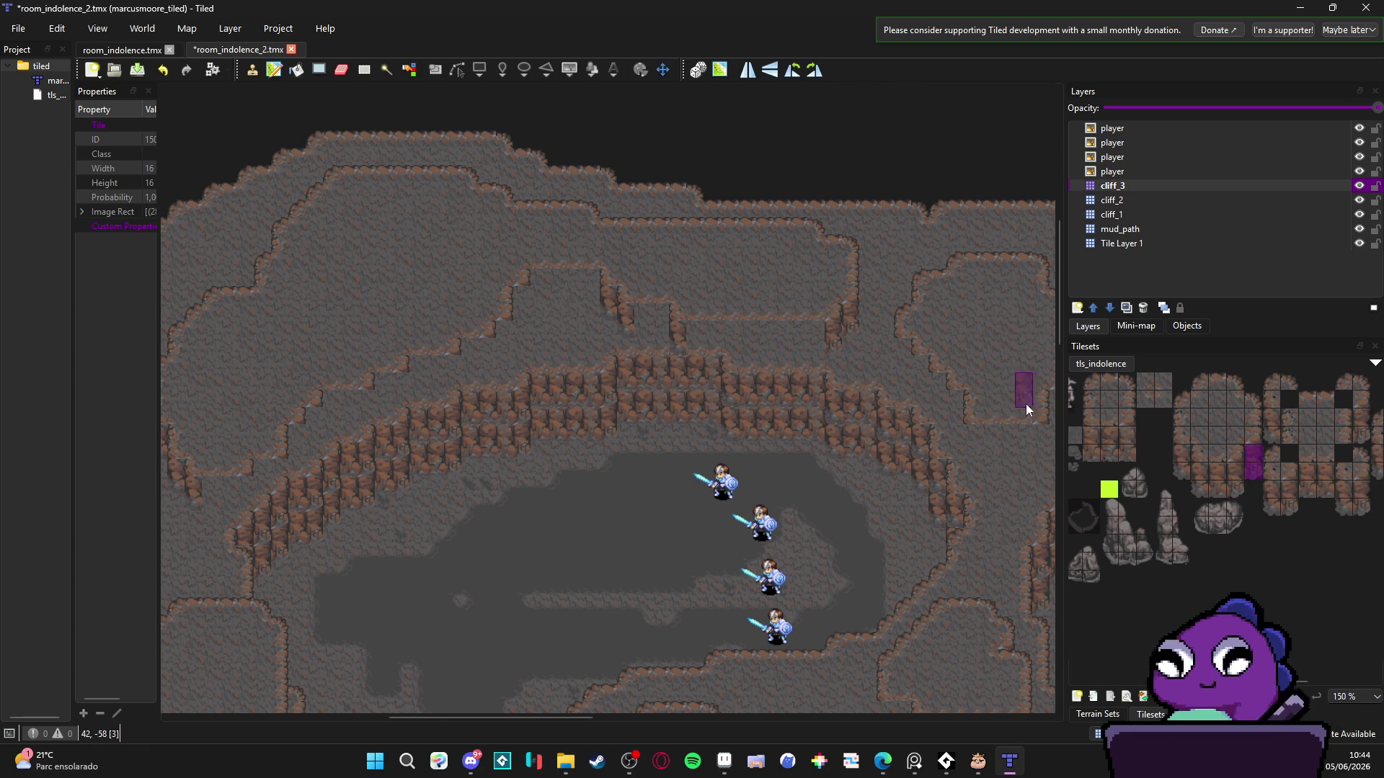
pyautogui.moveTo(1027, 404); pyautogui.dragTo(785, 395)
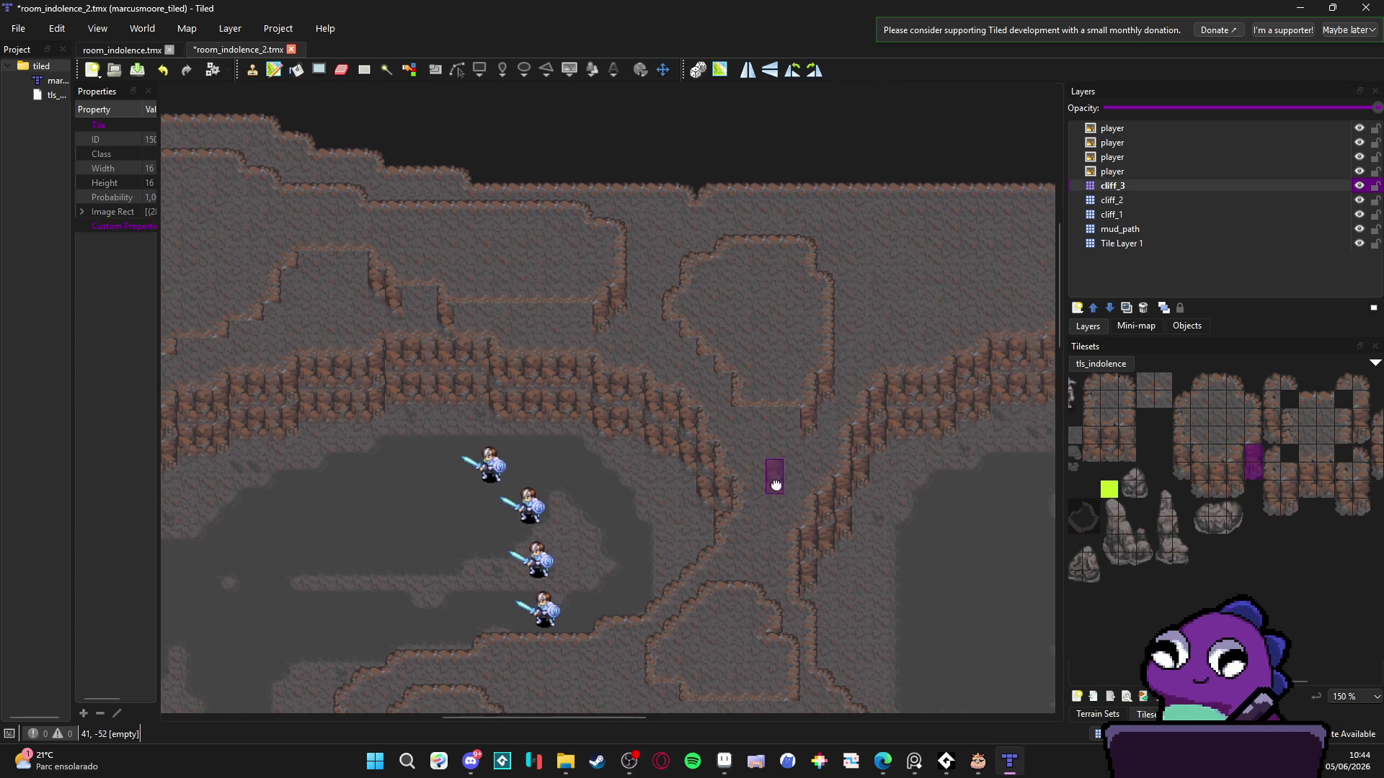
pyautogui.scroll(-3, 769, 509)
pyautogui.scroll(-2, 773, 534)
pyautogui.hscroll(-1, 773, 535)
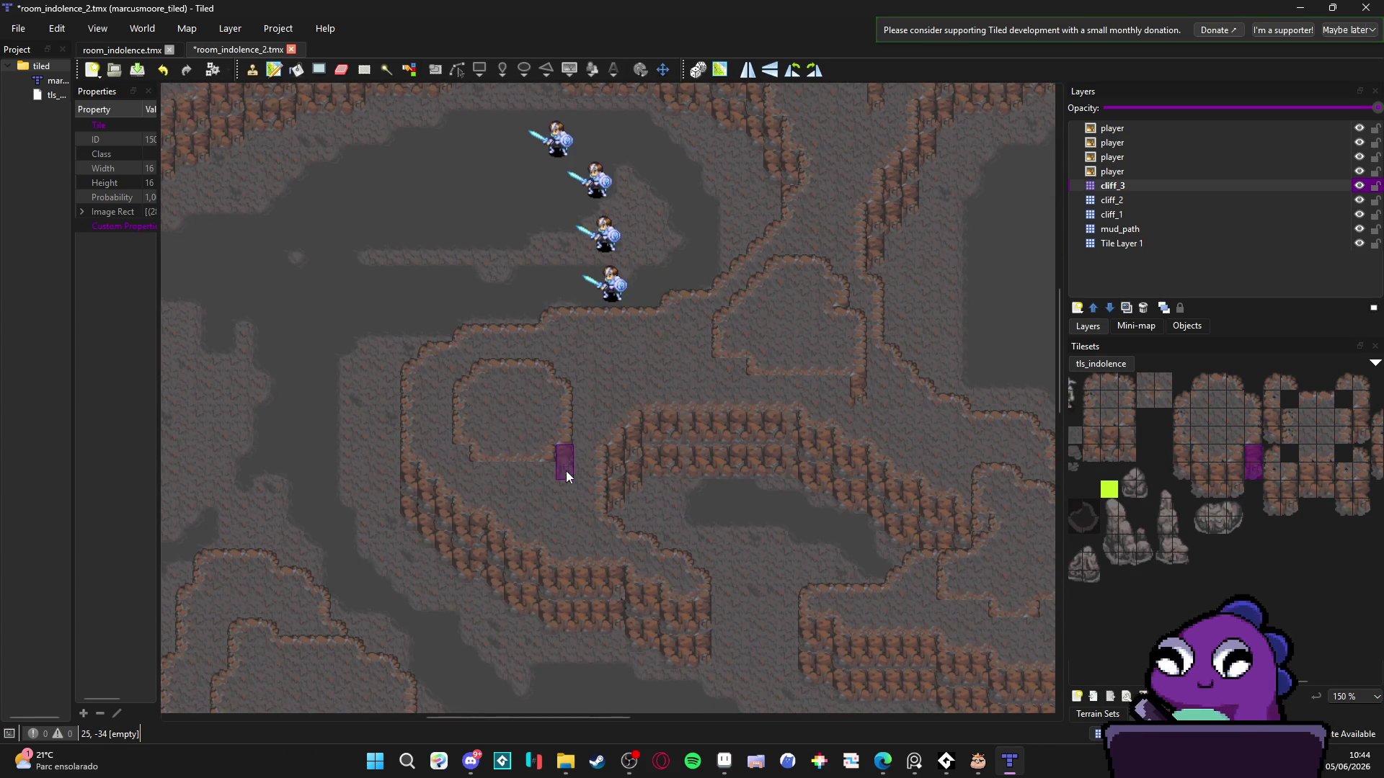
pyautogui.scroll(-5, 553, 493)
pyautogui.hscroll(-2, 553, 493)
pyautogui.click(634, 366)
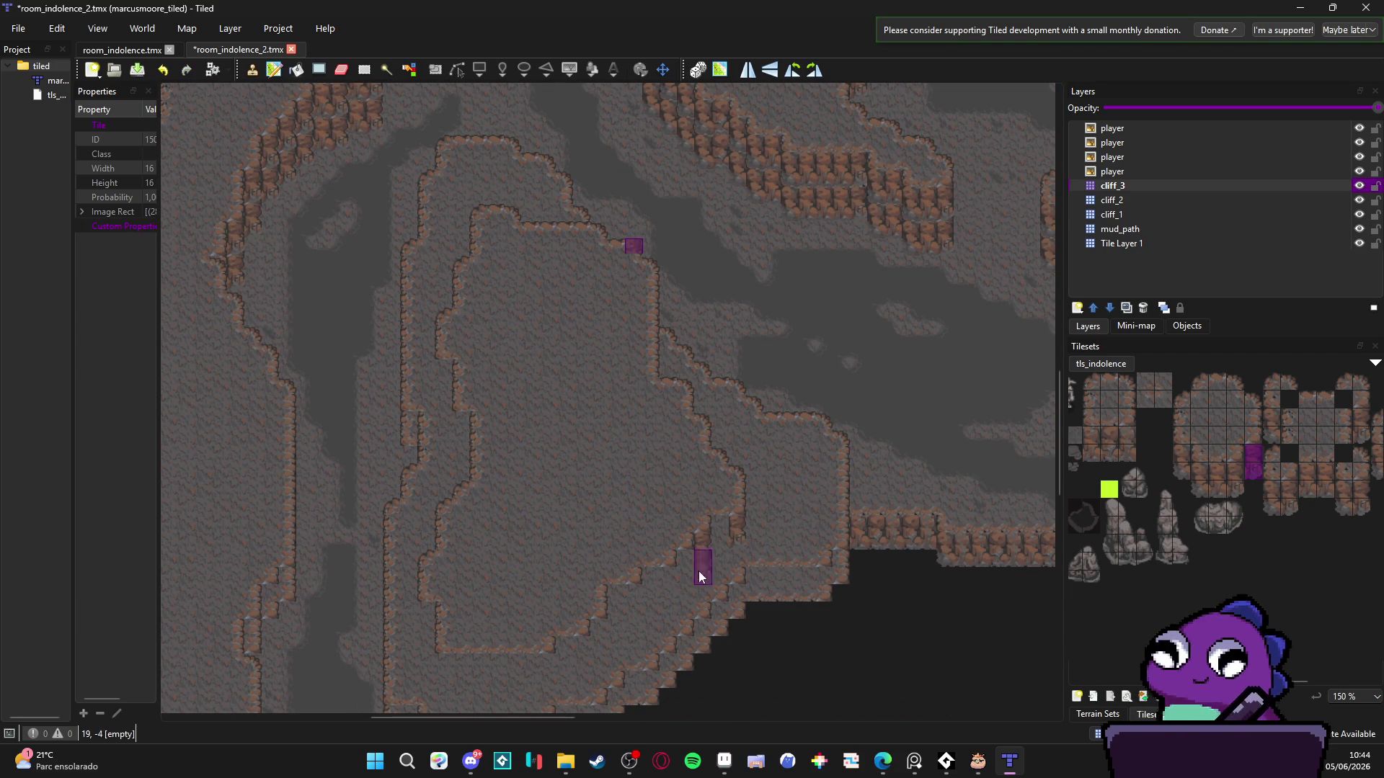
pyautogui.click(629, 612)
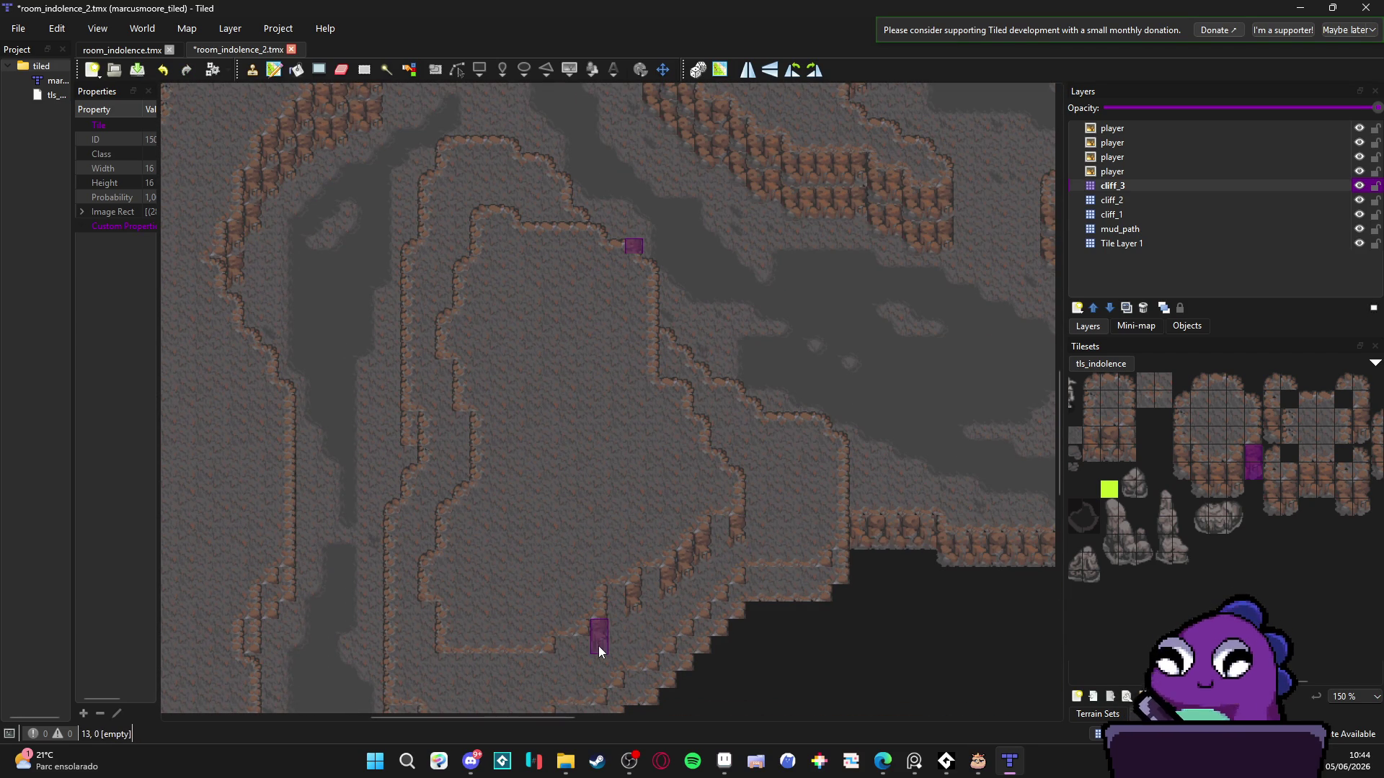
pyautogui.click(554, 671)
# - Stamp a different two-tile cliff column on the ridge edge and another piece on the left ridge
pyautogui.scroll(-3, 599, 599)
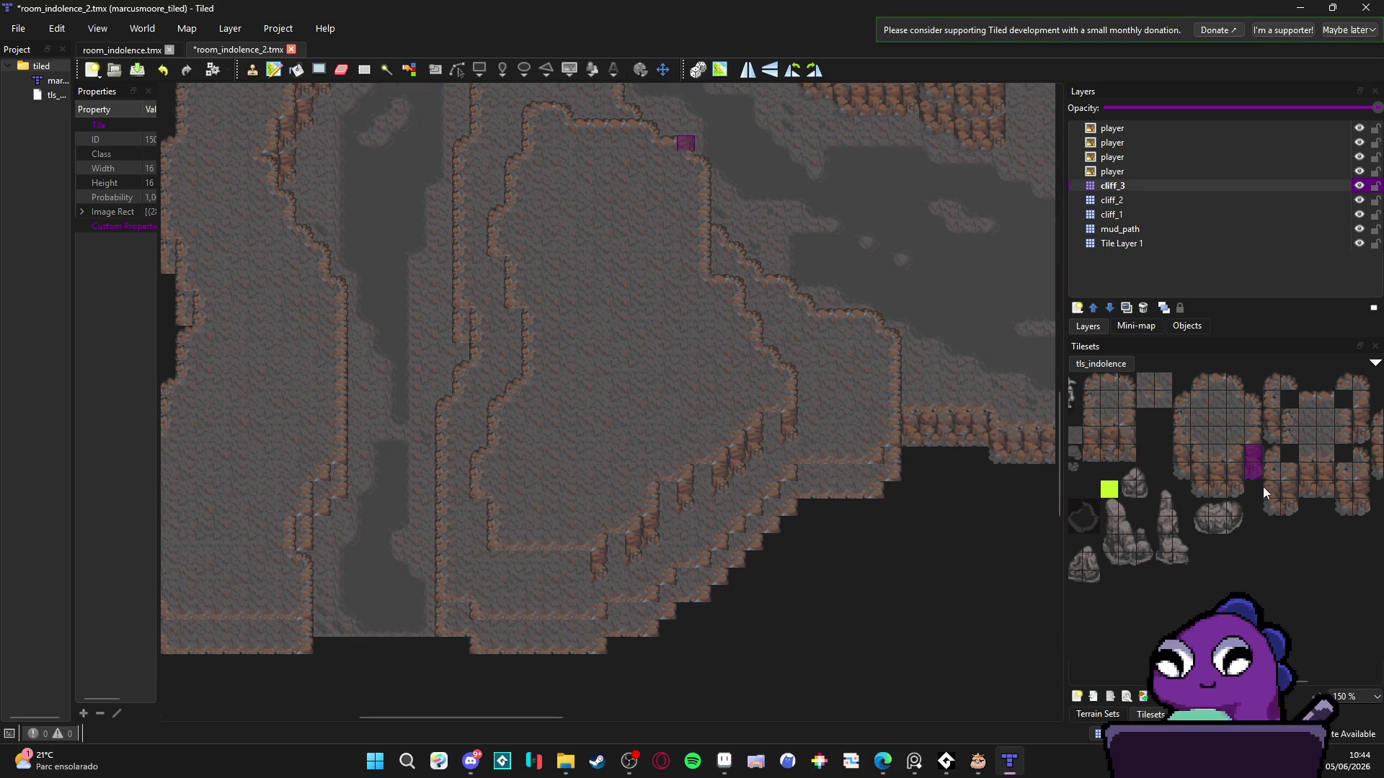
pyautogui.moveTo(1186, 454); pyautogui.dragTo(1179, 476)
pyautogui.click(498, 559)
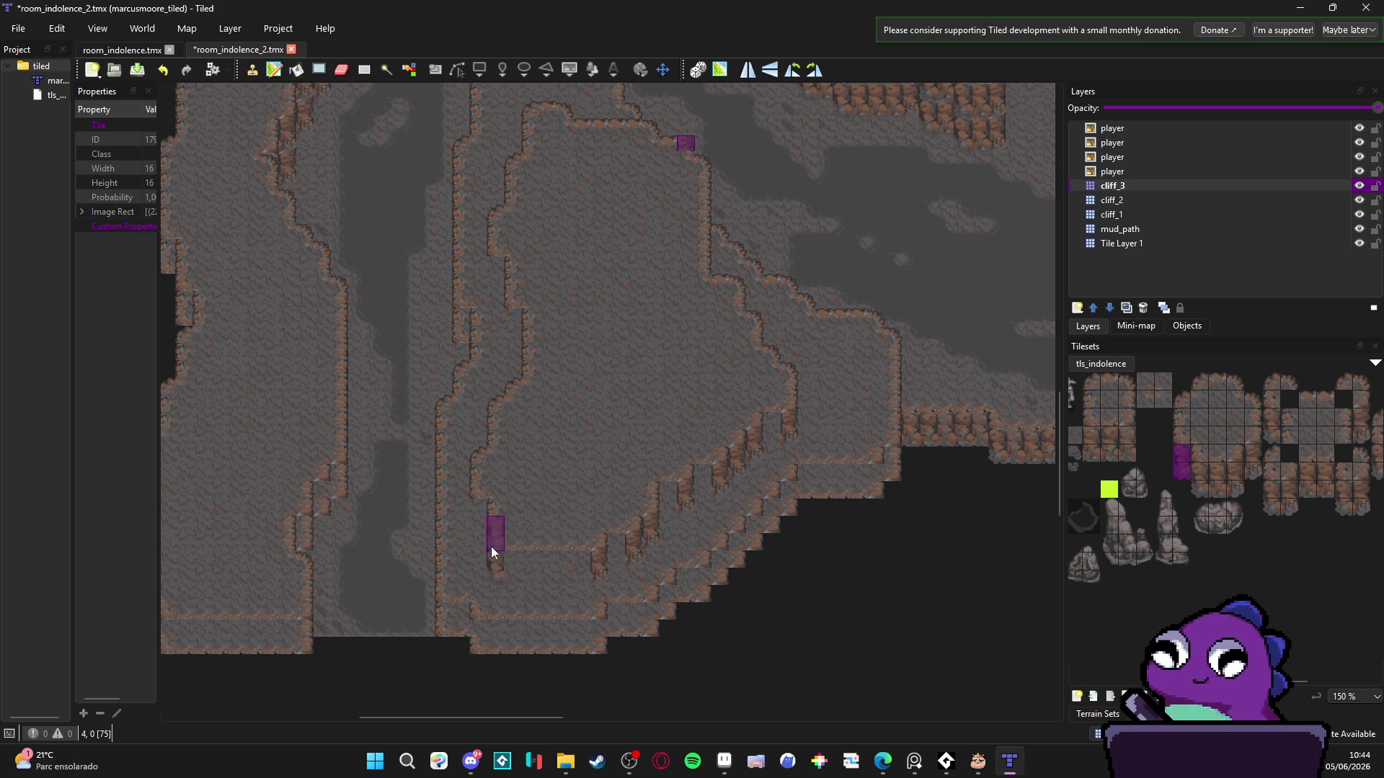
pyautogui.scroll(5, 505, 497)
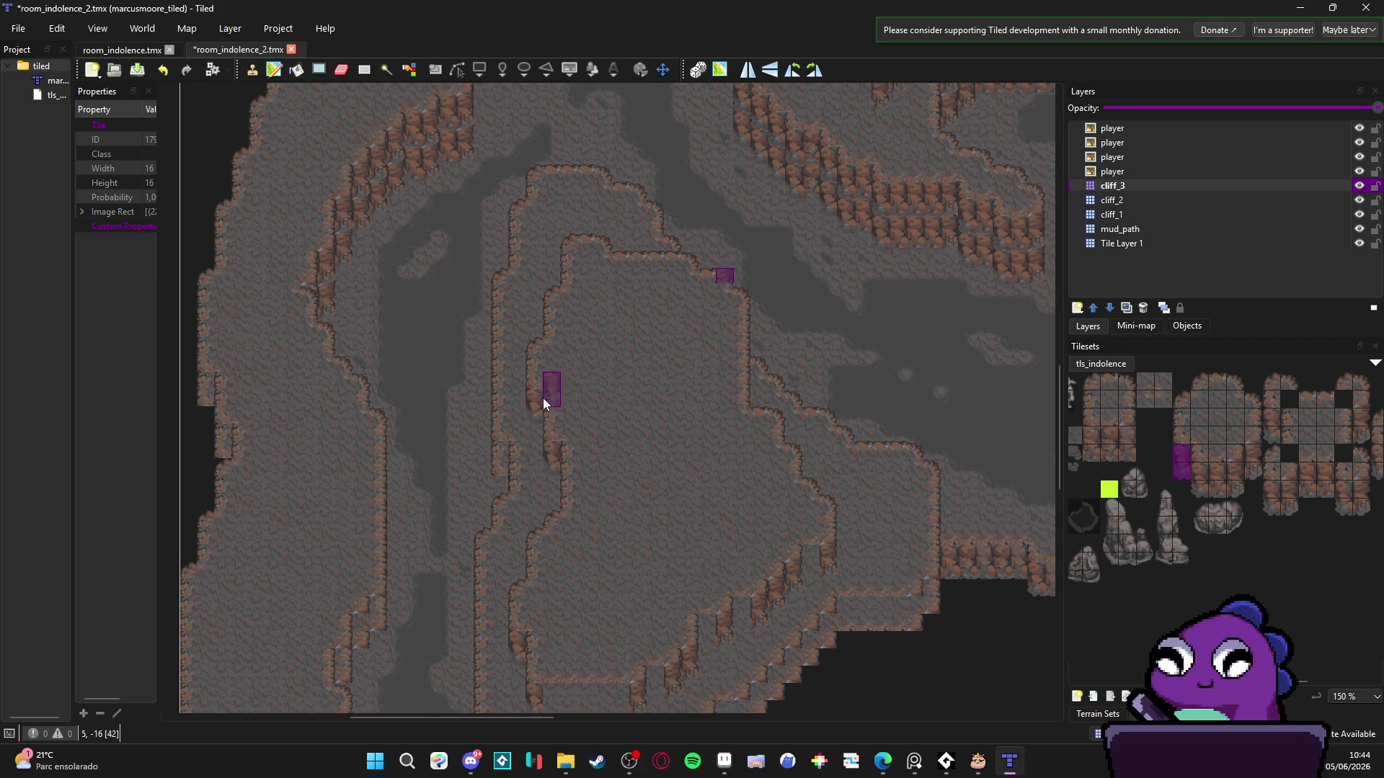
pyautogui.hscroll(-3, 543, 398)
pyautogui.scroll(3, 455, 414)
pyautogui.hscroll(-2, 462, 433)
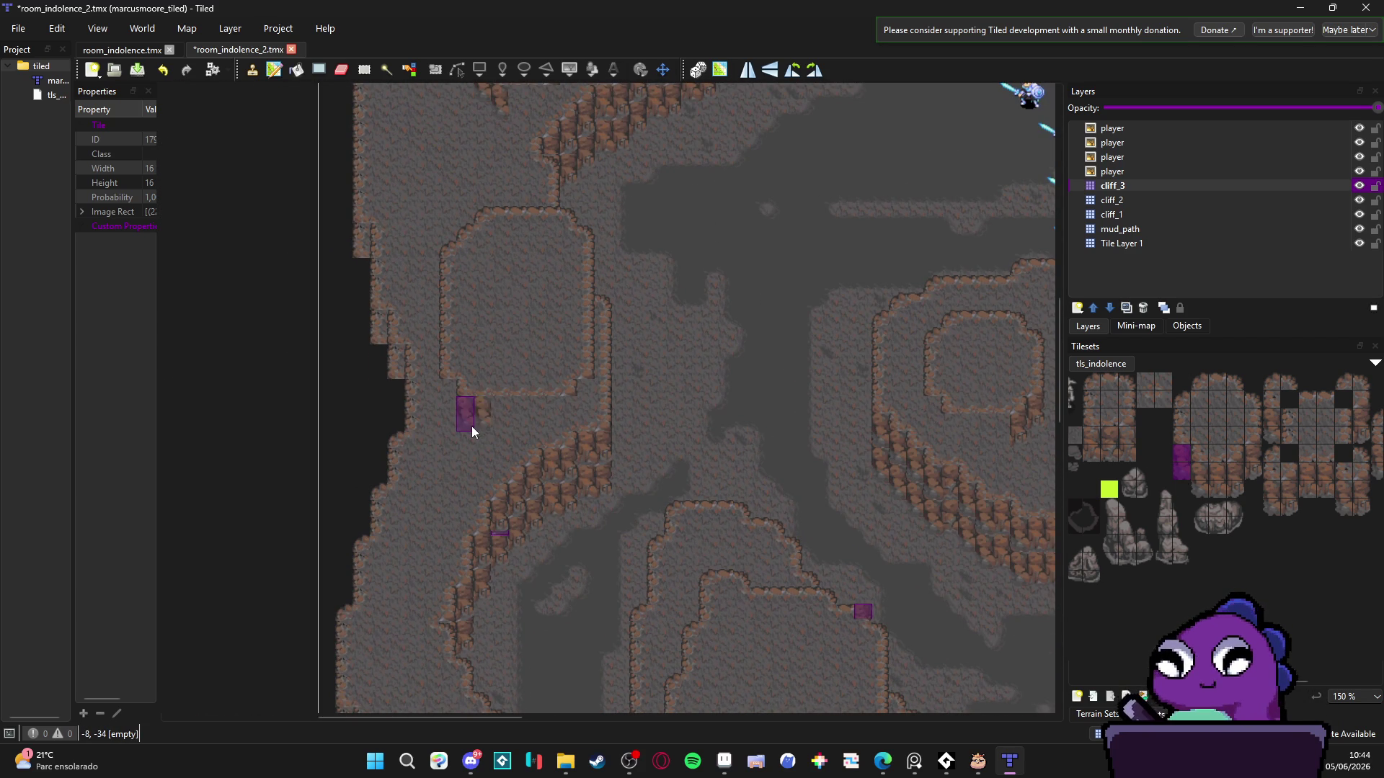
pyautogui.click(467, 411)
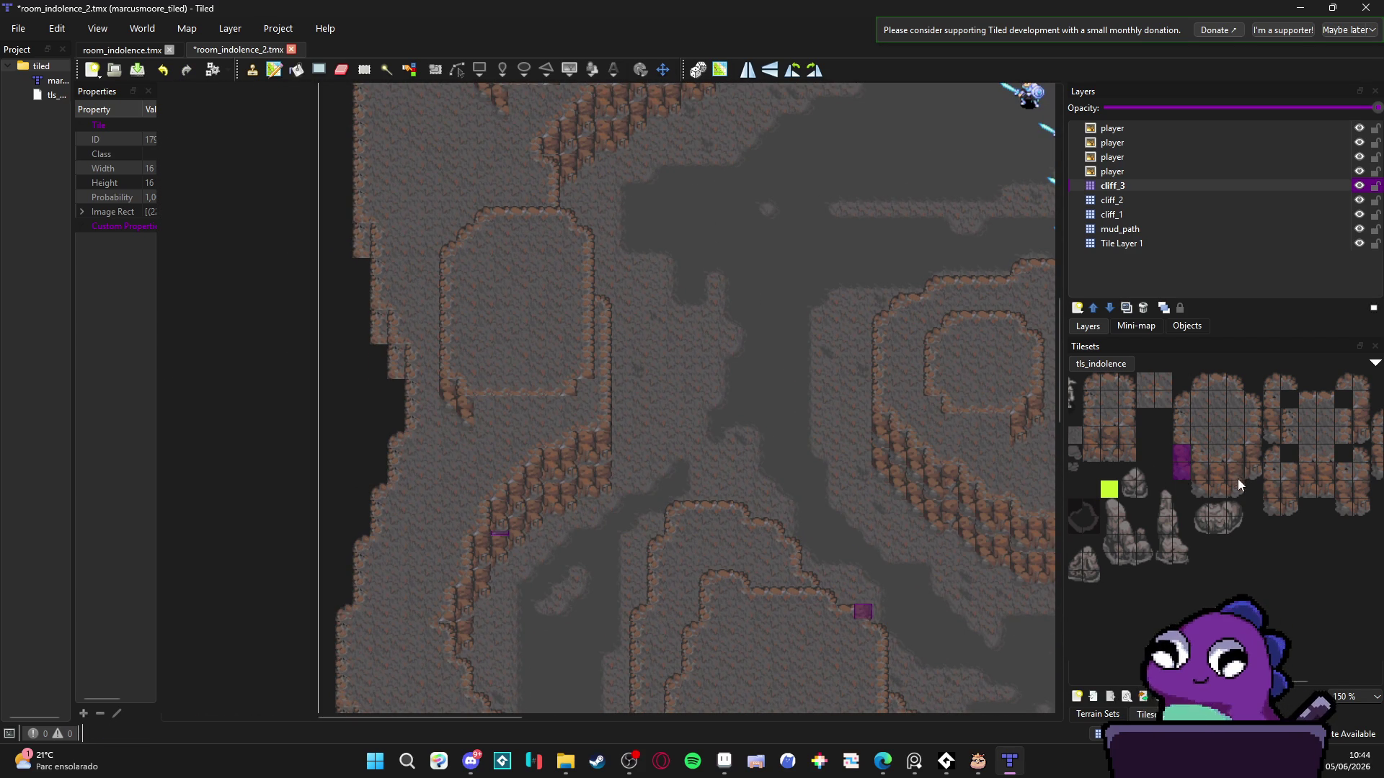
# - Pick another two-tile cliff piece and stamp columns on the ridge edge and upper ridge
pyautogui.moveTo(1251, 472); pyautogui.dragTo(1251, 453)
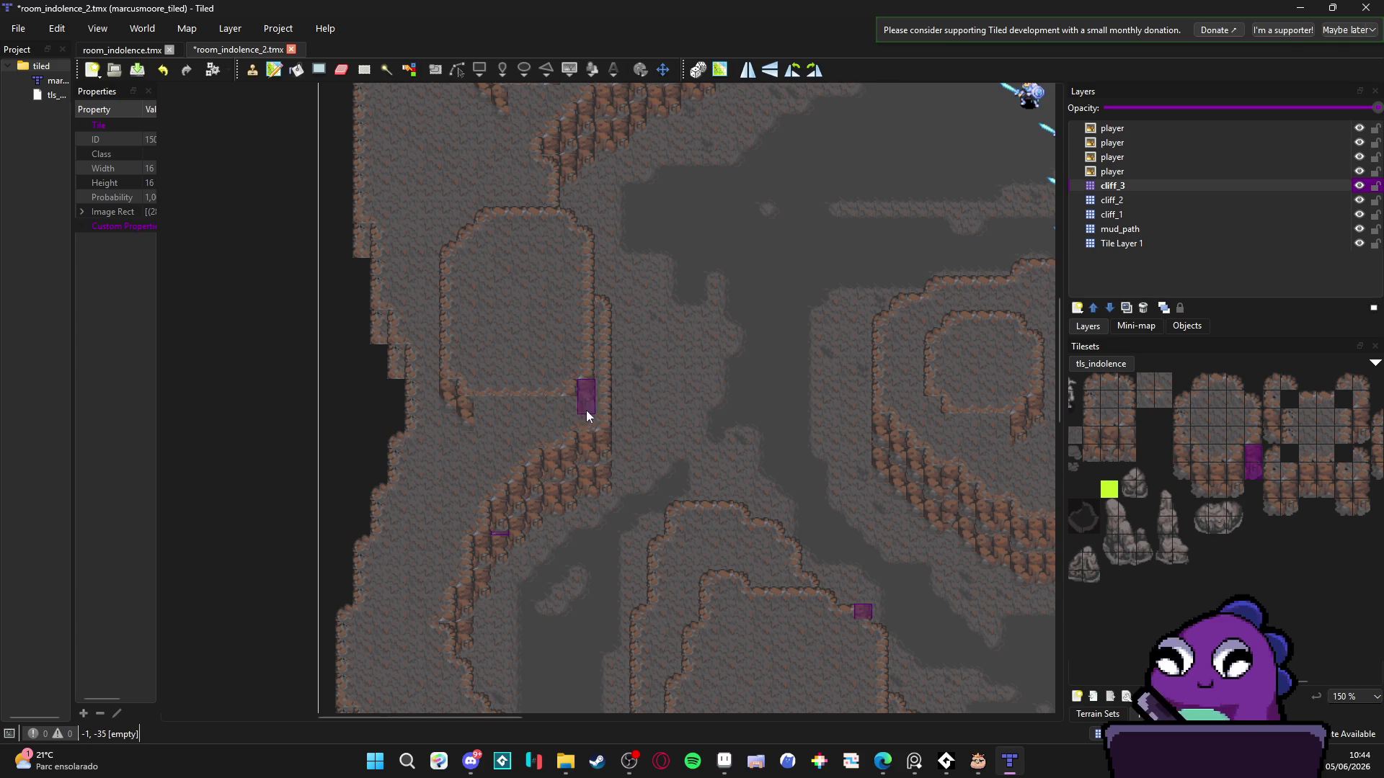
pyautogui.scroll(5, 577, 396)
pyautogui.hscroll(2, 518, 435)
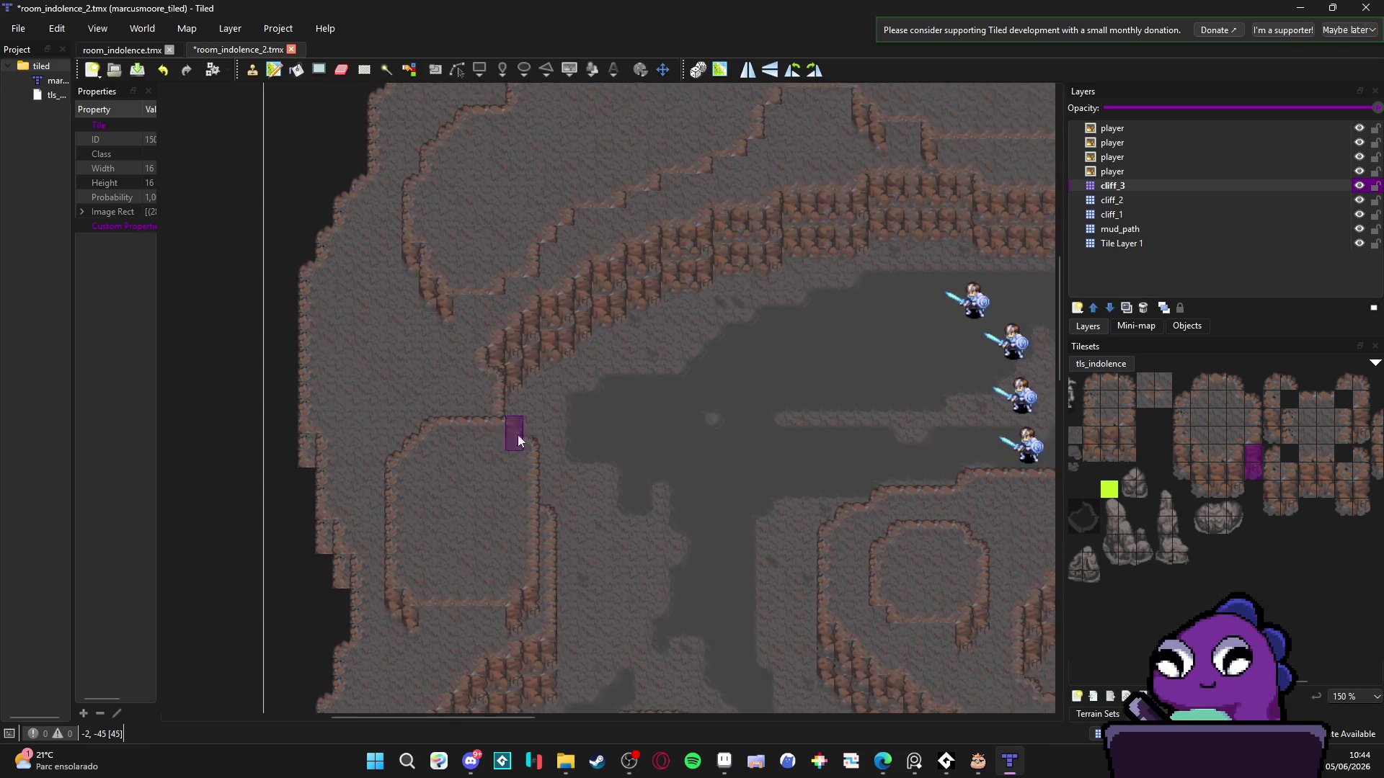
pyautogui.click(469, 426)
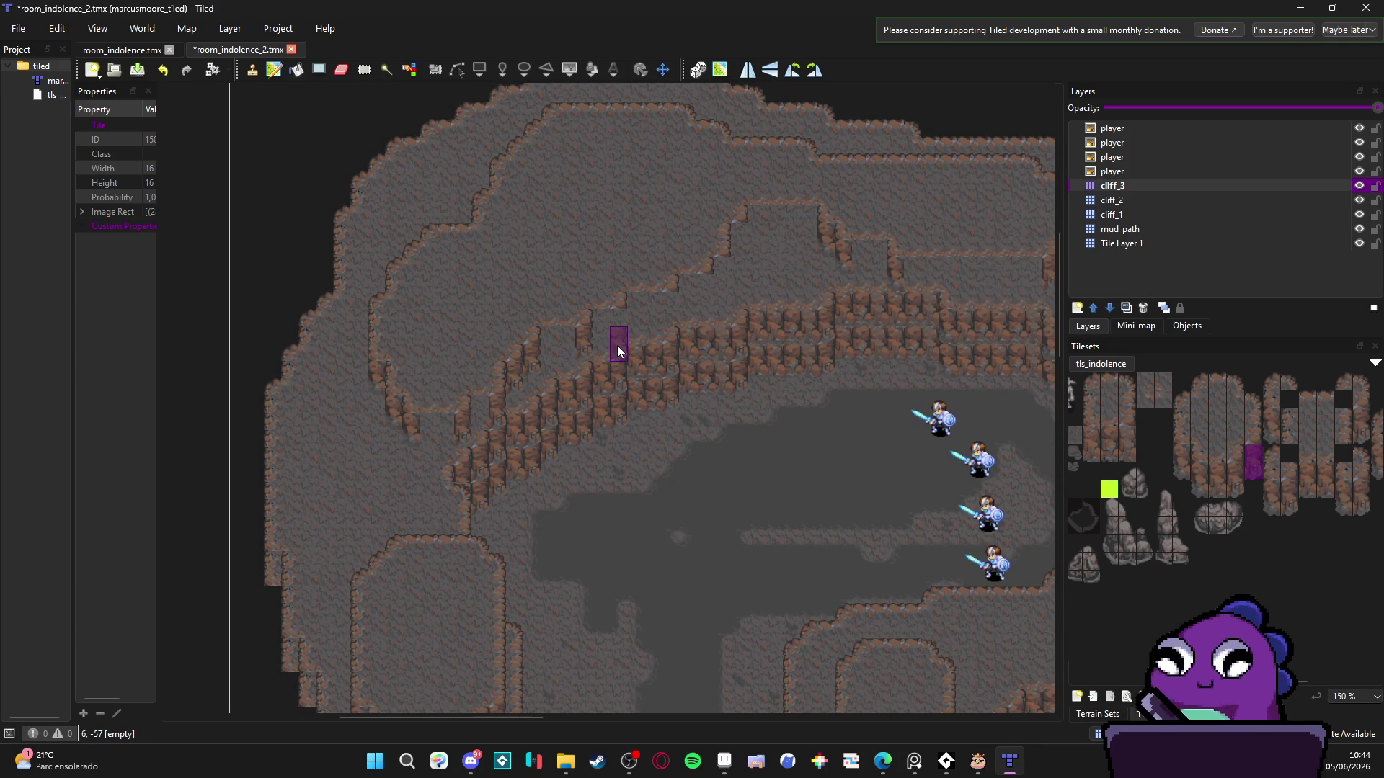
pyautogui.click(669, 318)
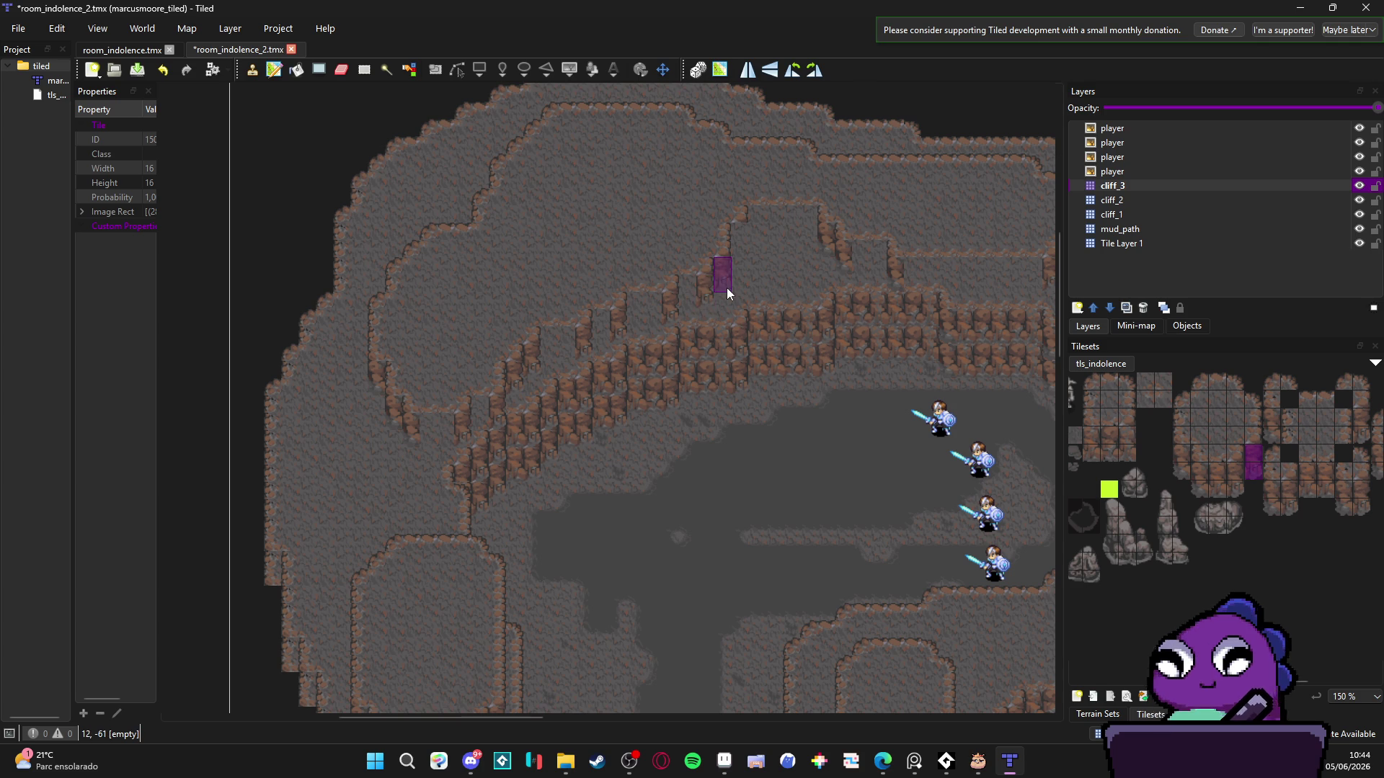
pyautogui.hscroll(5, 1007, 264)
pyautogui.scroll(1, 937, 289)
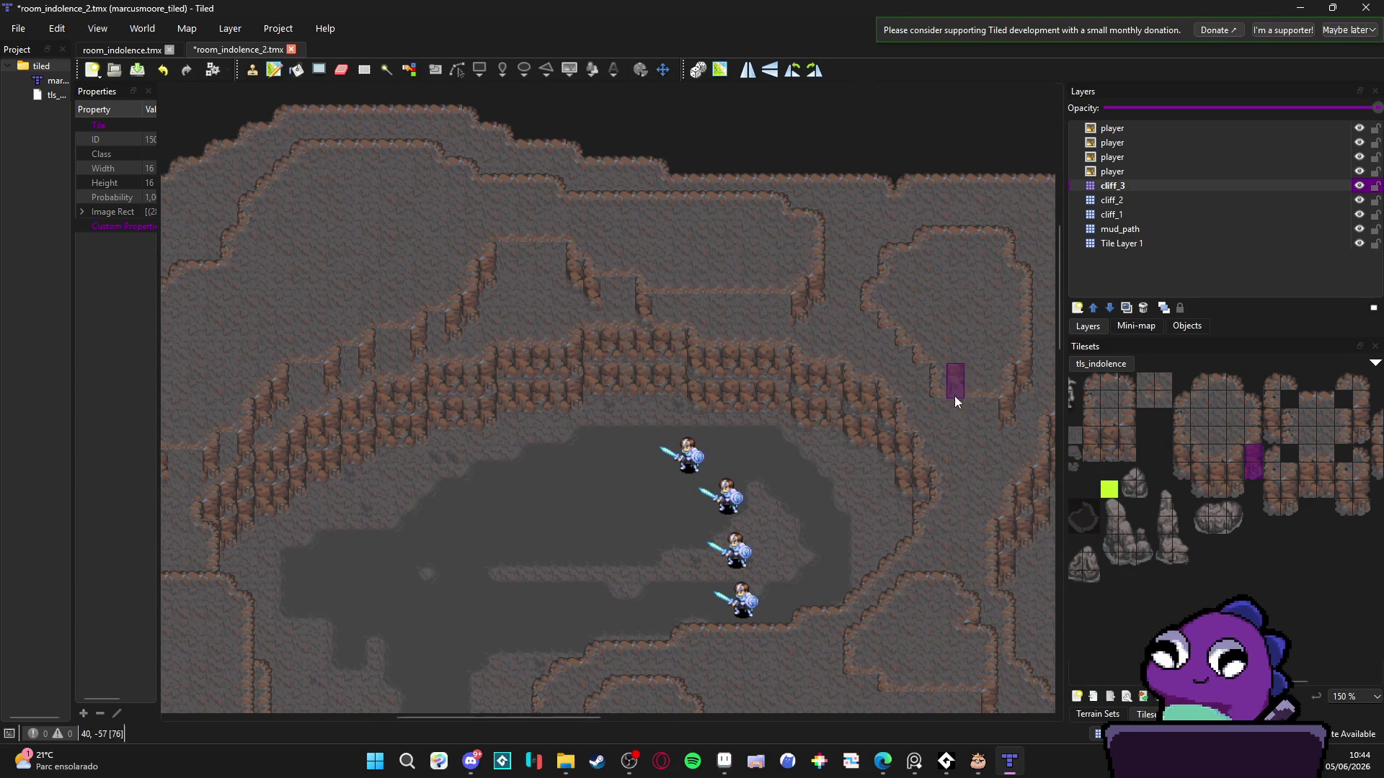
# - Select a 2x2 cliff tile block and add three short cliff columns under the ledge near the player sprites
pyautogui.moveTo(1180, 458); pyautogui.dragTo(1164, 472)
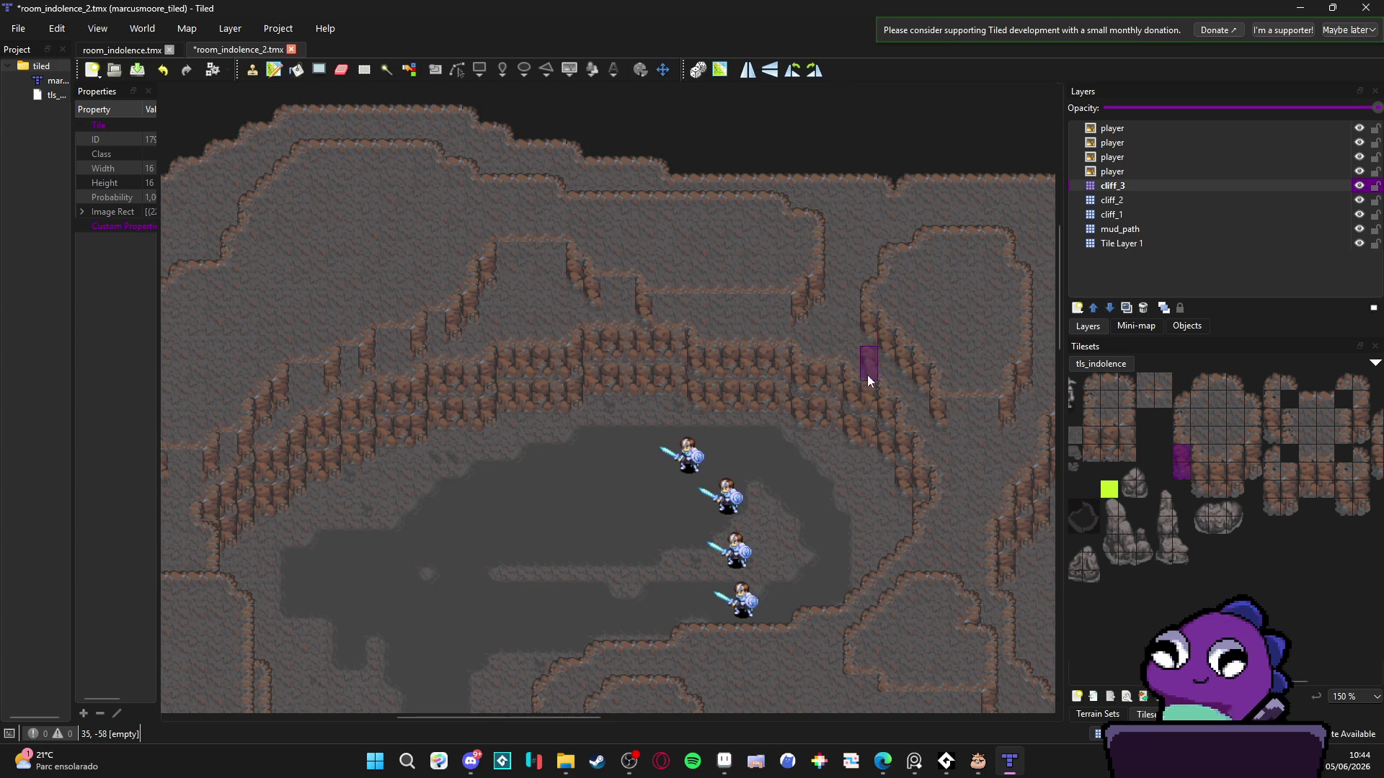
pyautogui.scroll(-2, 867, 375)
pyautogui.scroll(2, 759, 470)
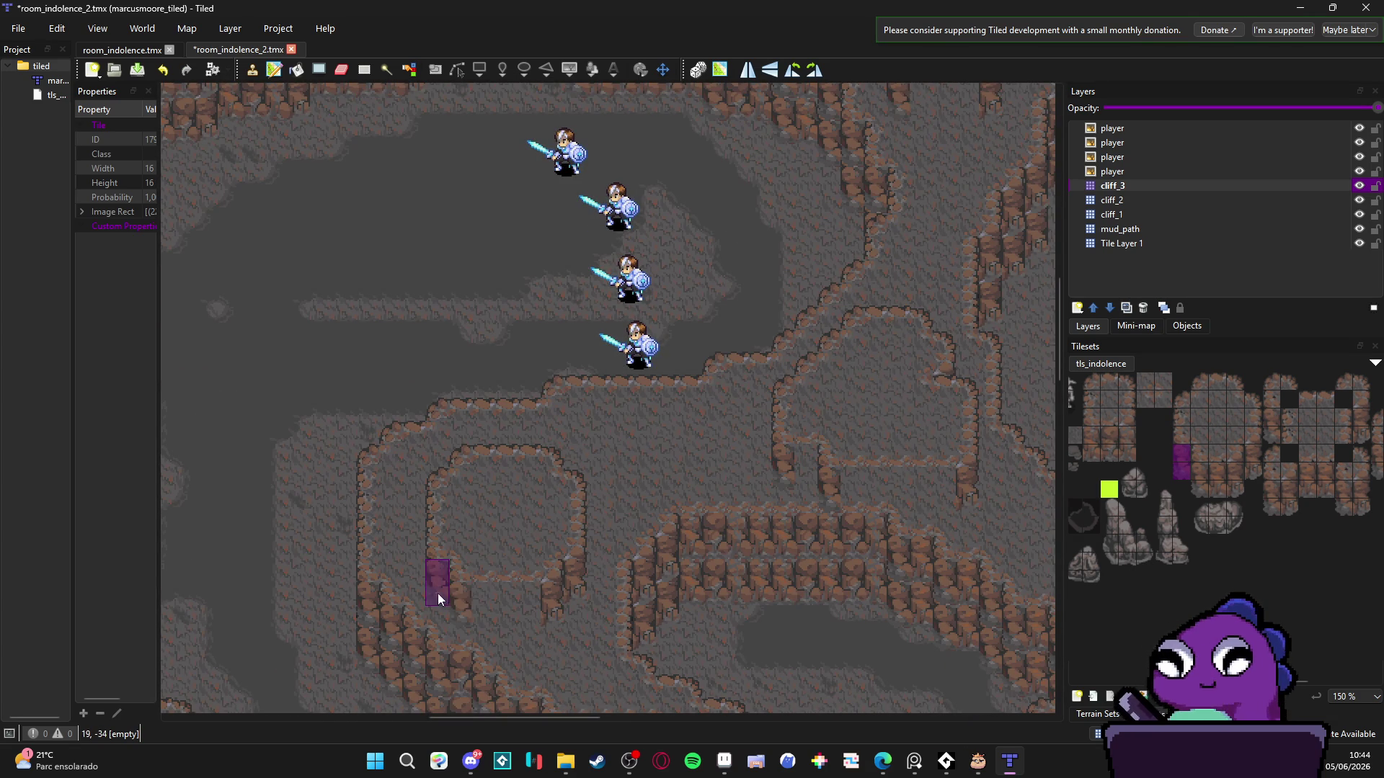
pyautogui.moveTo(438, 594); pyautogui.dragTo(509, 457)
pyautogui.scroll(-1, 503, 483)
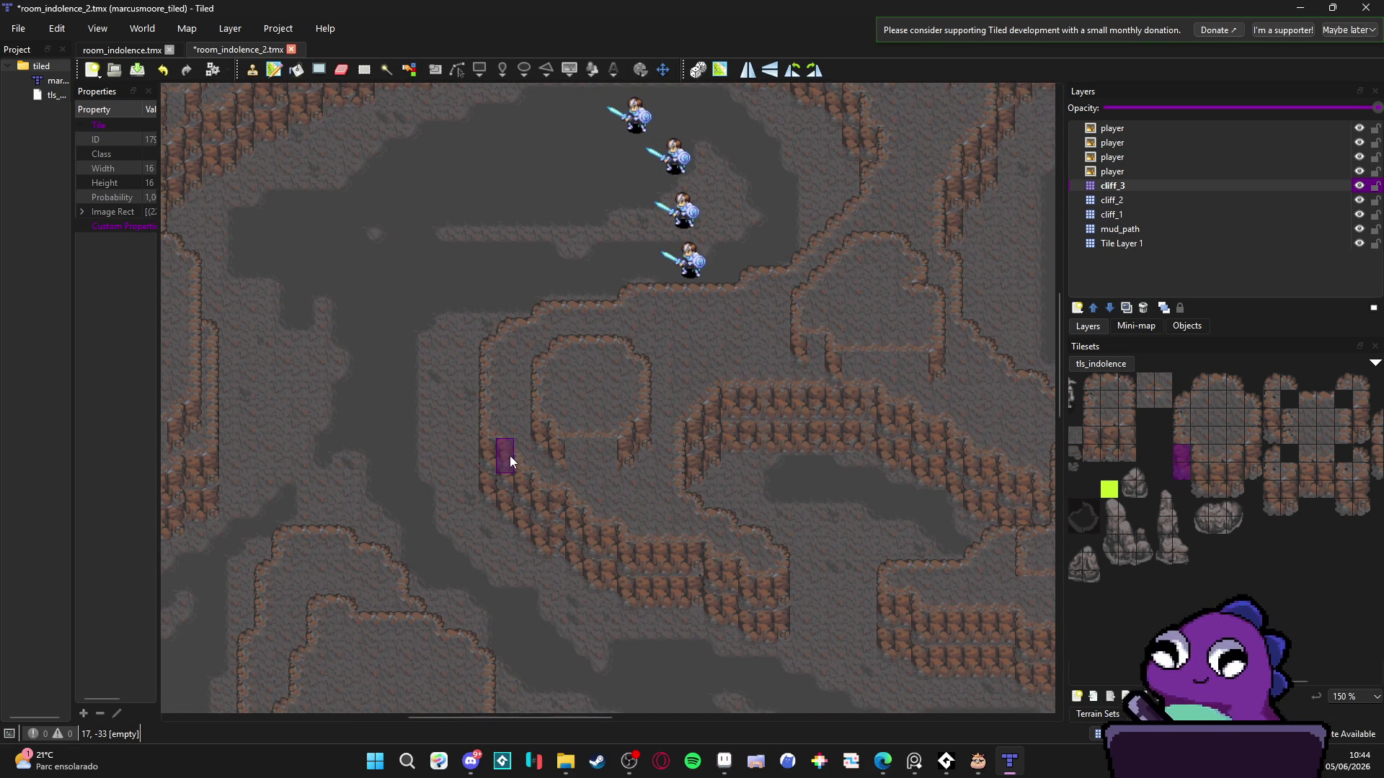
pyautogui.scroll(-1, 509, 456)
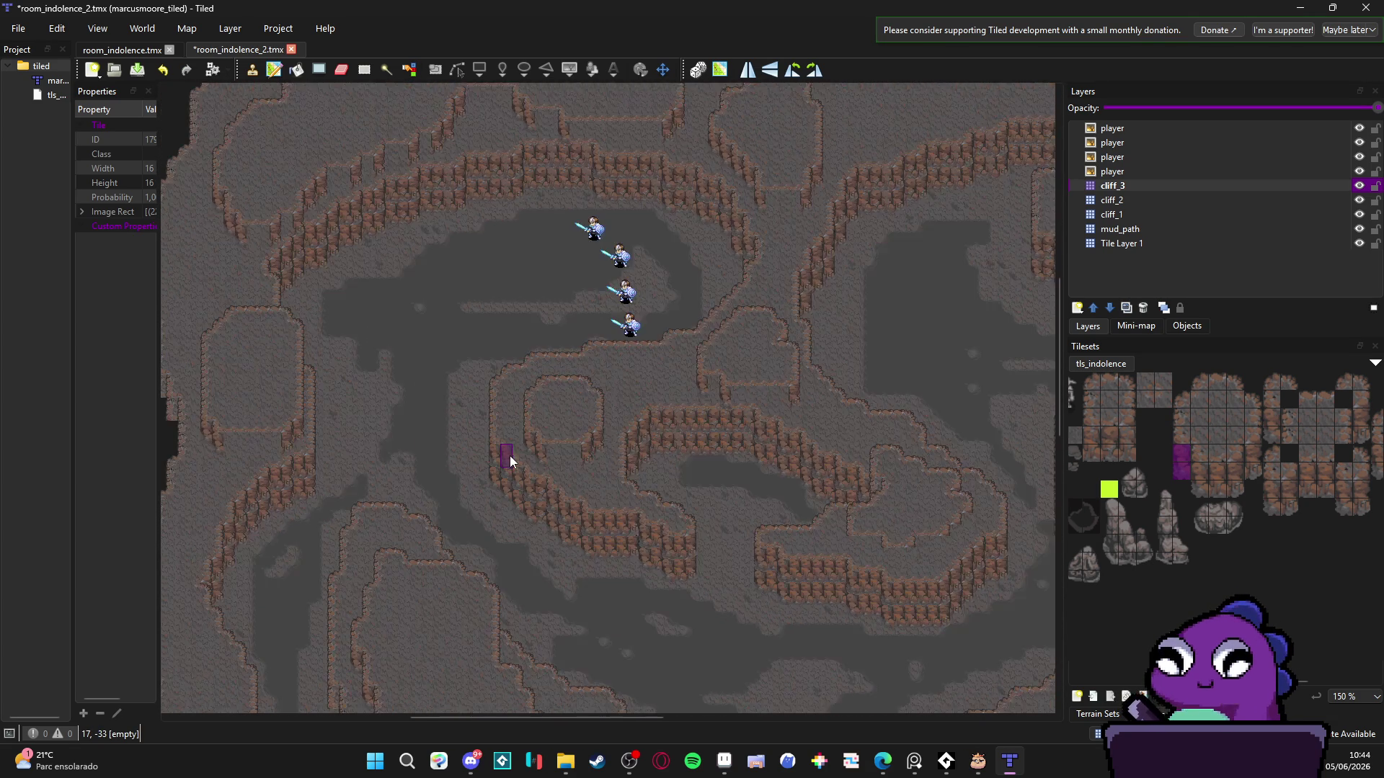
pyautogui.scroll(-1, 491, 279)
pyautogui.scroll(1, 478, 288)
pyautogui.moveTo(414, 309); pyautogui.dragTo(582, 403)
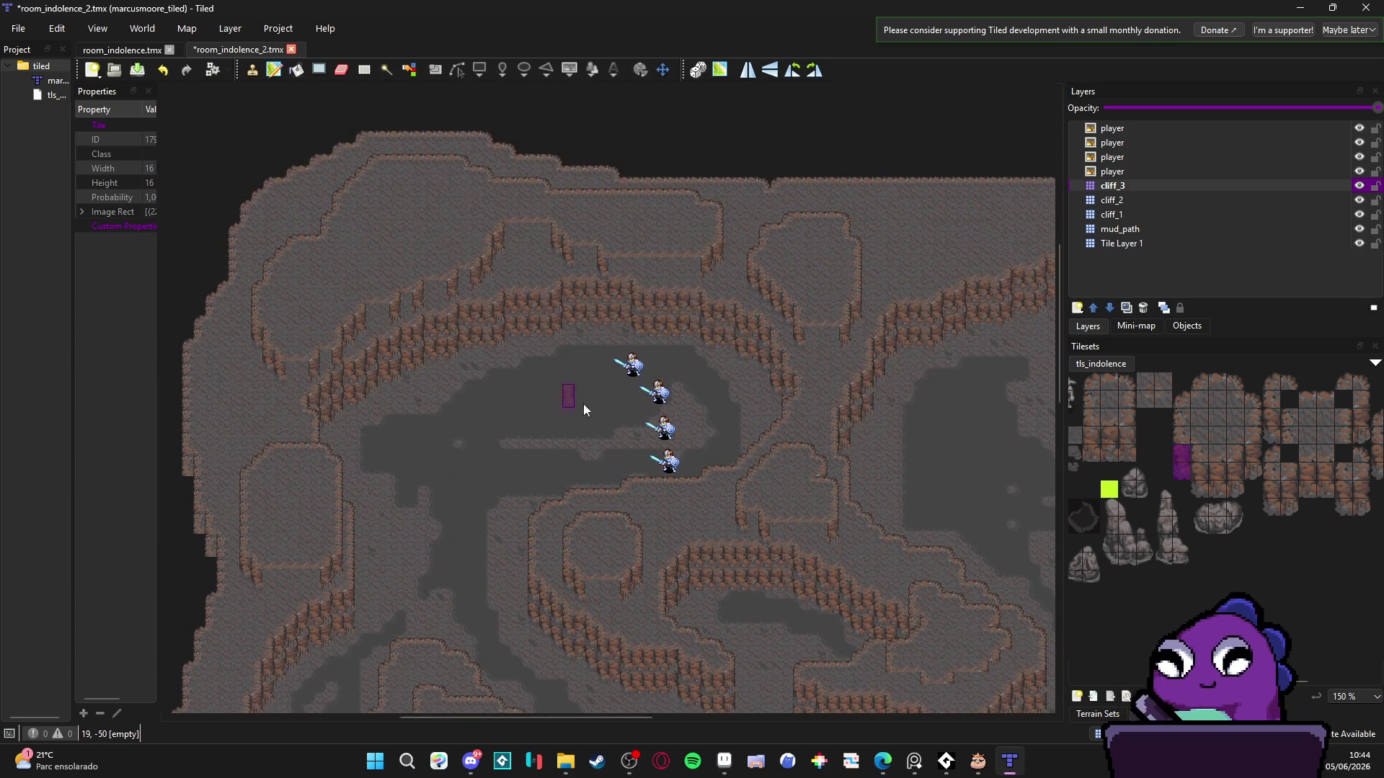
pyautogui.hscroll(10, 583, 409)
pyautogui.scroll(-5, 584, 409)
pyautogui.scroll(3, 657, 417)
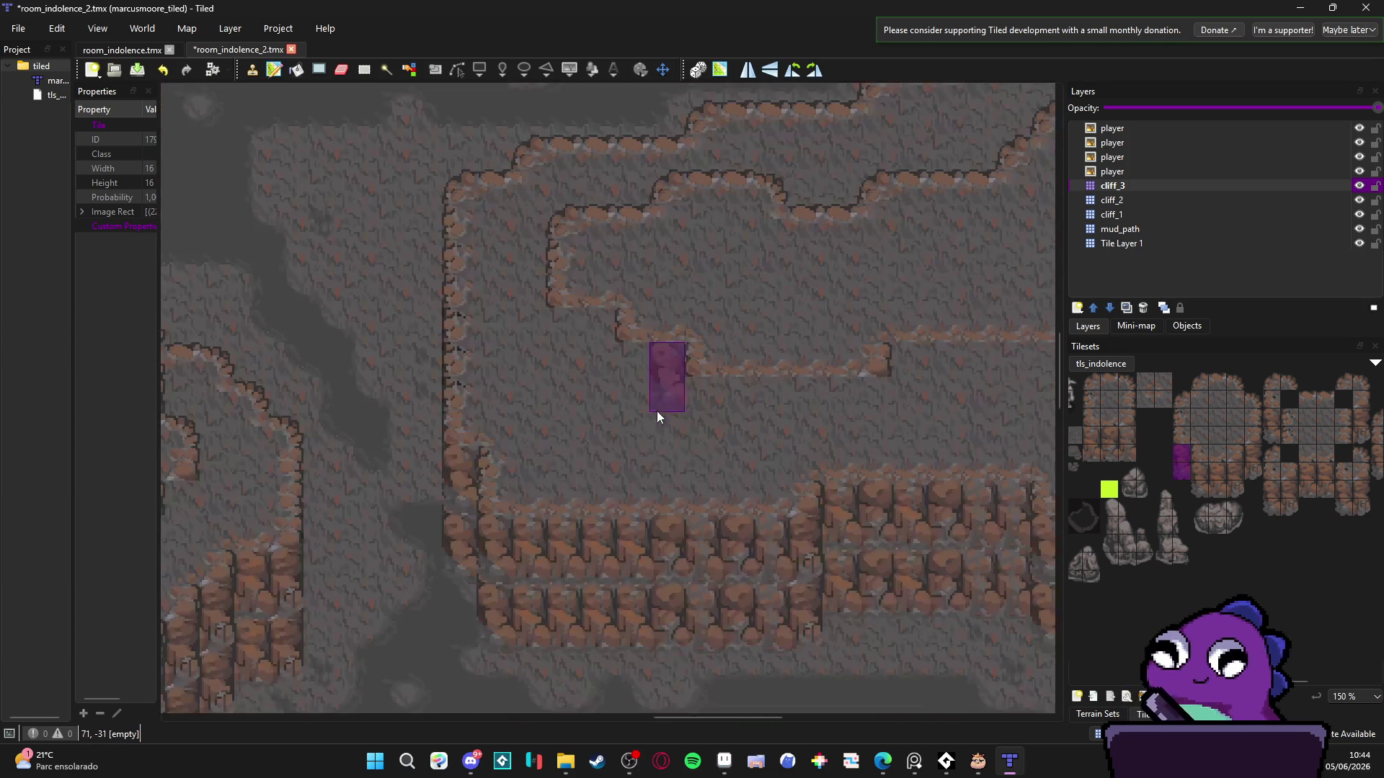
pyautogui.click(563, 366)
pyautogui.click(631, 390)
pyautogui.click(689, 417)
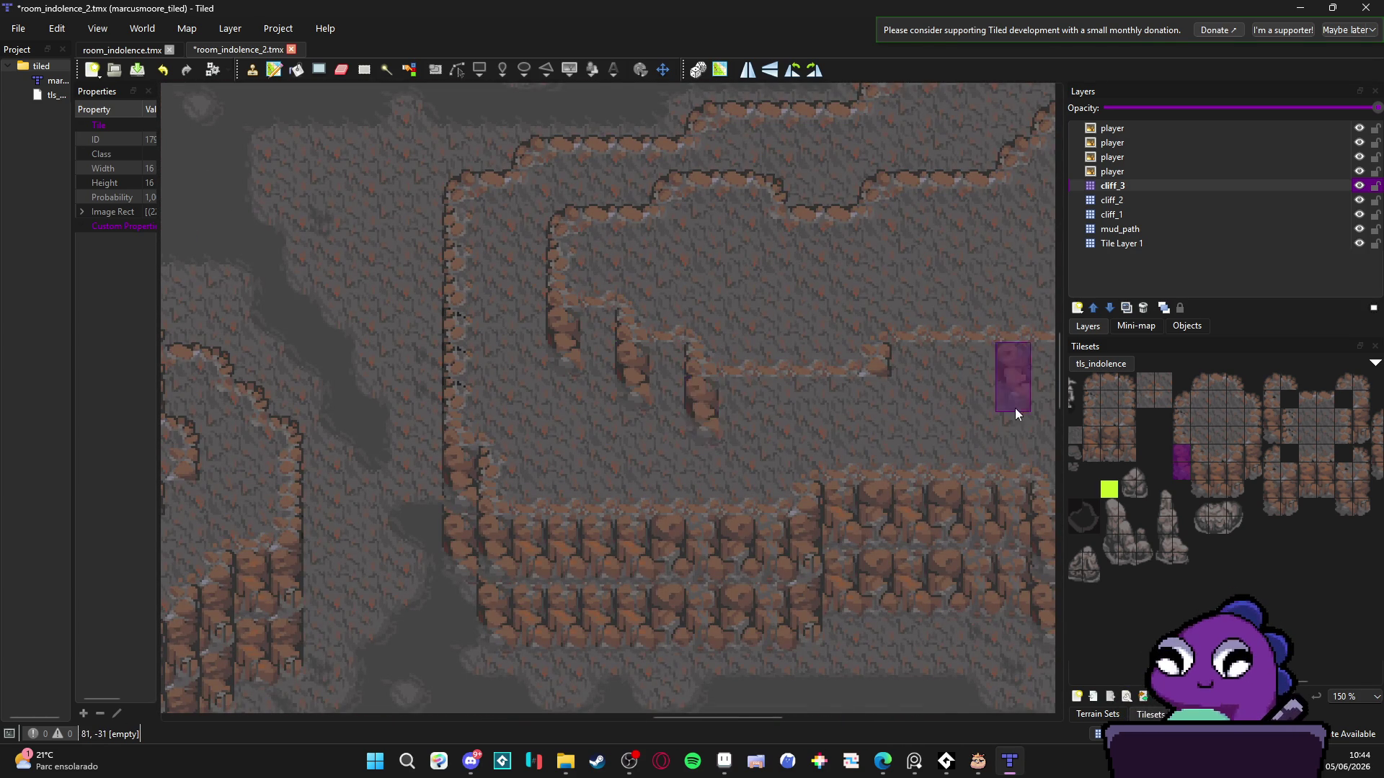
pyautogui.hscroll(10, 728, 478)
pyautogui.scroll(1, 728, 478)
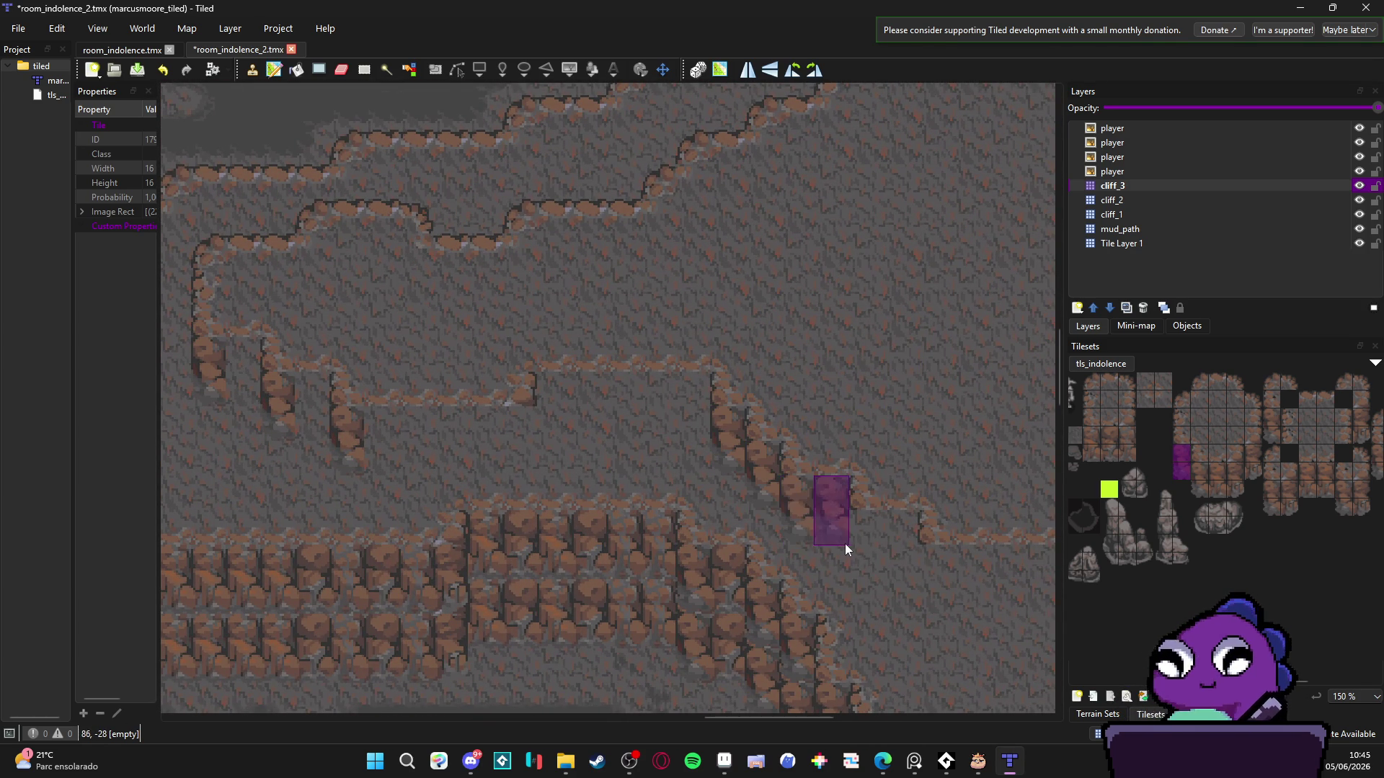
pyautogui.hscroll(8, 891, 575)
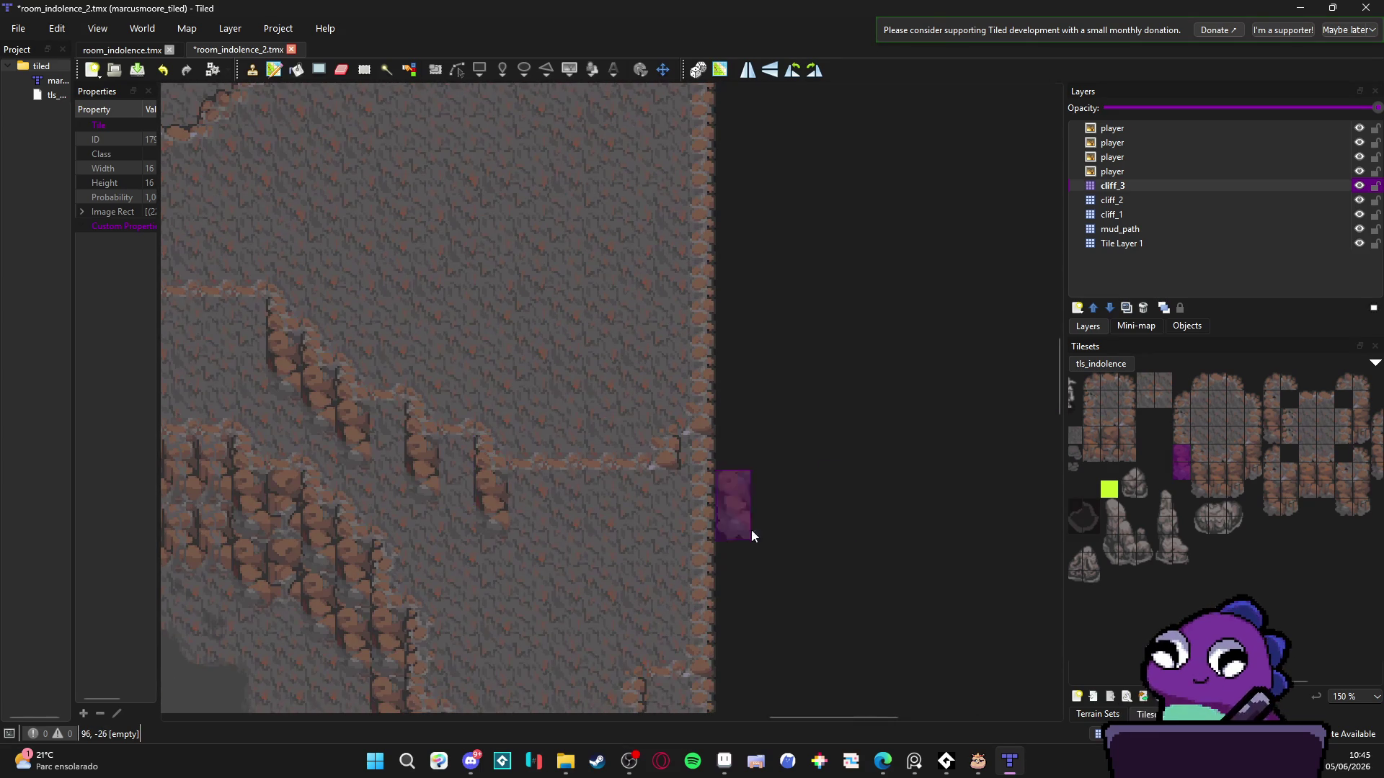
# - Pick another two-tile cliff piece and stamp a column at the map's right border
pyautogui.moveTo(1234, 472); pyautogui.dragTo(1234, 488)
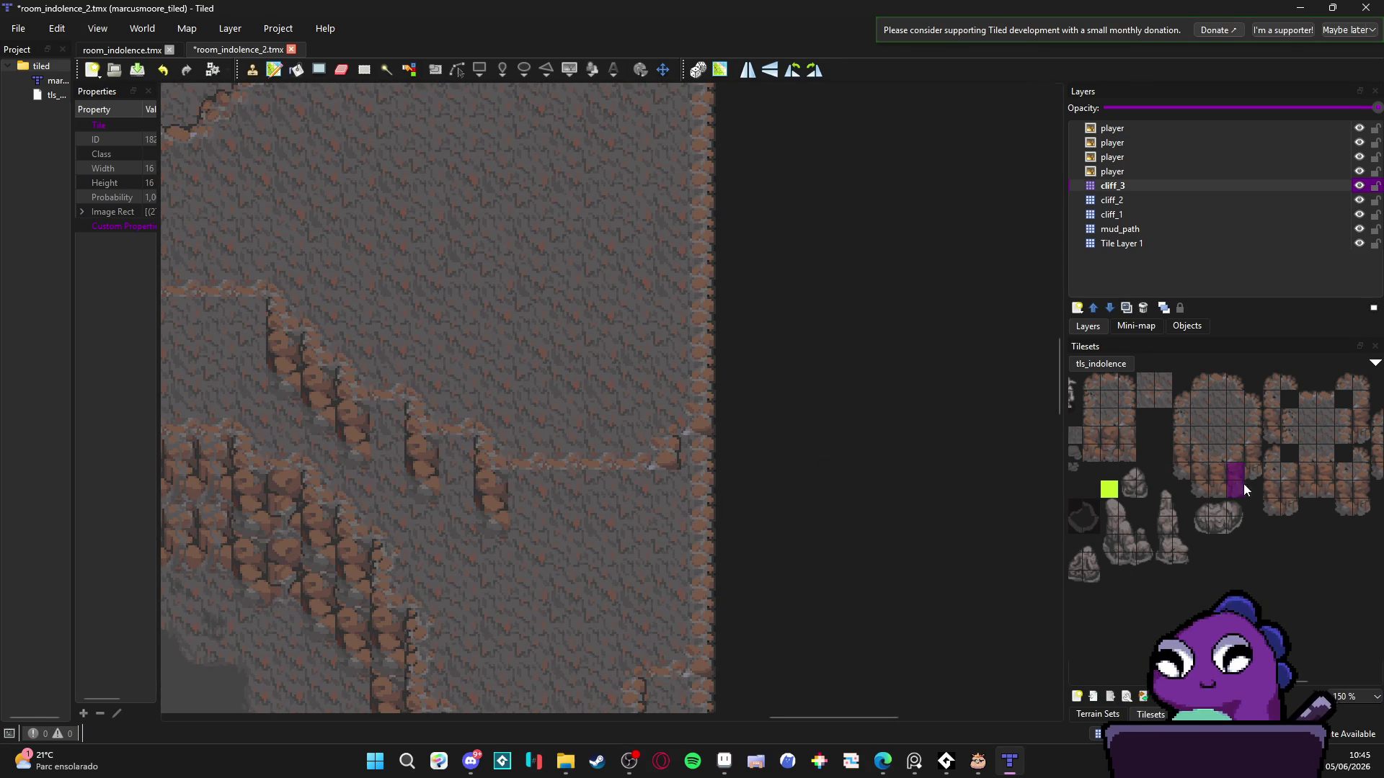
pyautogui.click(664, 525)
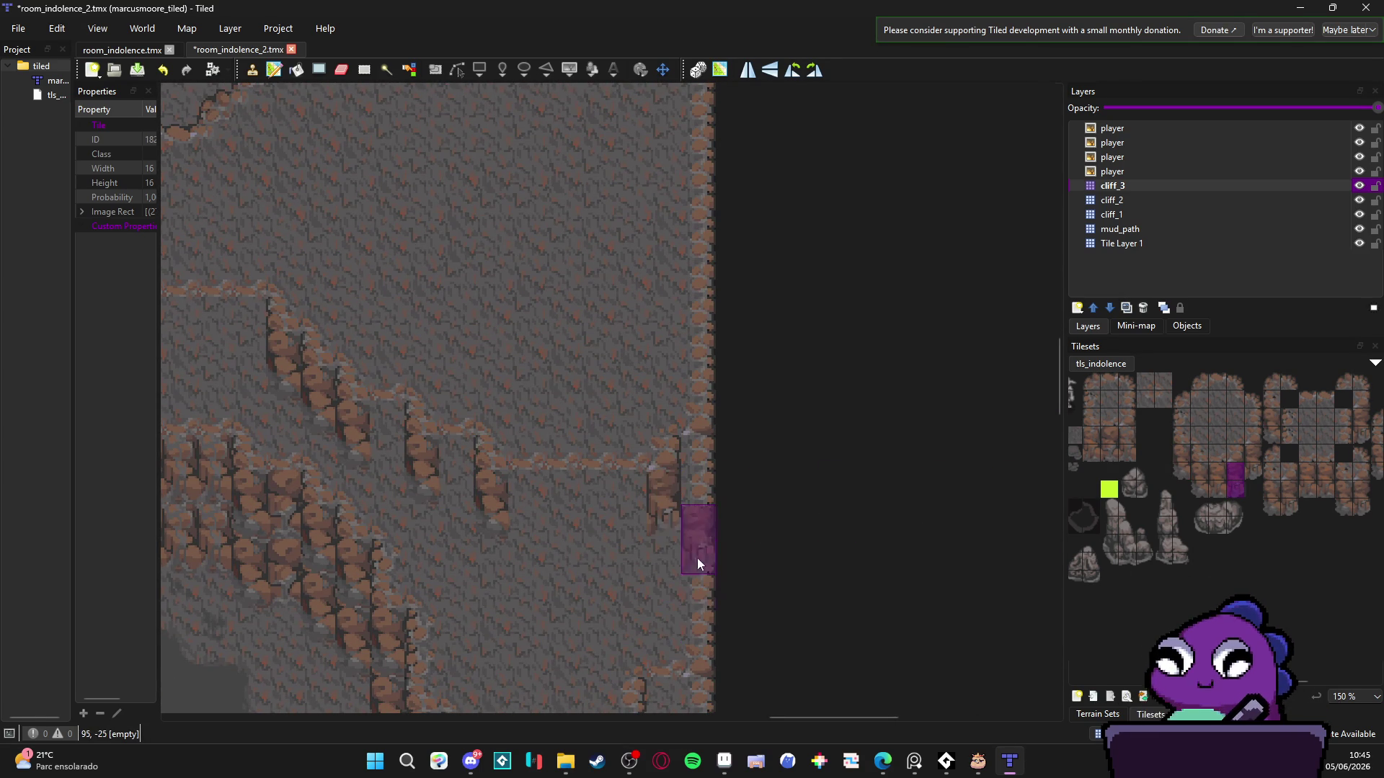
pyautogui.keyDown('ctrl'); pyautogui.scroll(-5, 552, 587); pyautogui.keyUp('ctrl')
pyautogui.moveTo(553, 587)
pyautogui.mouseDown()
pyautogui.moveTo(748, 542)
pyautogui.moveTo(639, 525)
pyautogui.moveTo(556, 483)
pyautogui.moveTo(835, 350)
pyautogui.moveTo(929, 463)
pyautogui.mouseUp()
pyautogui.keyDown('ctrl'); pyautogui.scroll(2, 584, 435); pyautogui.keyUp('ctrl')
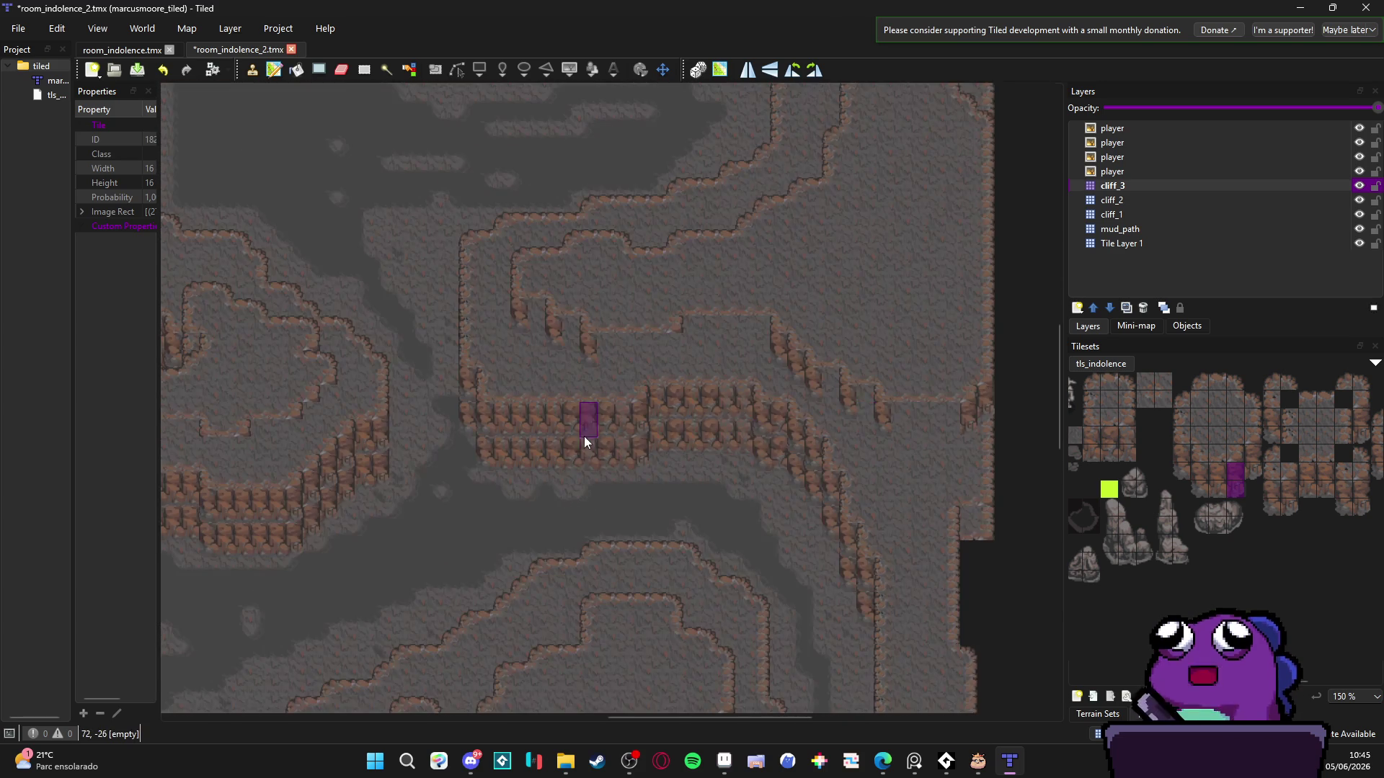
pyautogui.keyDown('ctrl'); pyautogui.scroll(-3, 442, 402); pyautogui.keyUp('ctrl')
pyautogui.keyDown('ctrl'); pyautogui.scroll(5, 609, 367); pyautogui.keyUp('ctrl')
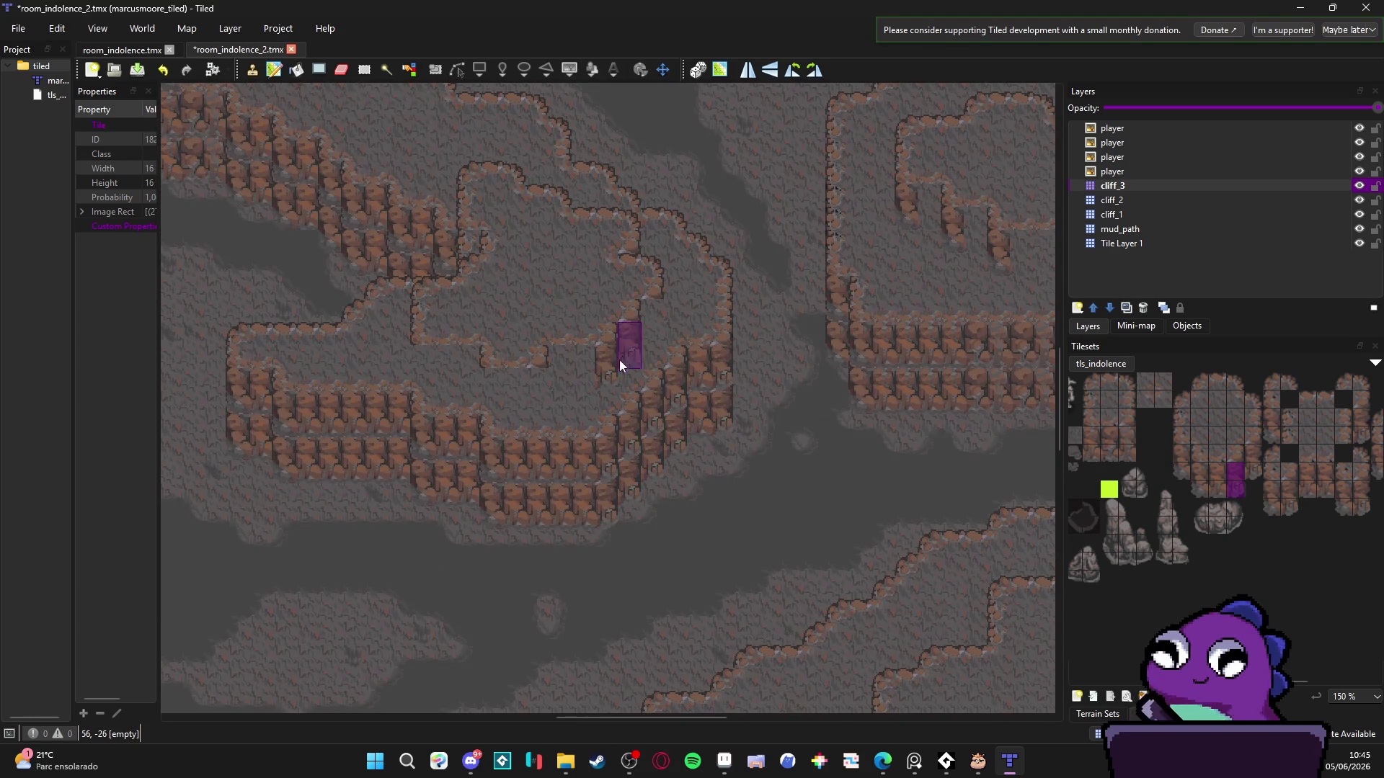
pyautogui.hscroll(-3, 501, 382)
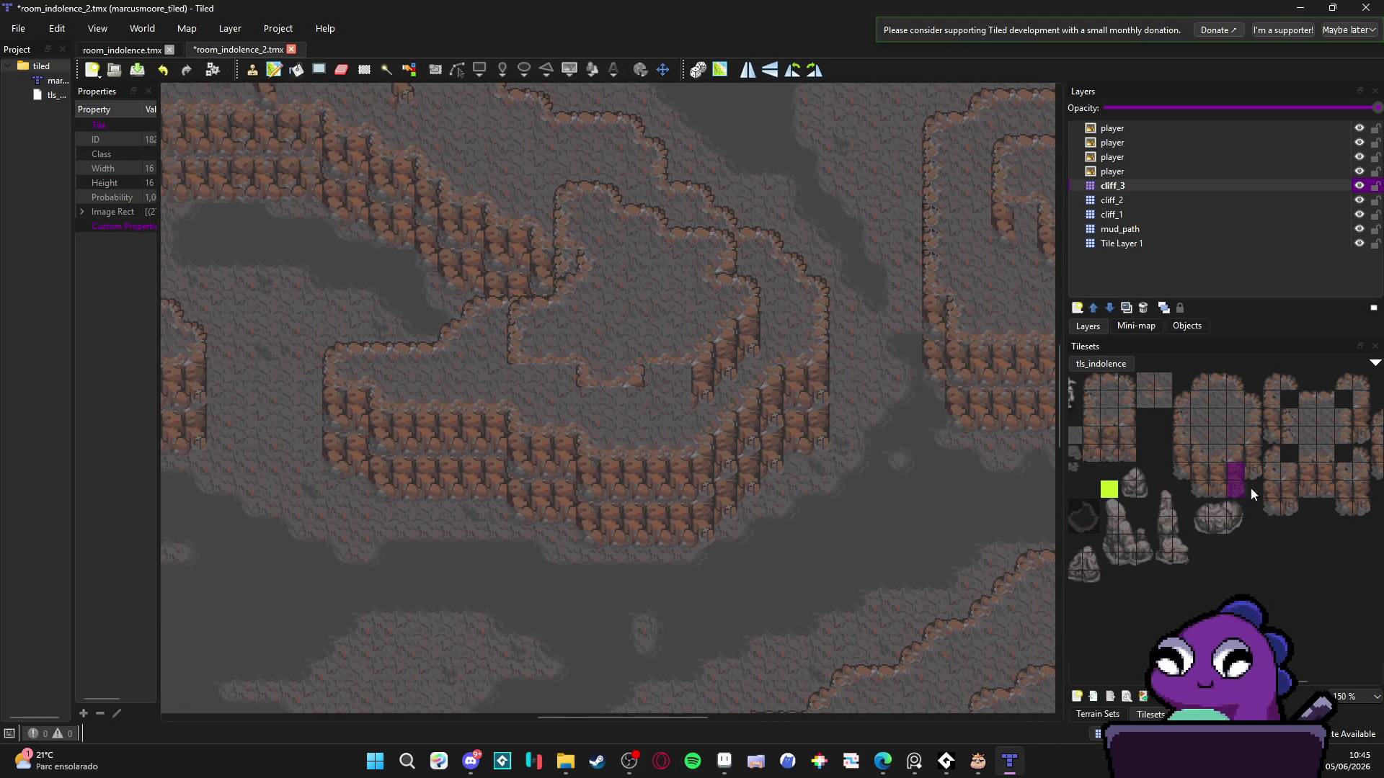
# - Stamp a different two-tile cliff column into the ledge's inner corner
pyautogui.moveTo(1200, 490)
pyautogui.mouseDown()
pyautogui.moveTo(1201, 476)
pyautogui.moveTo(1234, 483)
pyautogui.mouseUp()
pyautogui.click(581, 405)
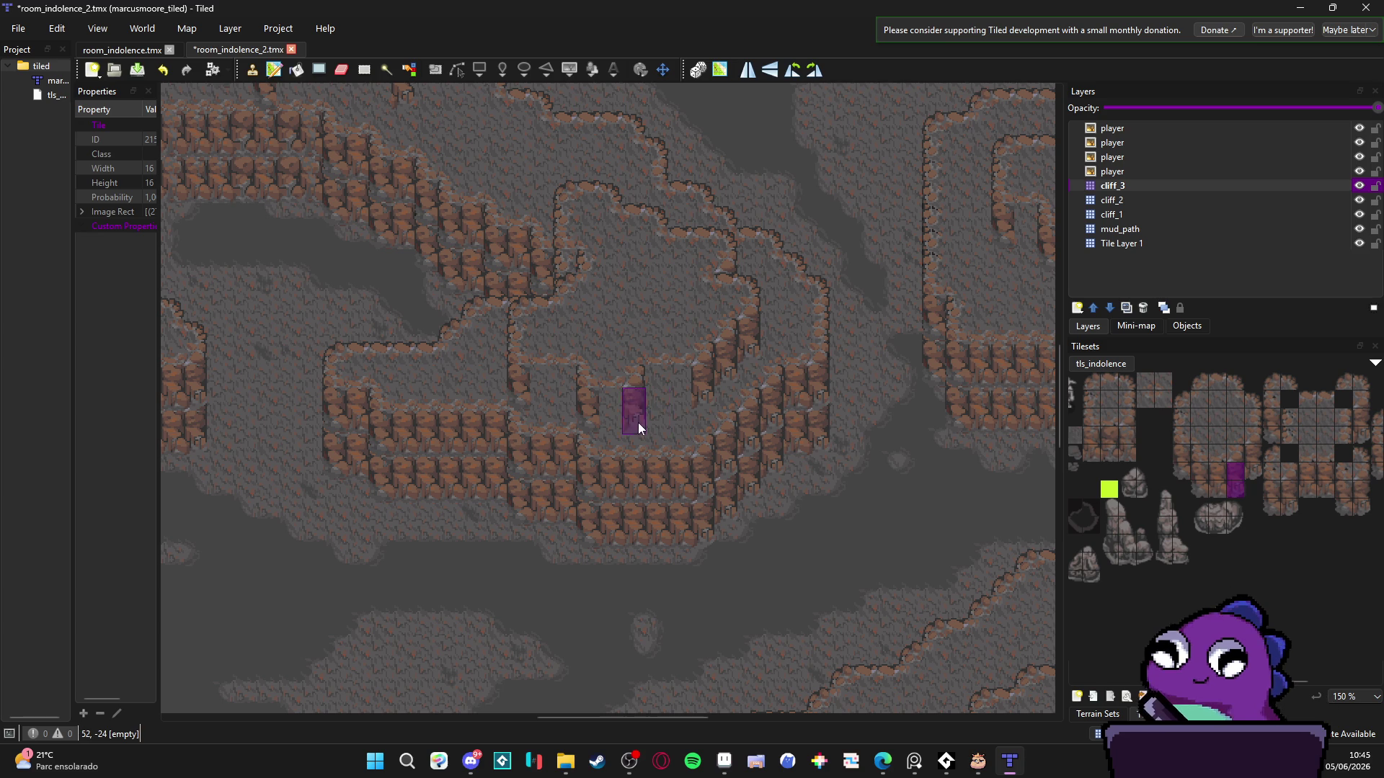
pyautogui.scroll(-1, 458, 440)
pyautogui.hscroll(-6, 429, 439)
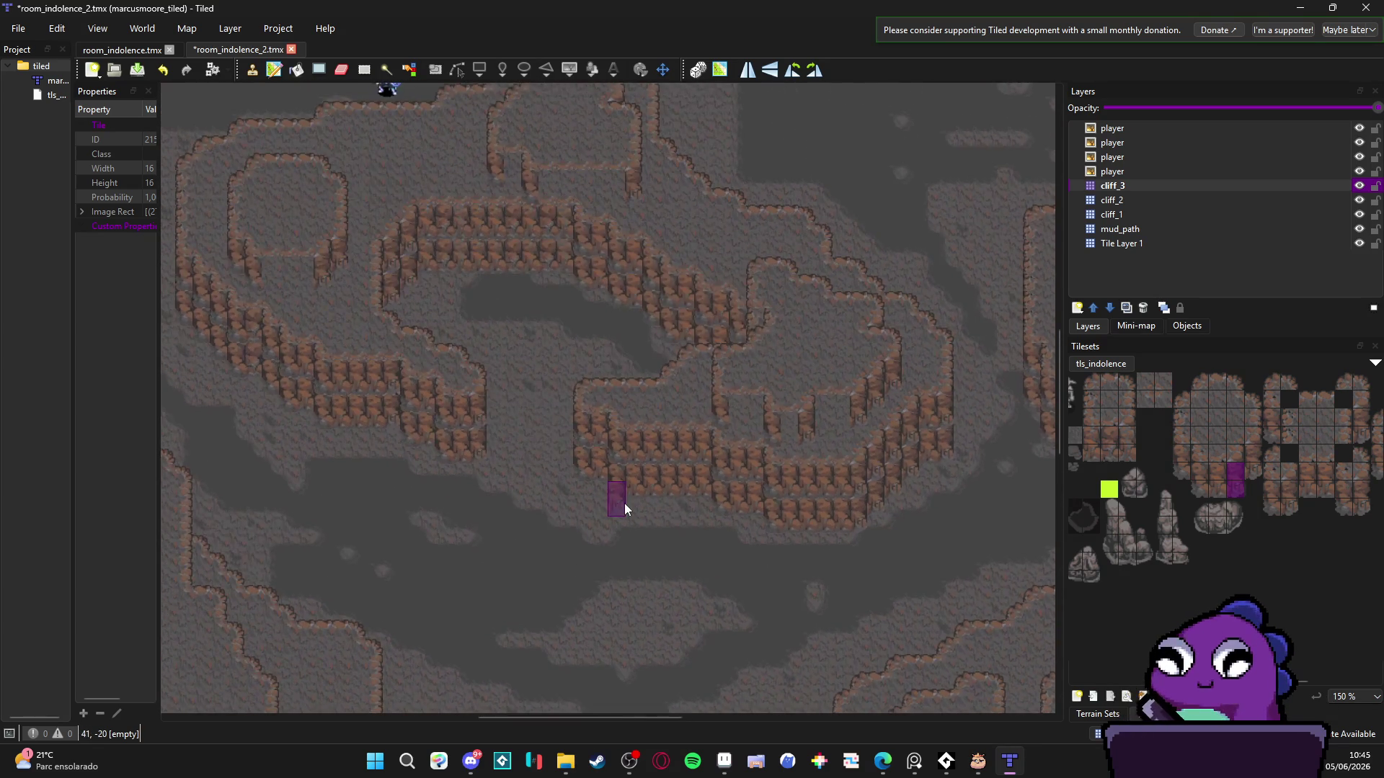
pyautogui.scroll(-2, 624, 503)
pyautogui.scroll(1, 539, 431)
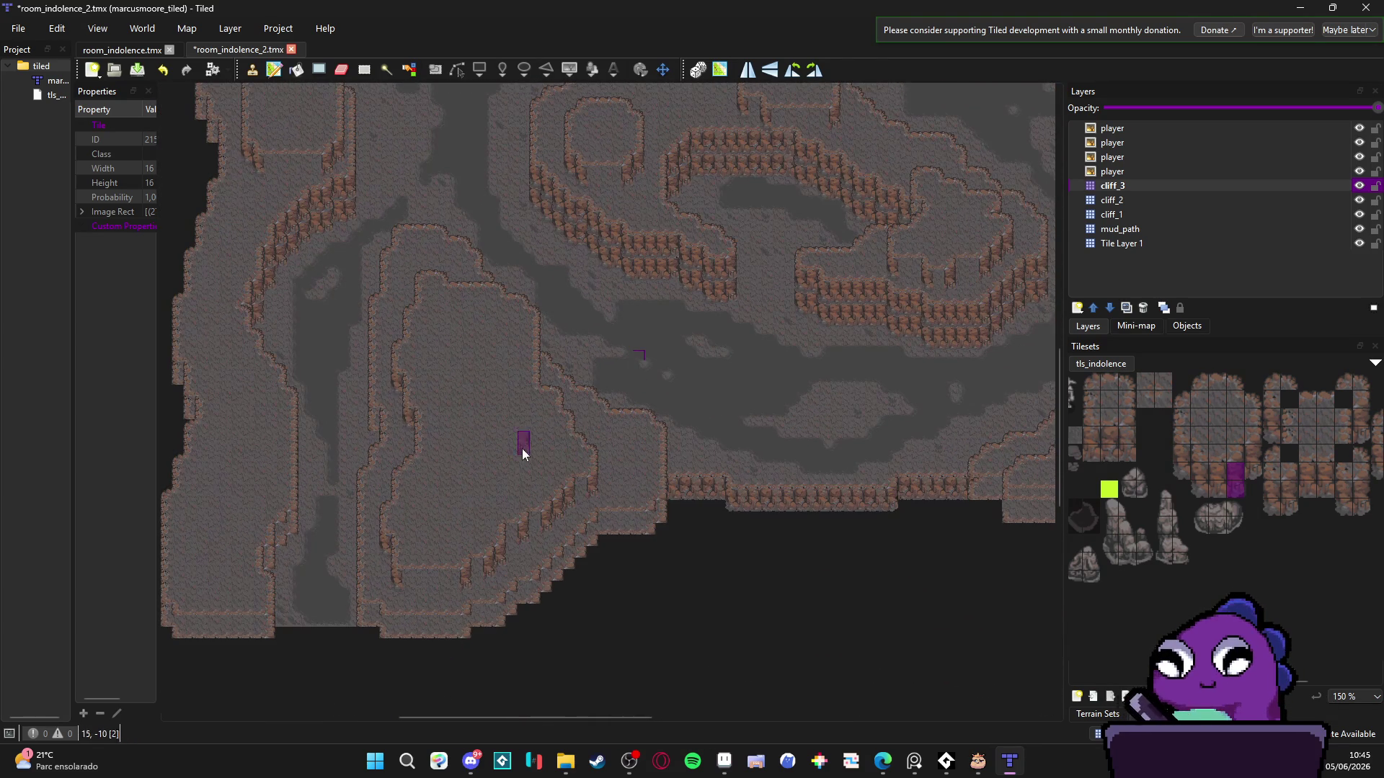
pyautogui.scroll(1, 464, 399)
pyautogui.hscroll(-3, 475, 367)
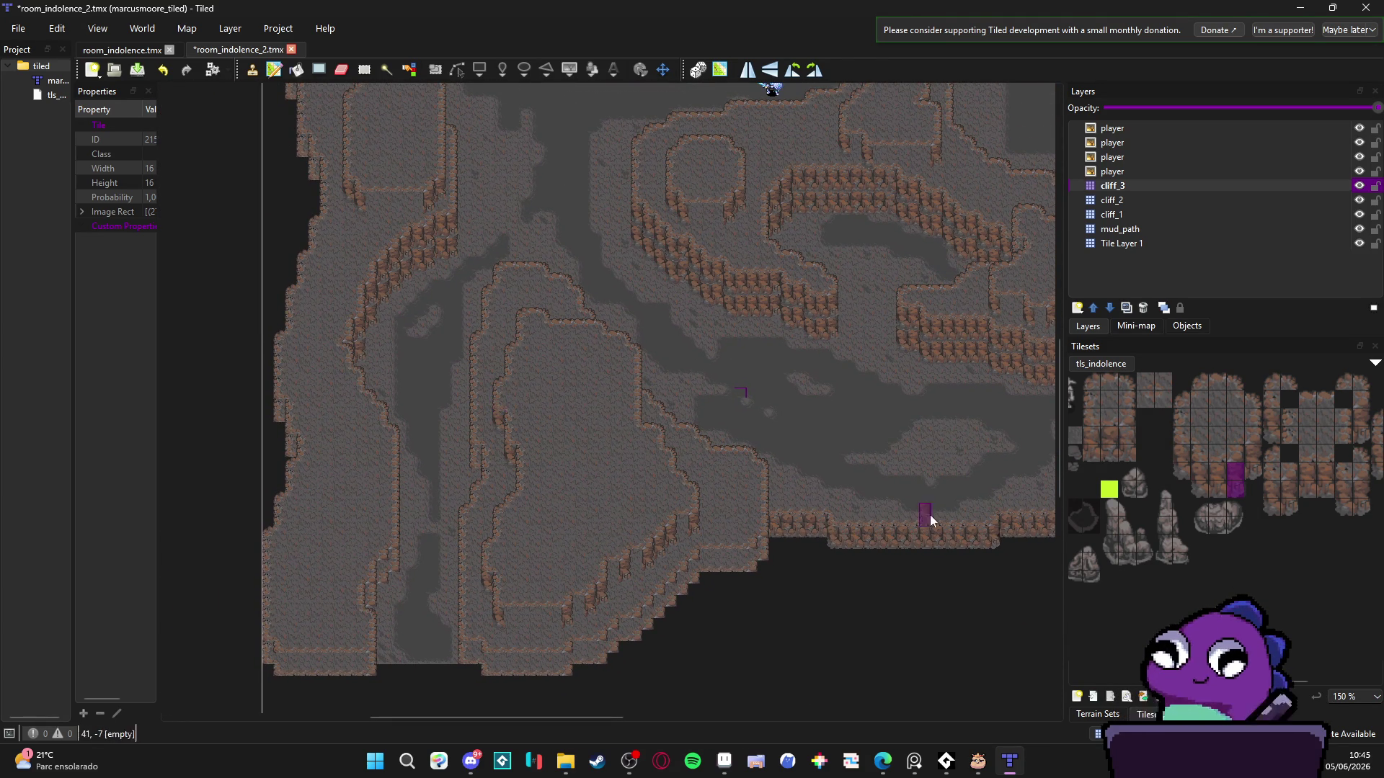
# - Stamp a 3x2 block of cliff tiles at the bottom of the ledge on cliff_3
pyautogui.moveTo(1089, 432); pyautogui.dragTo(1130, 457)
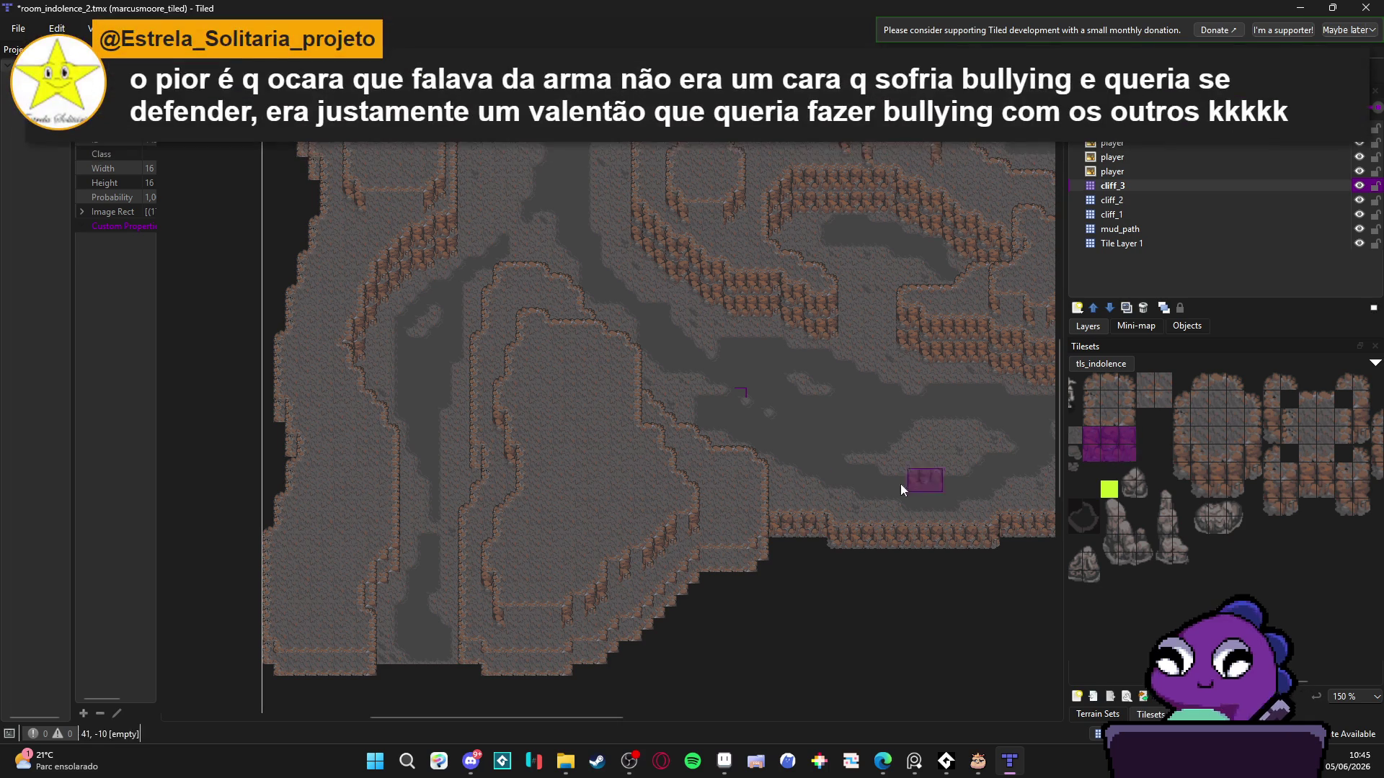
pyautogui.scroll(-1, 627, 473)
pyautogui.hscroll(-1, 621, 479)
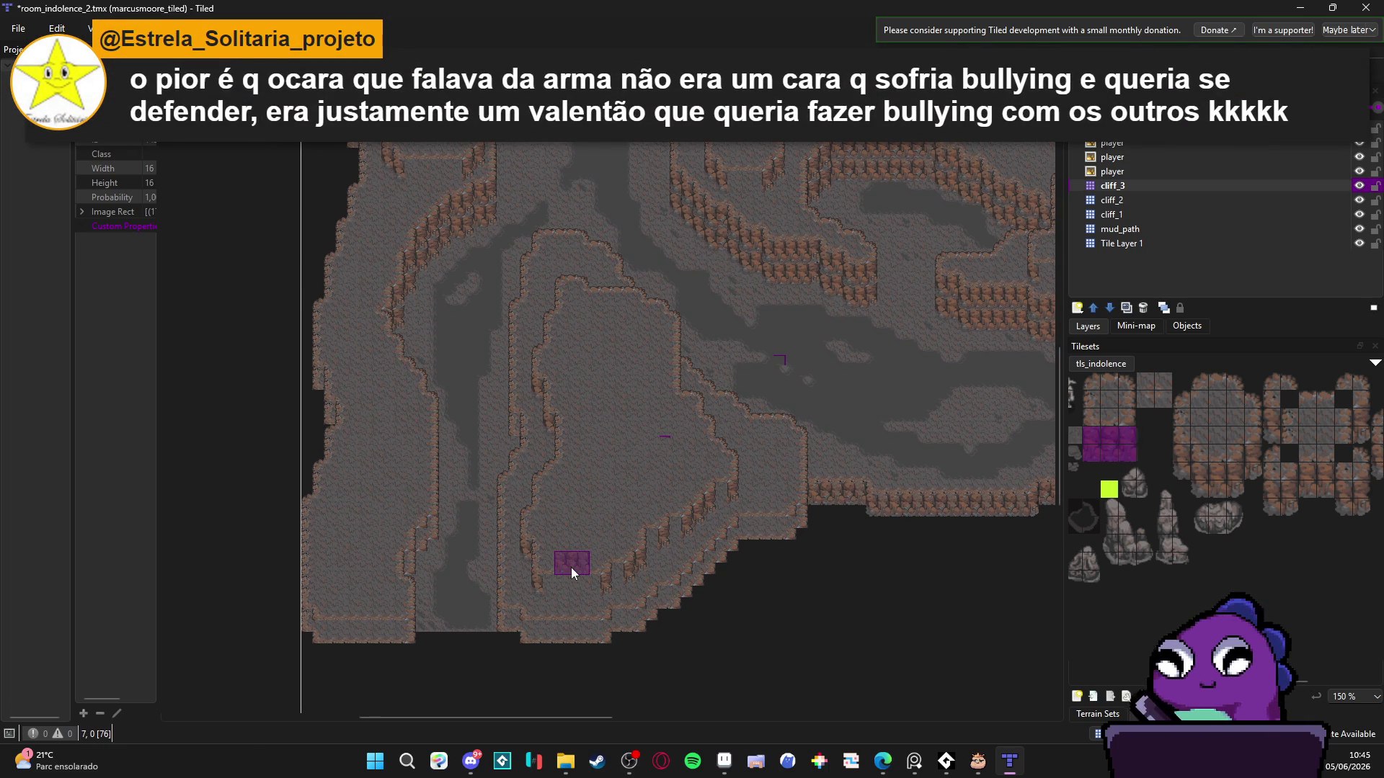
pyautogui.keyDown('ctrl'); pyautogui.scroll(1, 571, 568); pyautogui.keyUp('ctrl')
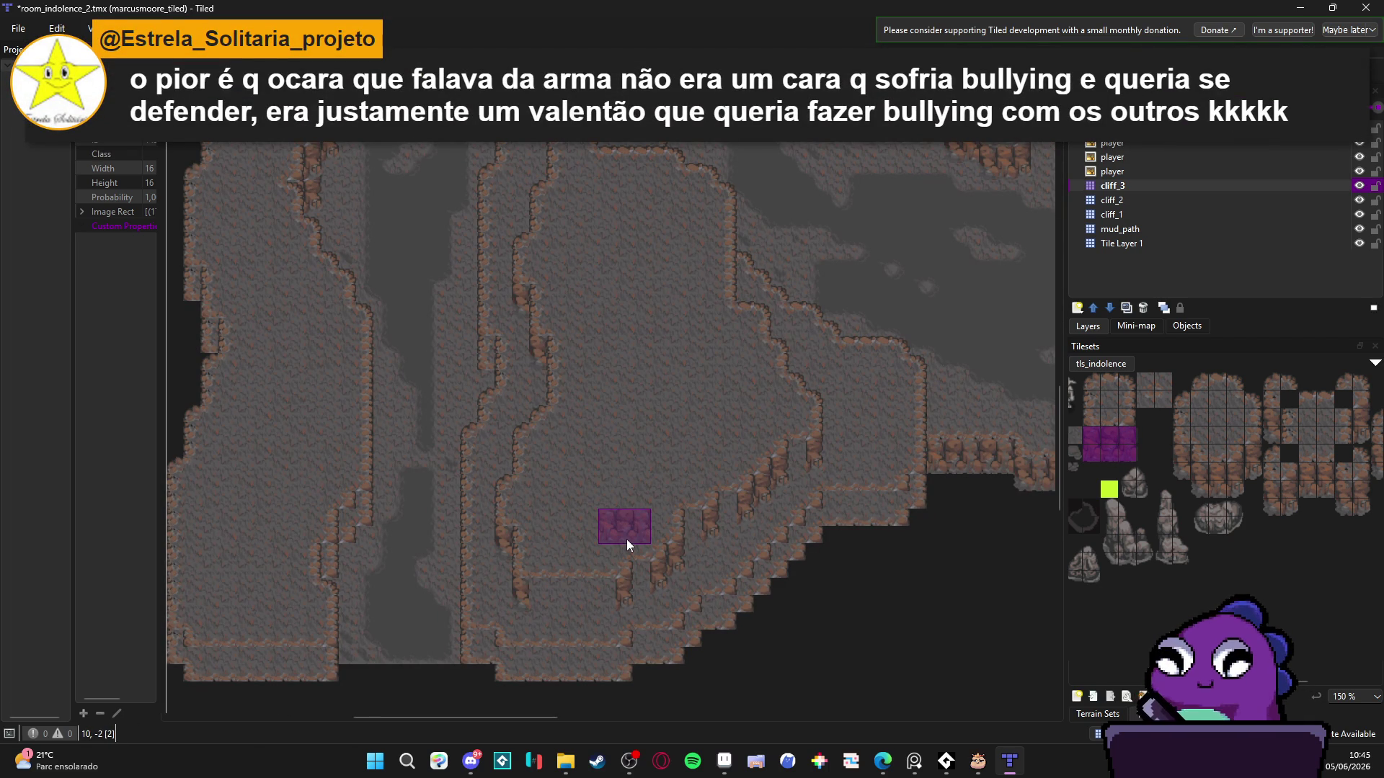
pyautogui.keyDown('ctrl'); pyautogui.scroll(2, 626, 539); pyautogui.keyUp('ctrl')
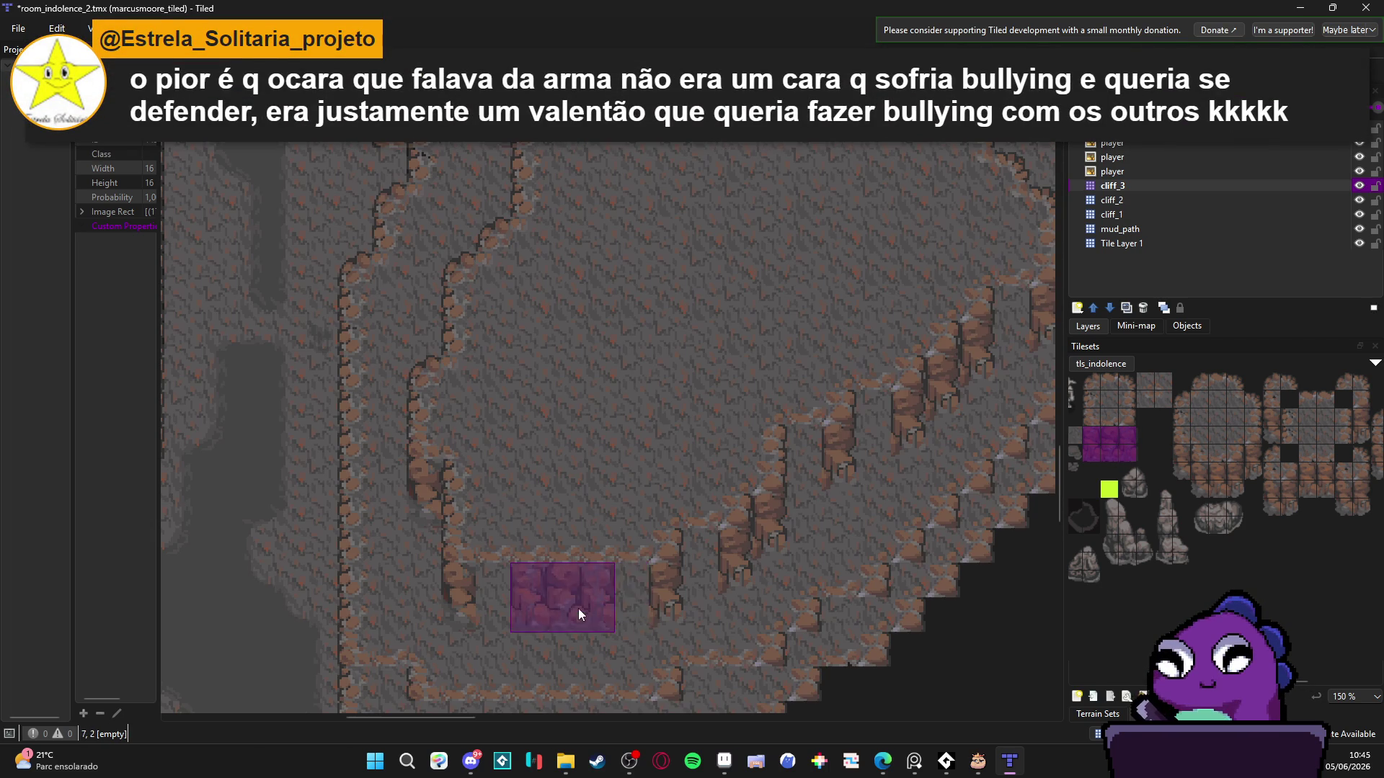
pyautogui.click(528, 616)
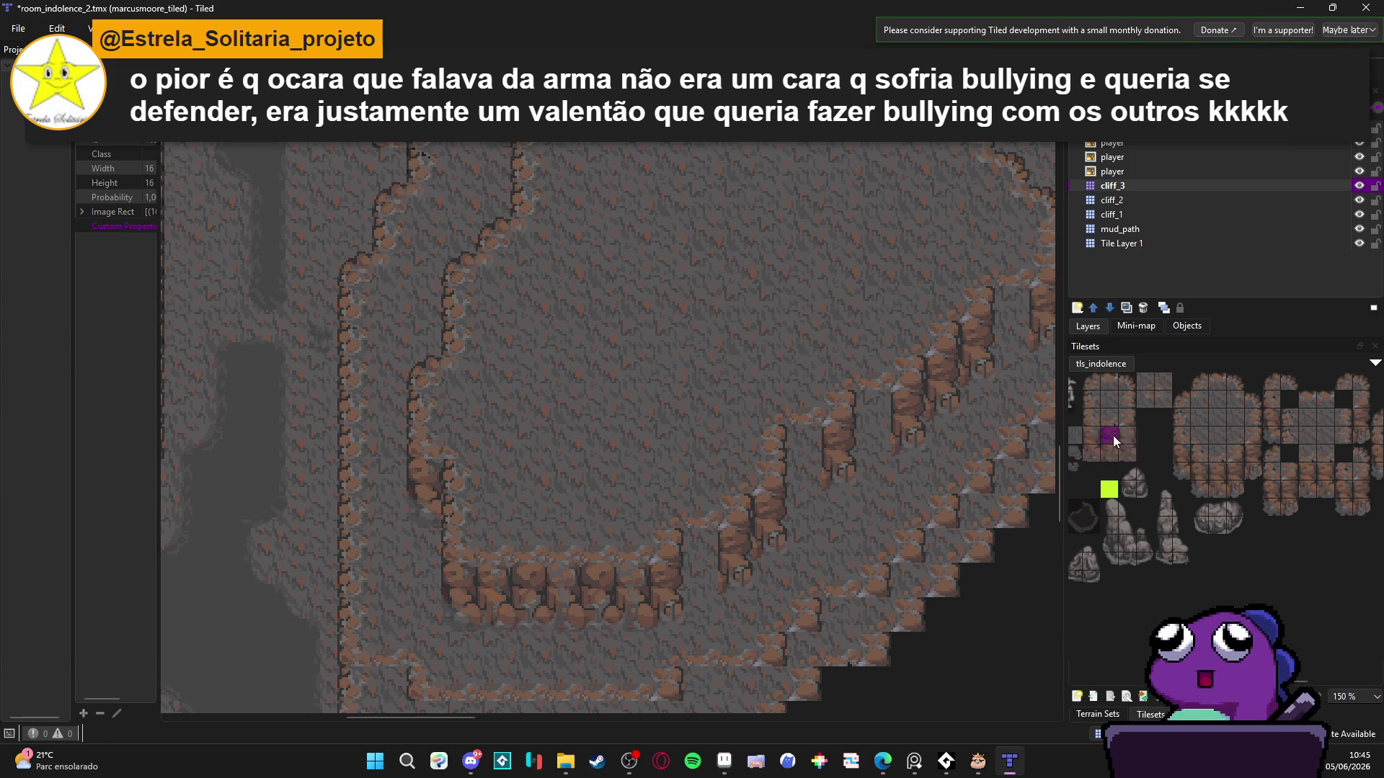
# - Try stacked two-tile and 2x2 cliff pieces and paint them onto the cliff wall
pyautogui.moveTo(1113, 435); pyautogui.dragTo(1113, 453)
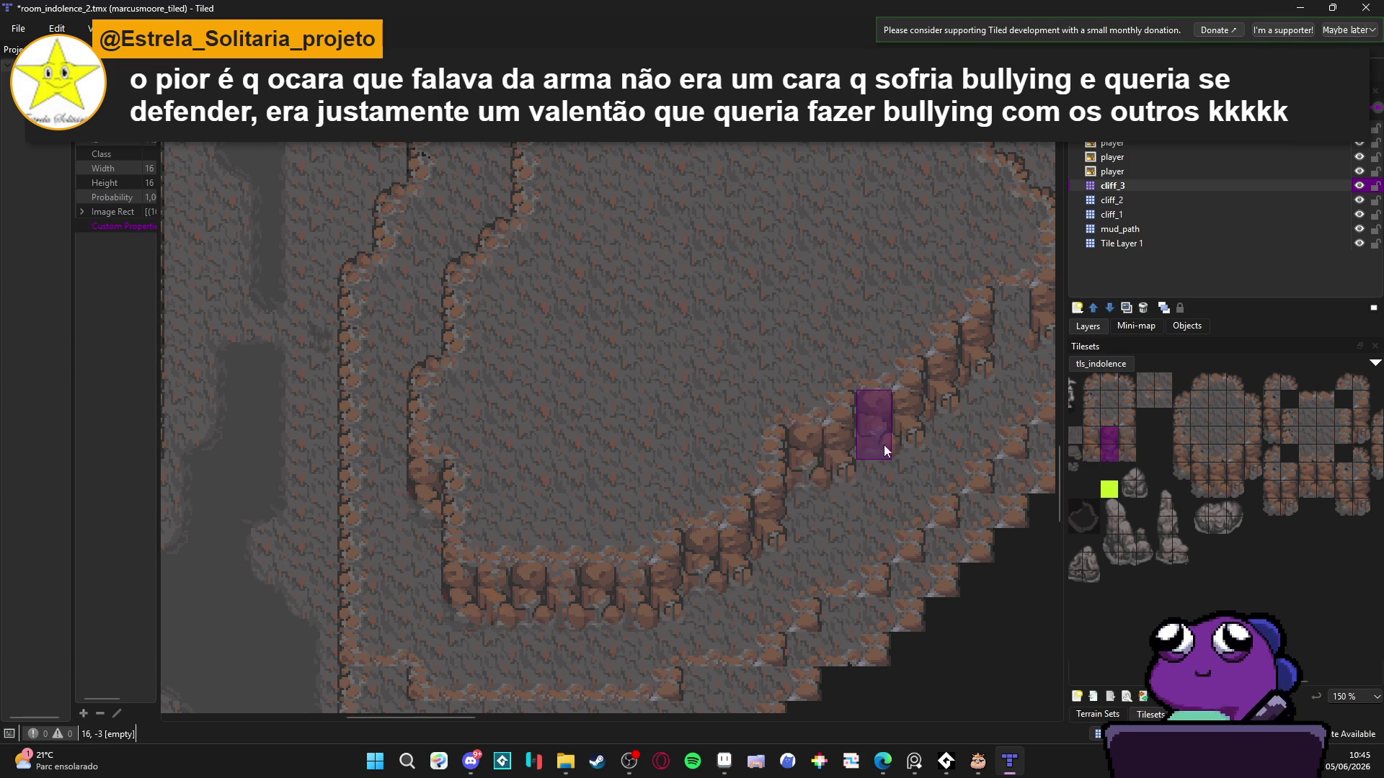
pyautogui.moveTo(1127, 445); pyautogui.dragTo(1128, 454)
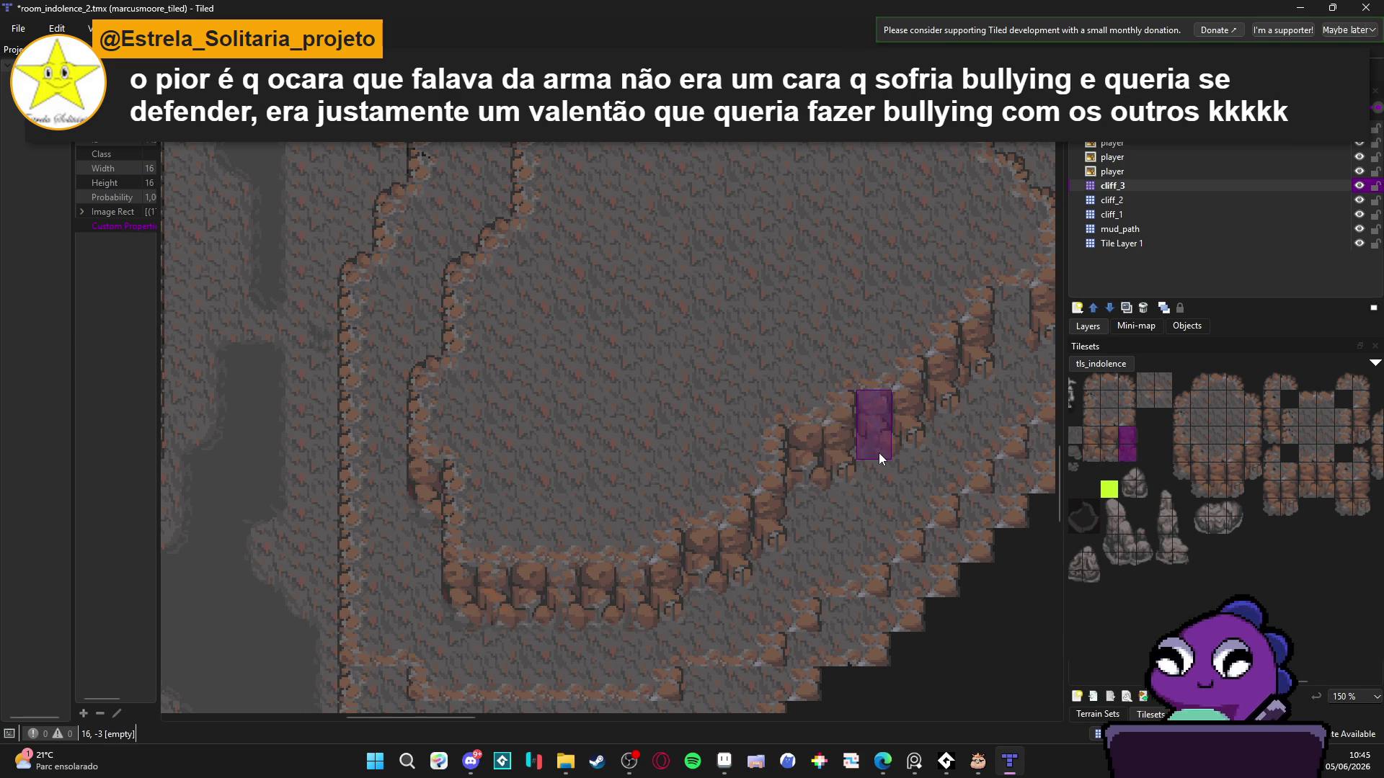
pyautogui.moveTo(879, 453); pyautogui.dragTo(714, 492)
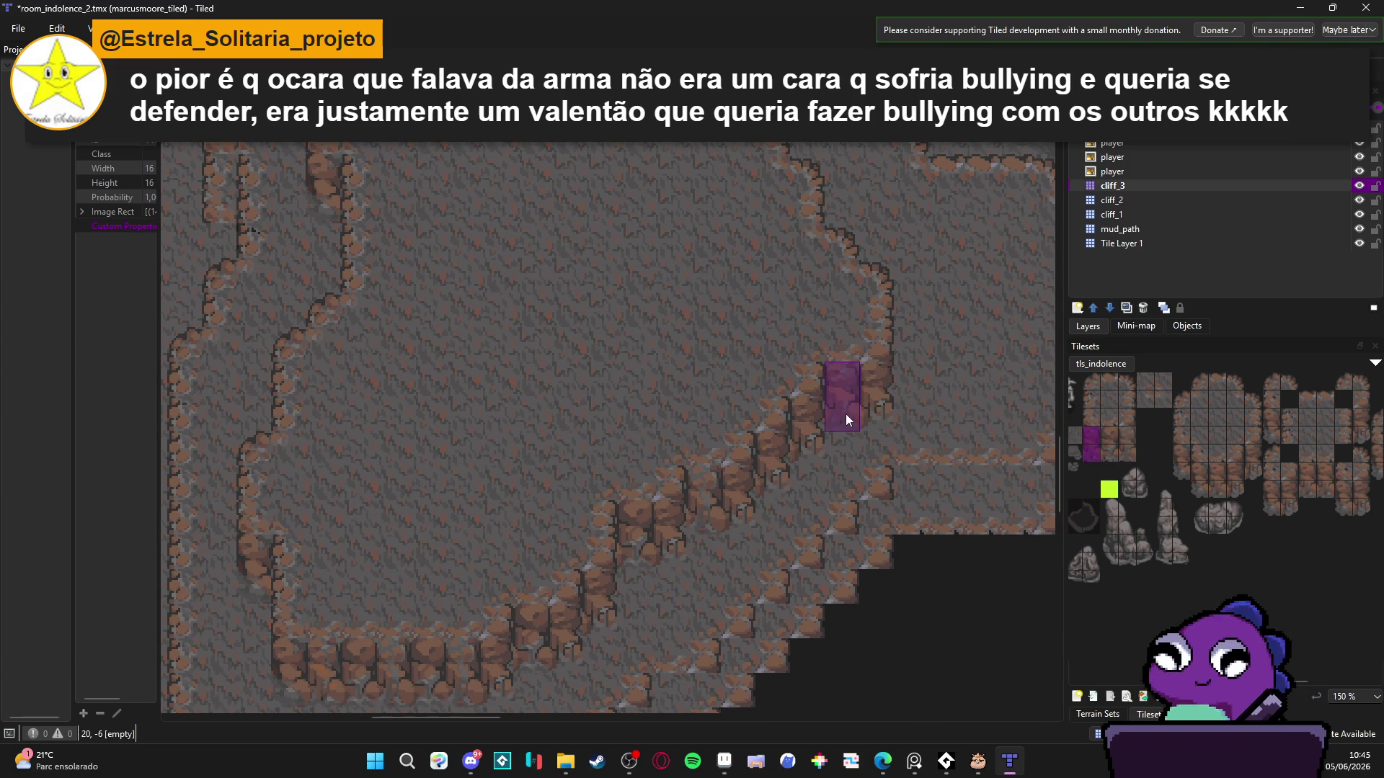
pyautogui.scroll(-2, 611, 505)
pyautogui.scroll(3, 604, 491)
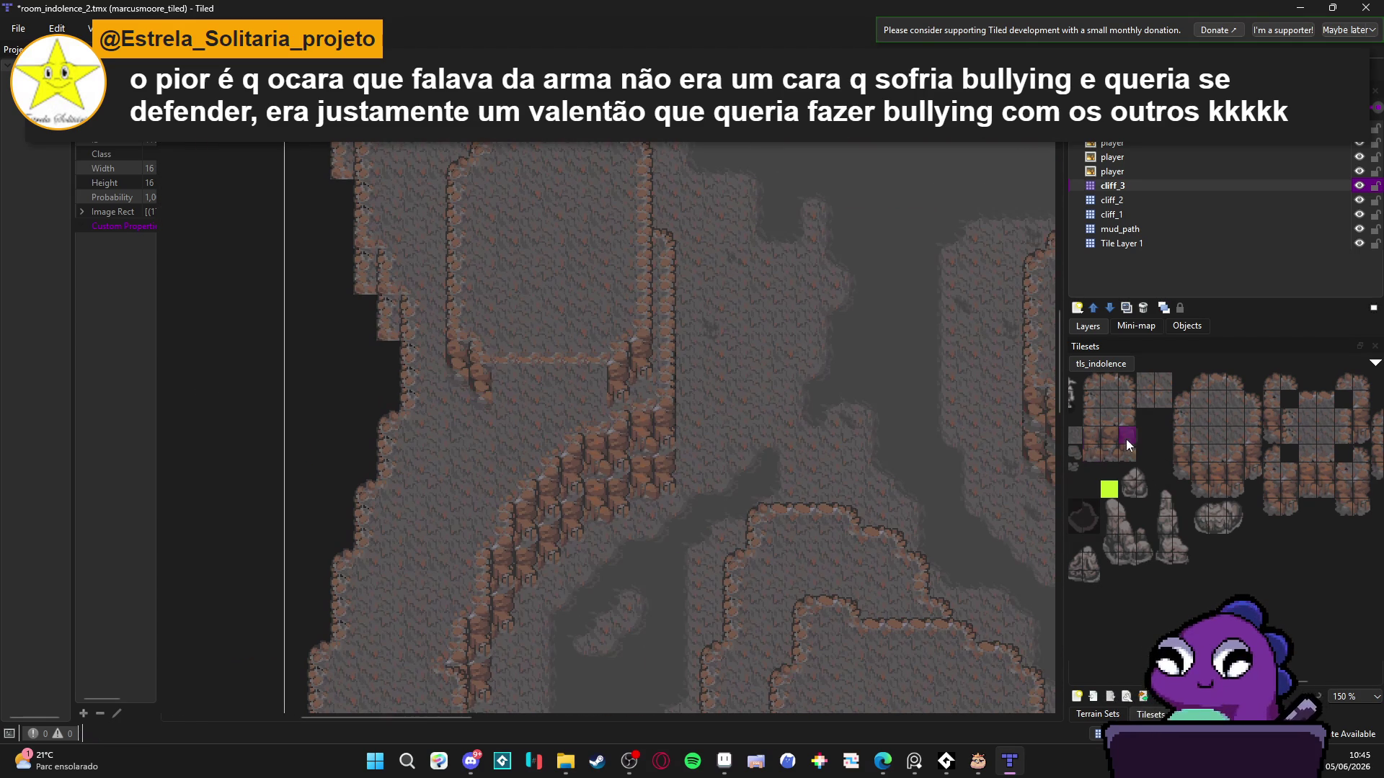
pyautogui.scroll(2, 438, 447)
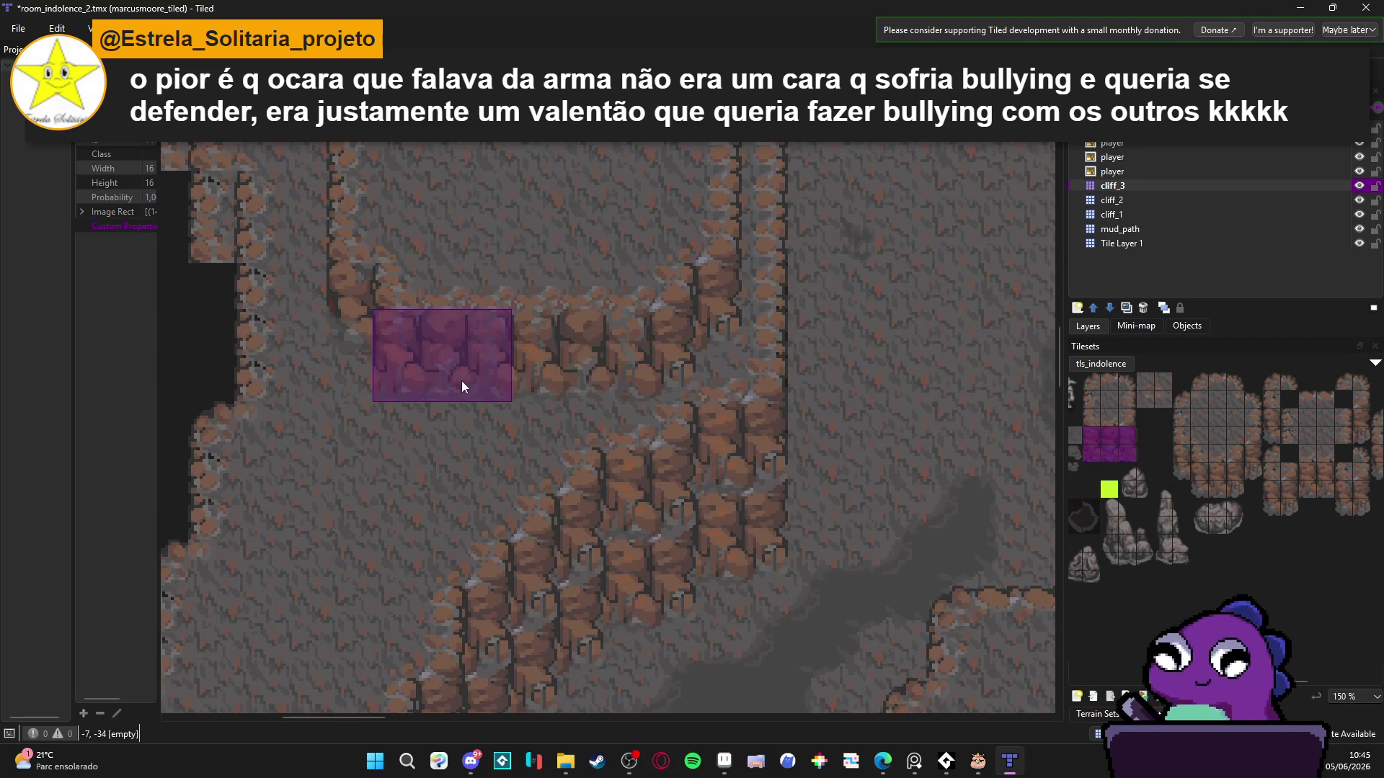
pyautogui.scroll(-3, 488, 393)
pyautogui.scroll(4, 577, 375)
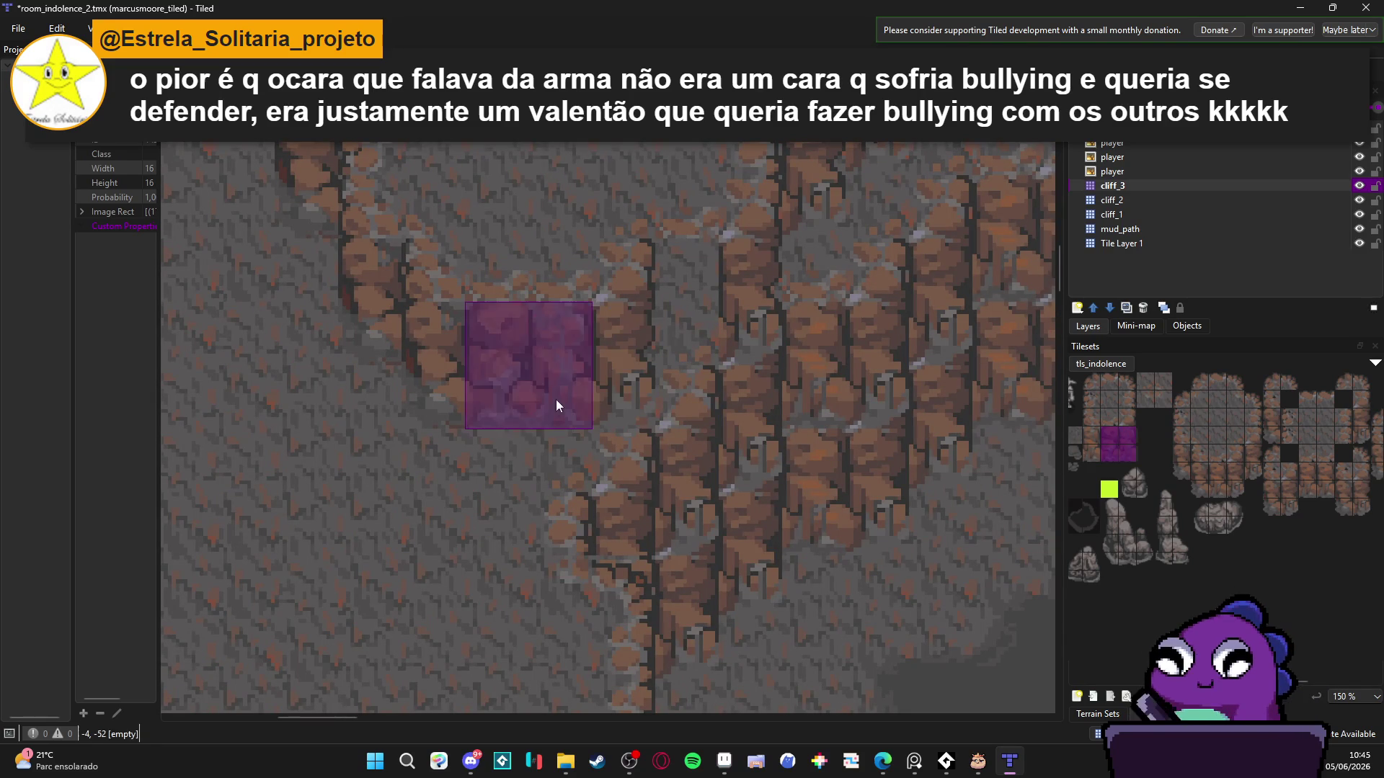
pyautogui.scroll(-3, 559, 392)
pyautogui.moveTo(1127, 452)
pyautogui.mouseDown()
pyautogui.moveTo(1110, 434)
pyautogui.moveTo(1092, 453)
pyautogui.mouseUp()
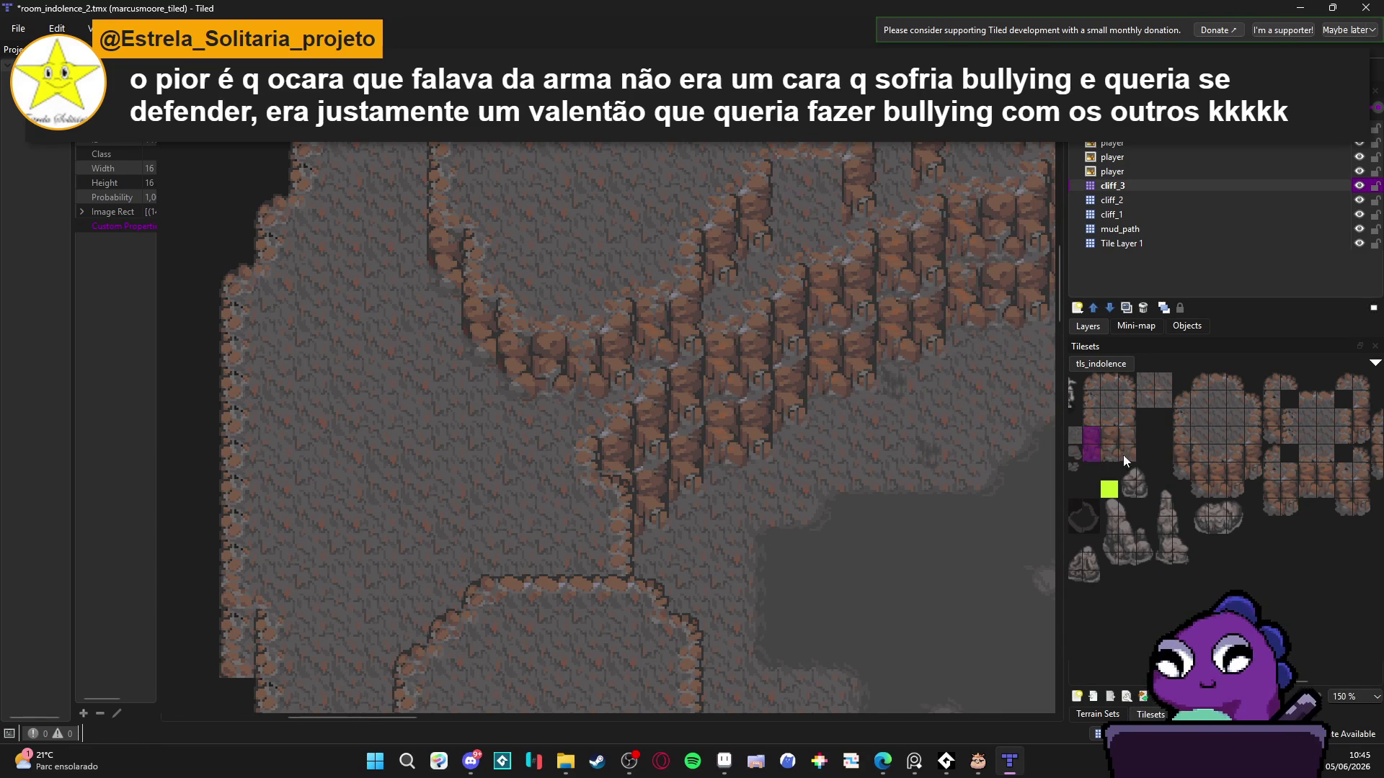
pyautogui.scroll(3, 833, 219)
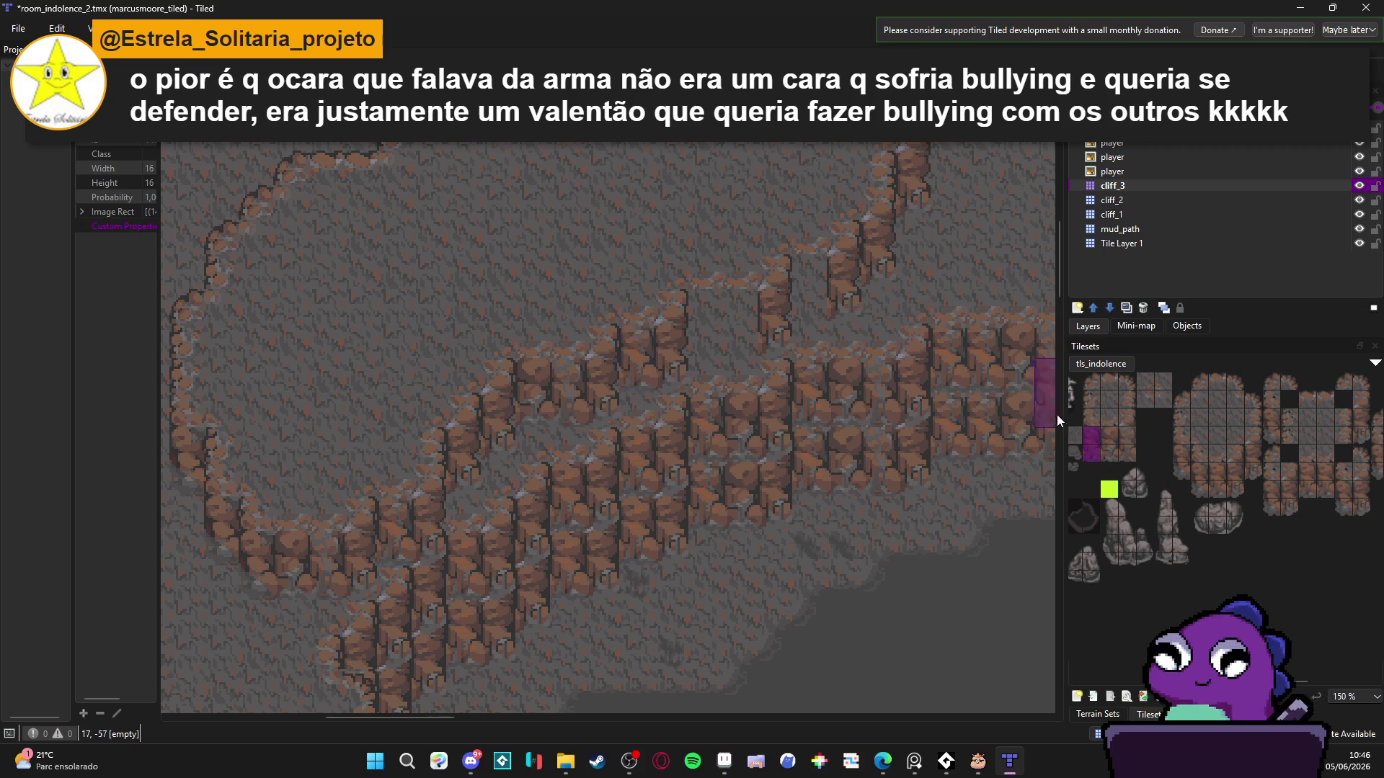
pyautogui.moveTo(1115, 437); pyautogui.dragTo(1127, 453)
pyautogui.moveTo(728, 328); pyautogui.dragTo(772, 345)
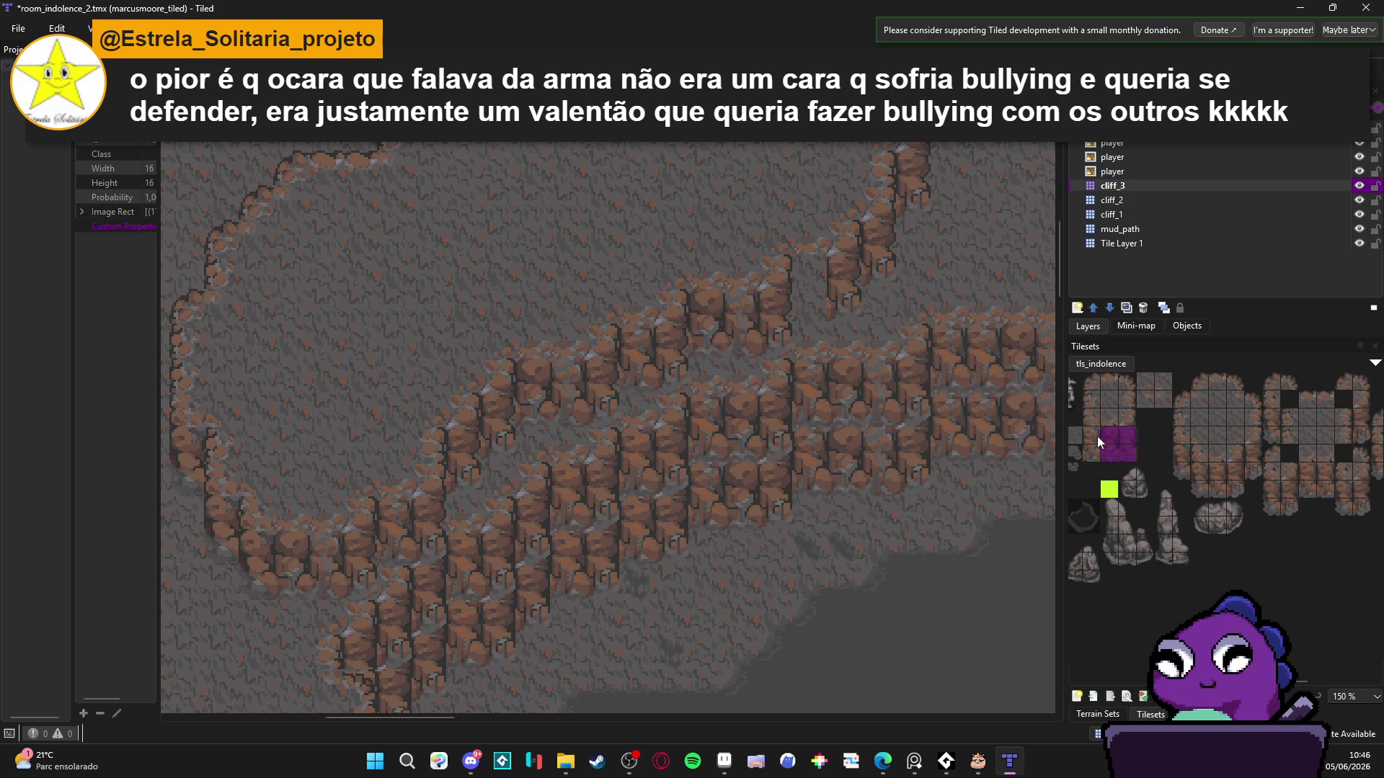
# - Stamp a single column of cliff tiles onto the map
pyautogui.moveTo(1096, 435); pyautogui.dragTo(1094, 452)
pyautogui.hscroll(5, 793, 304)
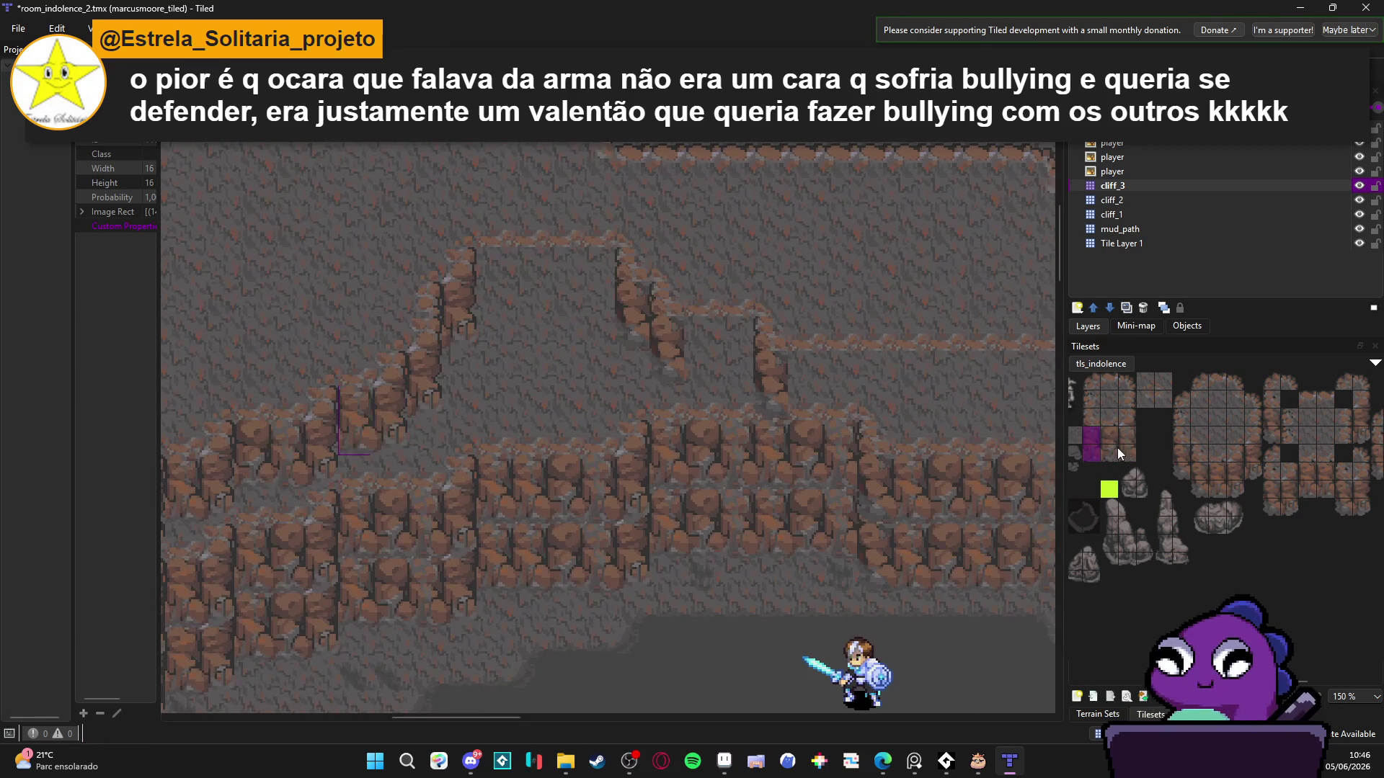
pyautogui.click(542, 288)
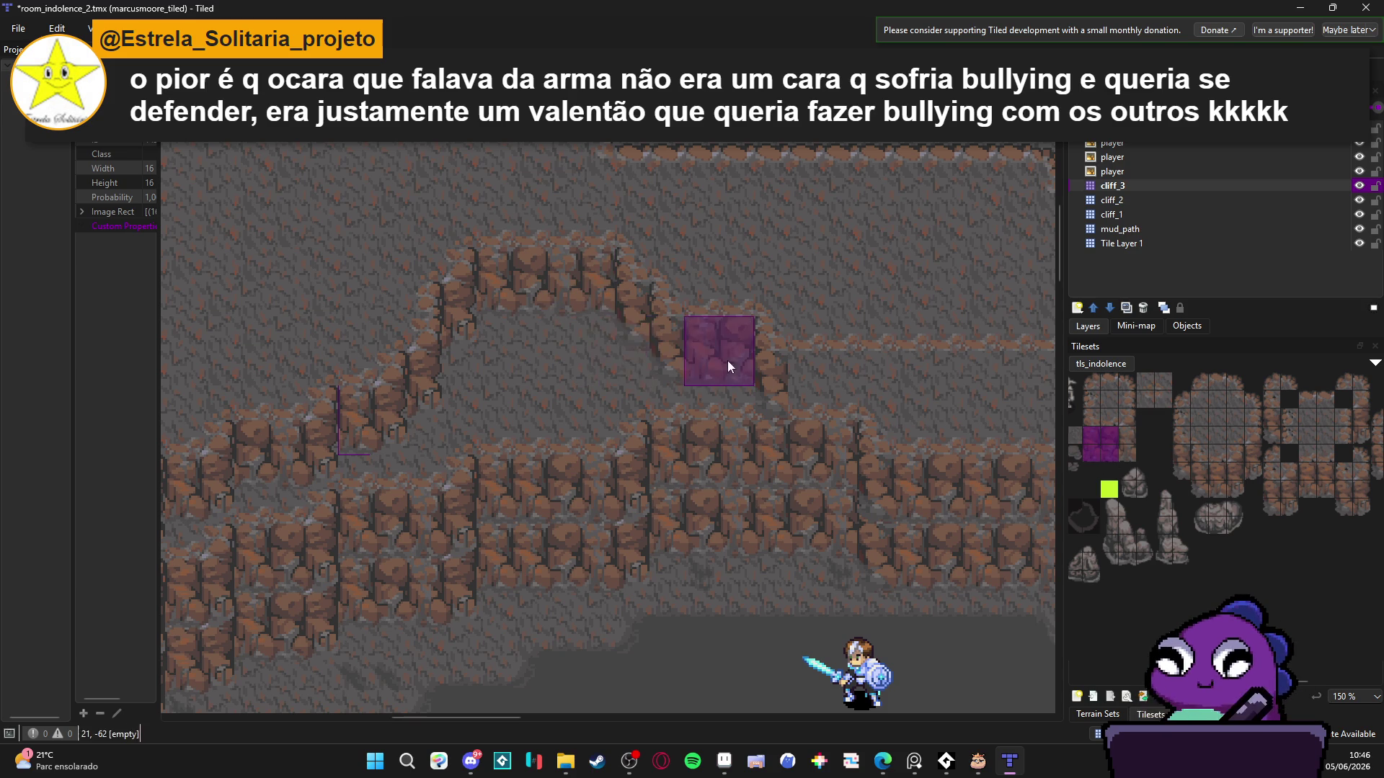
# - Narrow the cliff brush to a 2x2 block, stamp it along the wall, and save
pyautogui.hscroll(5, 822, 397)
pyautogui.moveTo(1088, 437); pyautogui.dragTo(1088, 437)
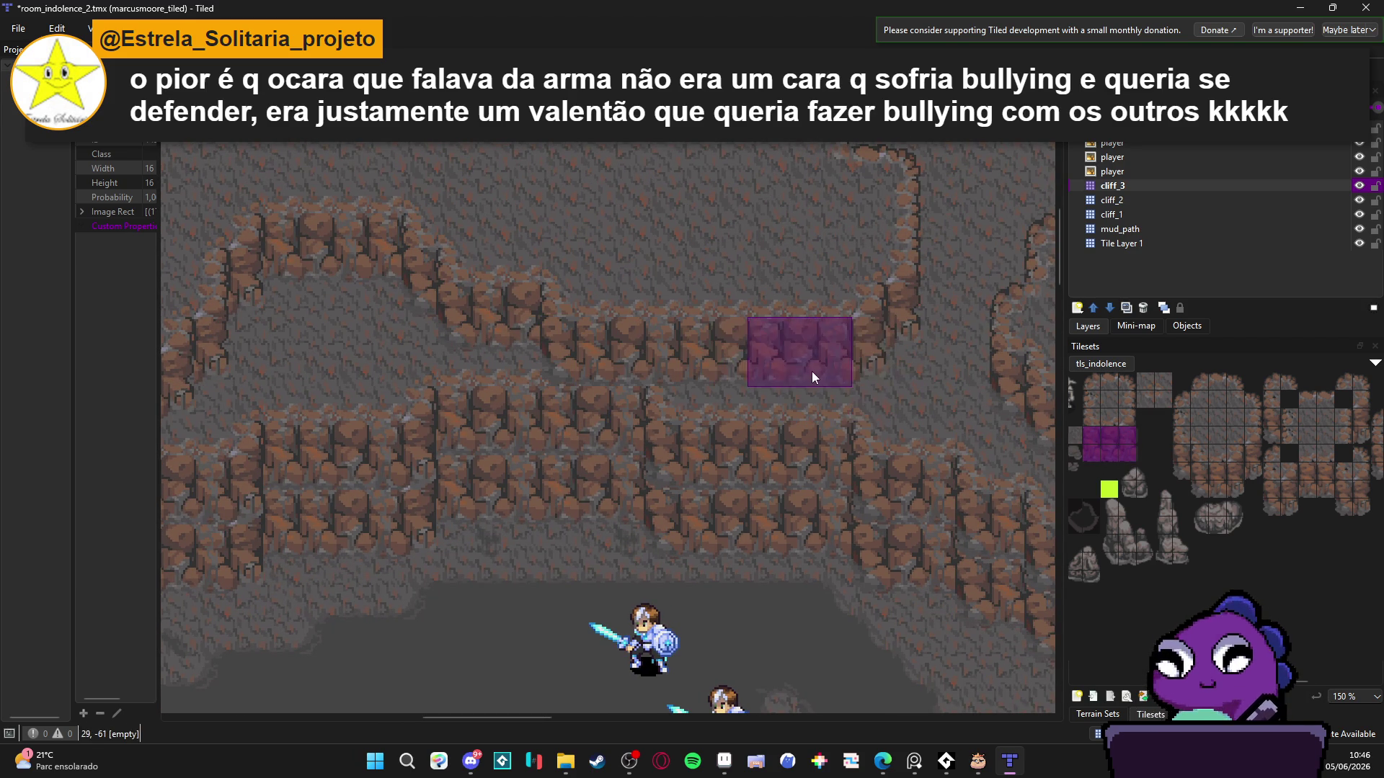
pyautogui.scroll(3, 865, 461)
pyautogui.hscroll(5, 903, 469)
pyautogui.scroll(-2, 656, 390)
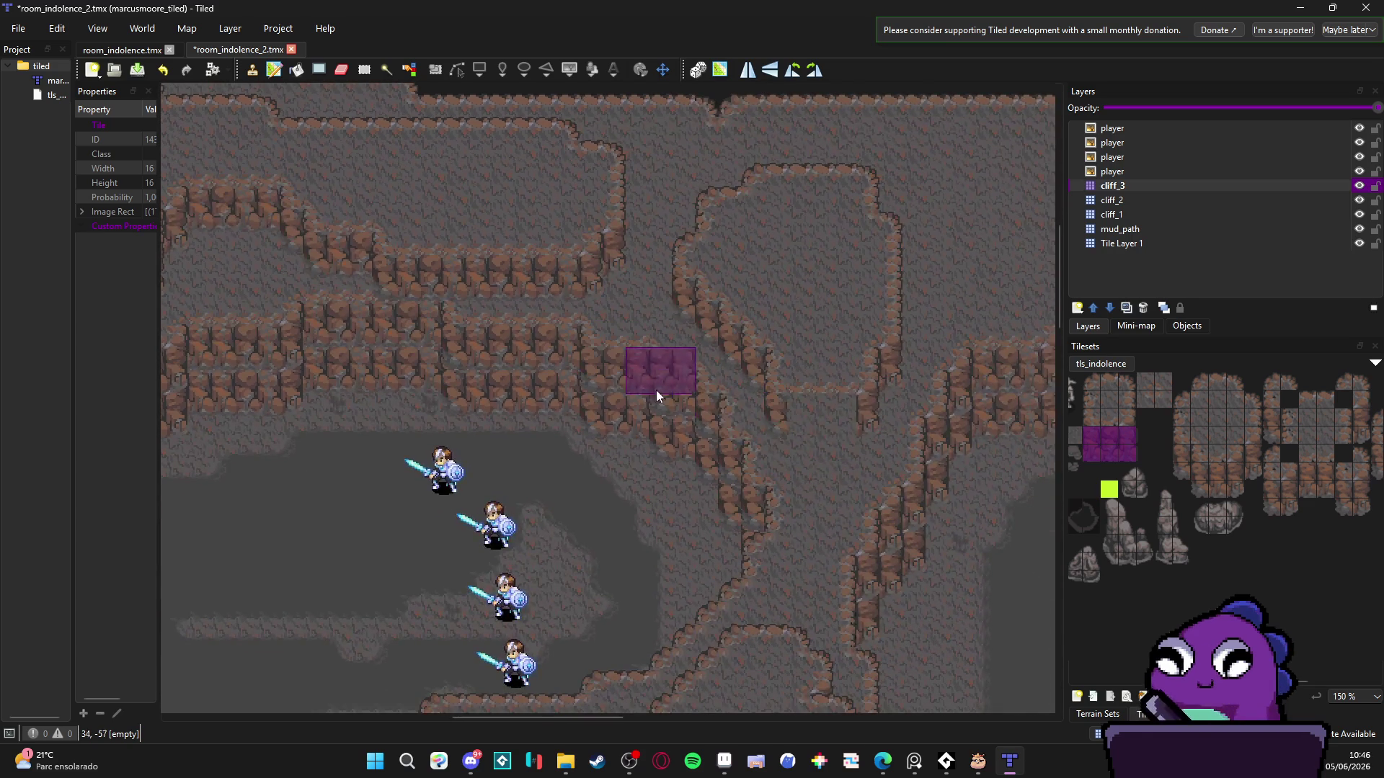
pyautogui.scroll(-5, 784, 449)
pyautogui.scroll(2, 738, 413)
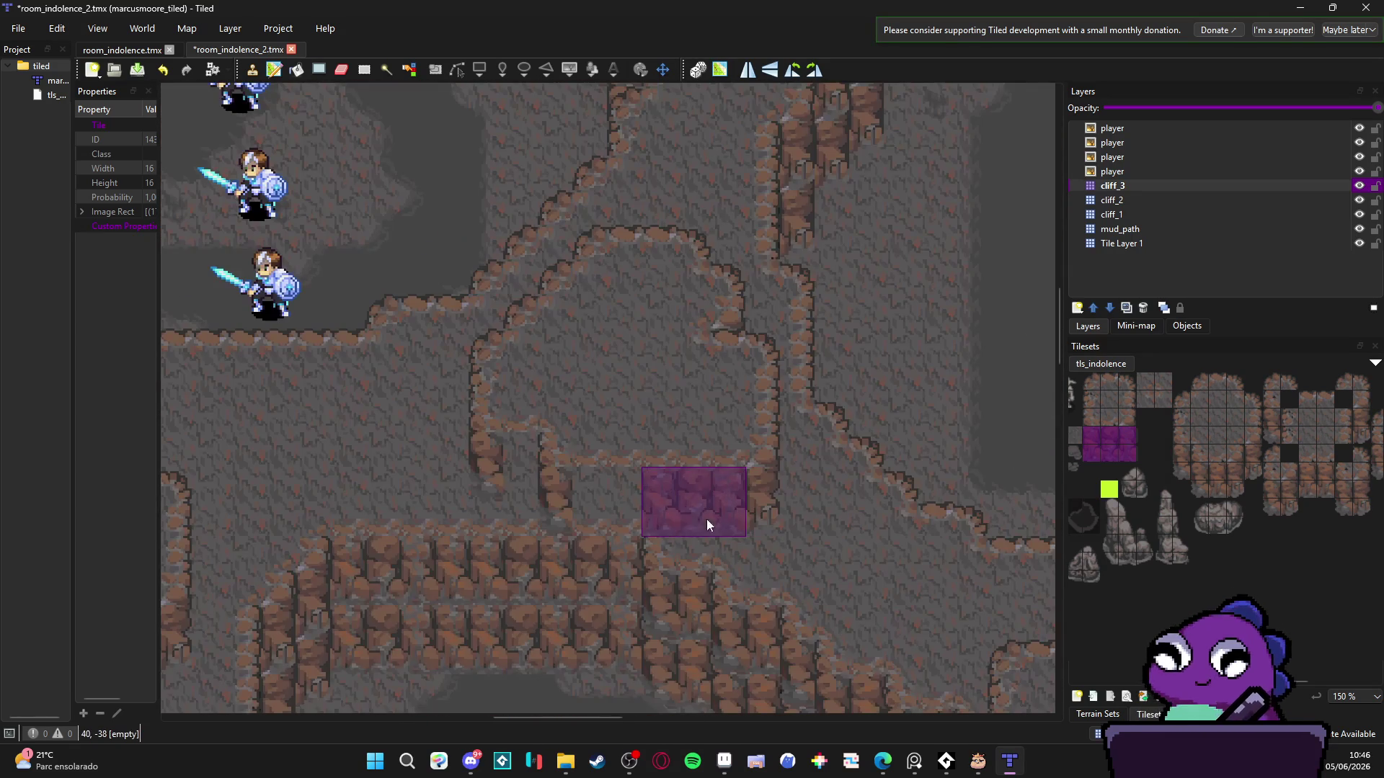
pyautogui.moveTo(1123, 440); pyautogui.dragTo(1113, 454)
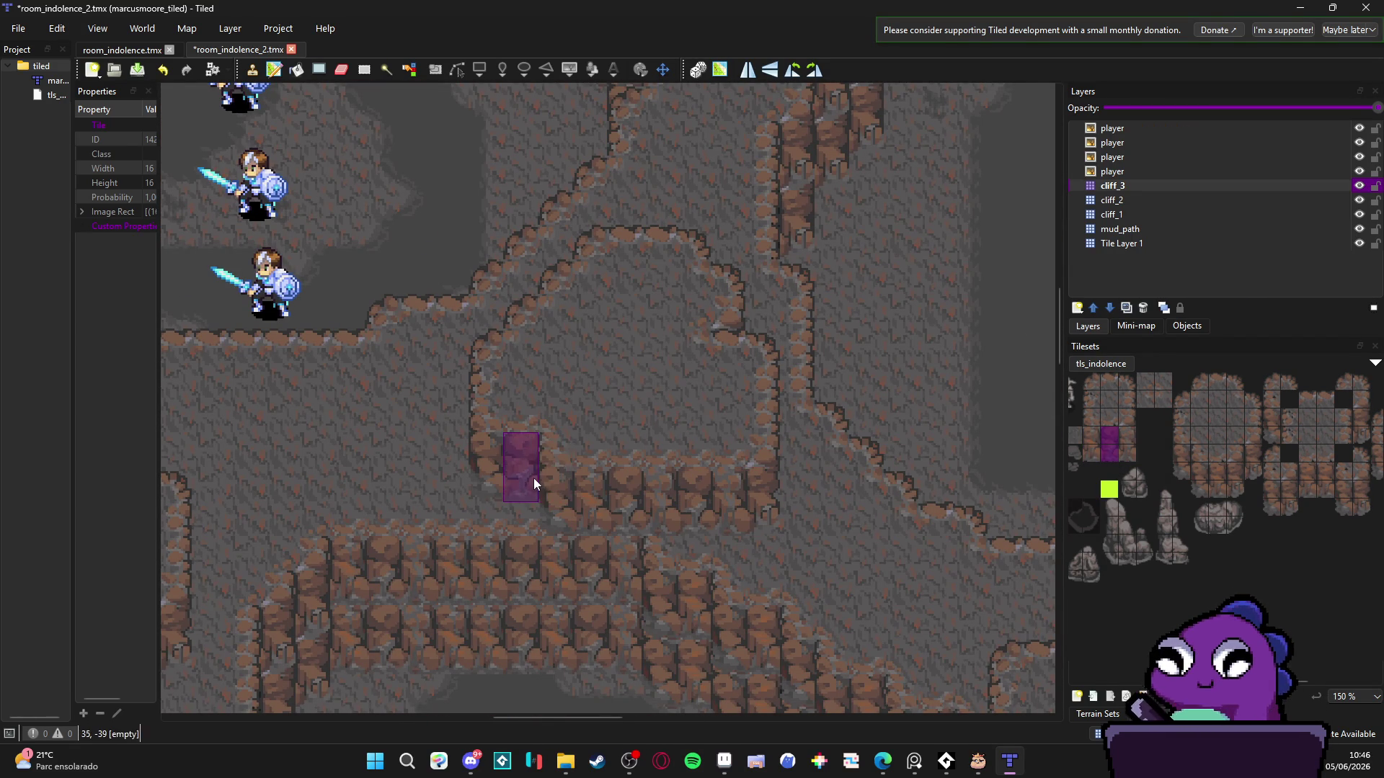
pyautogui.scroll(-3, 533, 478)
pyautogui.scroll(1, 498, 534)
pyautogui.scroll(2, 498, 533)
pyautogui.moveTo(459, 548); pyautogui.dragTo(599, 481)
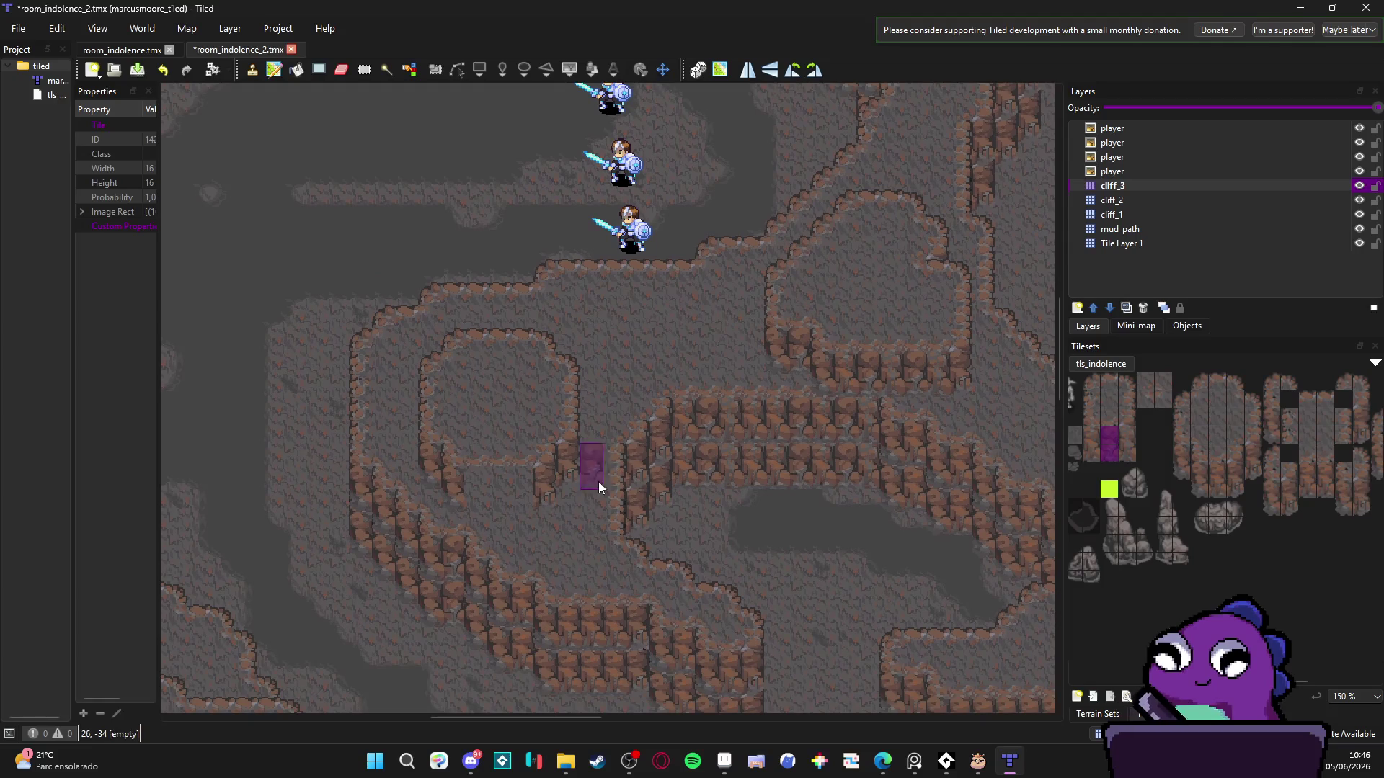
pyautogui.hotkey('ctrl', 's')
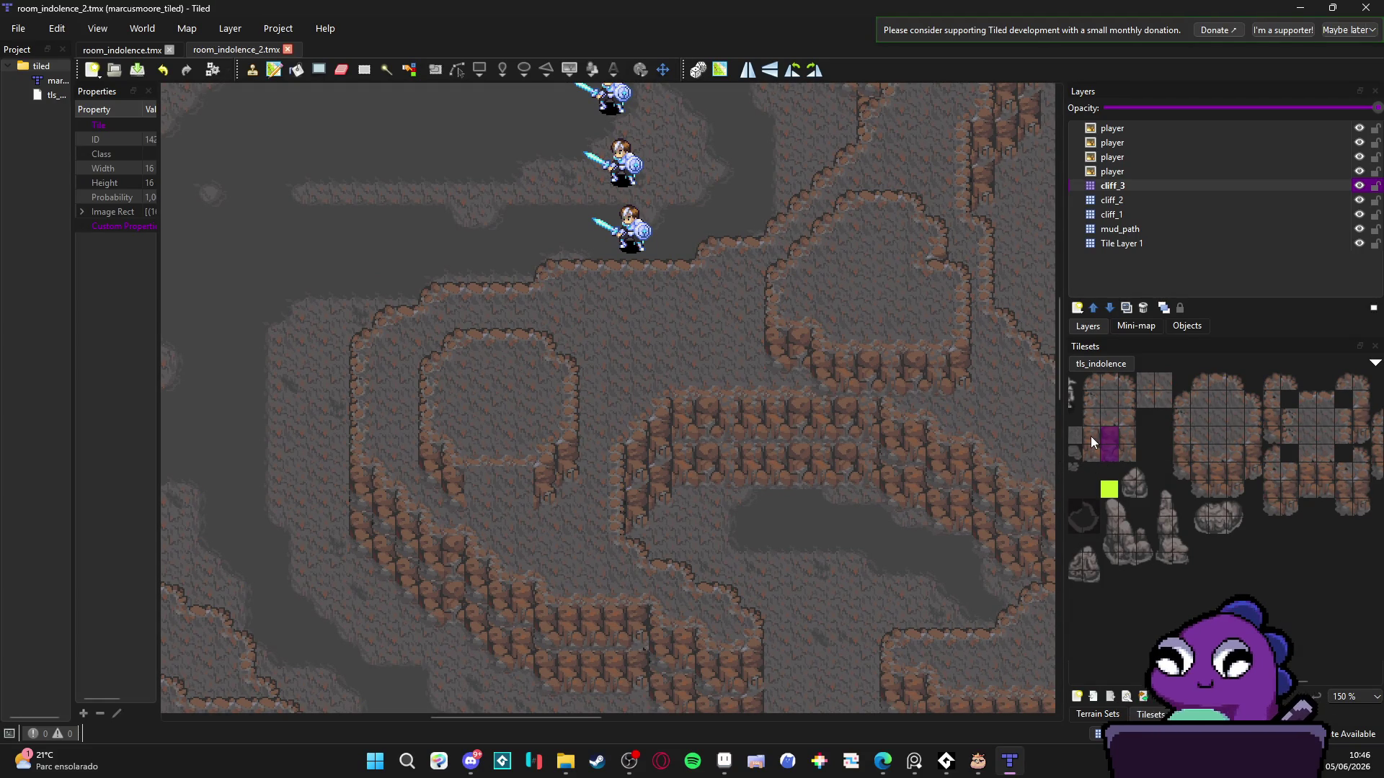
# - Stamp cliff tiles inside the inner cliff loop, then select a 3x2 cliff block
pyautogui.click(487, 469)
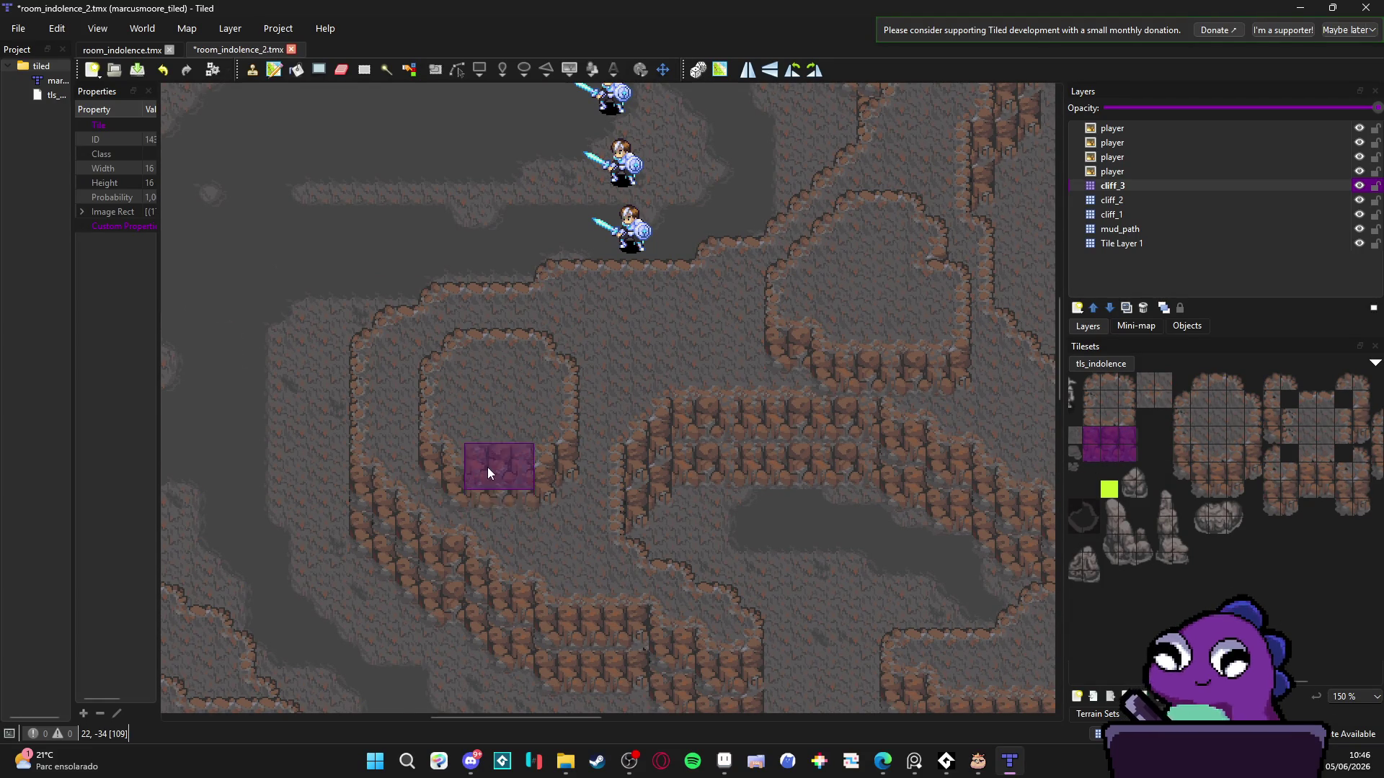
pyautogui.scroll(-1, 487, 467)
pyautogui.scroll(2, 748, 512)
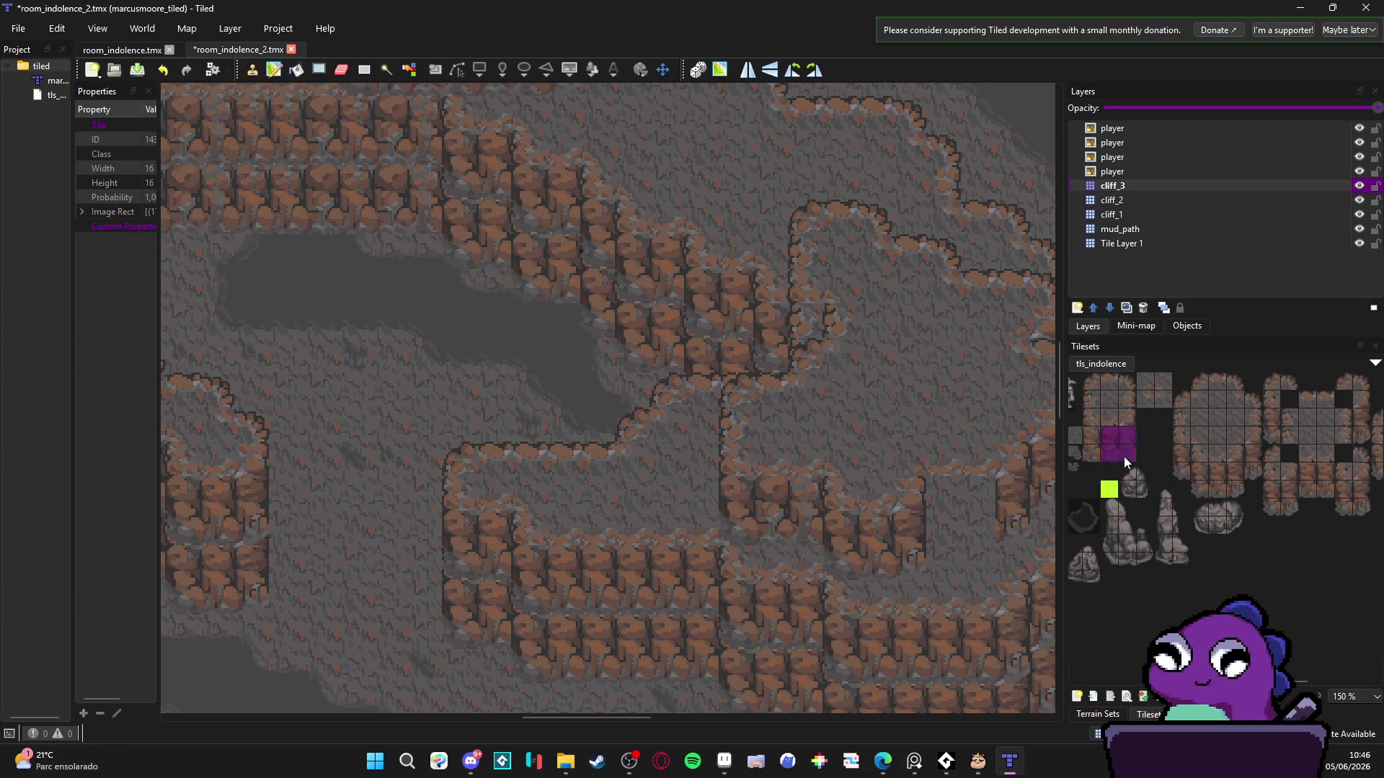
pyautogui.scroll(-3, 972, 526)
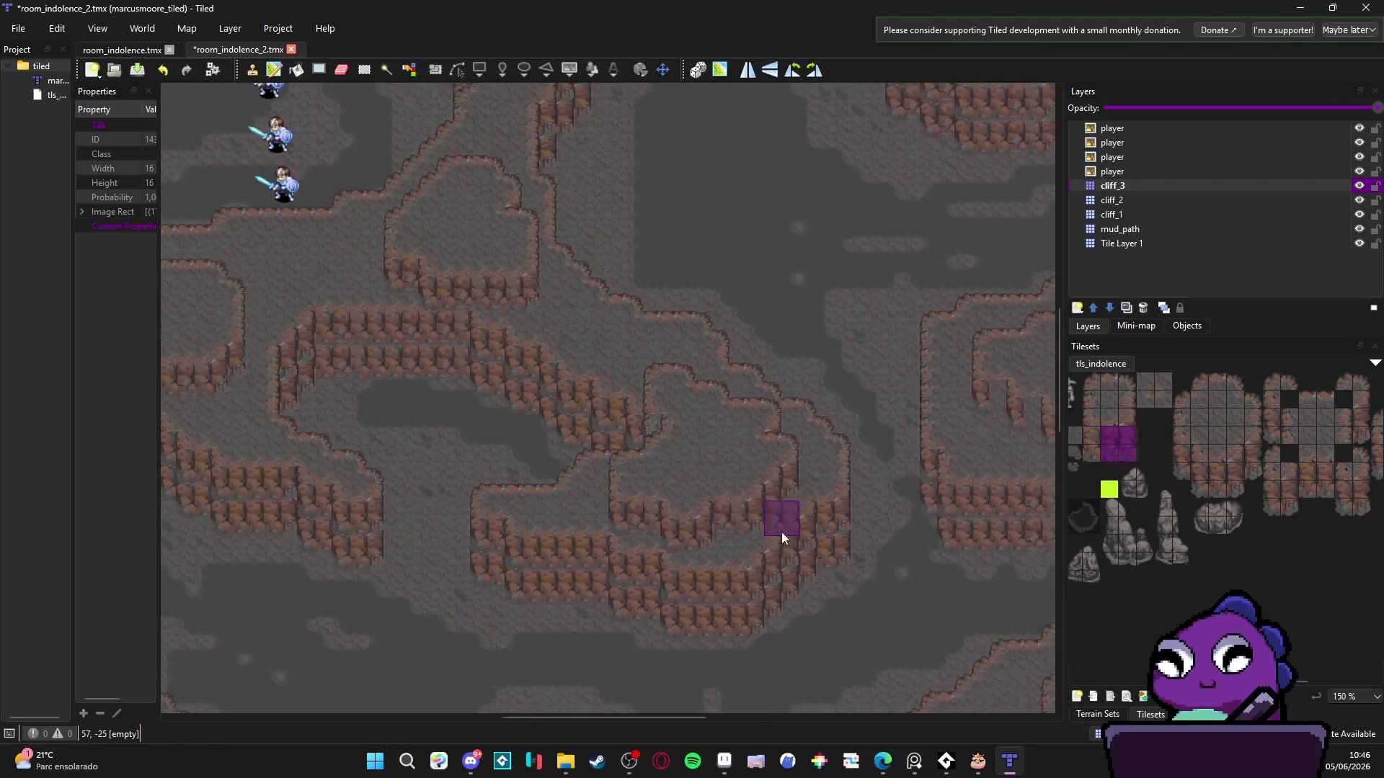
pyautogui.scroll(3, 781, 532)
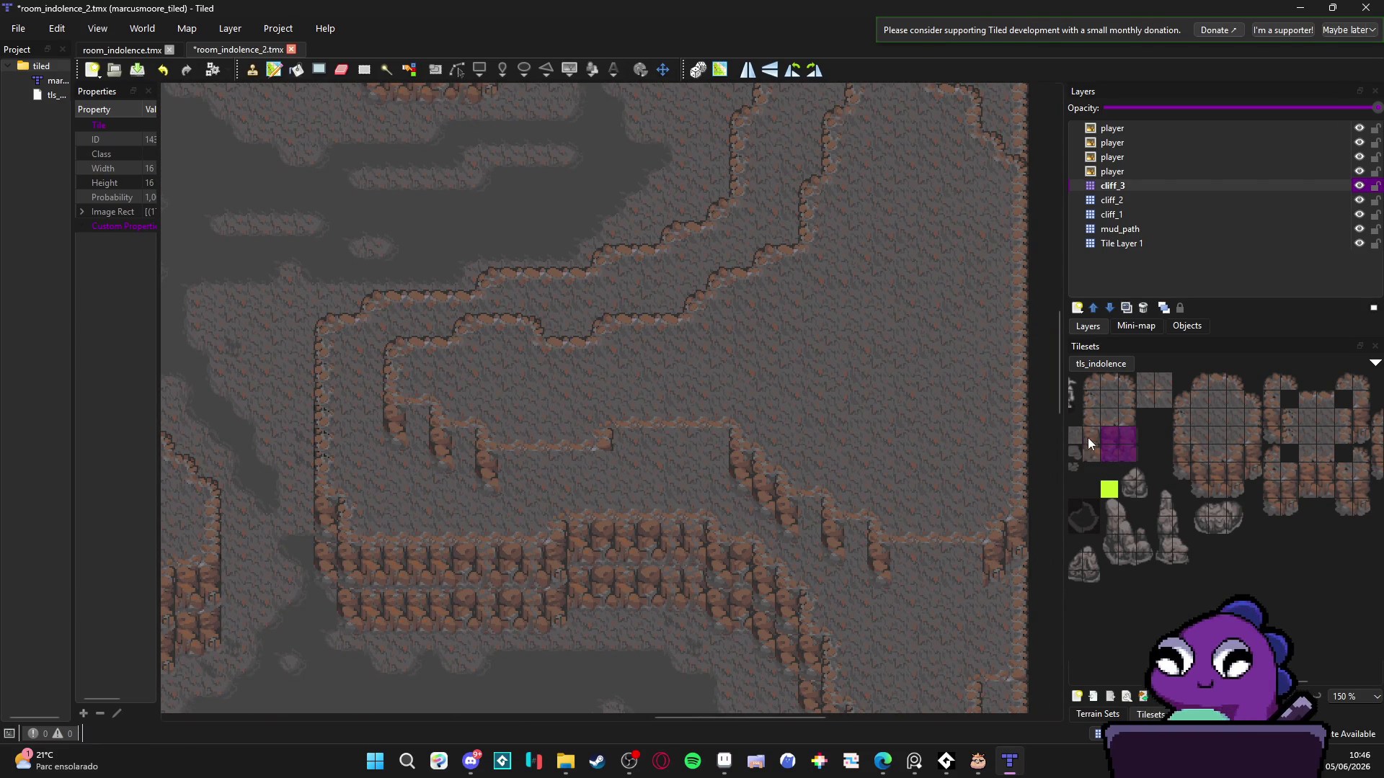
pyautogui.moveTo(1088, 438); pyautogui.dragTo(1128, 454)
pyautogui.scroll(1, 521, 483)
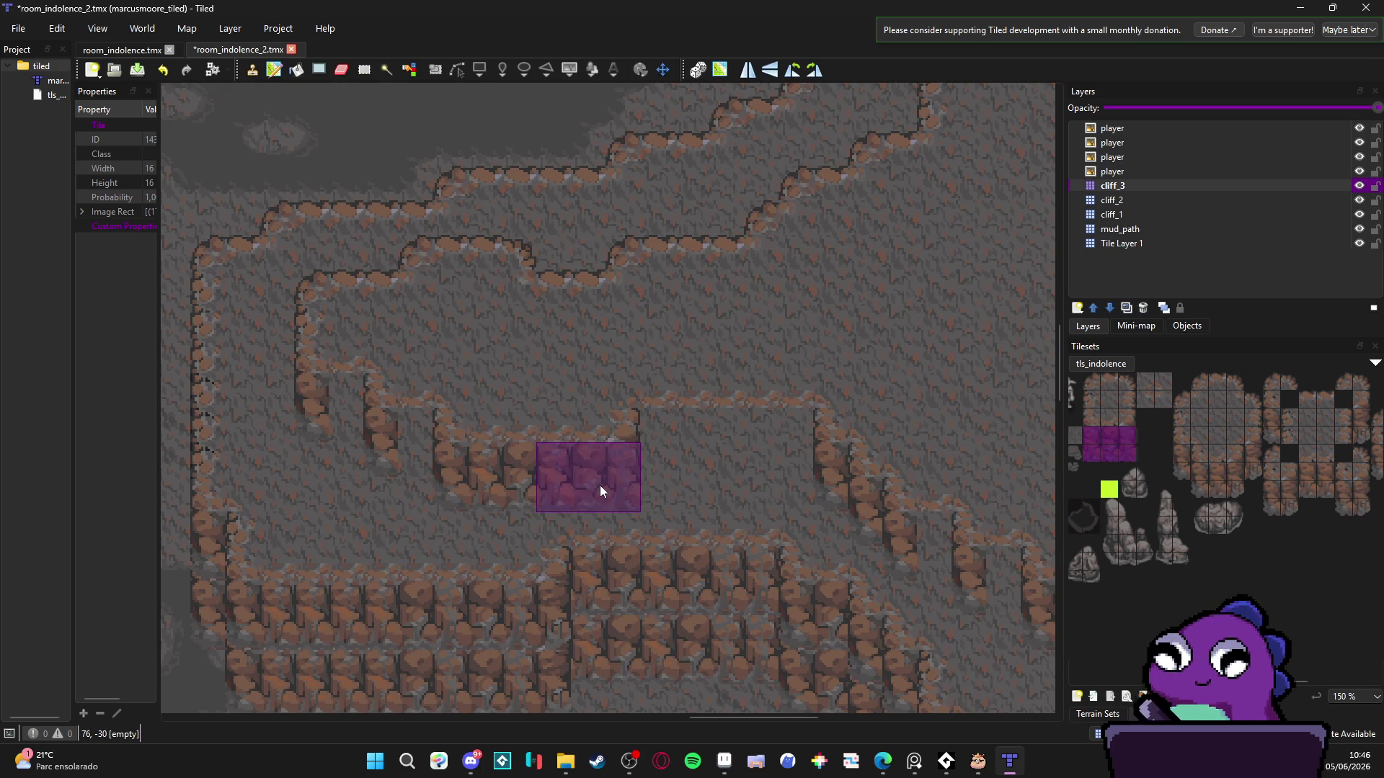
pyautogui.moveTo(1234, 470); pyautogui.dragTo(1232, 489)
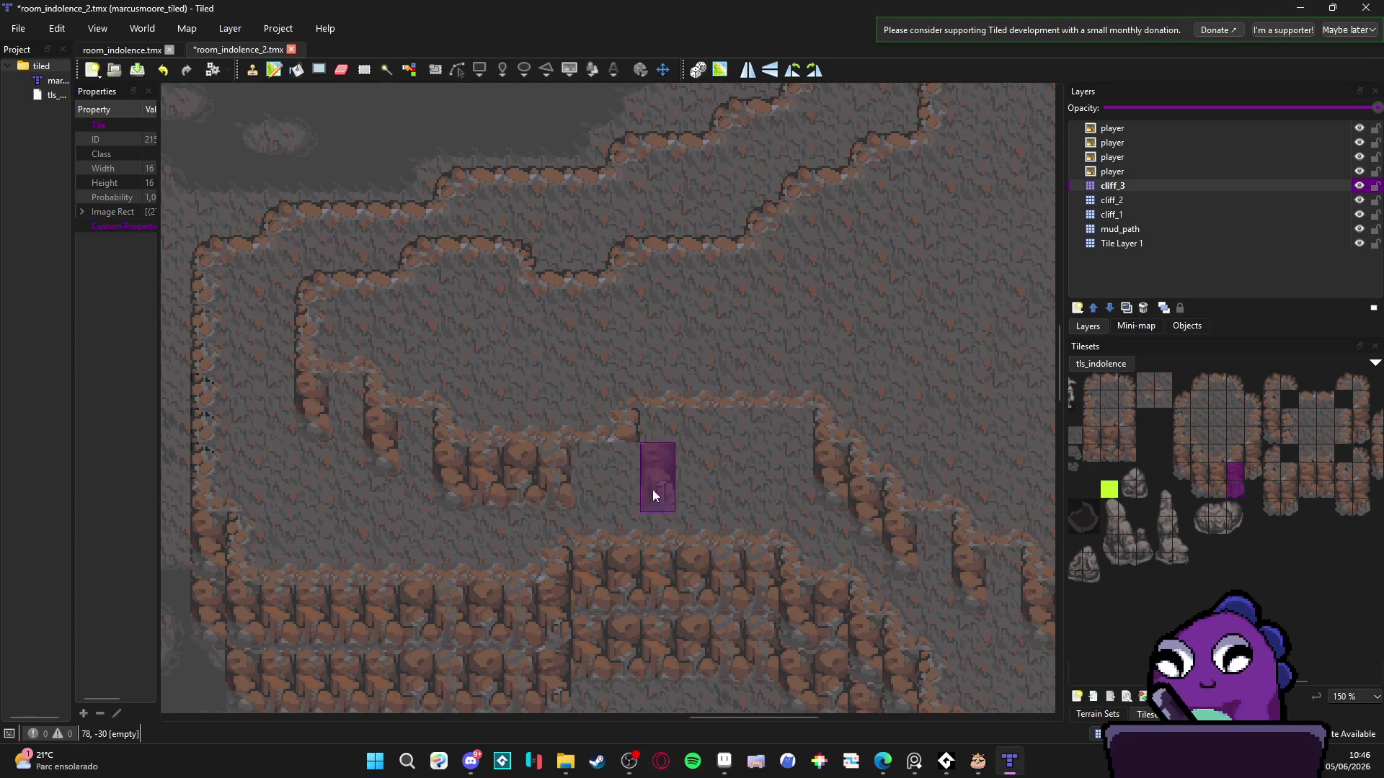
pyautogui.click(623, 477)
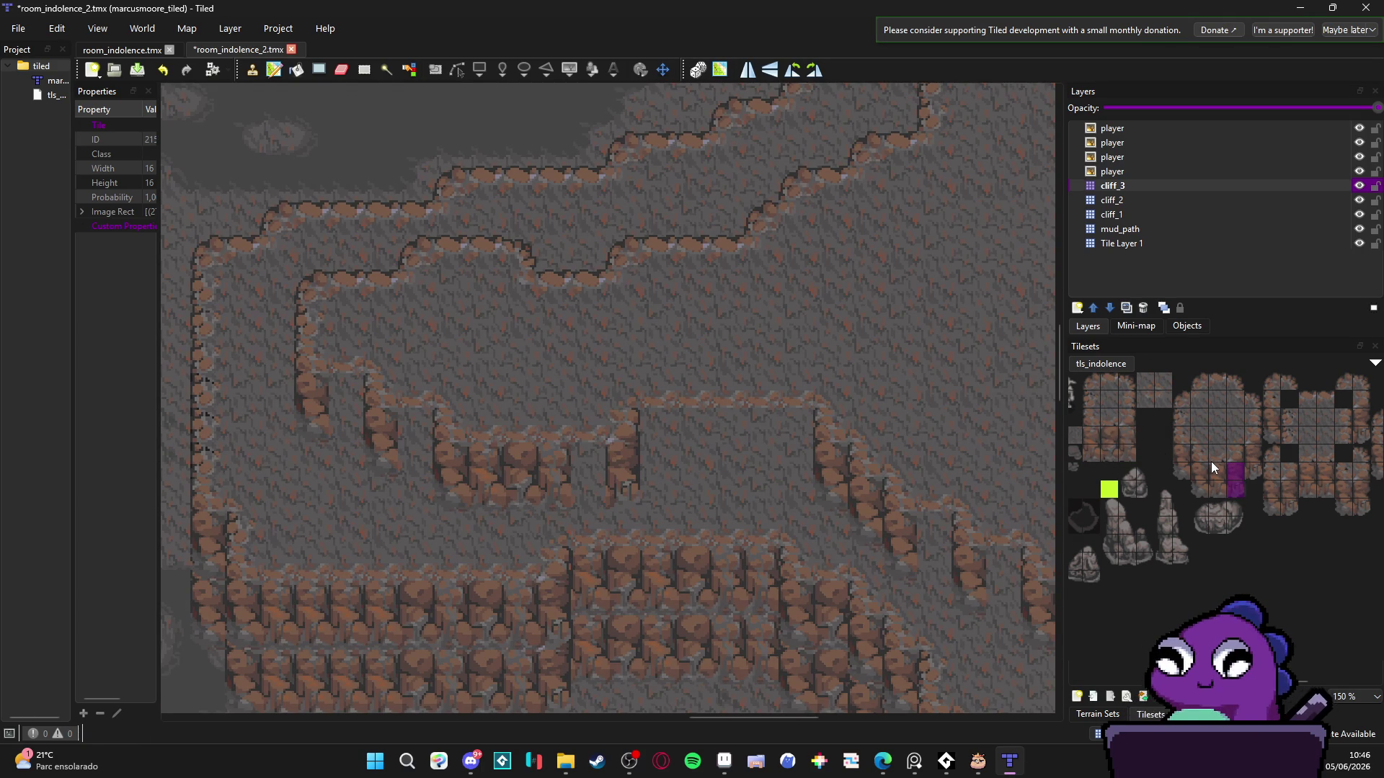
pyautogui.moveTo(1091, 435); pyautogui.dragTo(1093, 457)
pyautogui.moveTo(346, 393); pyautogui.dragTo(389, 449)
pyautogui.moveTo(1131, 435); pyautogui.dragTo(1131, 452)
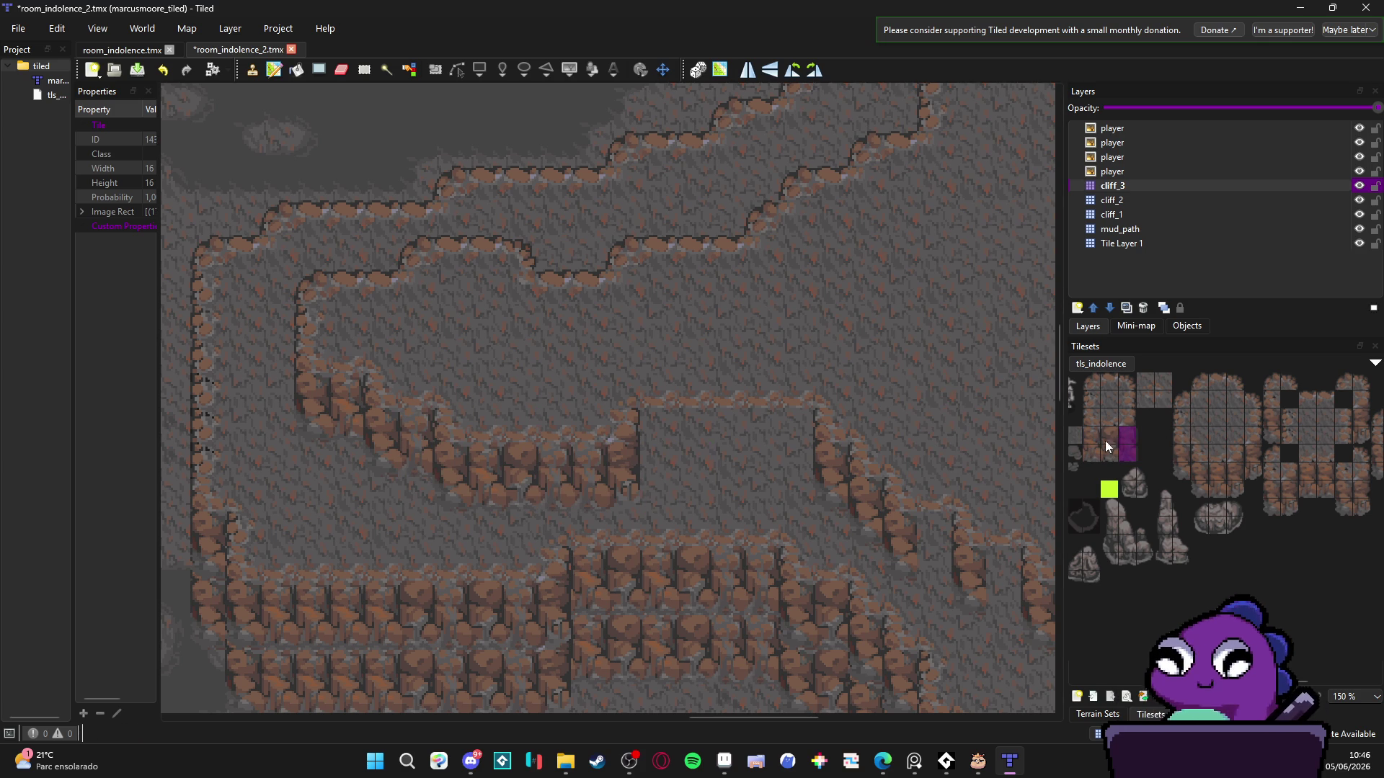
pyautogui.moveTo(698, 465); pyautogui.dragTo(766, 465)
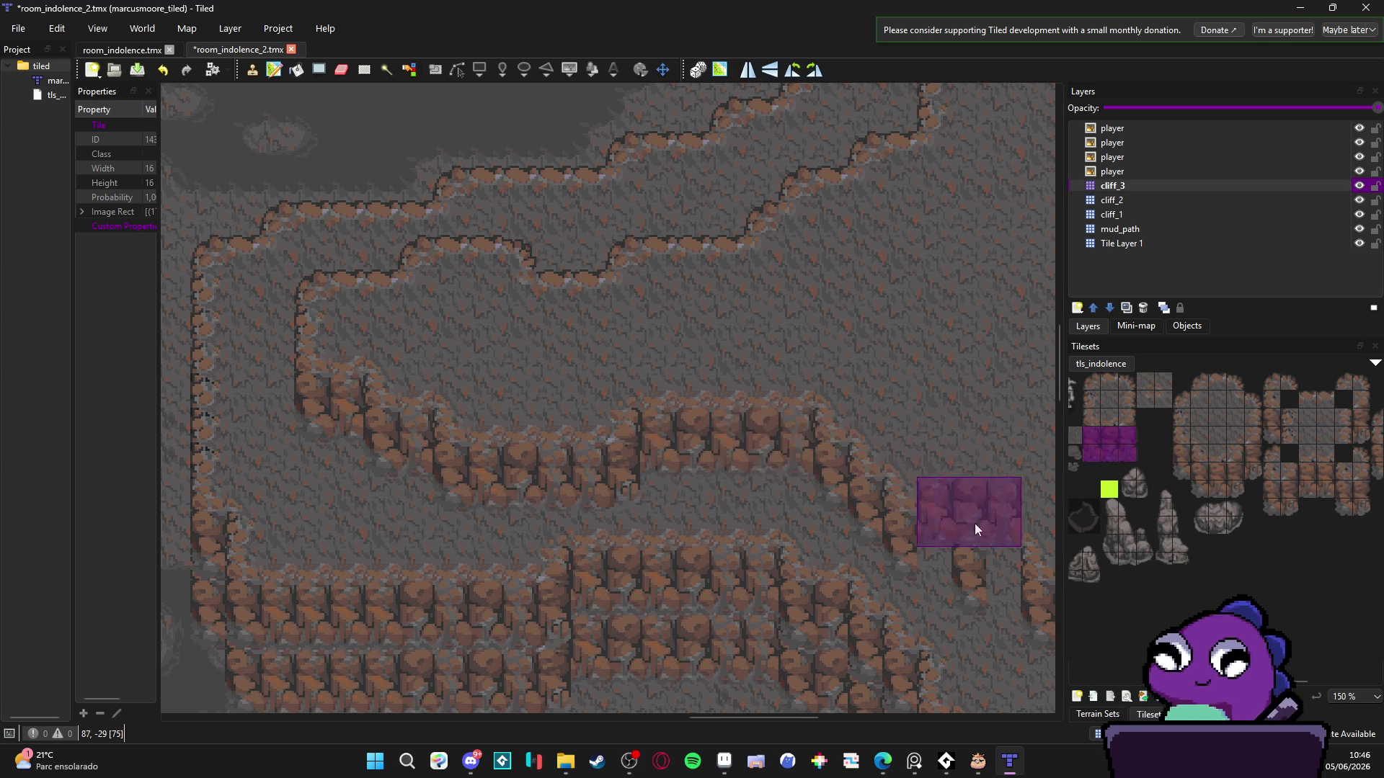
pyautogui.moveTo(1215, 468); pyautogui.dragTo(1219, 495)
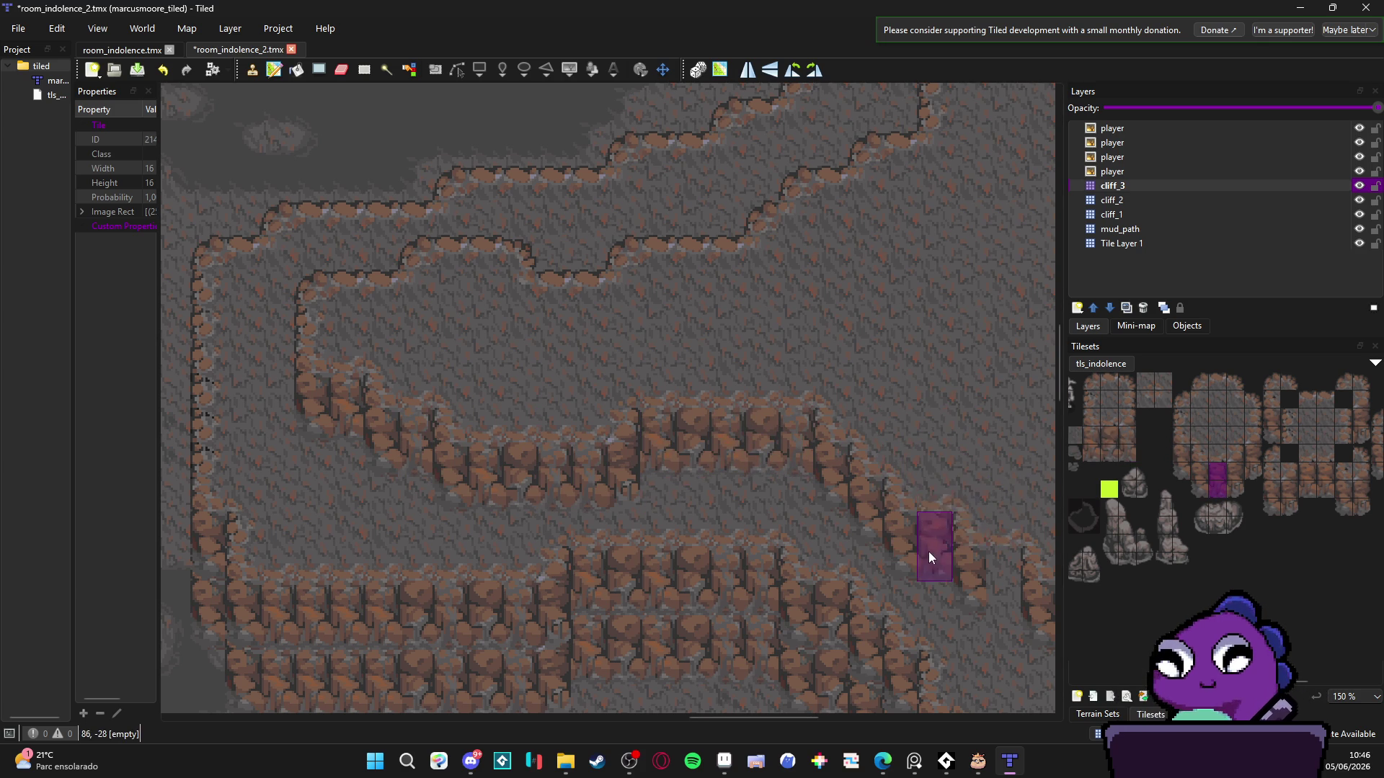
pyautogui.moveTo(922, 555); pyautogui.dragTo(626, 441)
pyautogui.moveTo(765, 493); pyautogui.dragTo(630, 458)
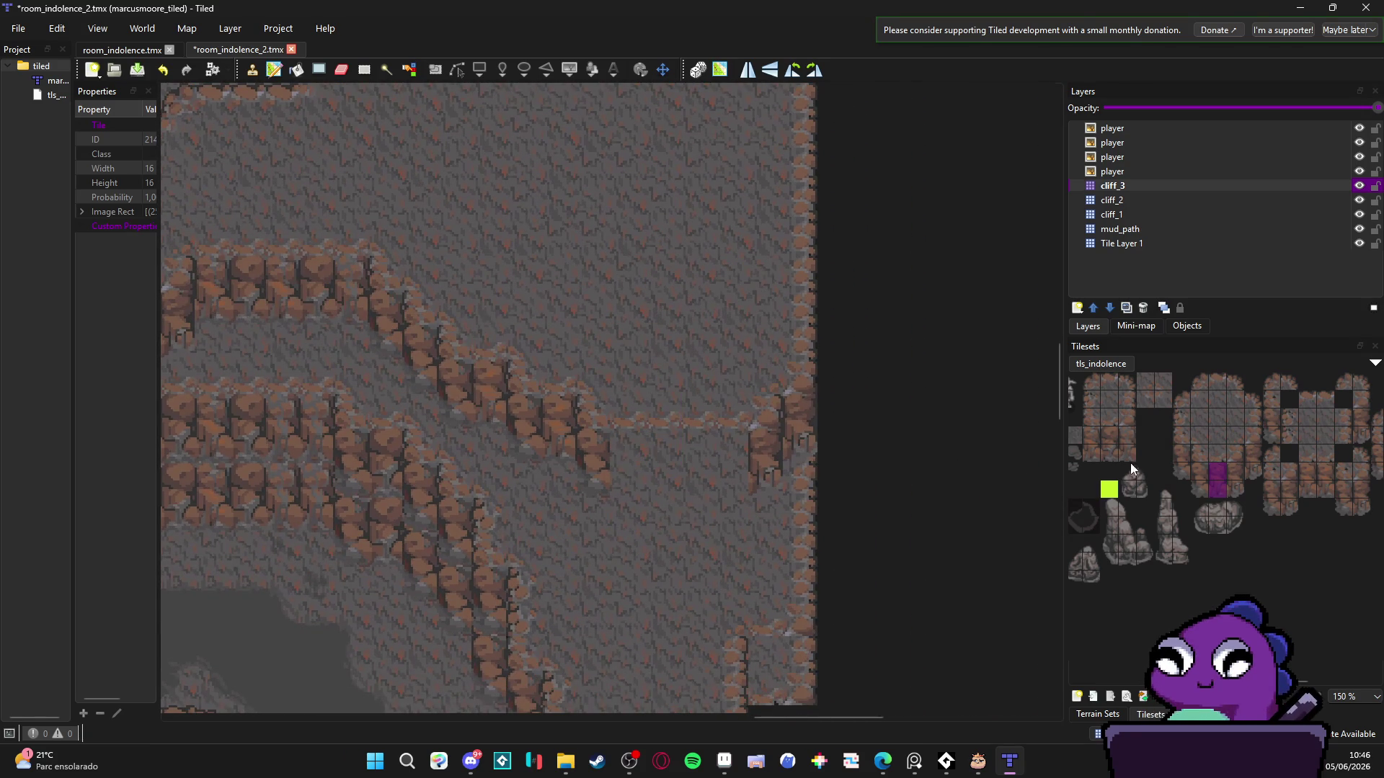
pyautogui.click(1093, 436)
pyautogui.moveTo(1098, 442); pyautogui.dragTo(1128, 454)
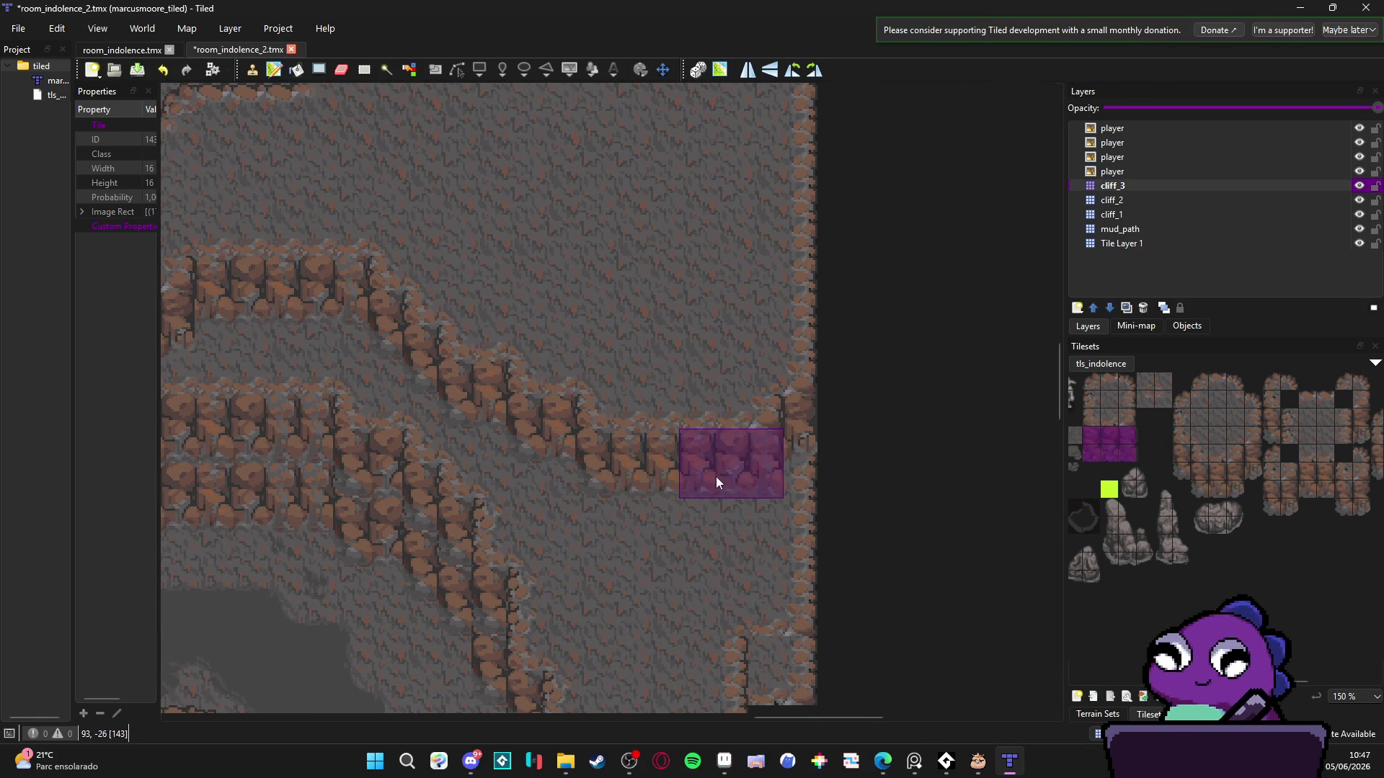
pyautogui.scroll(-5, 715, 477)
pyautogui.scroll(-5, 642, 503)
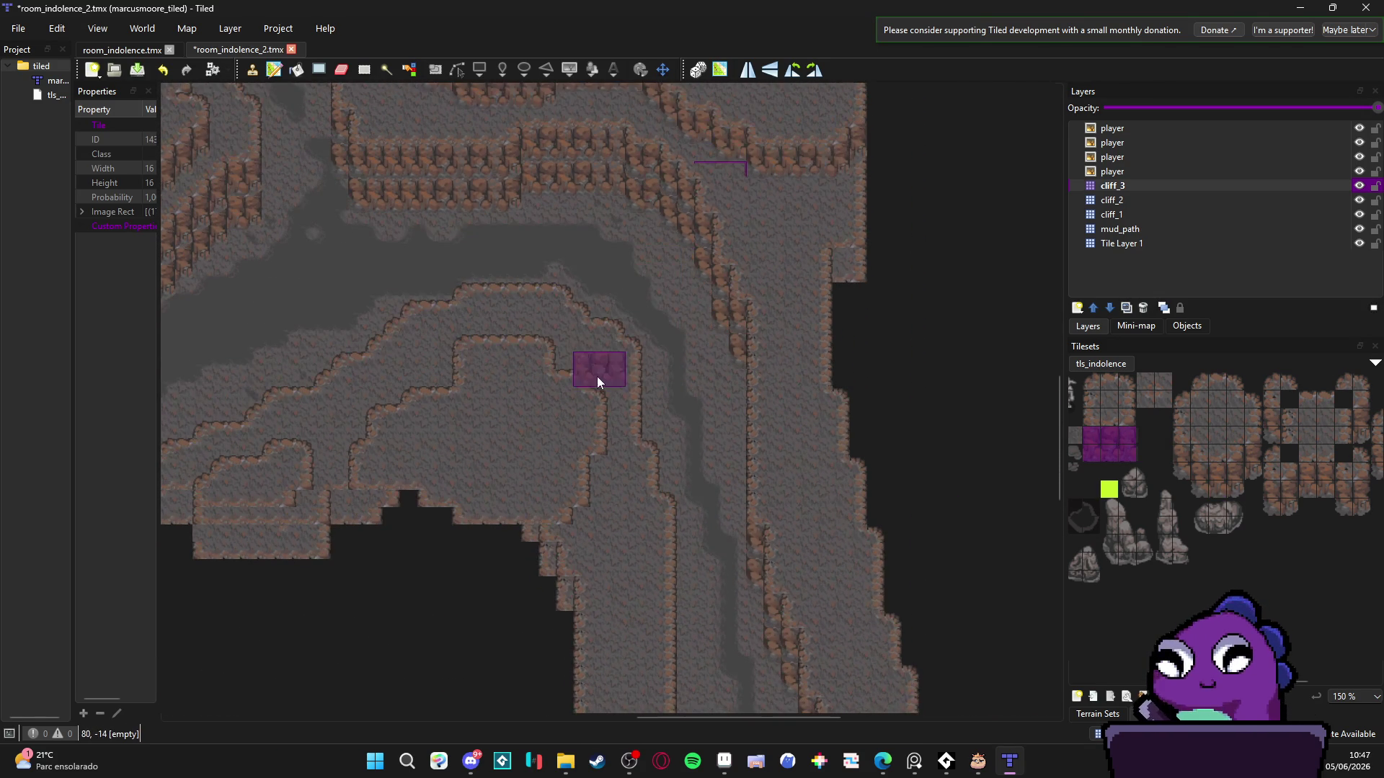
pyautogui.scroll(-2, 535, 352)
pyautogui.scroll(3, 561, 240)
pyautogui.hscroll(-3, 626, 392)
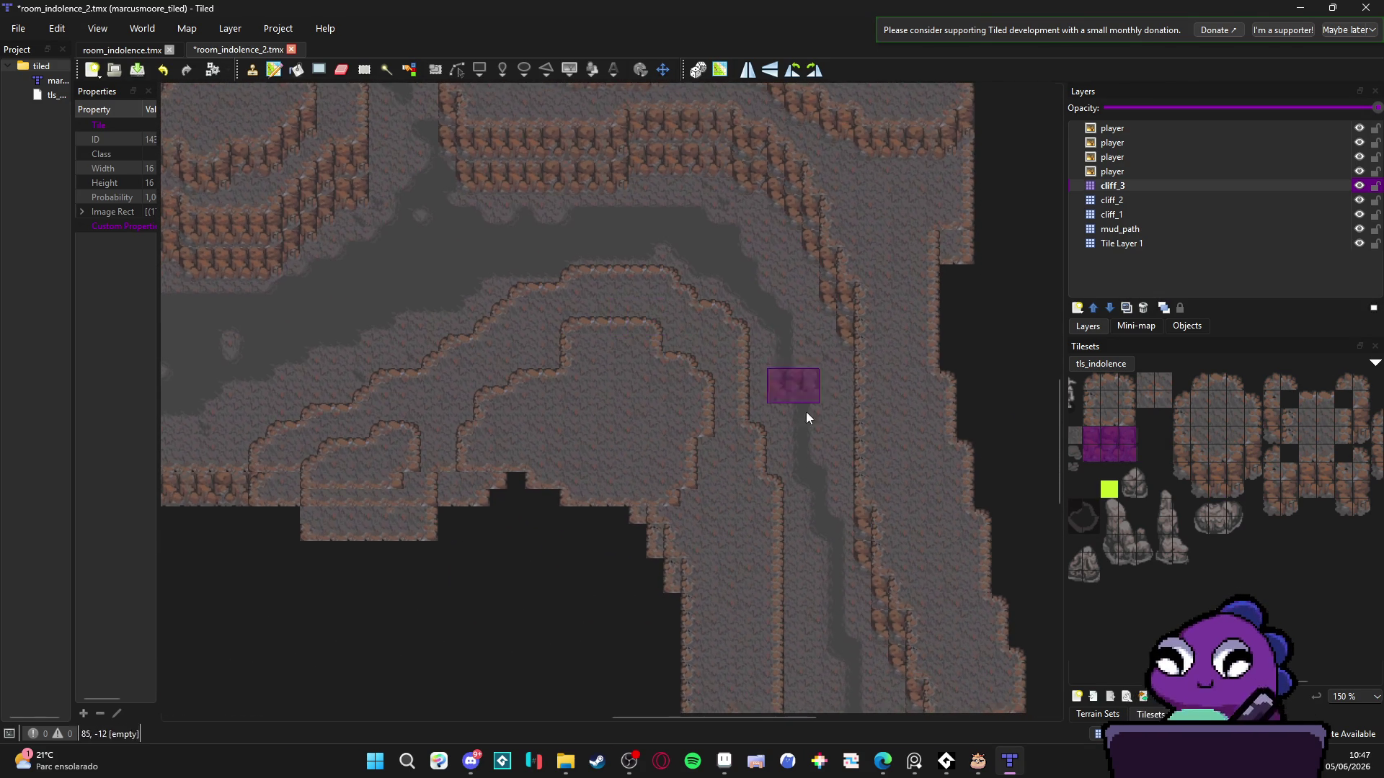
pyautogui.moveTo(1254, 456); pyautogui.dragTo(1253, 474)
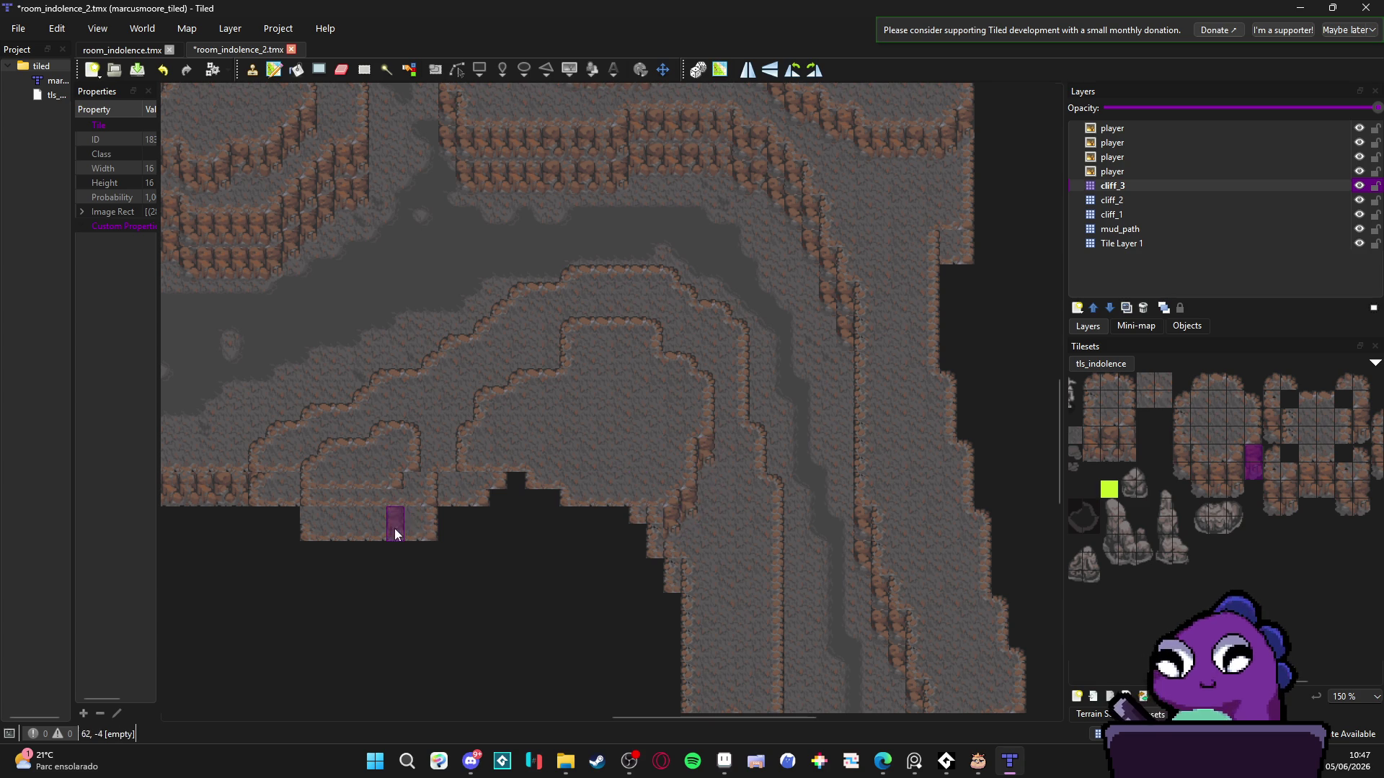
pyautogui.scroll(-1, 728, 456)
pyautogui.scroll(-1, 604, 482)
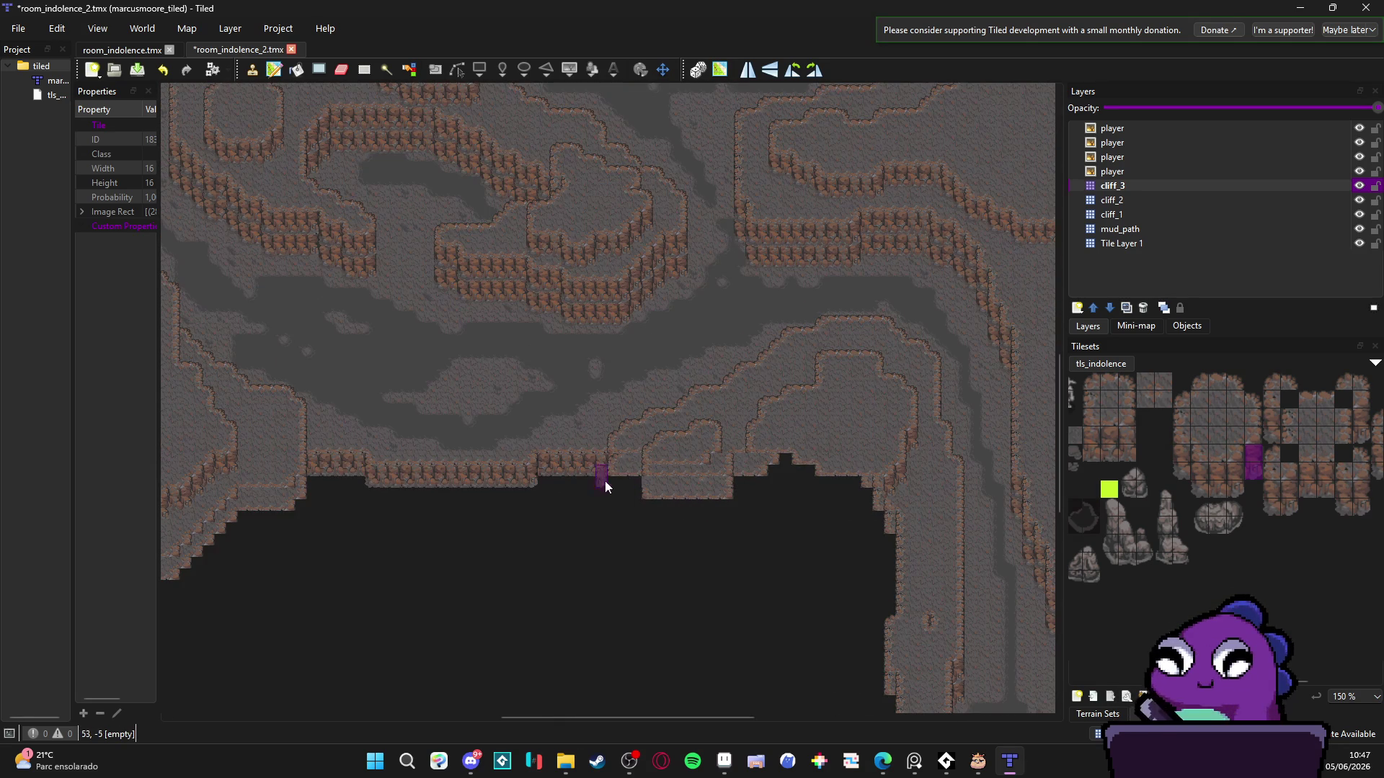
pyautogui.scroll(1, 637, 502)
# - On cliff_2, save, then paint big_cliff terrain down and along the lower cliff edge
pyautogui.click(1132, 201)
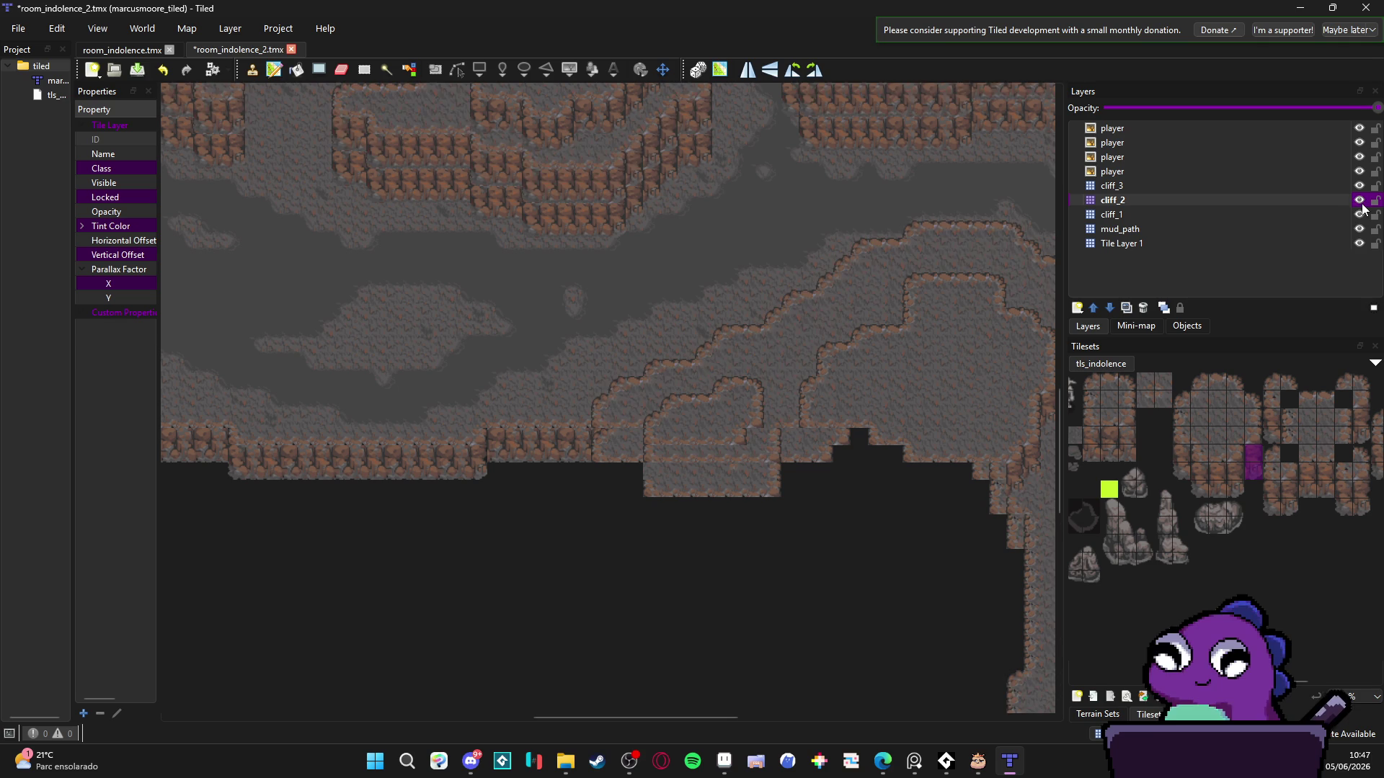
pyautogui.hscroll(1, 736, 294)
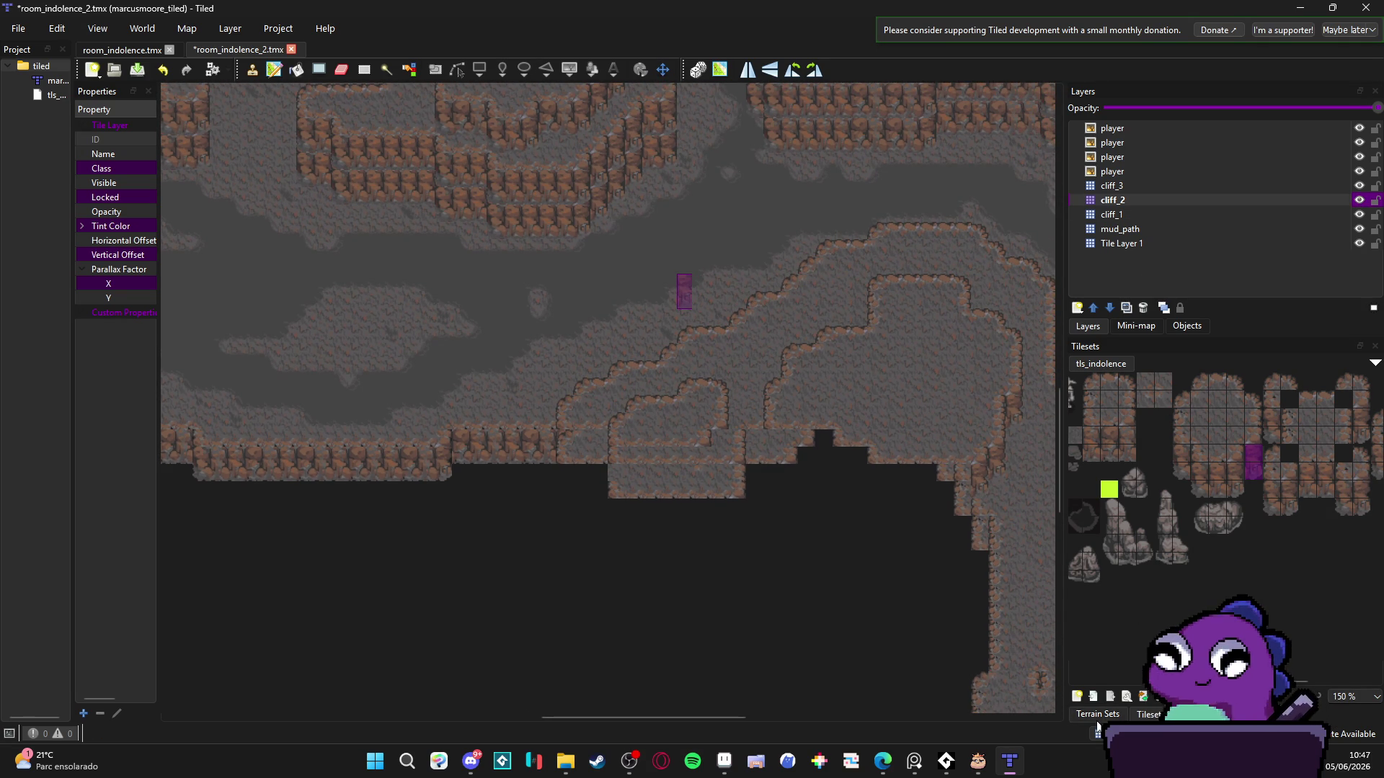
pyautogui.hotkey('ctrl', 's')
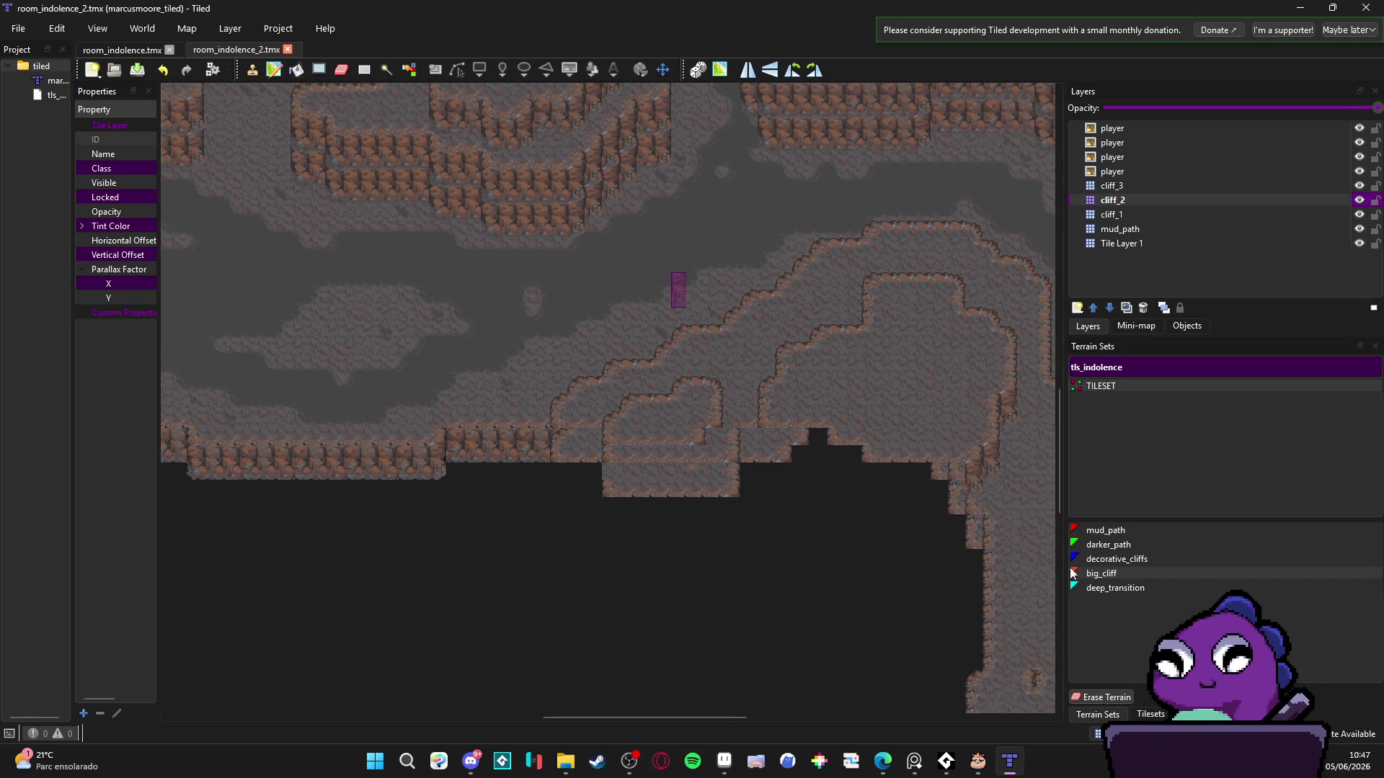
pyautogui.click(1137, 577)
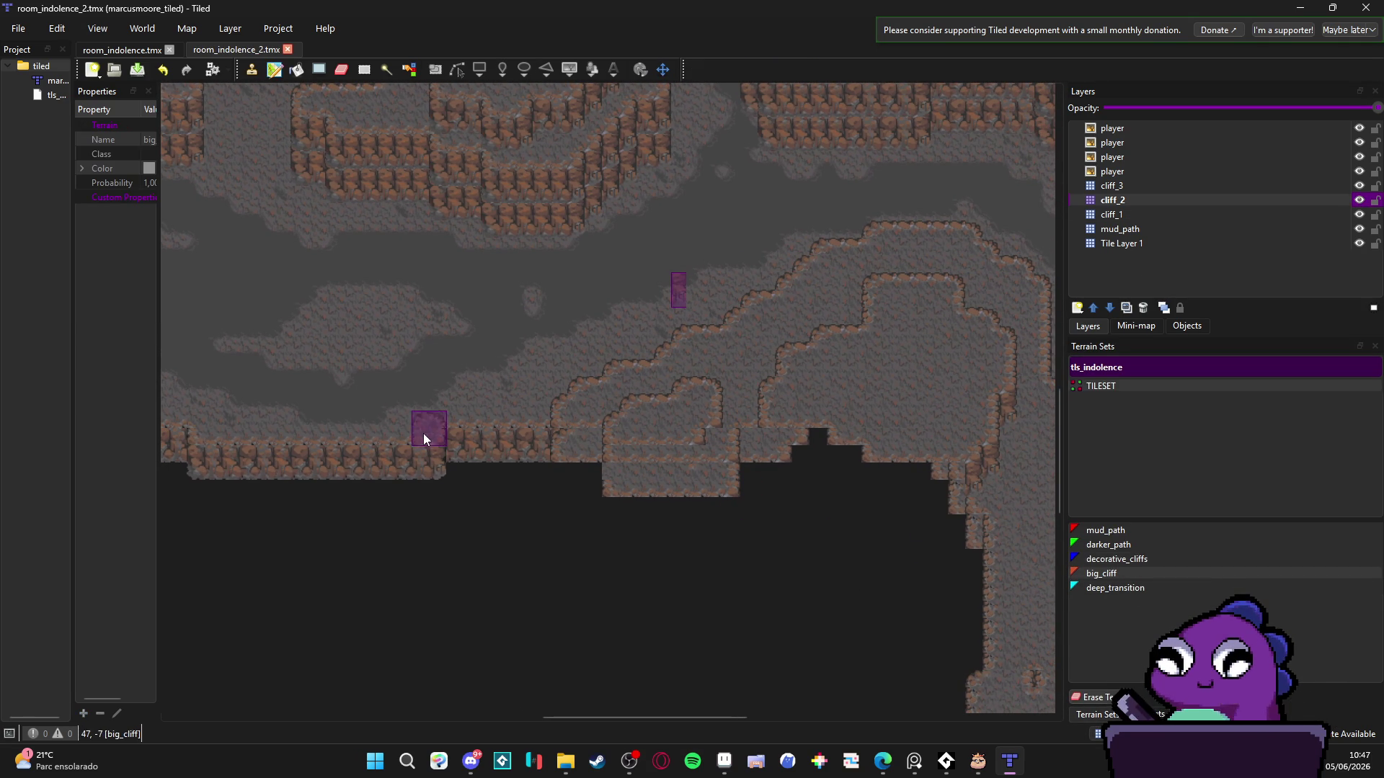
pyautogui.click(566, 432)
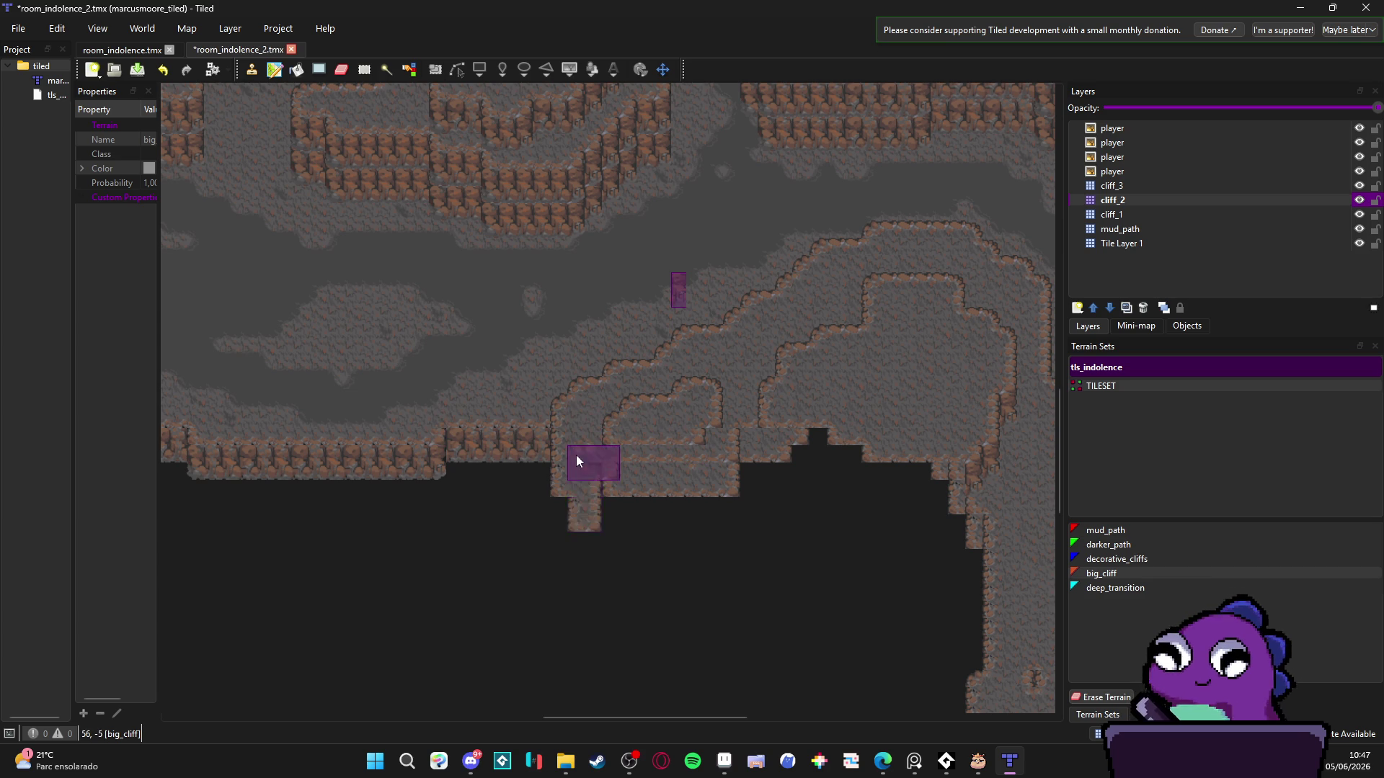
pyautogui.click(586, 495)
pyautogui.click(646, 540)
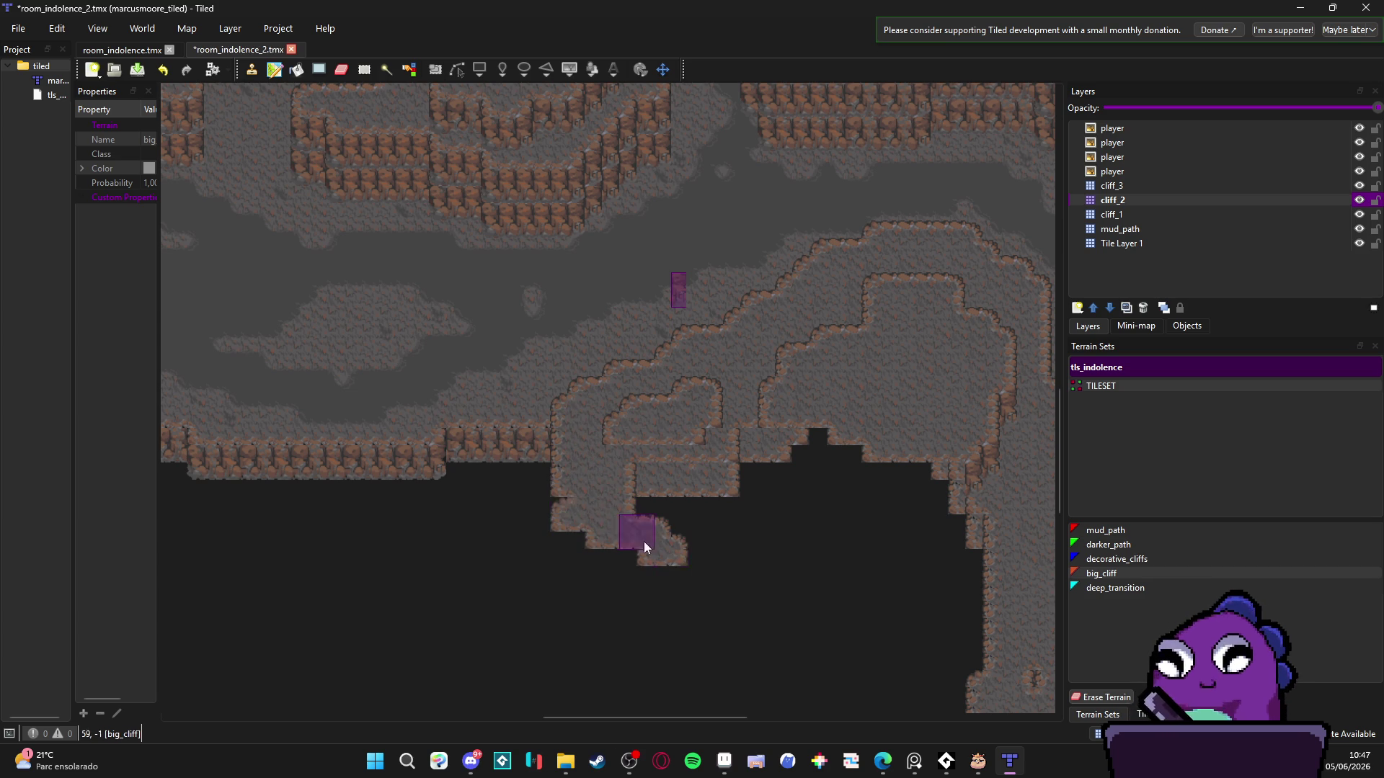
pyautogui.moveTo(643, 542)
pyautogui.mouseDown()
pyautogui.moveTo(690, 513)
pyautogui.moveTo(718, 444)
pyautogui.moveTo(776, 443)
pyautogui.moveTo(683, 477)
pyautogui.moveTo(636, 514)
pyautogui.moveTo(577, 511)
pyautogui.moveTo(571, 496)
pyautogui.moveTo(624, 557)
pyautogui.moveTo(647, 560)
pyautogui.moveTo(620, 536)
pyautogui.moveTo(698, 583)
pyautogui.moveTo(790, 578)
pyautogui.moveTo(893, 601)
pyautogui.moveTo(975, 678)
pyautogui.moveTo(976, 625)
pyautogui.moveTo(803, 460)
pyautogui.moveTo(761, 439)
pyautogui.mouseUp()
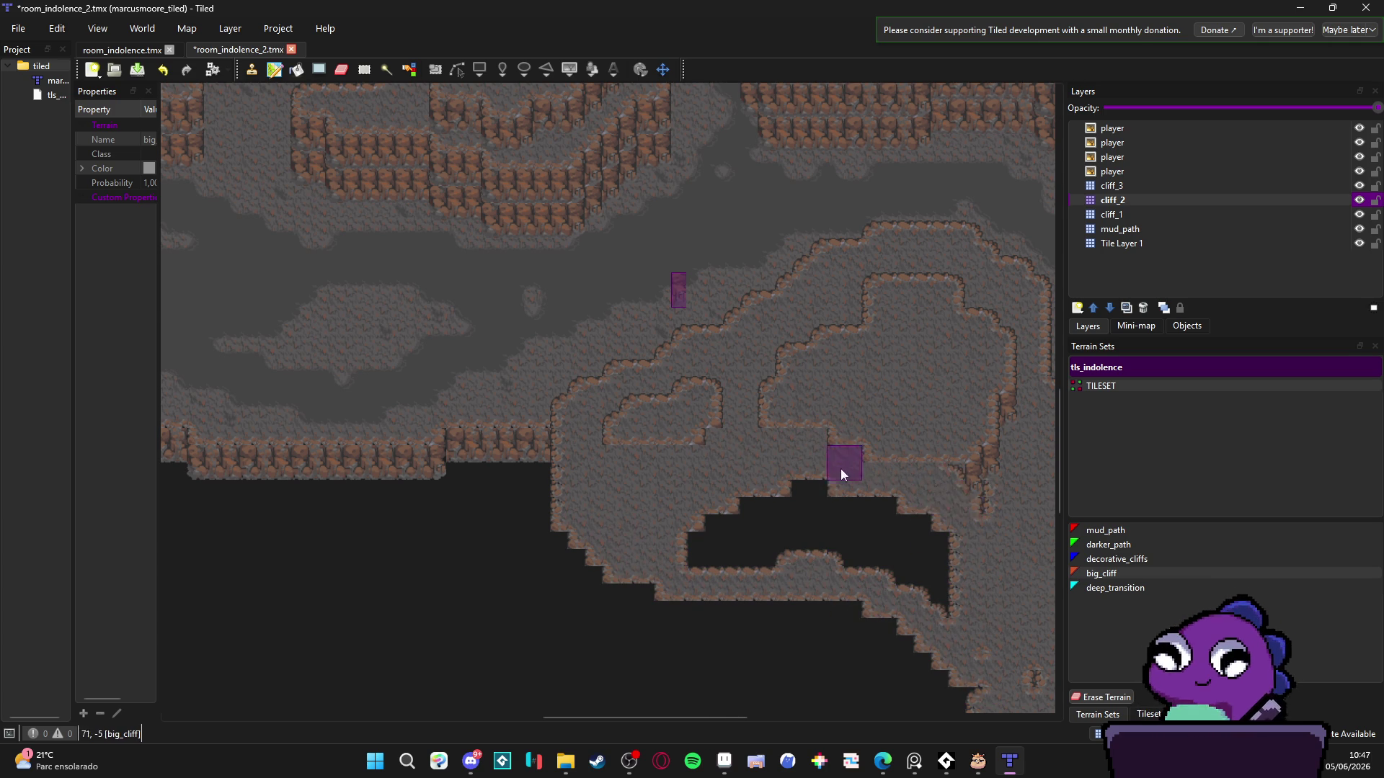
# - Fill the dark notch, fix a stray tile, paint down the left cliff edge, and save
pyautogui.moveTo(953, 528)
pyautogui.mouseDown()
pyautogui.moveTo(963, 517)
pyautogui.moveTo(856, 510)
pyautogui.moveTo(798, 477)
pyautogui.moveTo(674, 559)
pyautogui.moveTo(714, 529)
pyautogui.mouseUp()
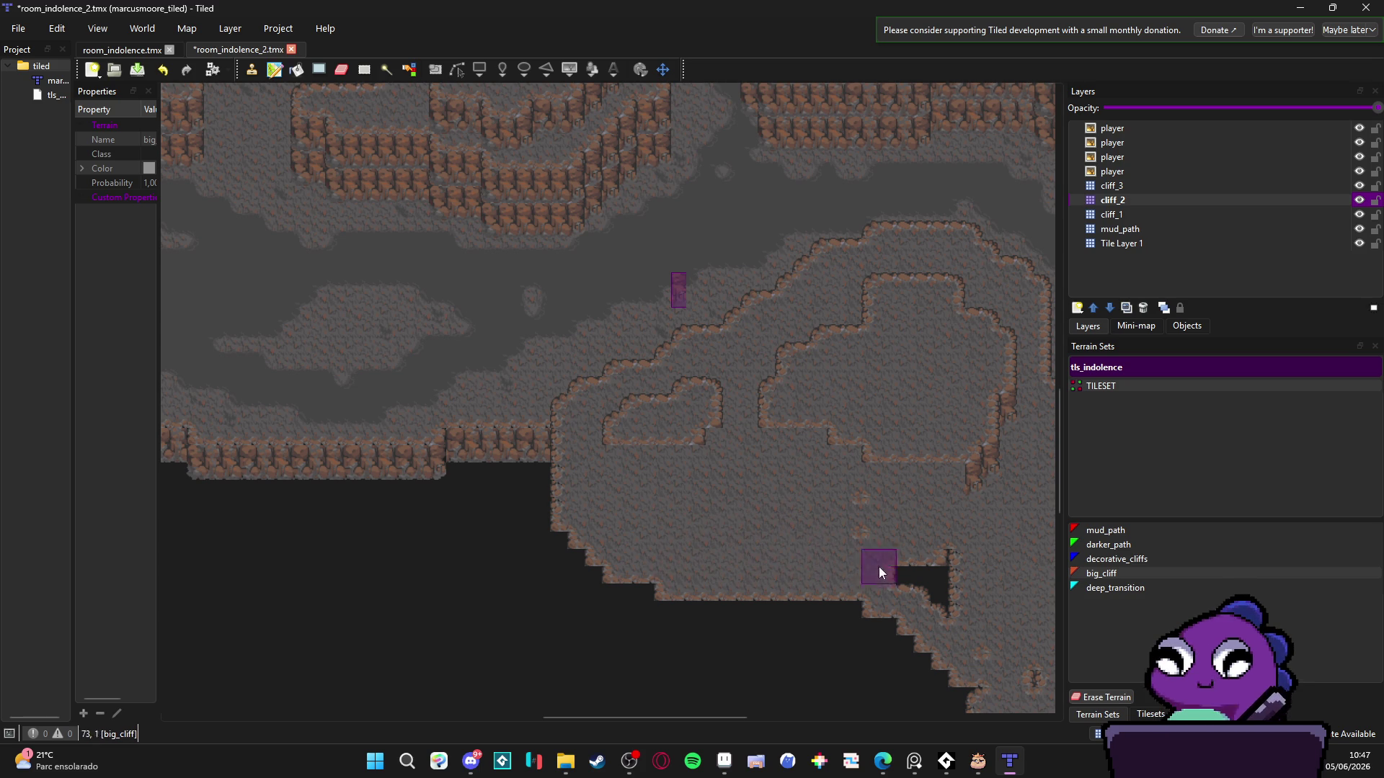
pyautogui.moveTo(946, 564); pyautogui.dragTo(894, 530)
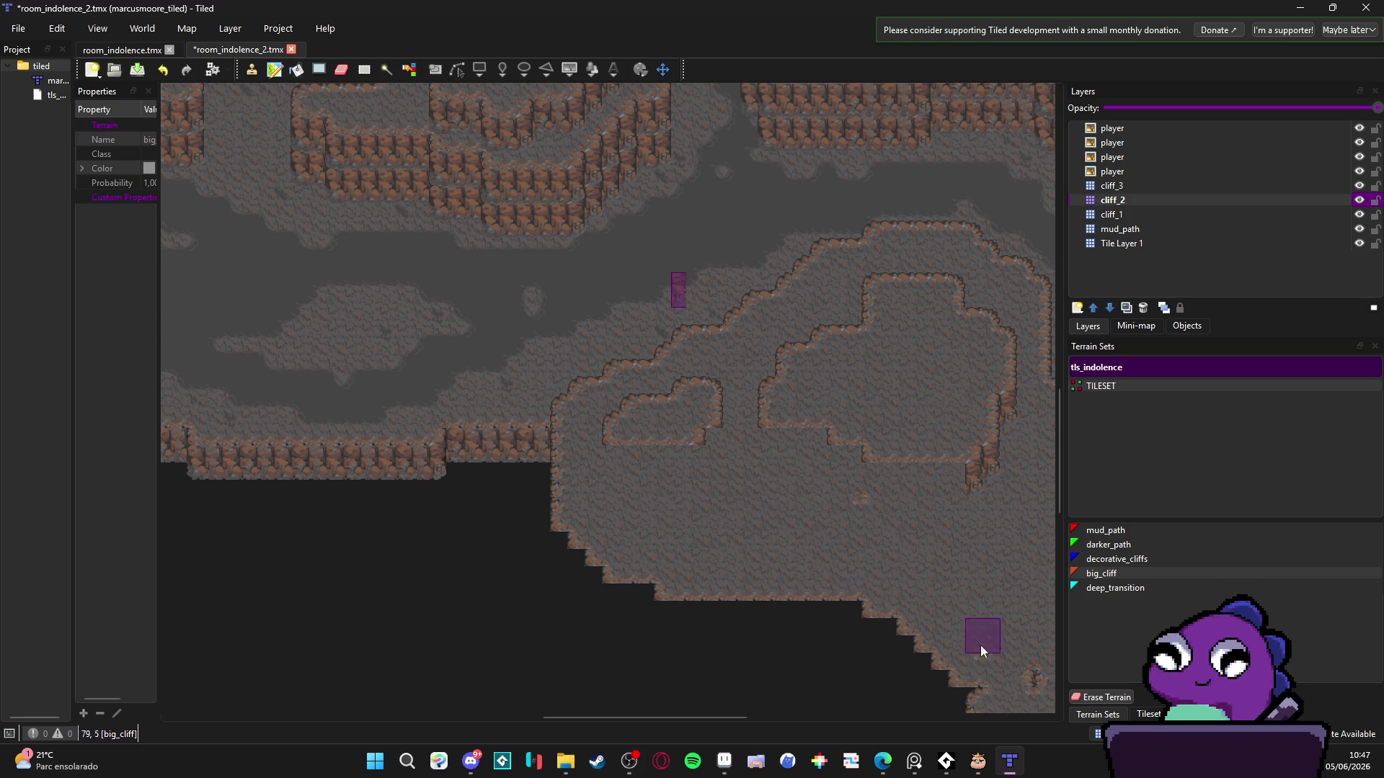
pyautogui.hscroll(-5, 901, 482)
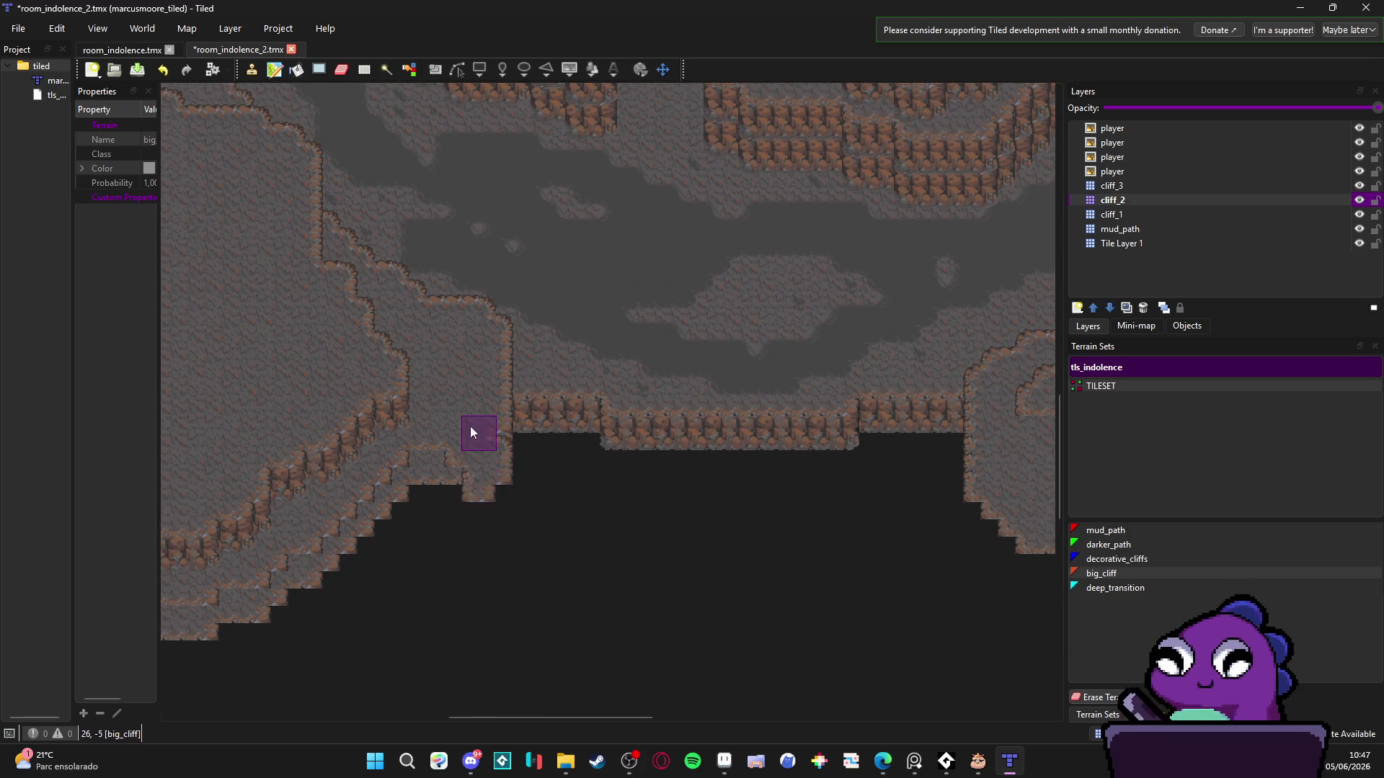
pyautogui.moveTo(490, 447)
pyautogui.mouseDown()
pyautogui.moveTo(448, 515)
pyautogui.moveTo(348, 582)
pyautogui.moveTo(377, 498)
pyautogui.moveTo(393, 530)
pyautogui.moveTo(288, 603)
pyautogui.moveTo(241, 589)
pyautogui.moveTo(229, 622)
pyautogui.mouseUp()
pyautogui.moveTo(428, 568); pyautogui.dragTo(288, 618)
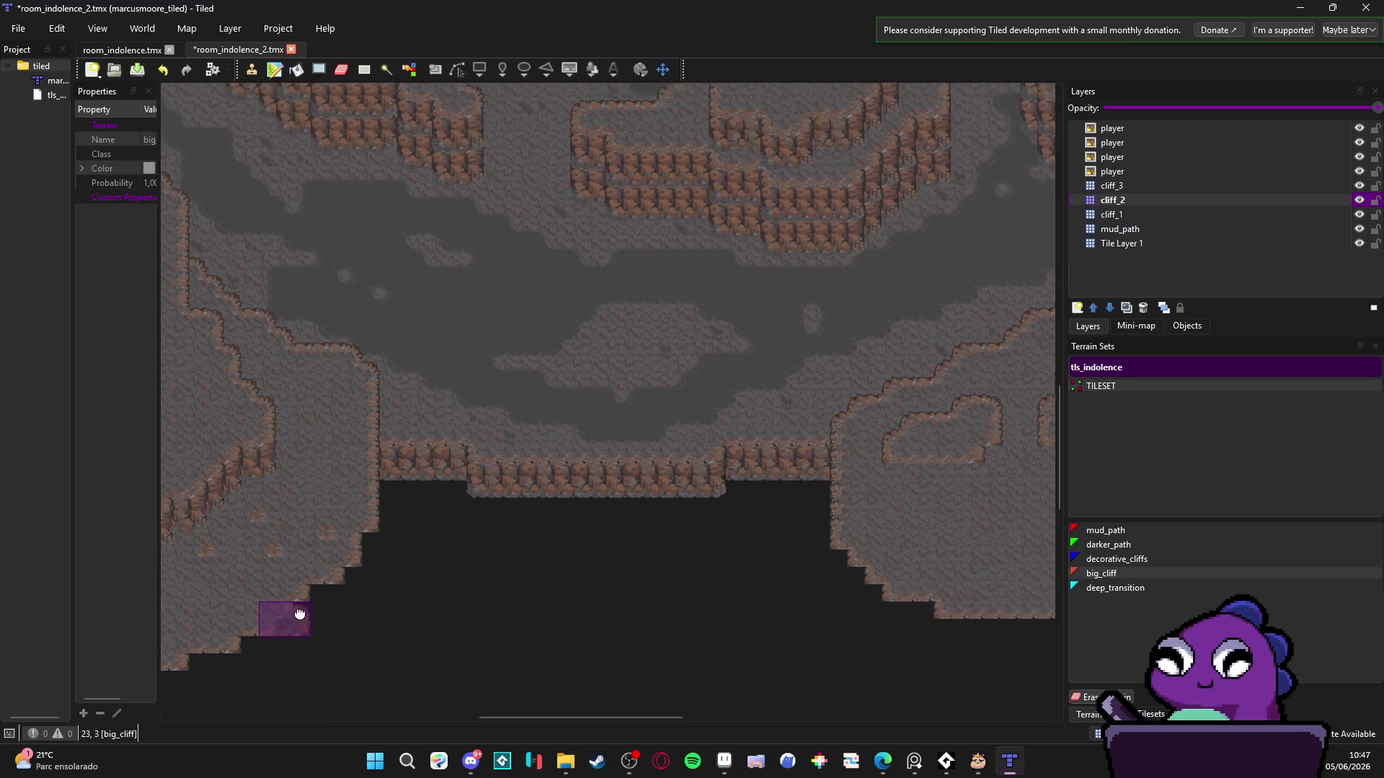
pyautogui.scroll(4, 322, 524)
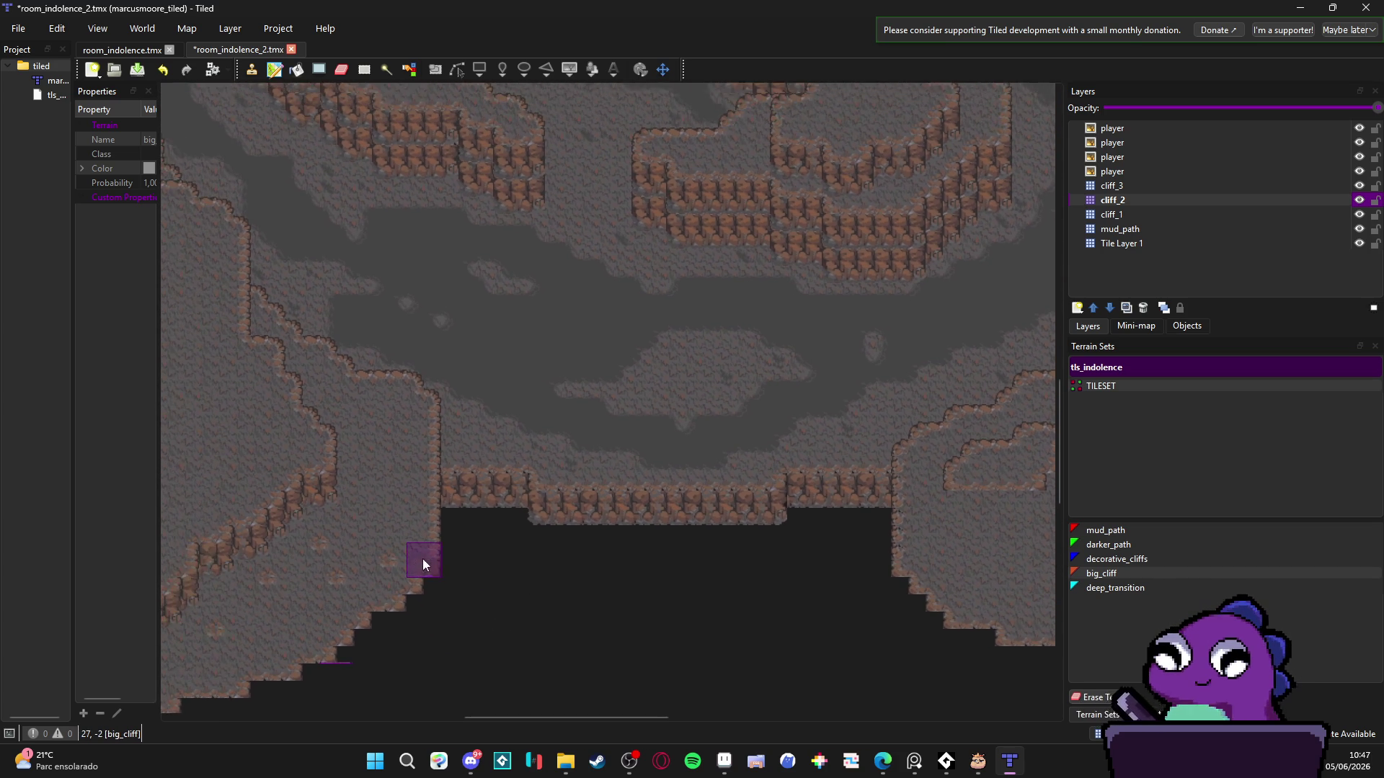
pyautogui.scroll(-2, 389, 526)
pyautogui.hotkey('ctrl', 's')
# - Pan over the upper cliffs, the four player sprites and the lower dark region
pyautogui.scroll(2, 438, 542)
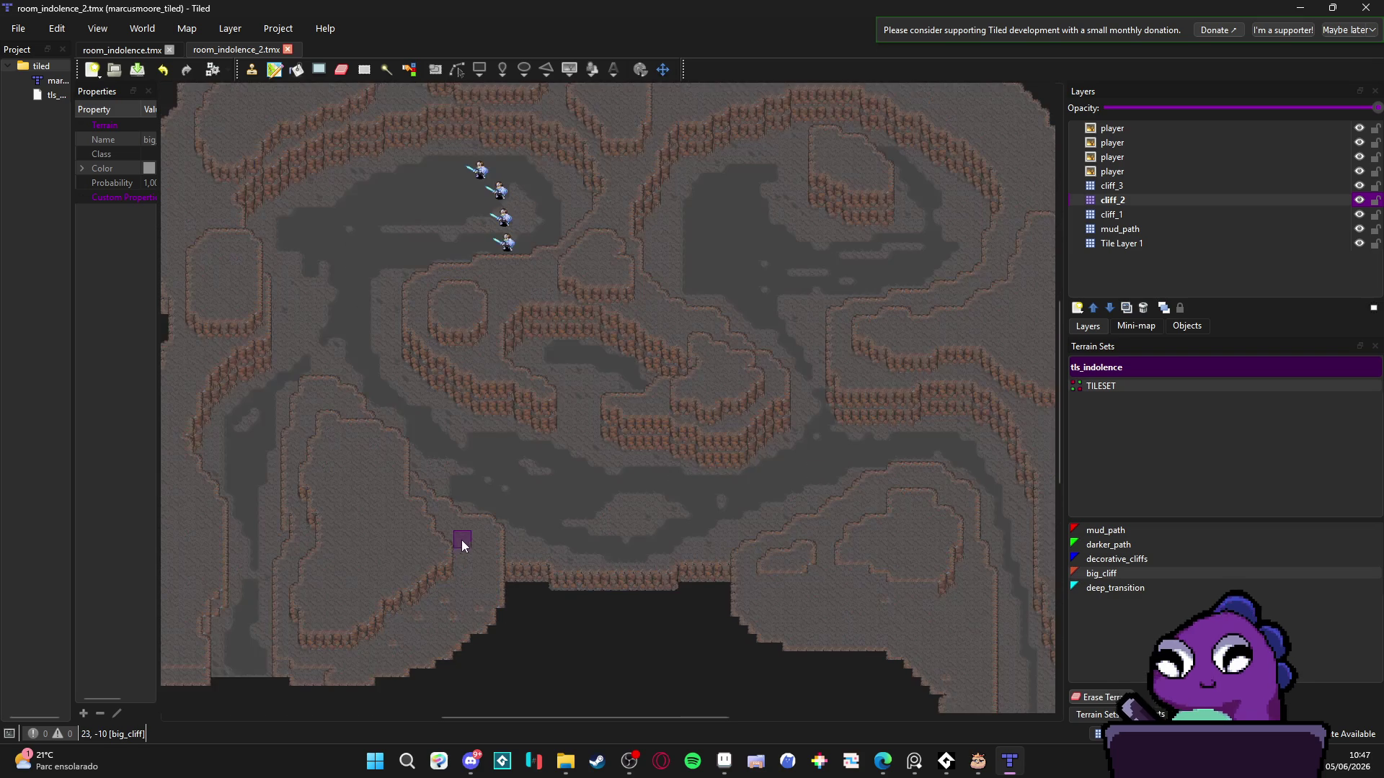
pyautogui.moveTo(436, 533)
pyautogui.mouseDown()
pyautogui.moveTo(408, 530)
pyautogui.moveTo(457, 465)
pyautogui.mouseUp()
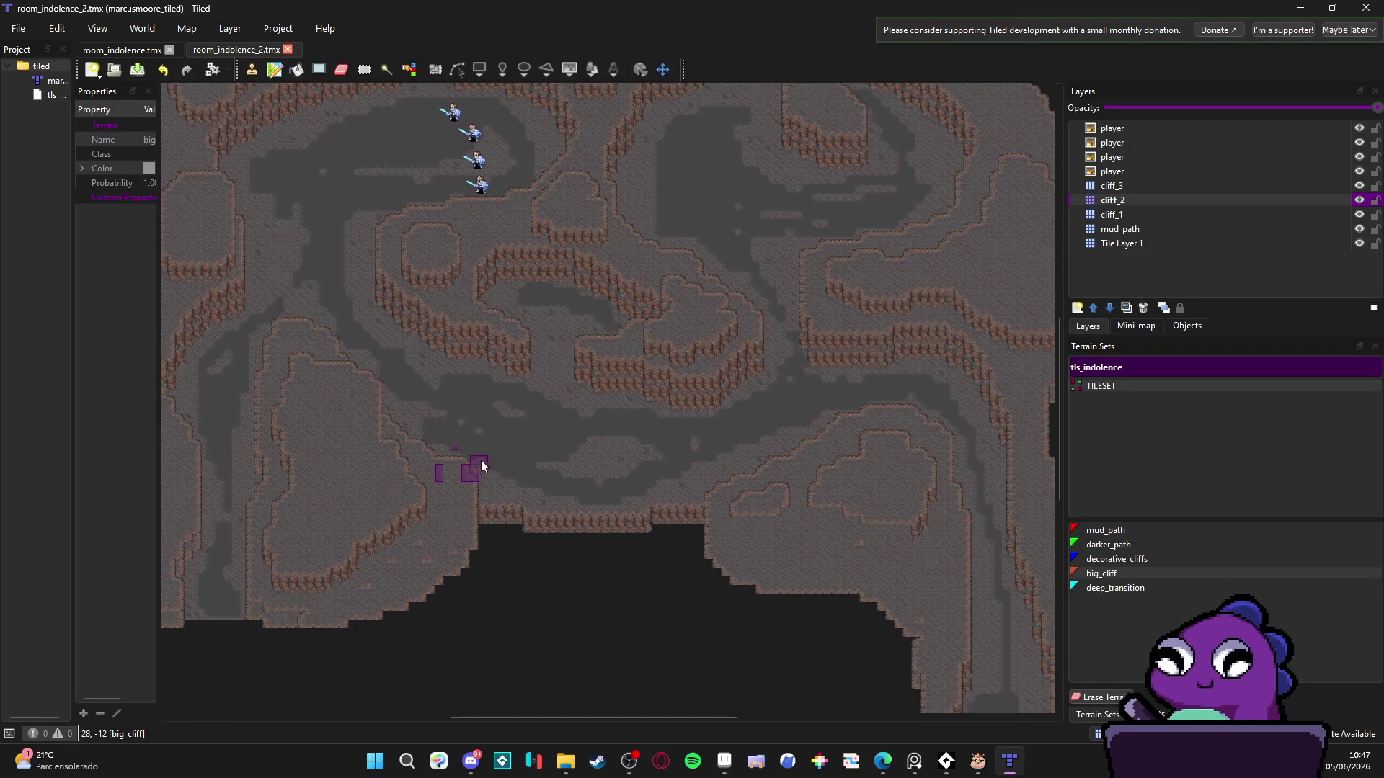
pyautogui.scroll(1, 440, 457)
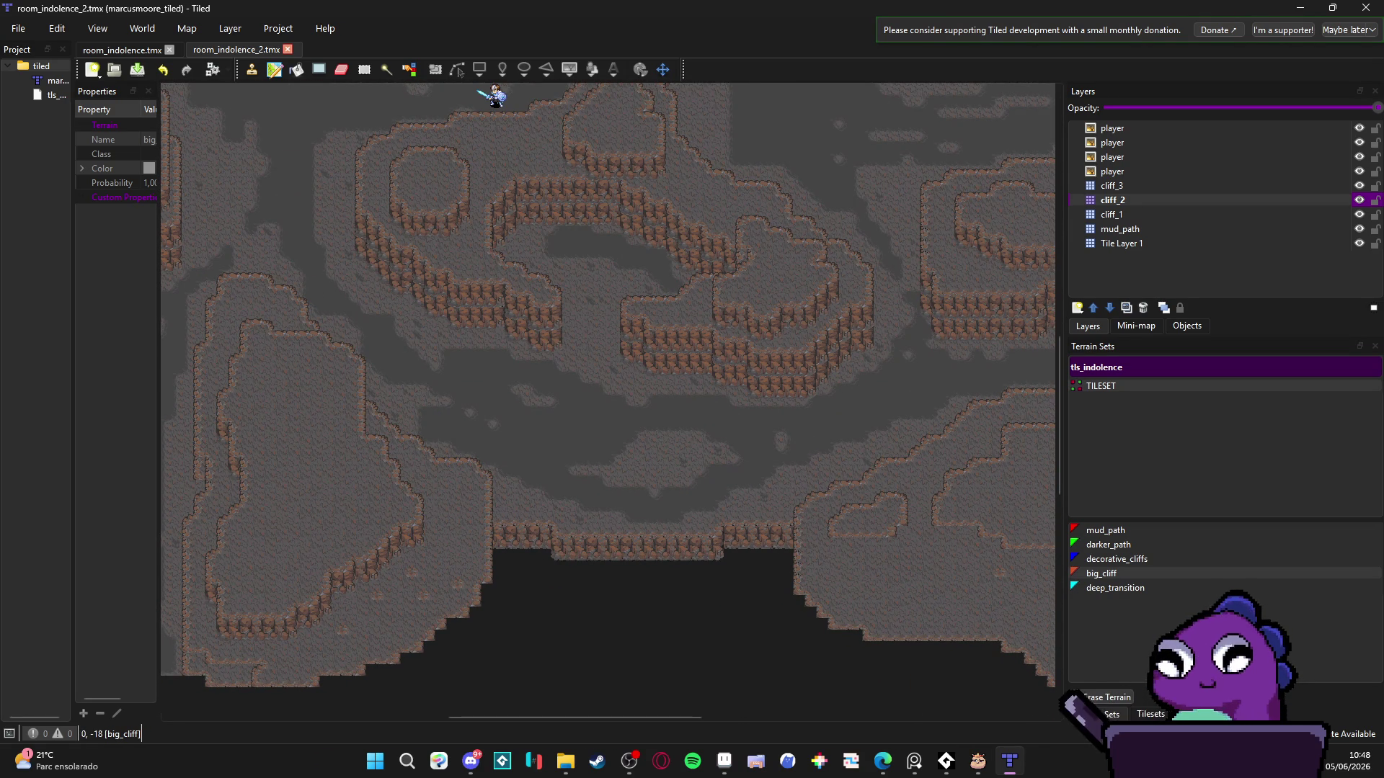
pyautogui.hotkey('alt', 'Tab')
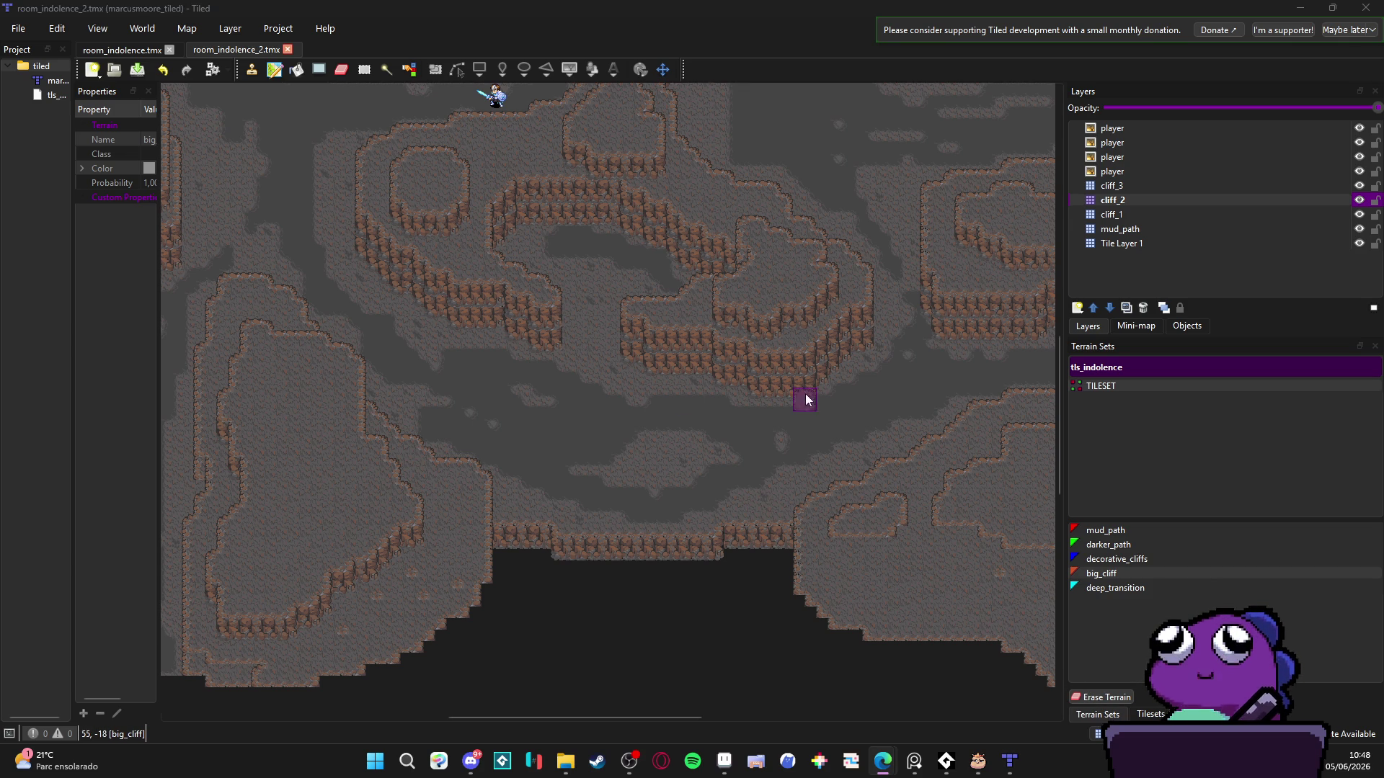
pyautogui.moveTo(509, 491)
pyautogui.mouseDown()
pyautogui.moveTo(628, 488)
pyautogui.moveTo(679, 566)
pyautogui.moveTo(524, 595)
pyautogui.moveTo(556, 393)
pyautogui.mouseUp()
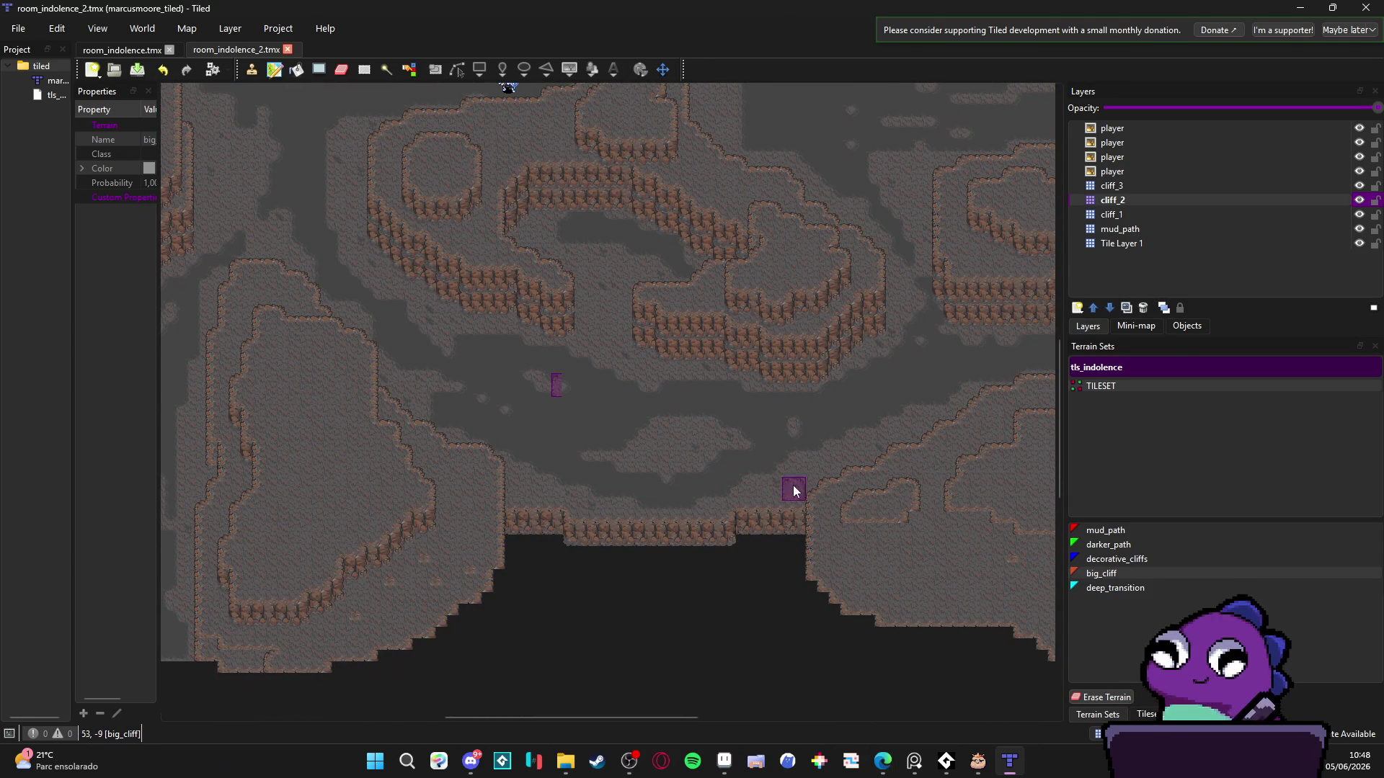
pyautogui.moveTo(793, 485); pyautogui.dragTo(521, 396)
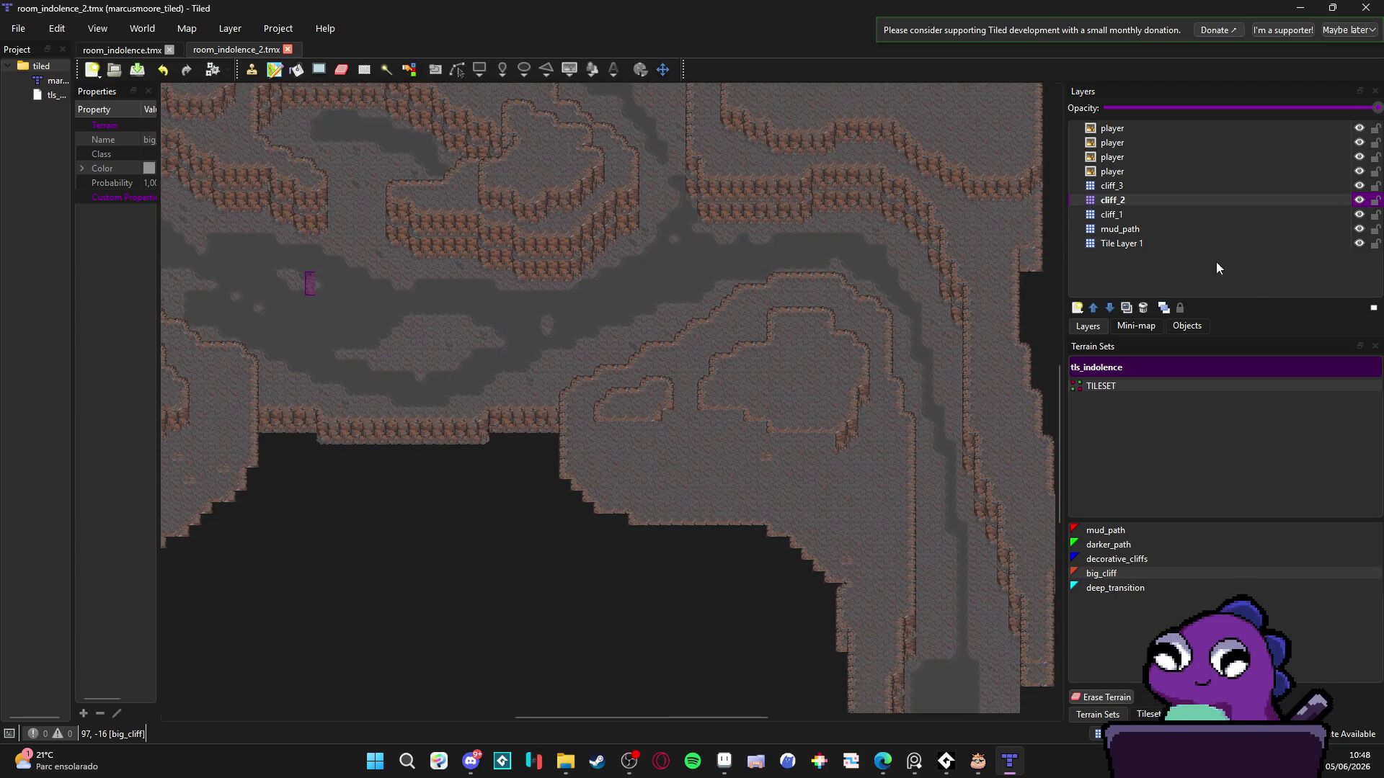
pyautogui.click(1148, 714)
# - Place the purple cliff tile on the map, then undo the misplaced stamp
pyautogui.click(1183, 463)
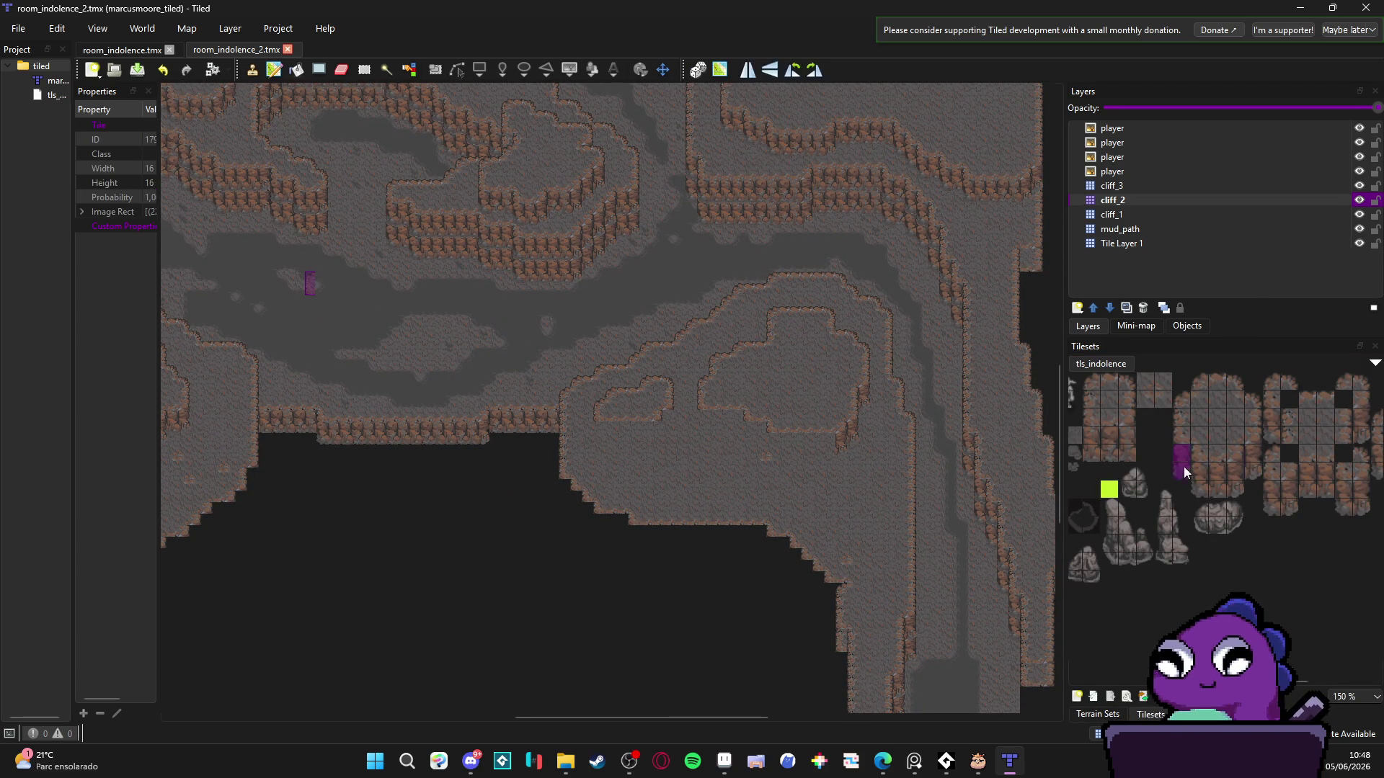
pyautogui.scroll(3, 638, 450)
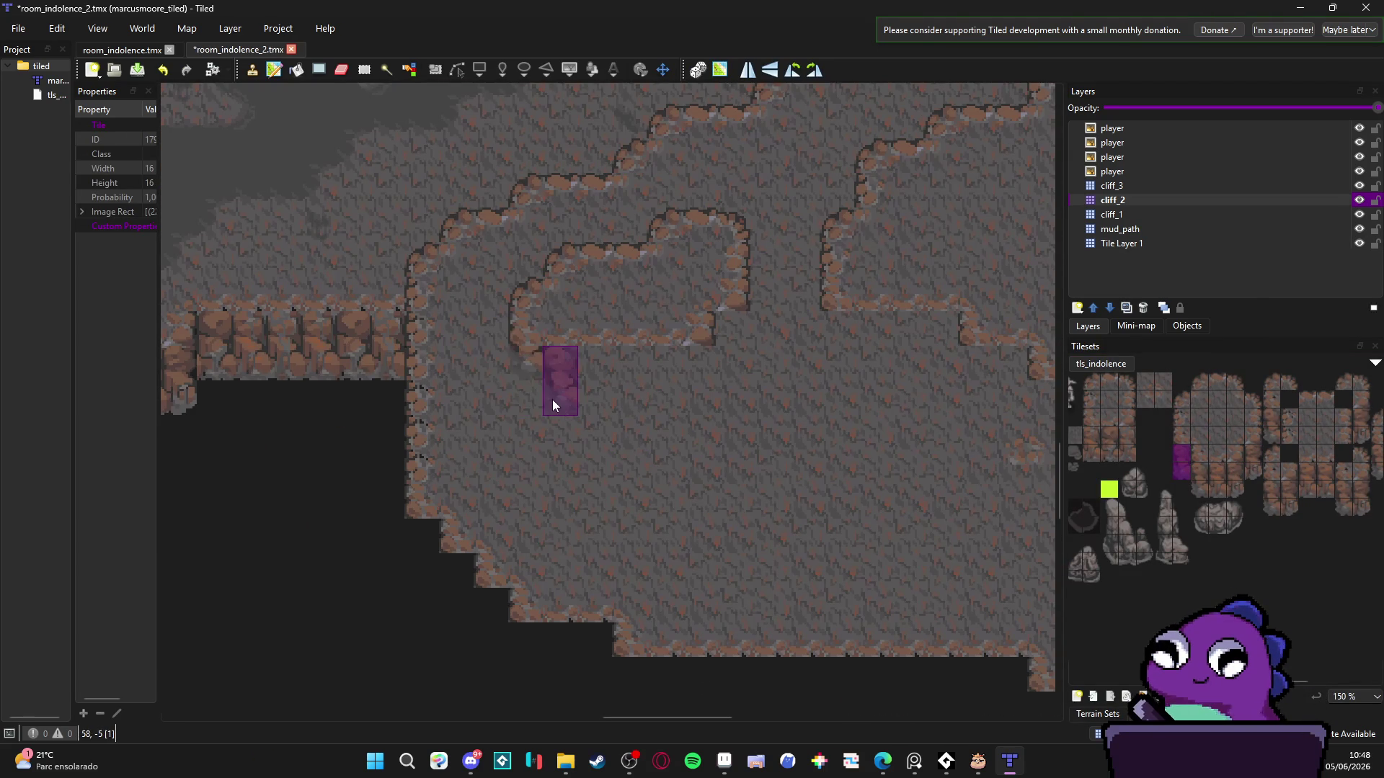
pyautogui.click(527, 411)
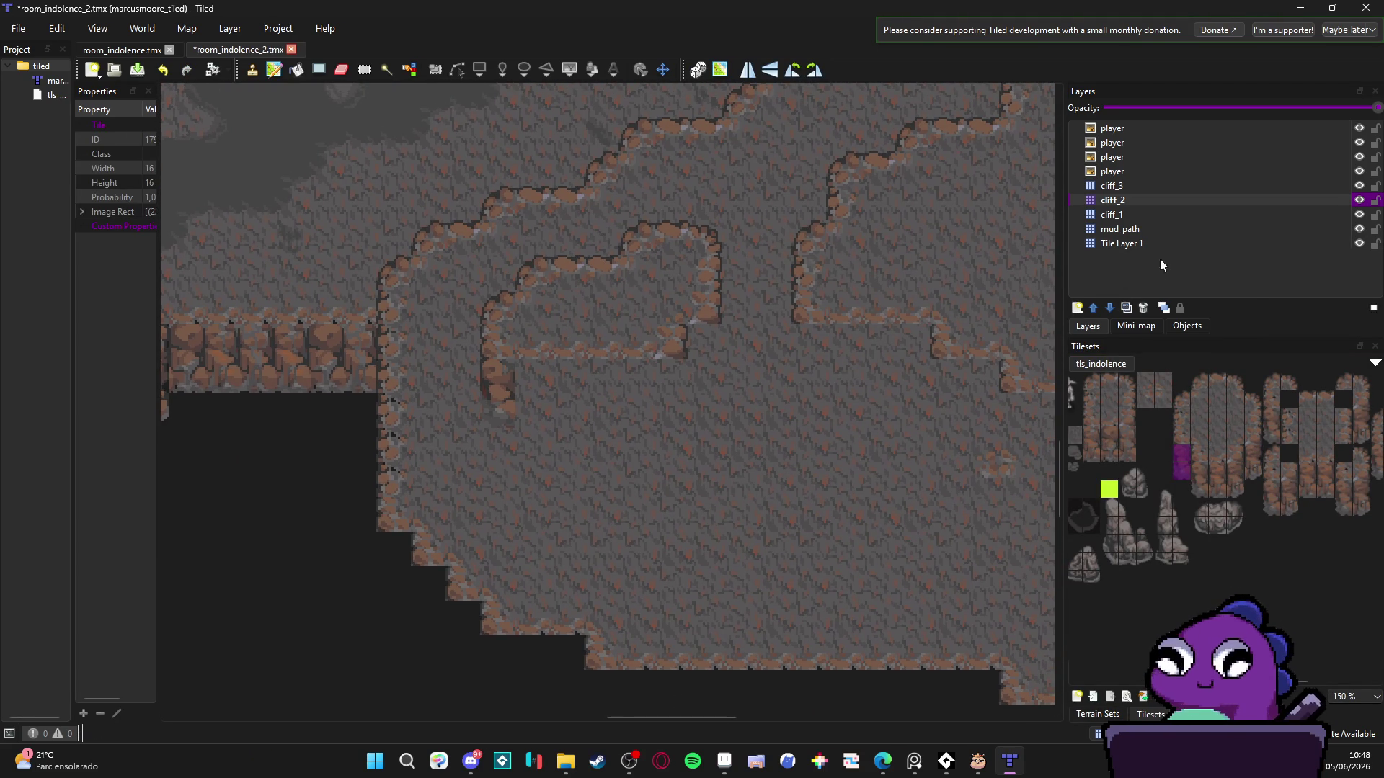
pyautogui.hotkey('ctrl', 'z')
# - On cliff_3, stamp individual cliff tiles along the lower edges of the ledges
pyautogui.click(1340, 186)
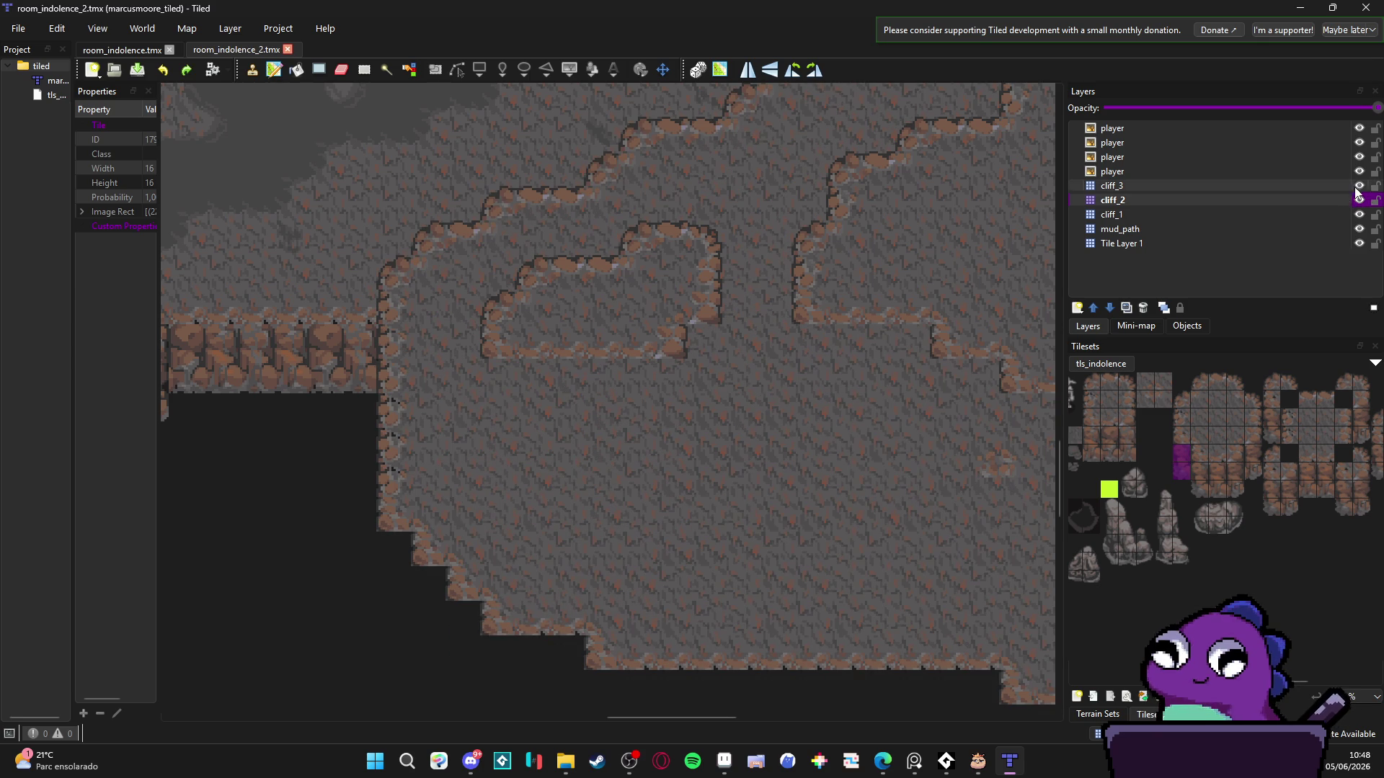
pyautogui.click(494, 401)
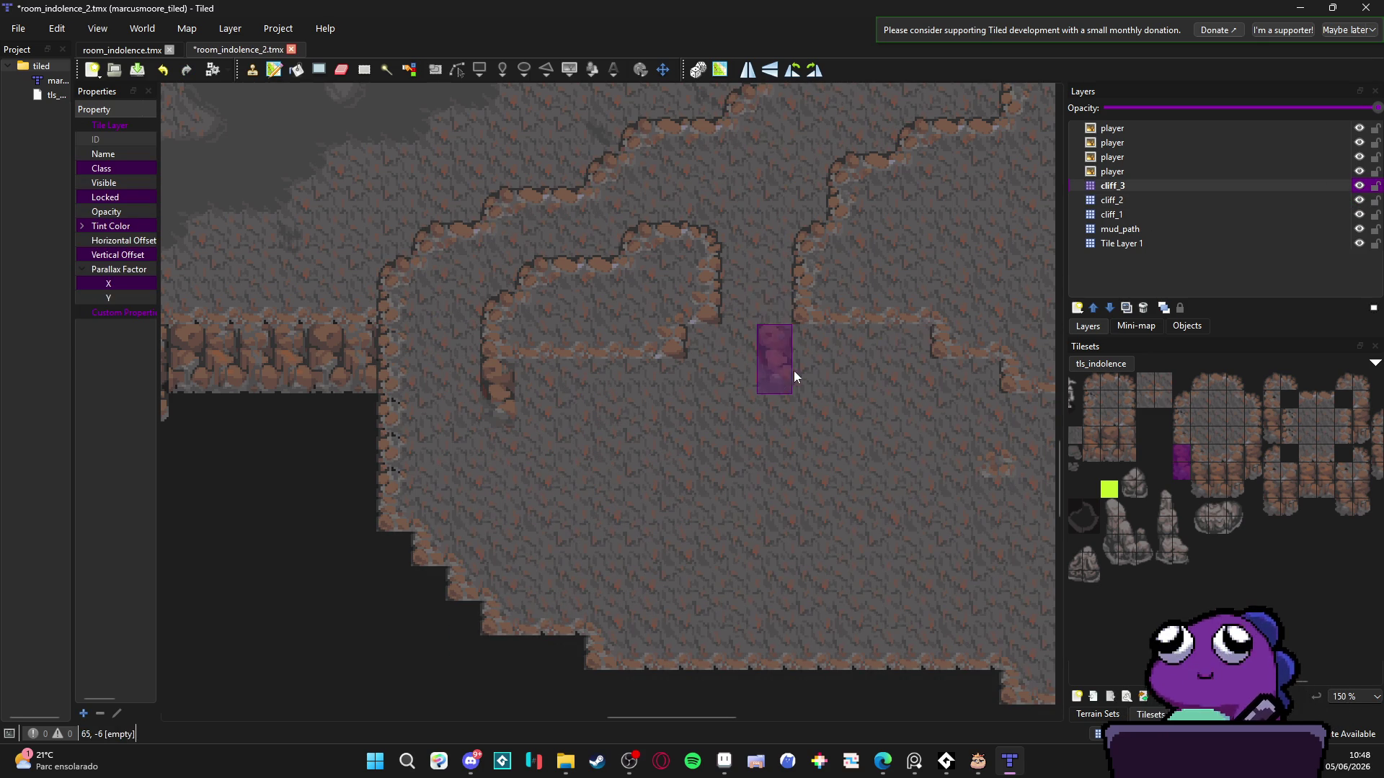
pyautogui.click(809, 360)
pyautogui.hscroll(5, 793, 414)
pyautogui.click(757, 425)
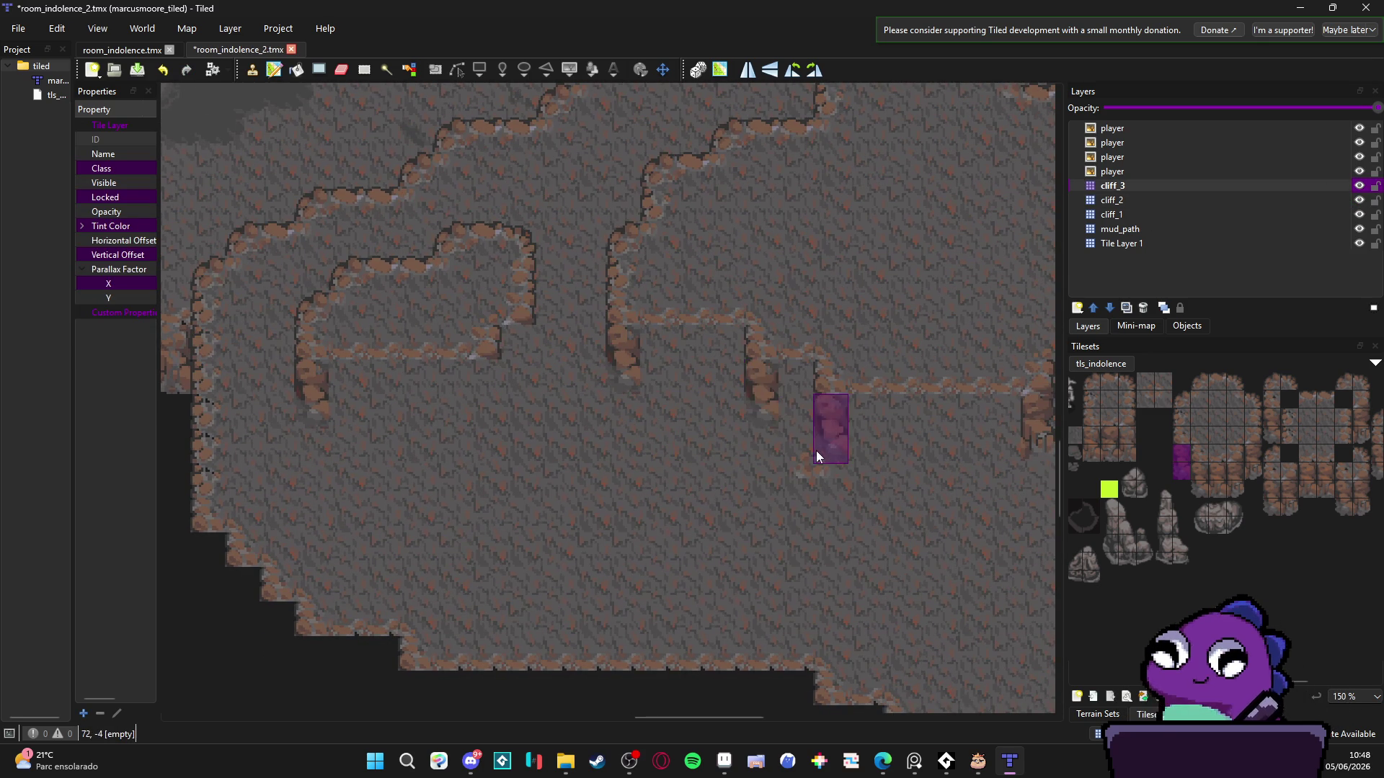
pyautogui.click(816, 452)
pyautogui.hscroll(5, 736, 469)
pyautogui.scroll(-5, 720, 483)
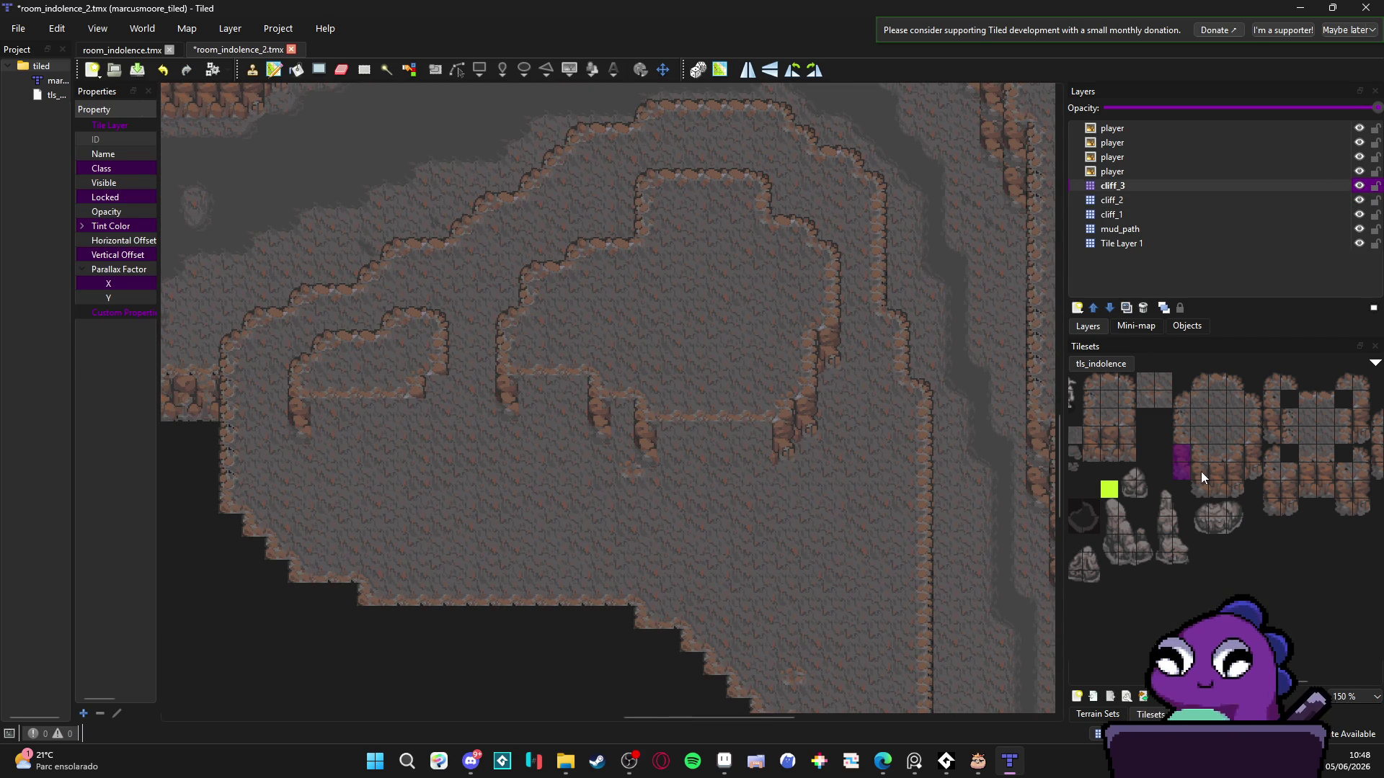
# - Stamp a 3x2 cliff-wall block under the right and left ledges
pyautogui.moveTo(1122, 454); pyautogui.dragTo(1093, 431)
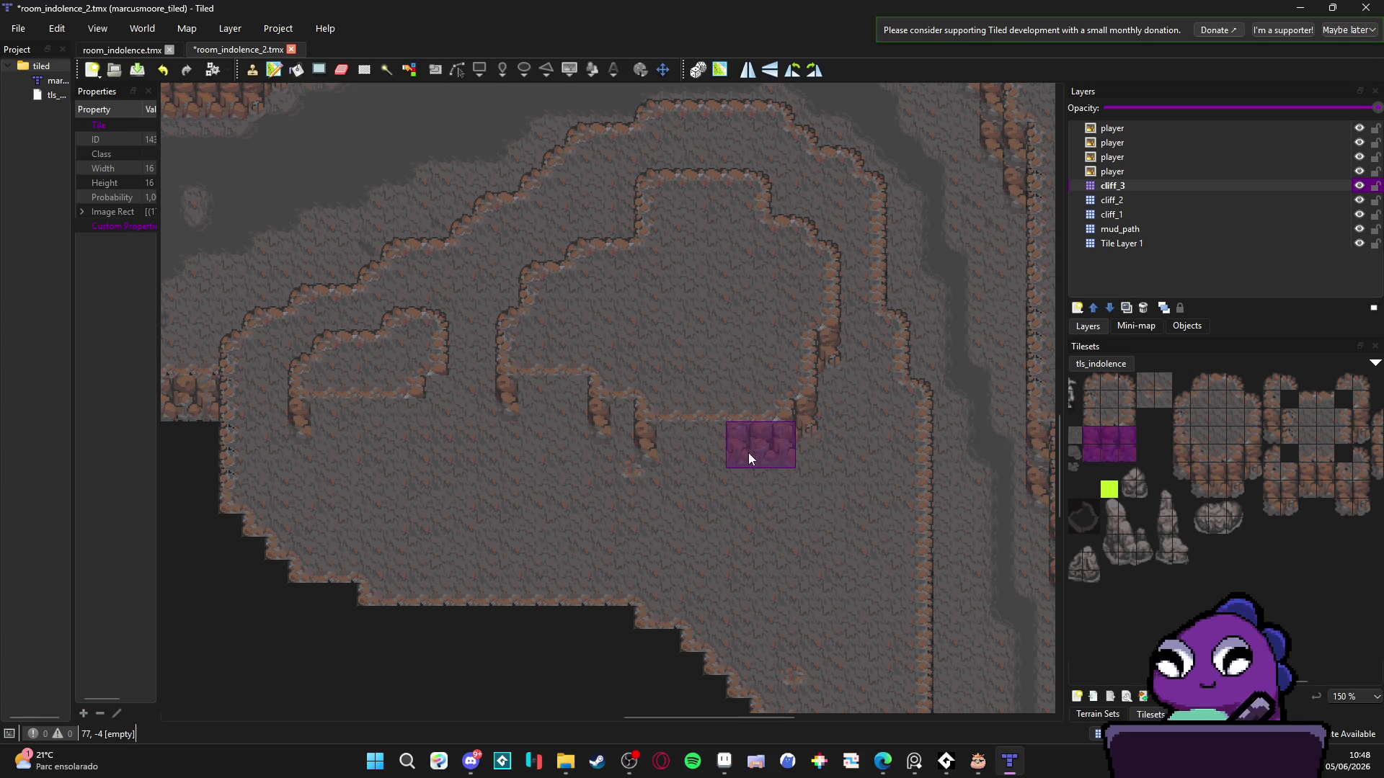
pyautogui.click(719, 452)
pyautogui.click(564, 409)
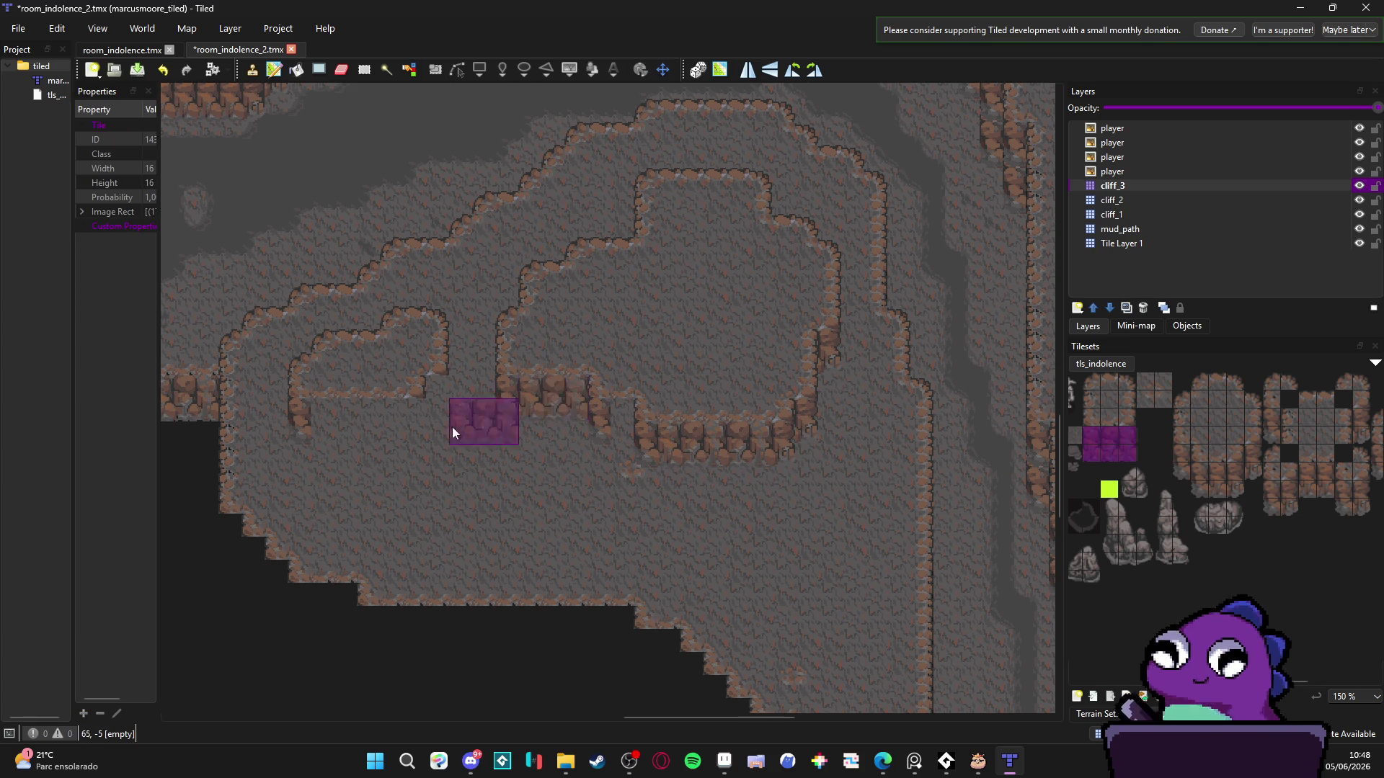
pyautogui.click(366, 441)
pyautogui.click(345, 431)
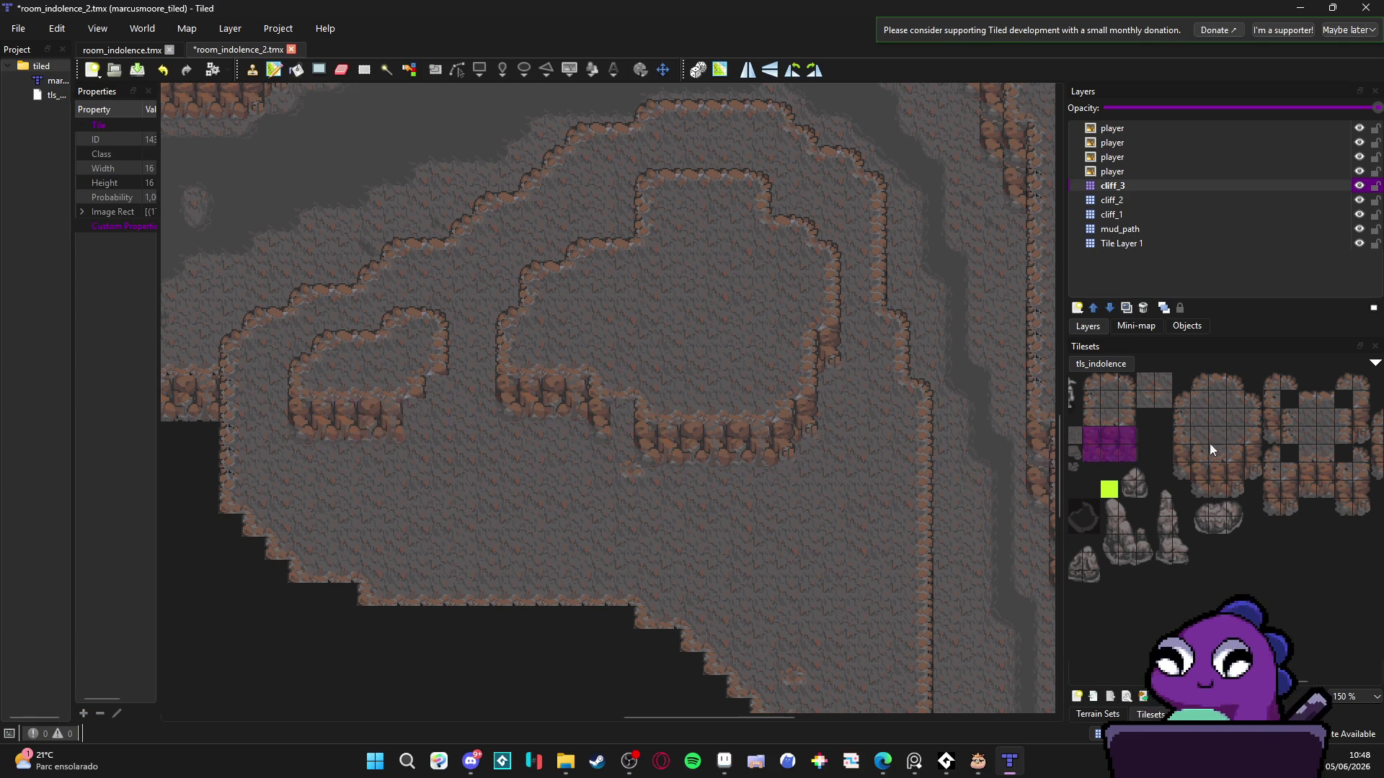
pyautogui.moveTo(1236, 472); pyautogui.dragTo(1218, 489)
# - Place the two-tile vertical cliff edge piece at the ledge end and save the map
pyautogui.click(603, 430)
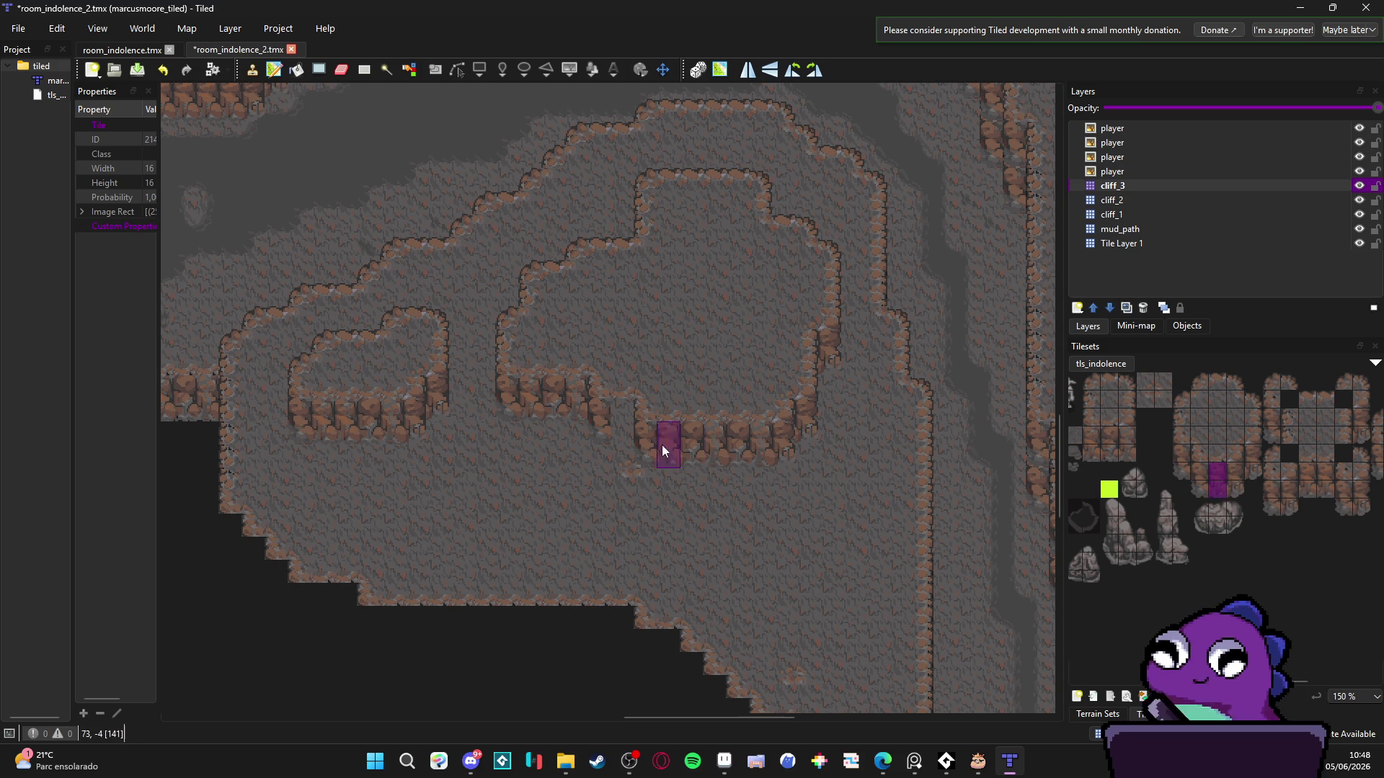
pyautogui.scroll(-3, 836, 461)
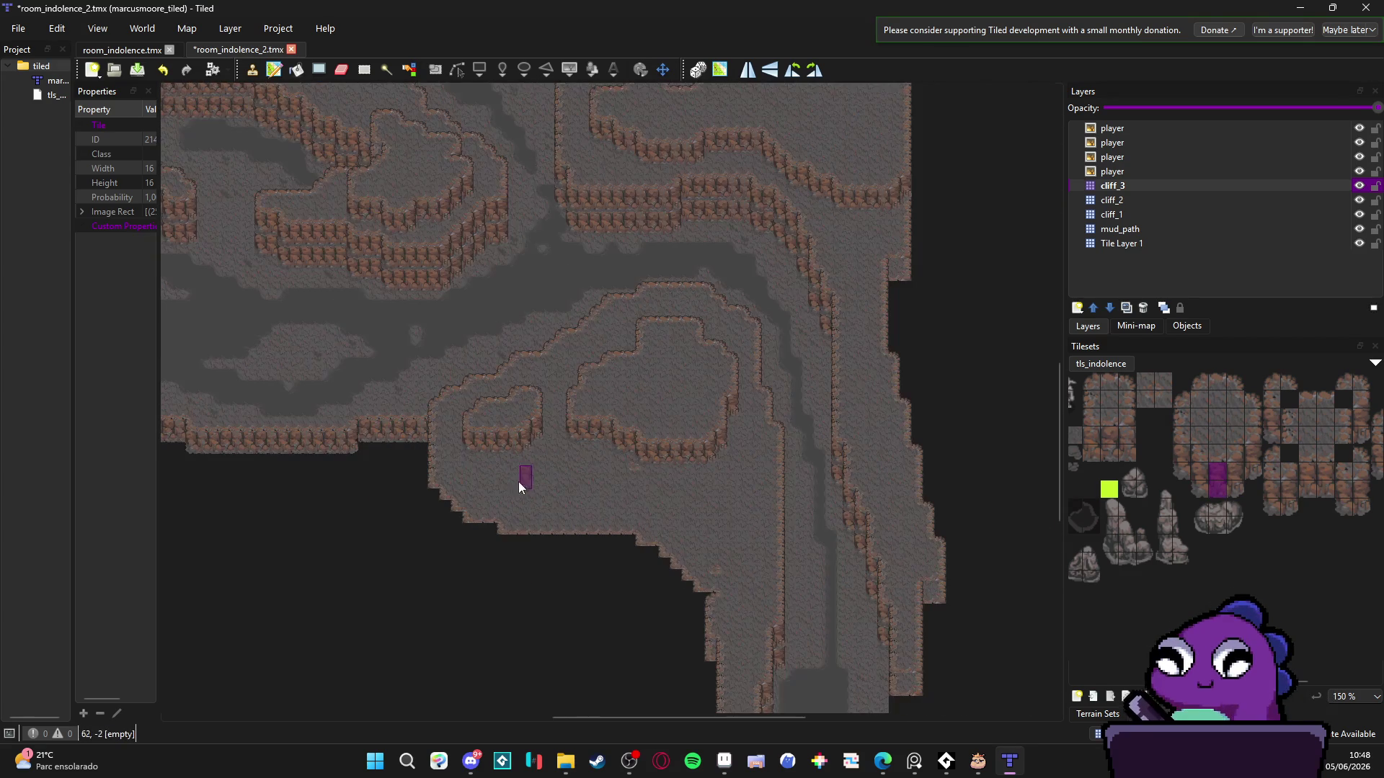
pyautogui.scroll(-2, 566, 497)
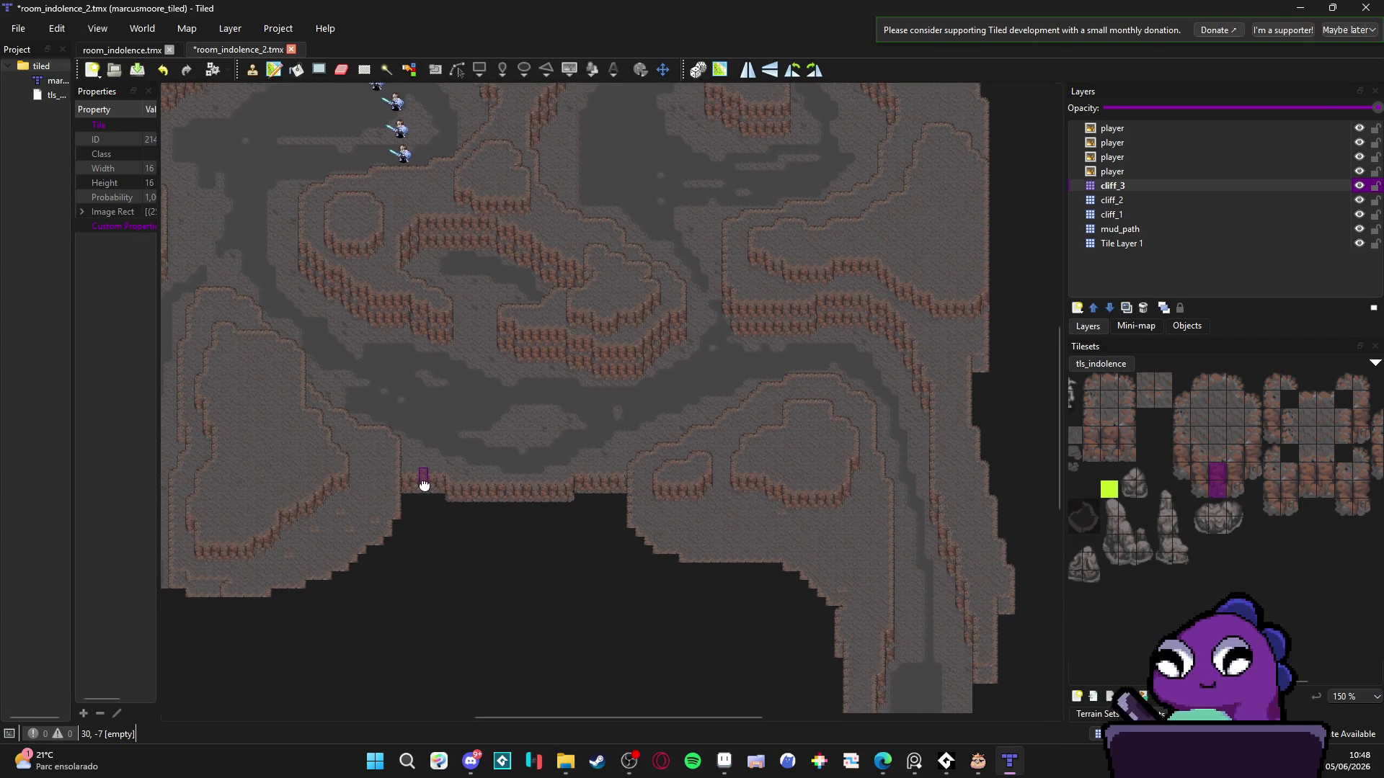
pyautogui.scroll(-3, 602, 516)
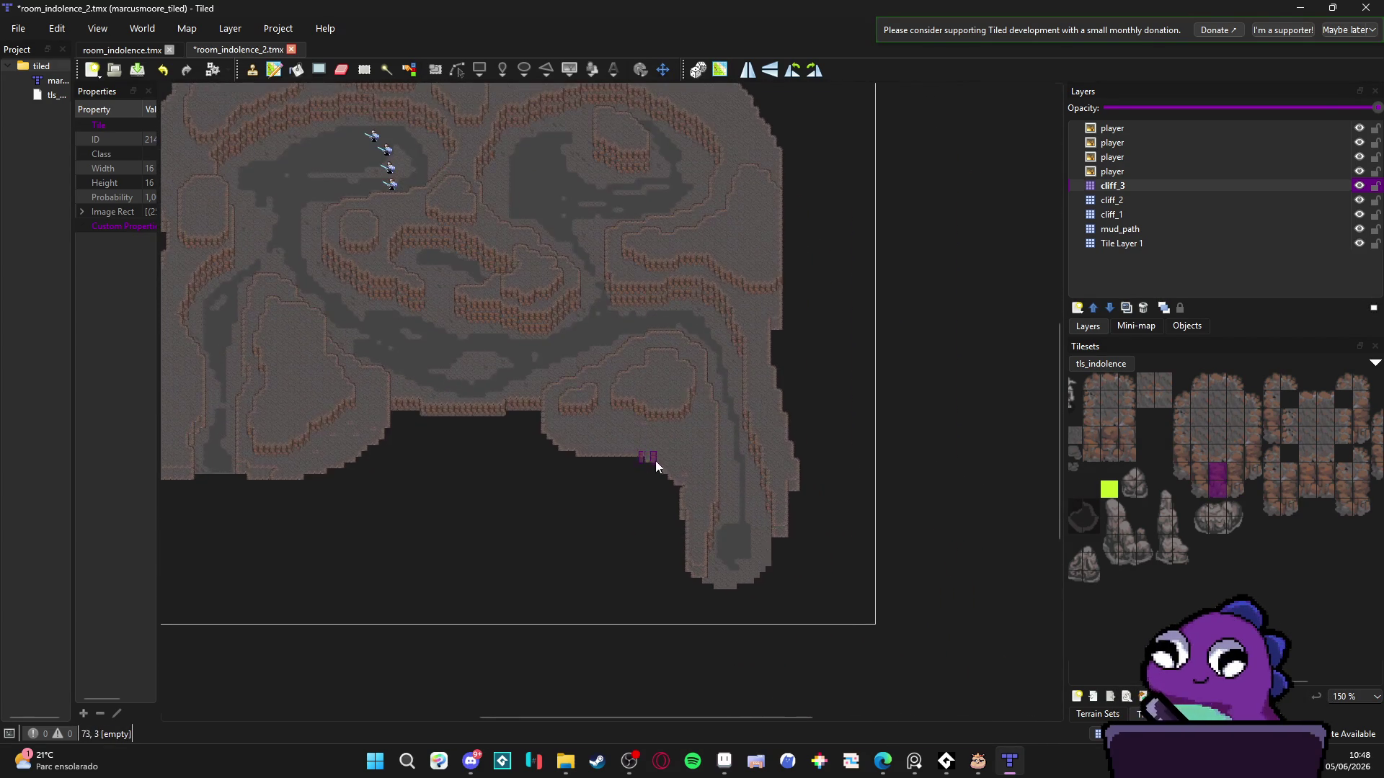
pyautogui.hotkey('ctrl', 's')
# - Zoom and pan around the whole cave map to inspect the layout
pyautogui.scroll(3, 649, 475)
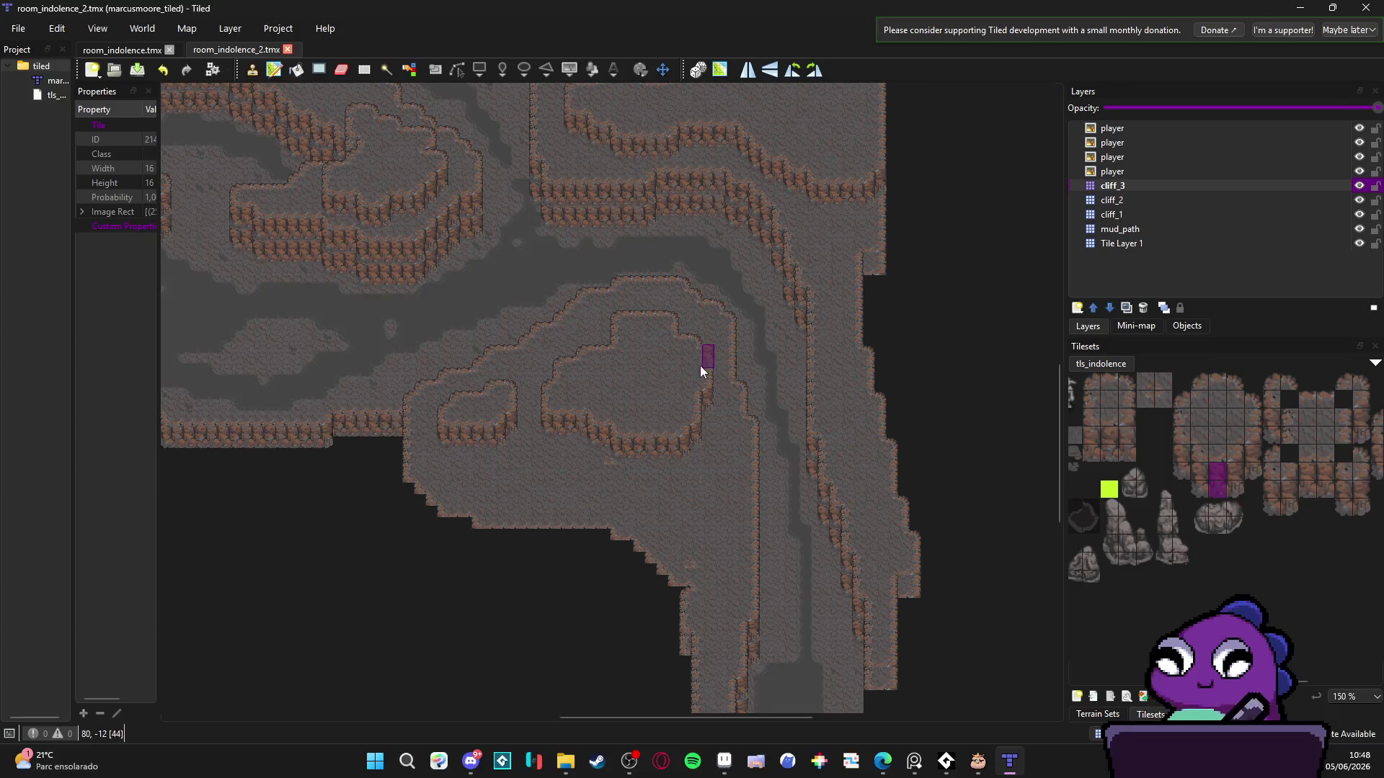
pyautogui.moveTo(479, 431); pyautogui.dragTo(612, 433)
pyautogui.moveTo(480, 424); pyautogui.dragTo(545, 411)
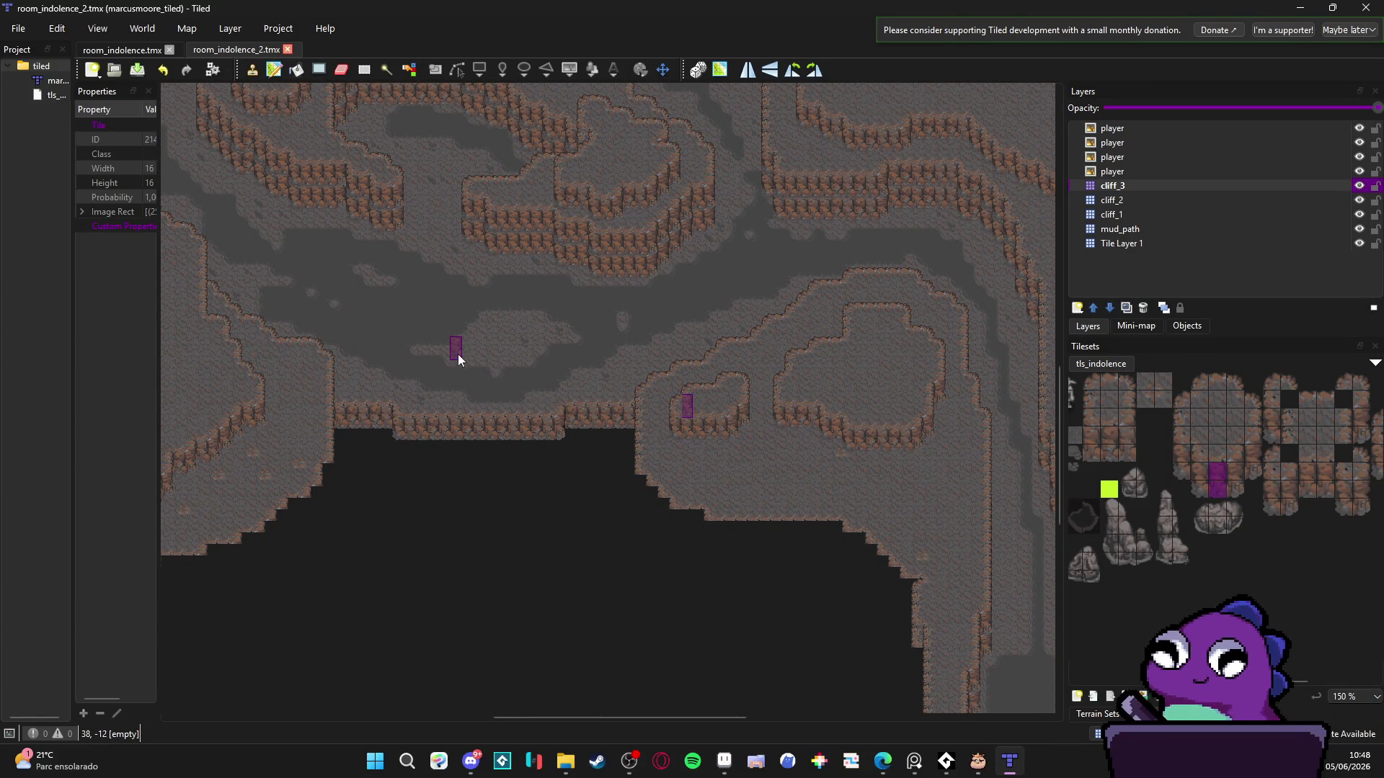
pyautogui.scroll(-1, 387, 321)
pyautogui.scroll(1, 405, 327)
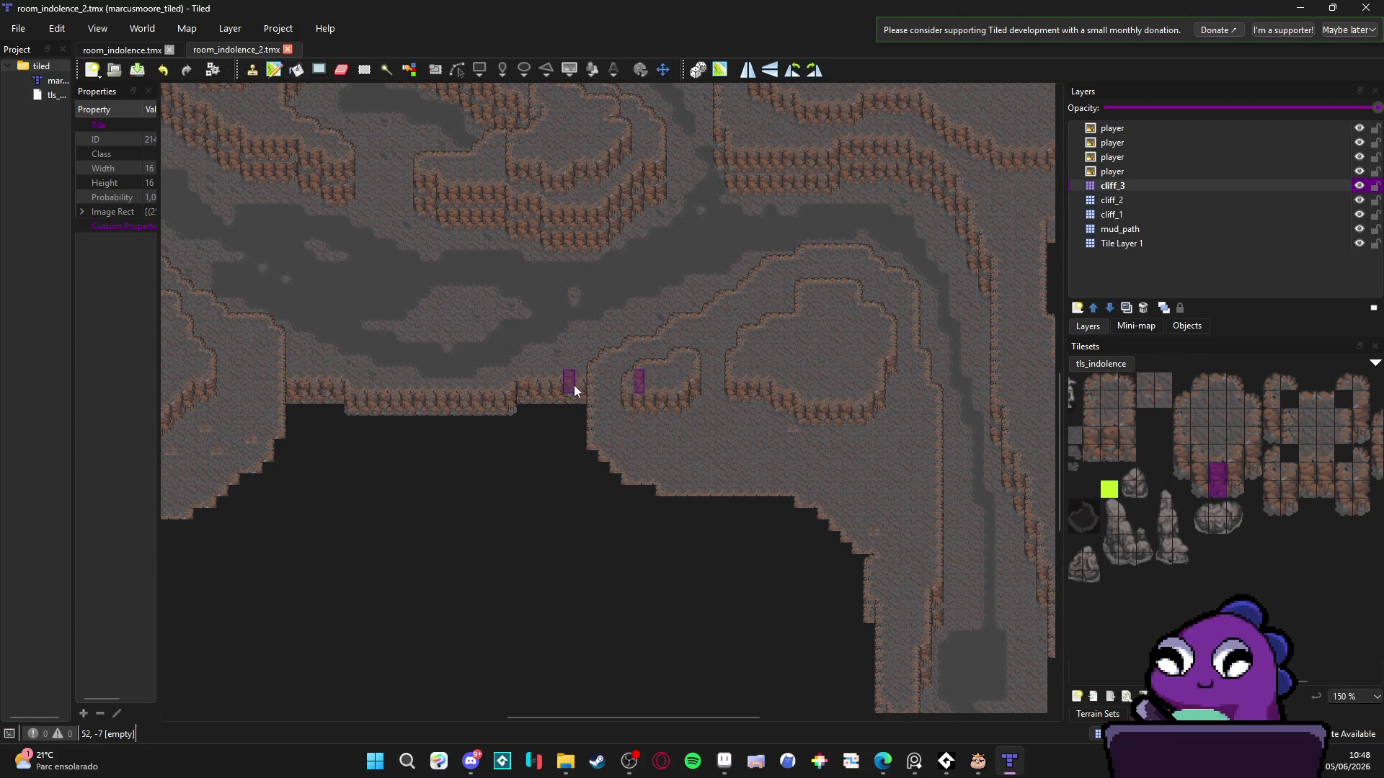
pyautogui.moveTo(330, 295); pyautogui.dragTo(431, 372)
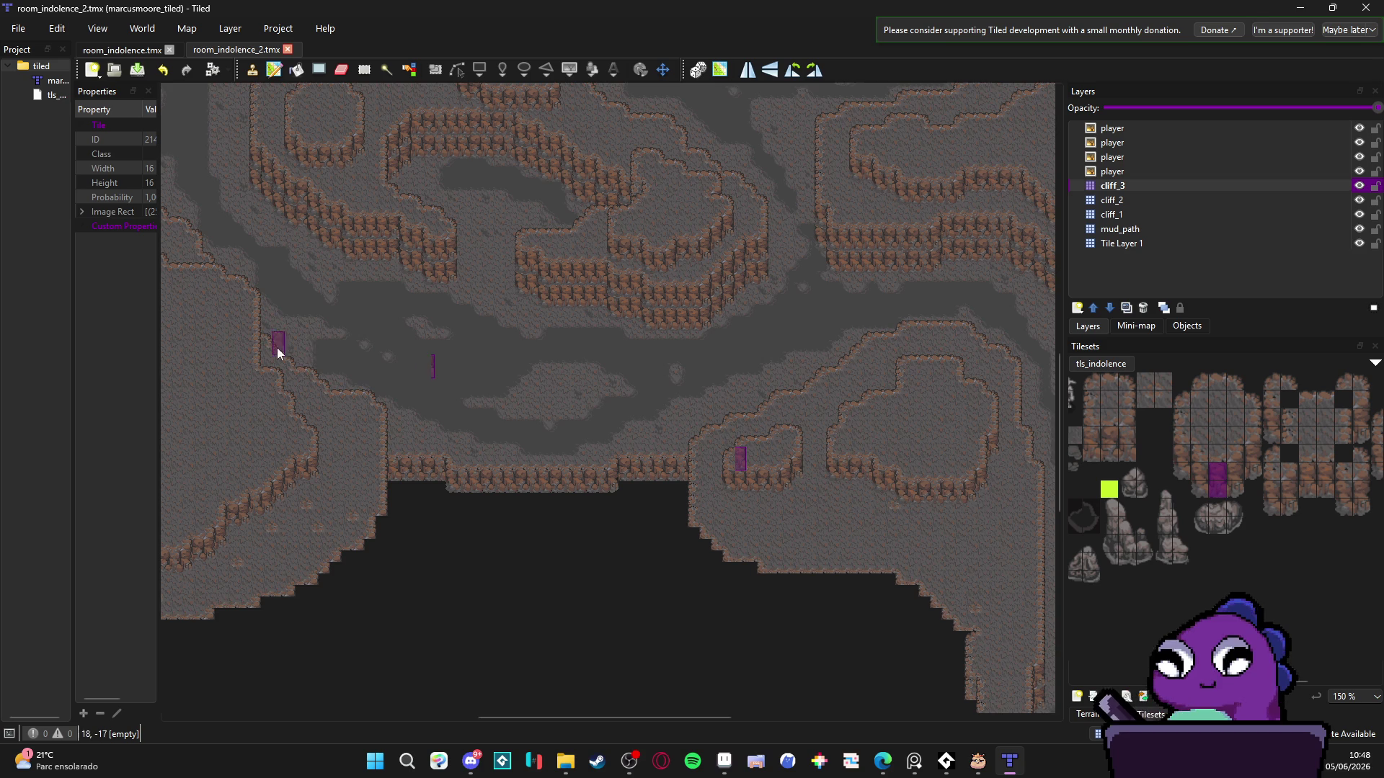
pyautogui.scroll(2, 386, 382)
pyautogui.scroll(1, 435, 336)
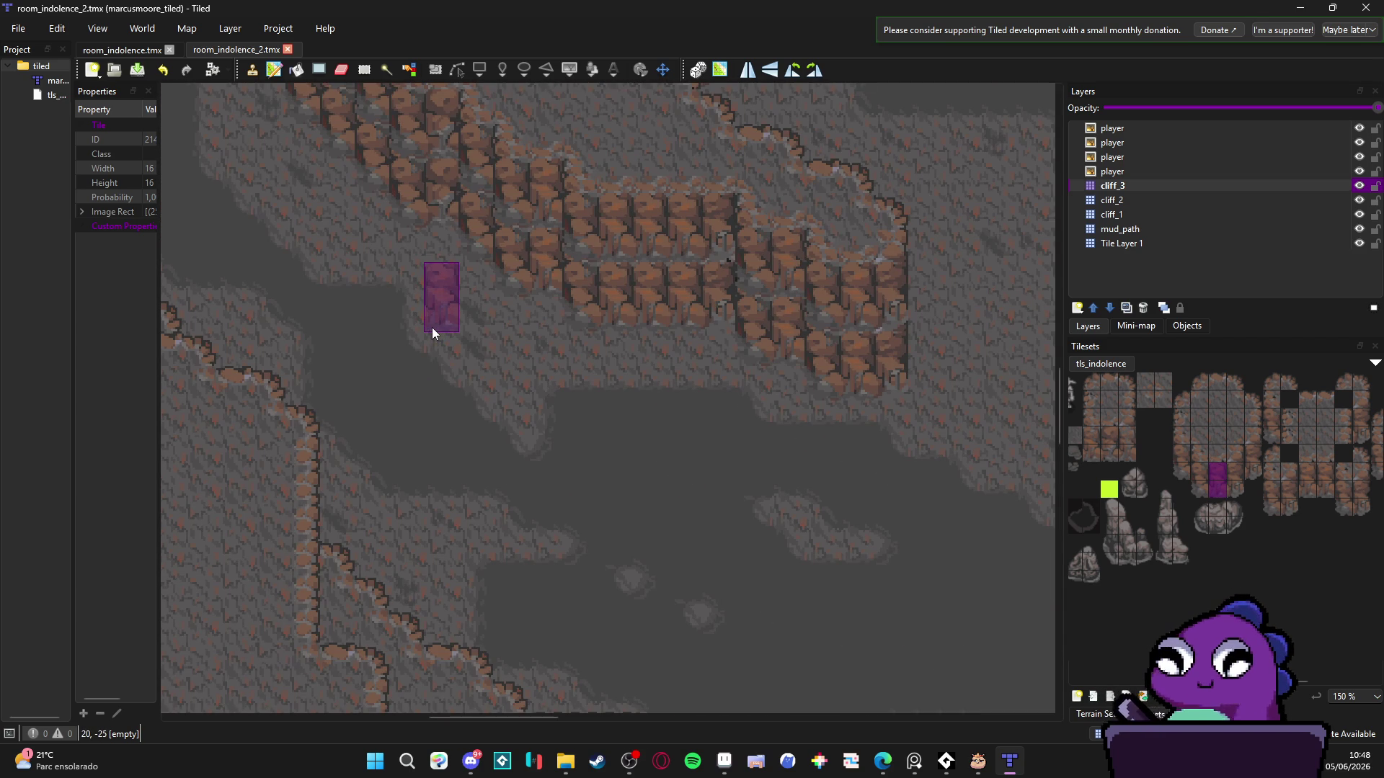
pyautogui.scroll(-1, 432, 331)
pyautogui.moveTo(358, 346); pyautogui.dragTo(504, 362)
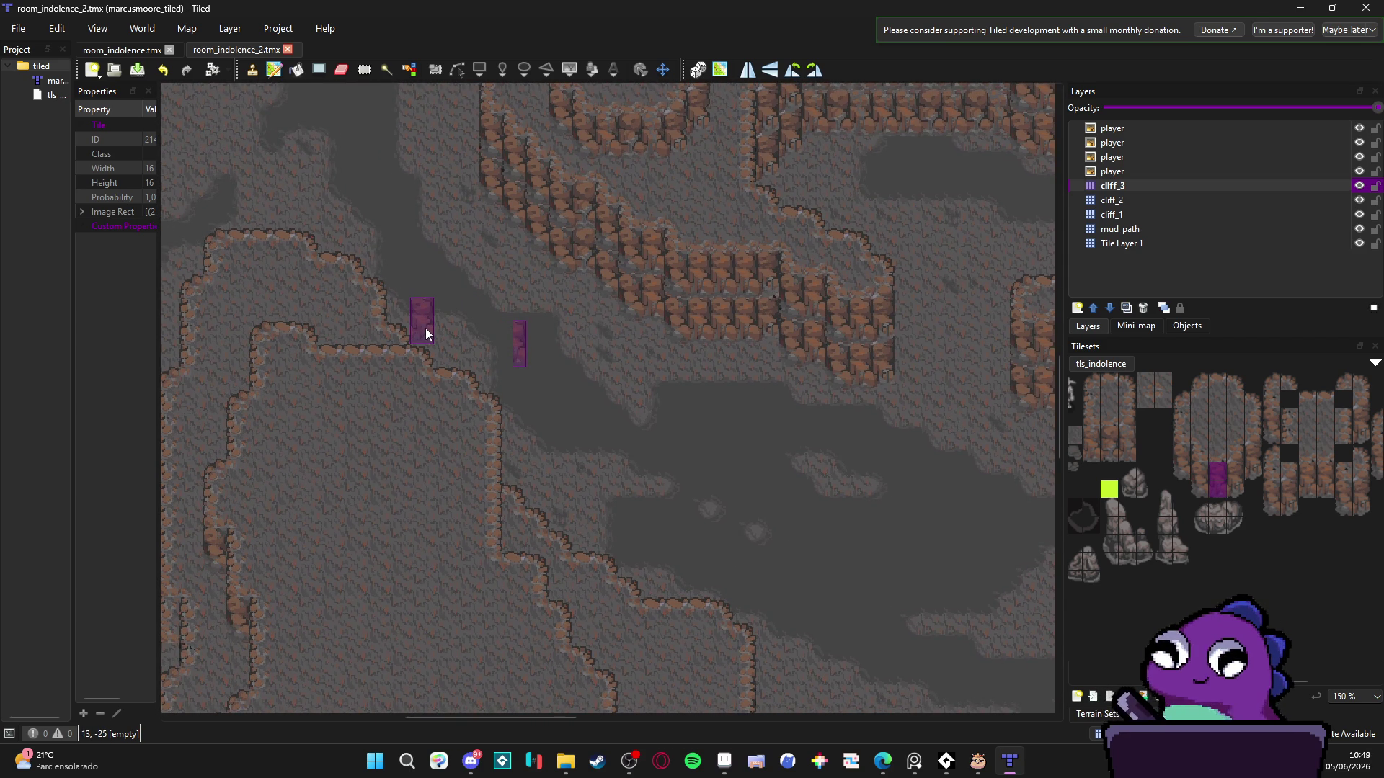
pyautogui.scroll(-1, 425, 327)
pyautogui.moveTo(568, 411)
pyautogui.mouseDown()
pyautogui.moveTo(594, 434)
pyautogui.moveTo(499, 465)
pyautogui.mouseUp()
pyautogui.scroll(-1, 499, 460)
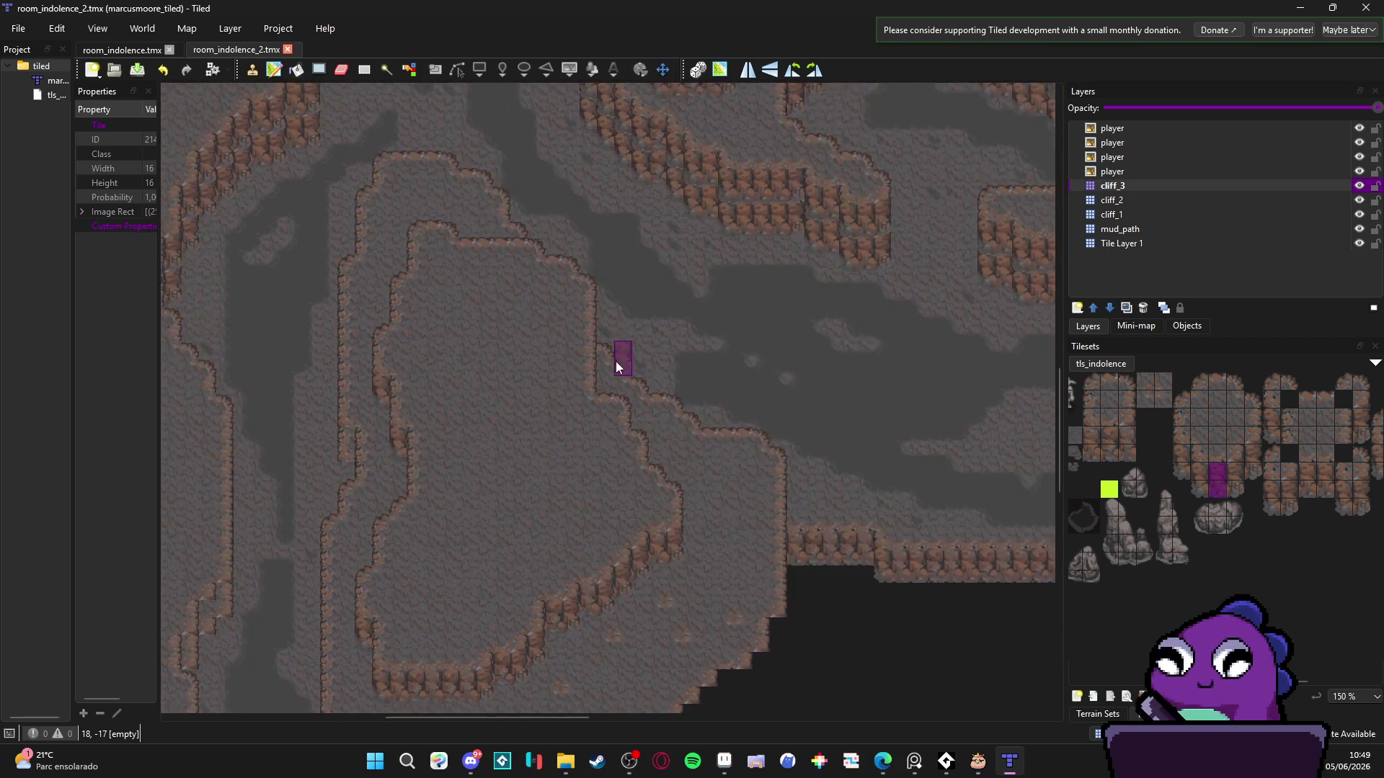
pyautogui.moveTo(599, 364)
pyautogui.mouseDown()
pyautogui.moveTo(543, 339)
pyautogui.moveTo(642, 495)
pyautogui.mouseUp()
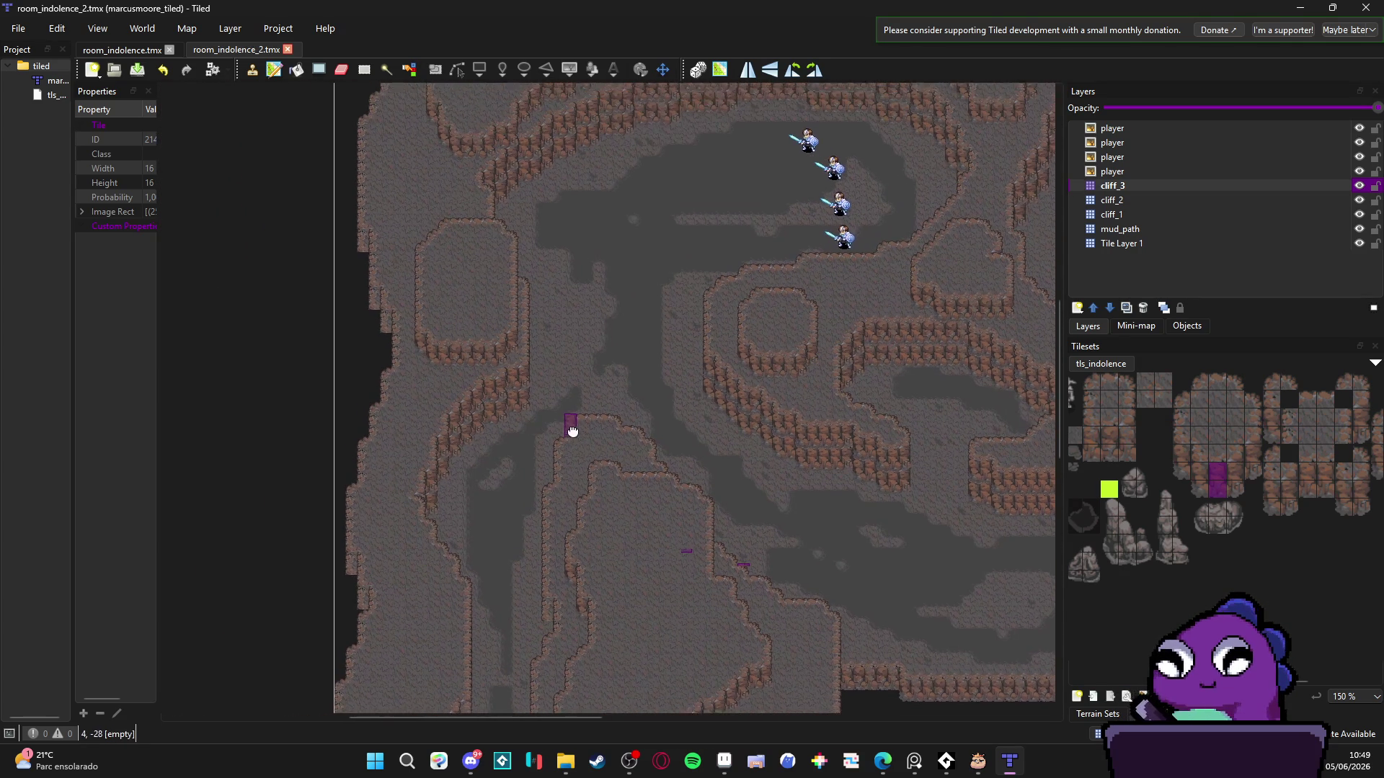
pyautogui.moveTo(586, 431)
pyautogui.mouseDown()
pyautogui.moveTo(563, 426)
pyautogui.moveTo(545, 387)
pyautogui.mouseUp()
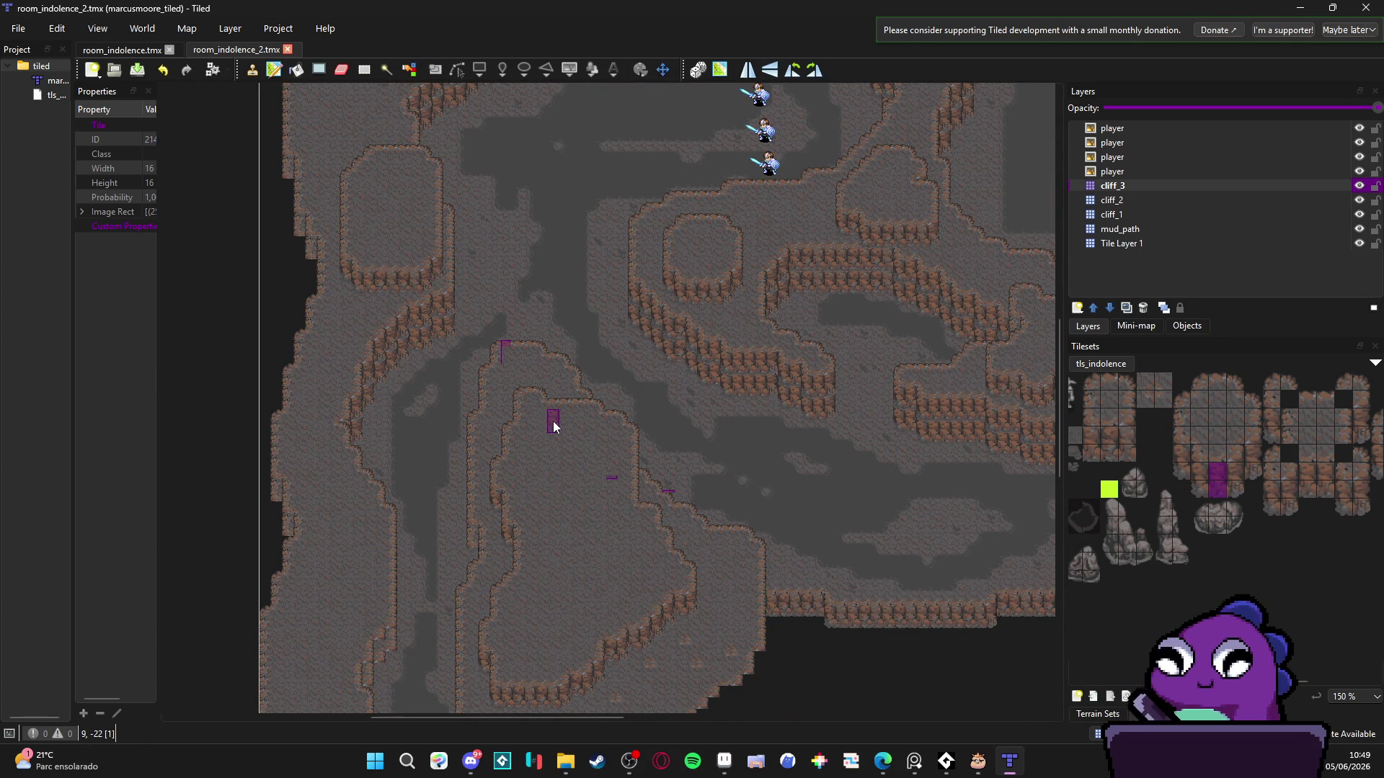
pyautogui.scroll(-2, 522, 423)
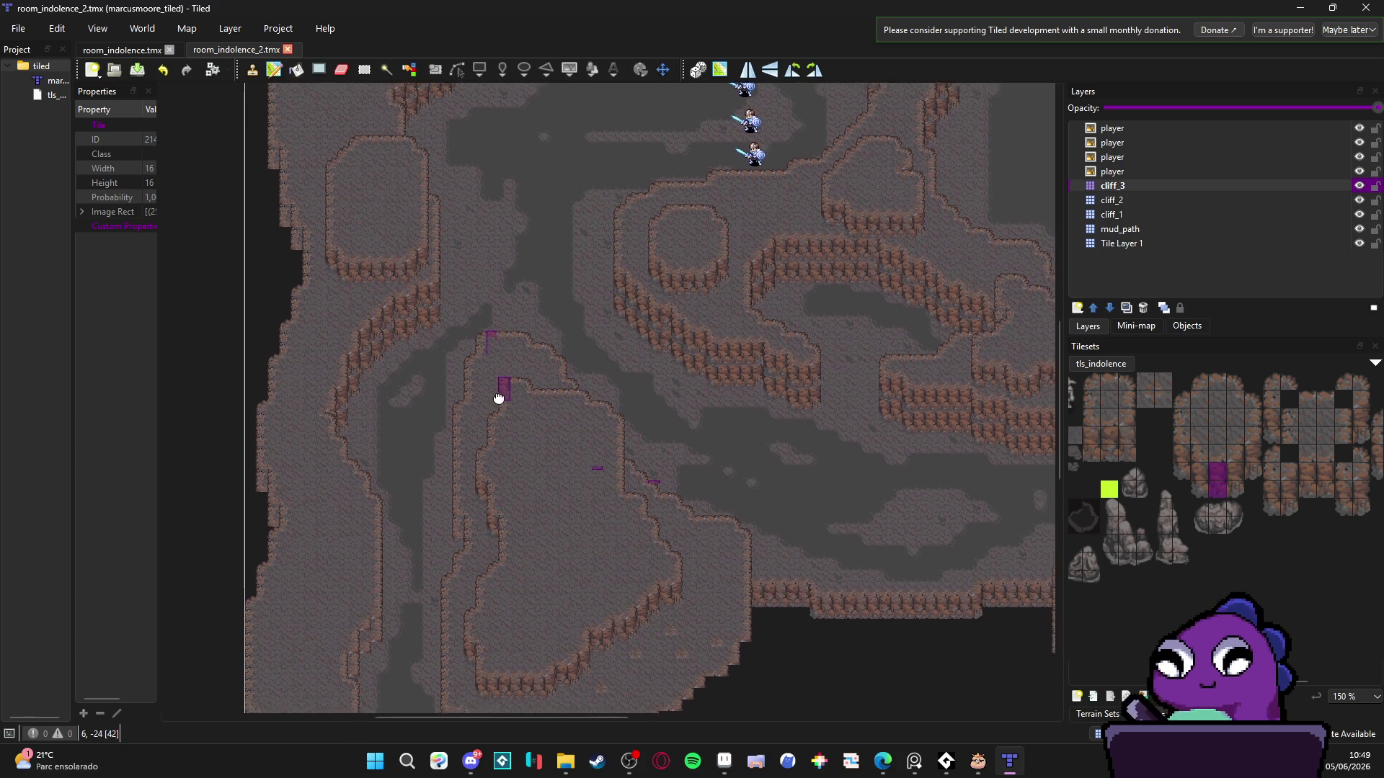
# - Toggle visibility of the mud_path and cliff_1 layers to check what each contributes
pyautogui.click(1155, 201)
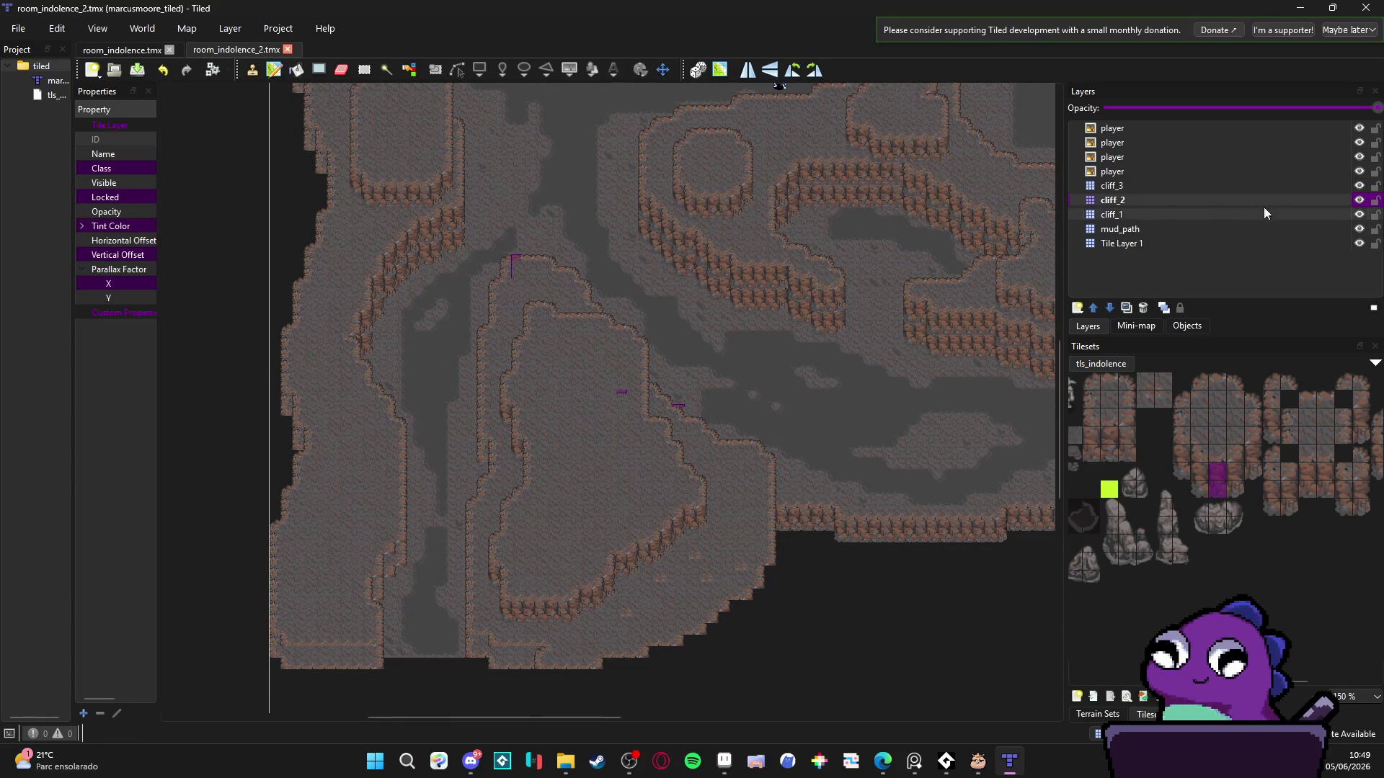
pyautogui.click(1308, 231)
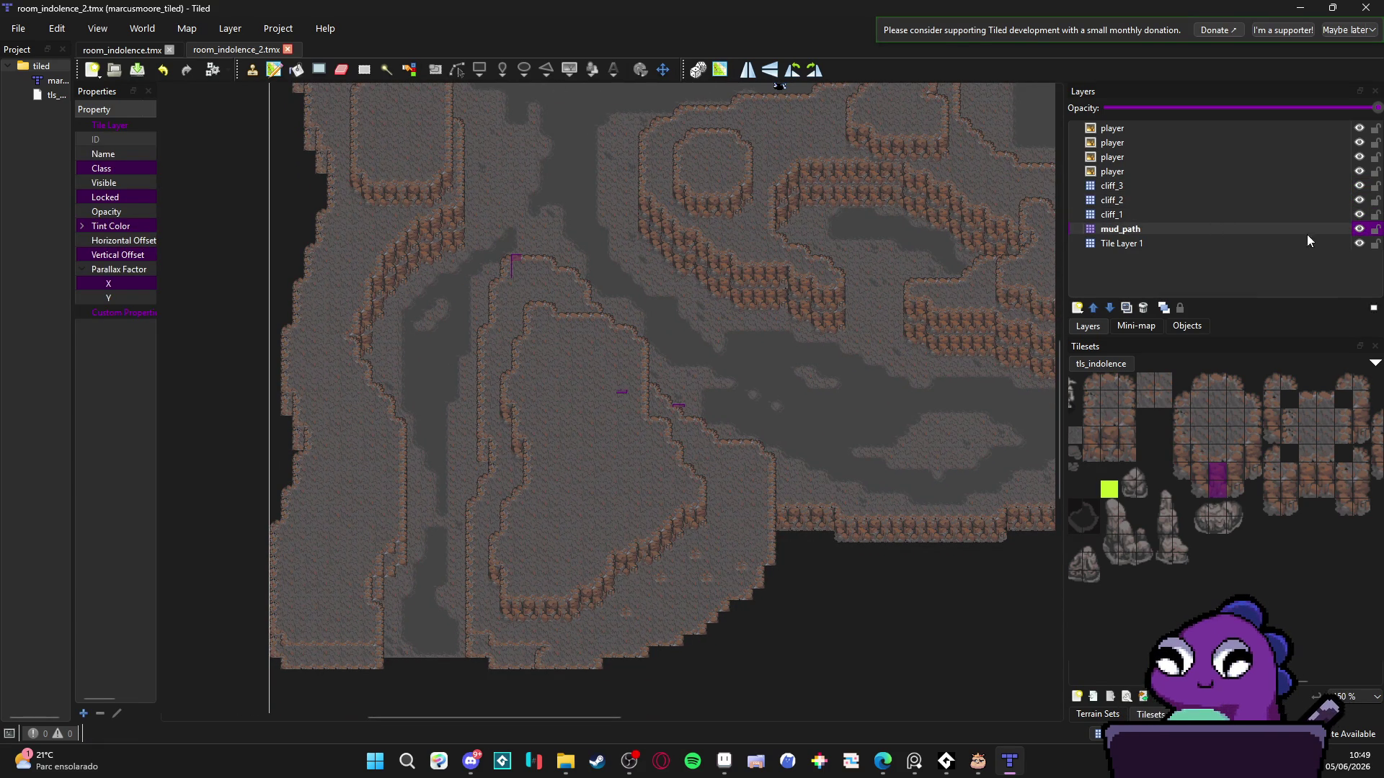
pyautogui.click(1360, 230)
pyautogui.click(1359, 230)
pyautogui.click(1208, 216)
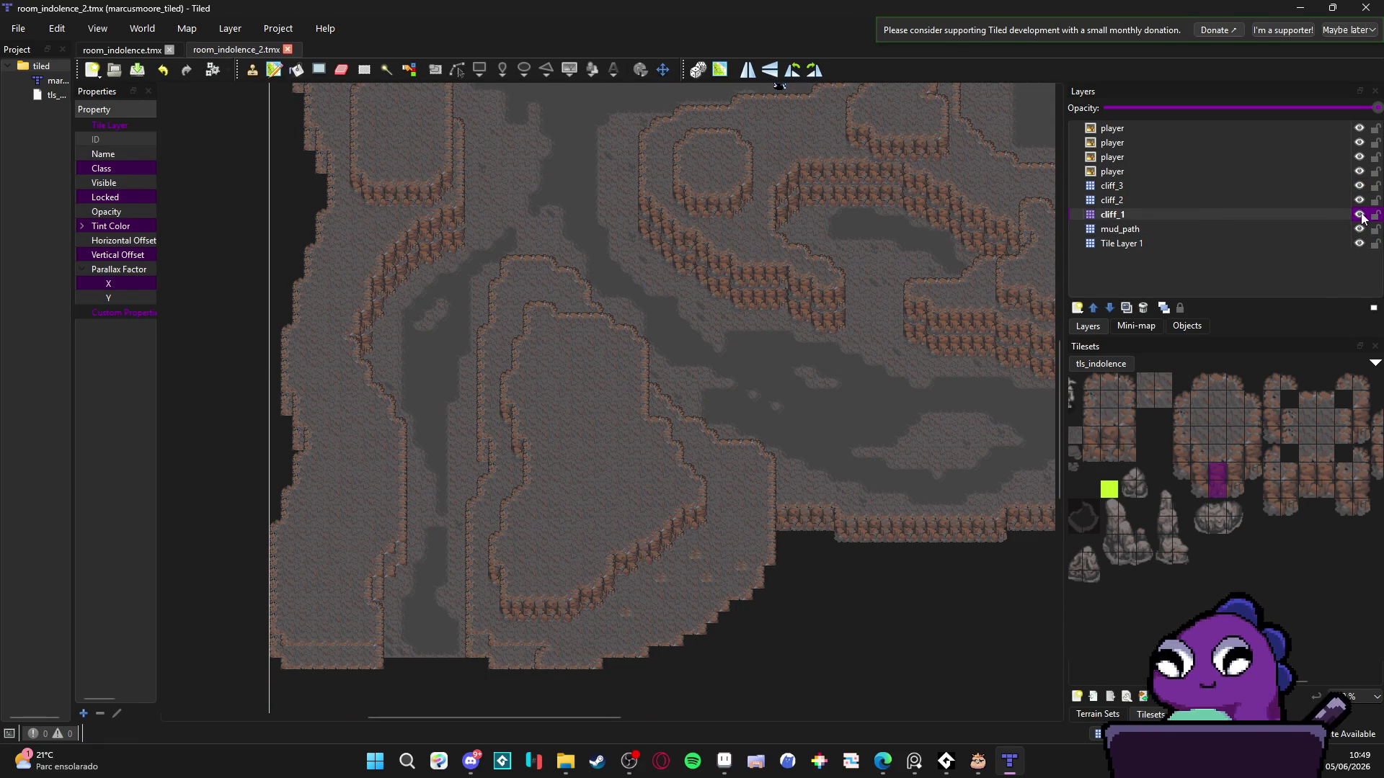
pyautogui.doubleClick(1361, 215)
pyautogui.click(1360, 215)
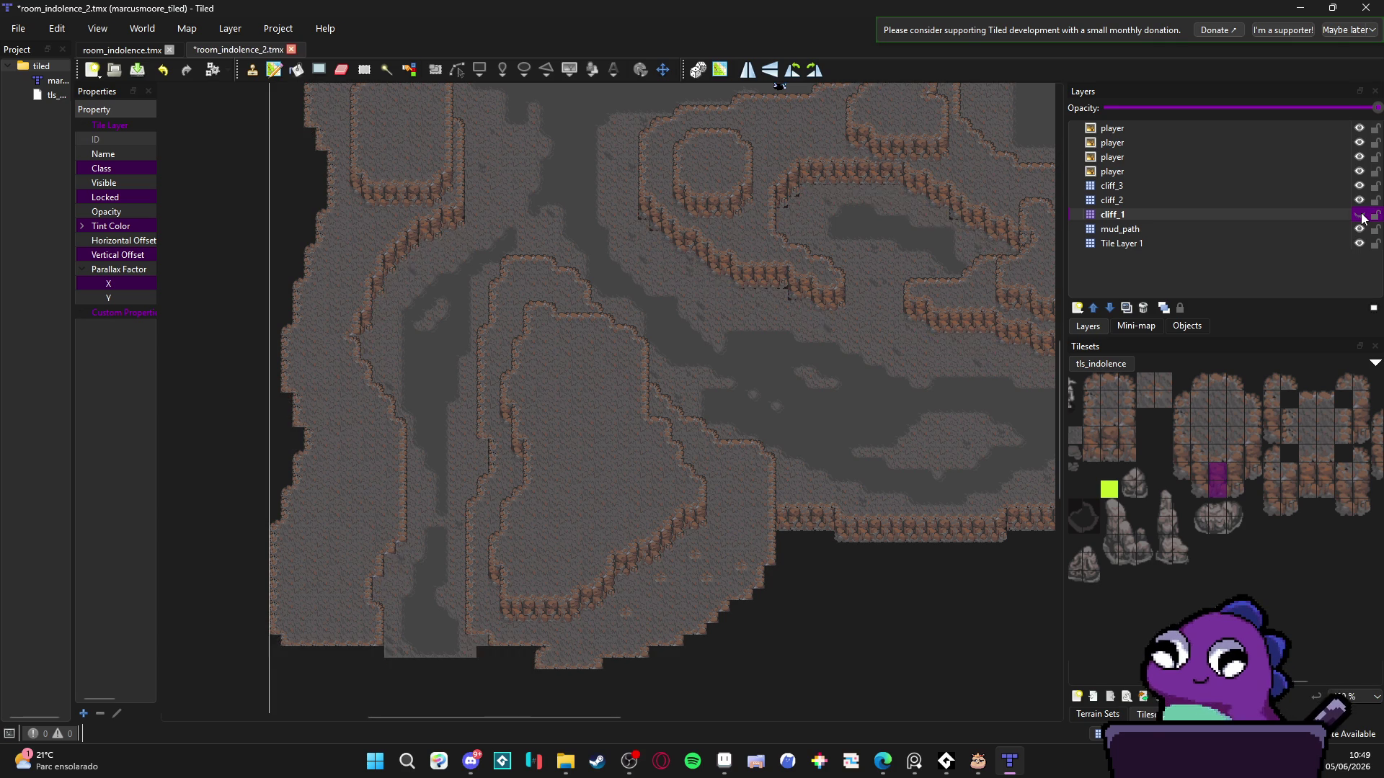
pyautogui.click(1359, 215)
# - Toggle cliff_2's visibility to inspect it and compare with the original room_indolence map
pyautogui.click(1331, 201)
pyautogui.click(1360, 201)
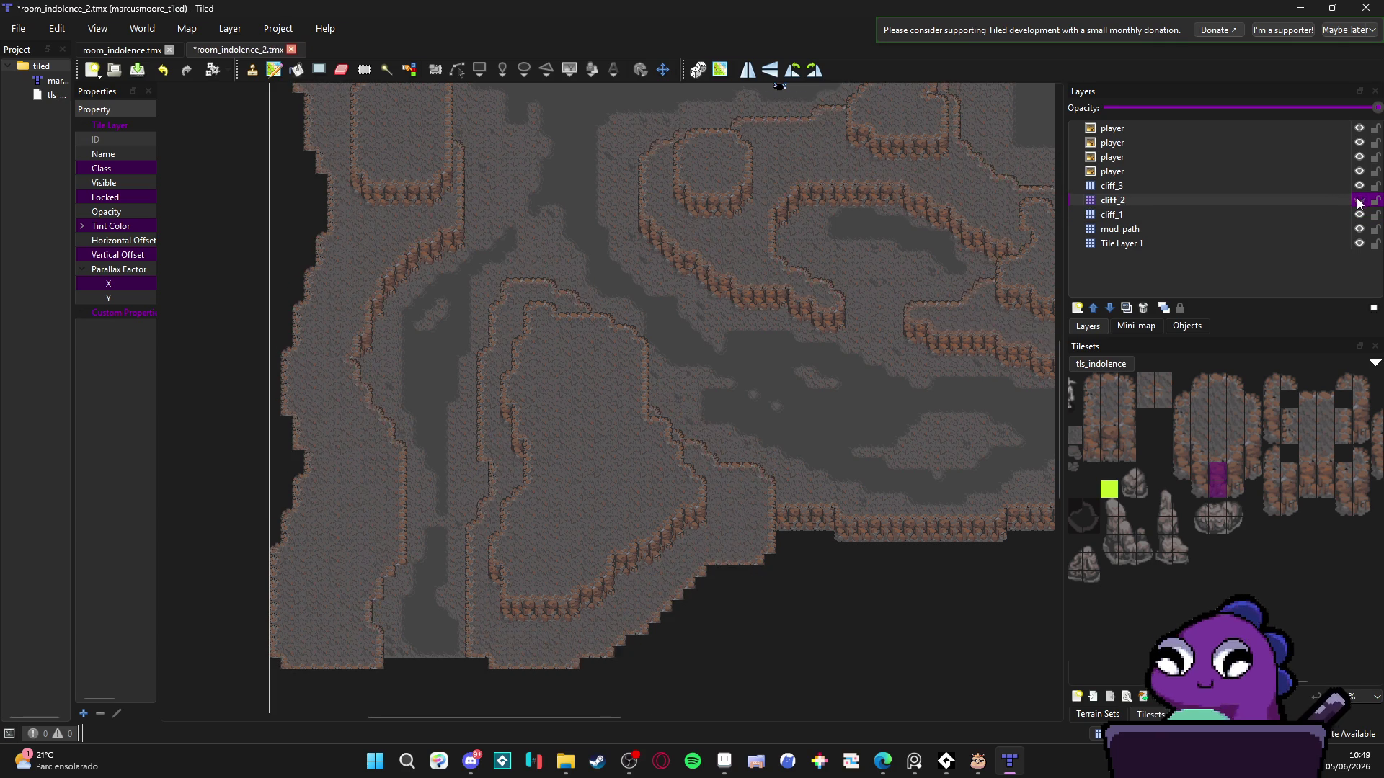
pyautogui.click(1359, 201)
pyautogui.click(1358, 202)
pyautogui.click(1358, 202)
pyautogui.click(1358, 202)
pyautogui.rightClick(1358, 201)
pyautogui.press('Escape')
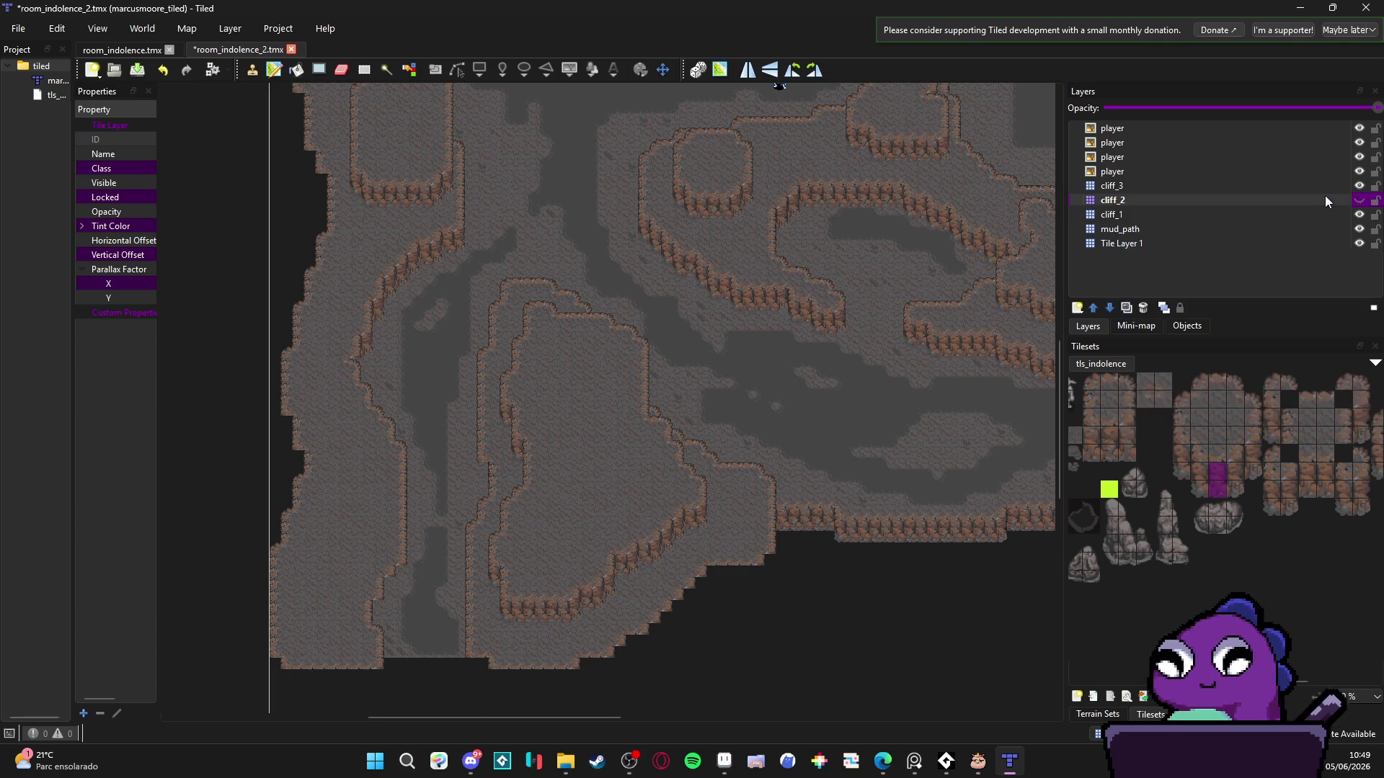
pyautogui.click(1359, 201)
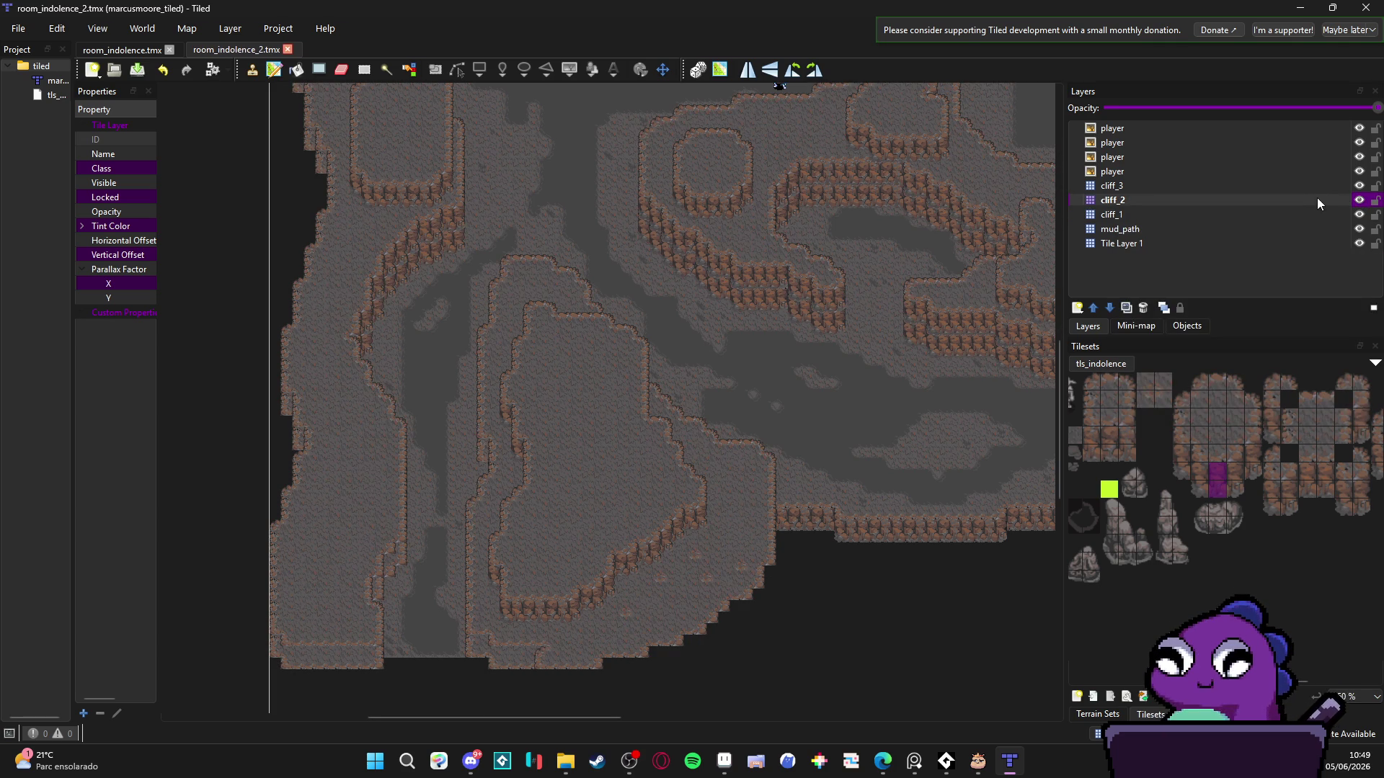
pyautogui.click(1360, 203)
pyautogui.click(1360, 203)
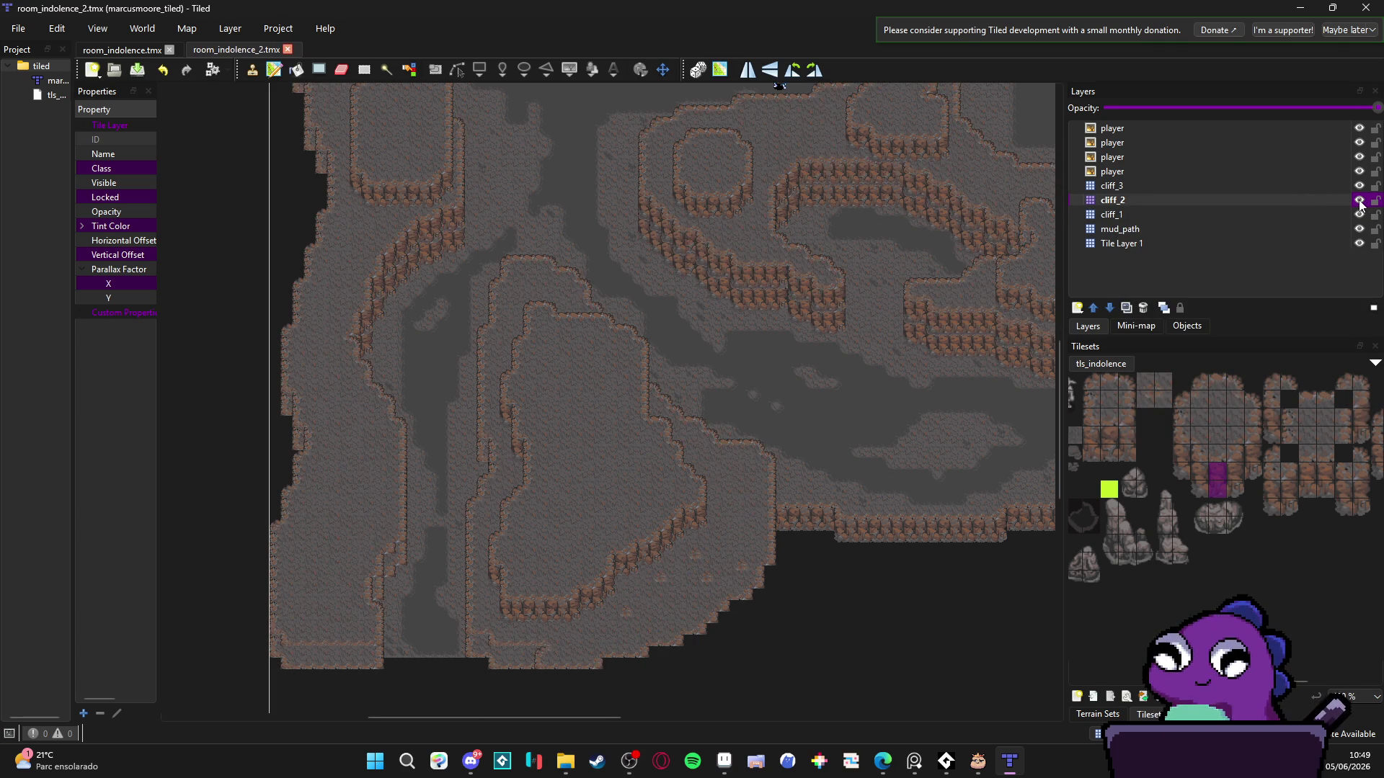
pyautogui.click(108, 50)
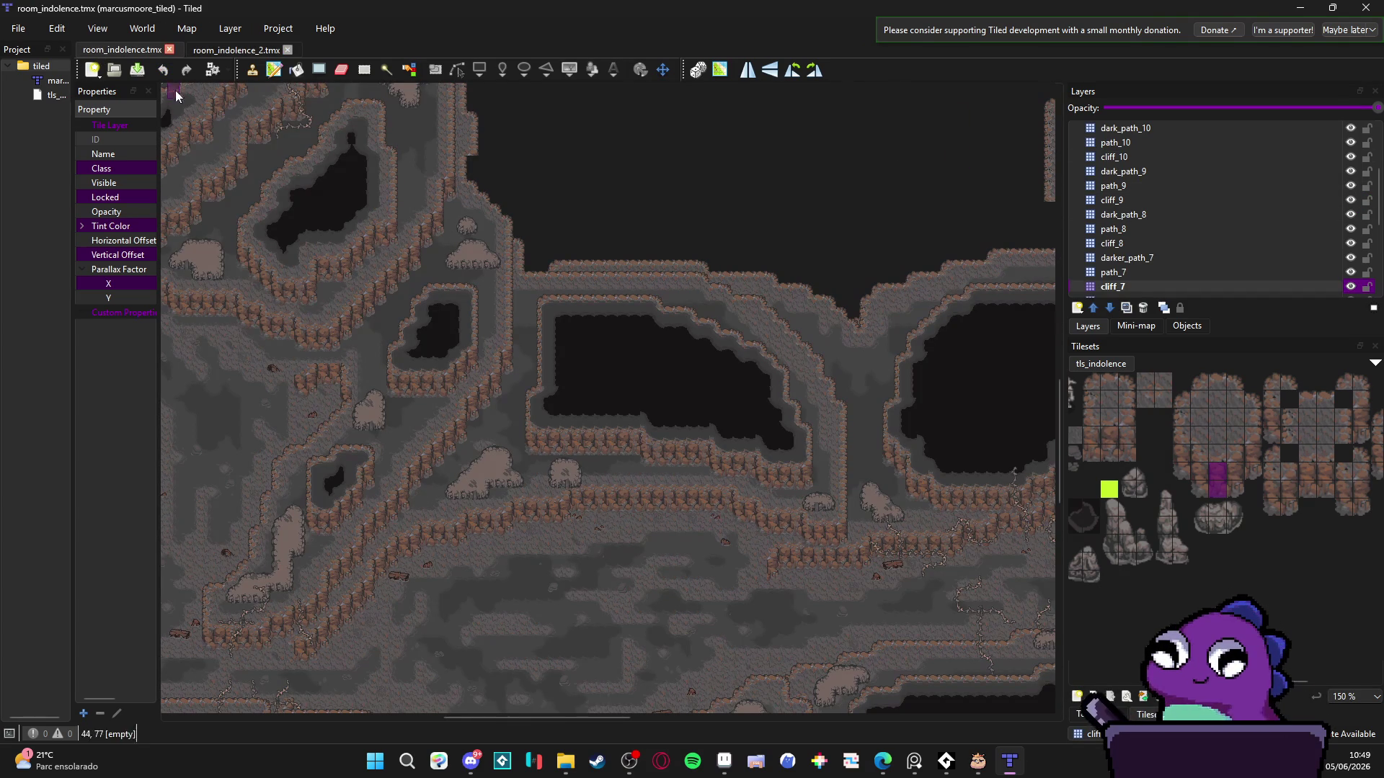
pyautogui.click(240, 52)
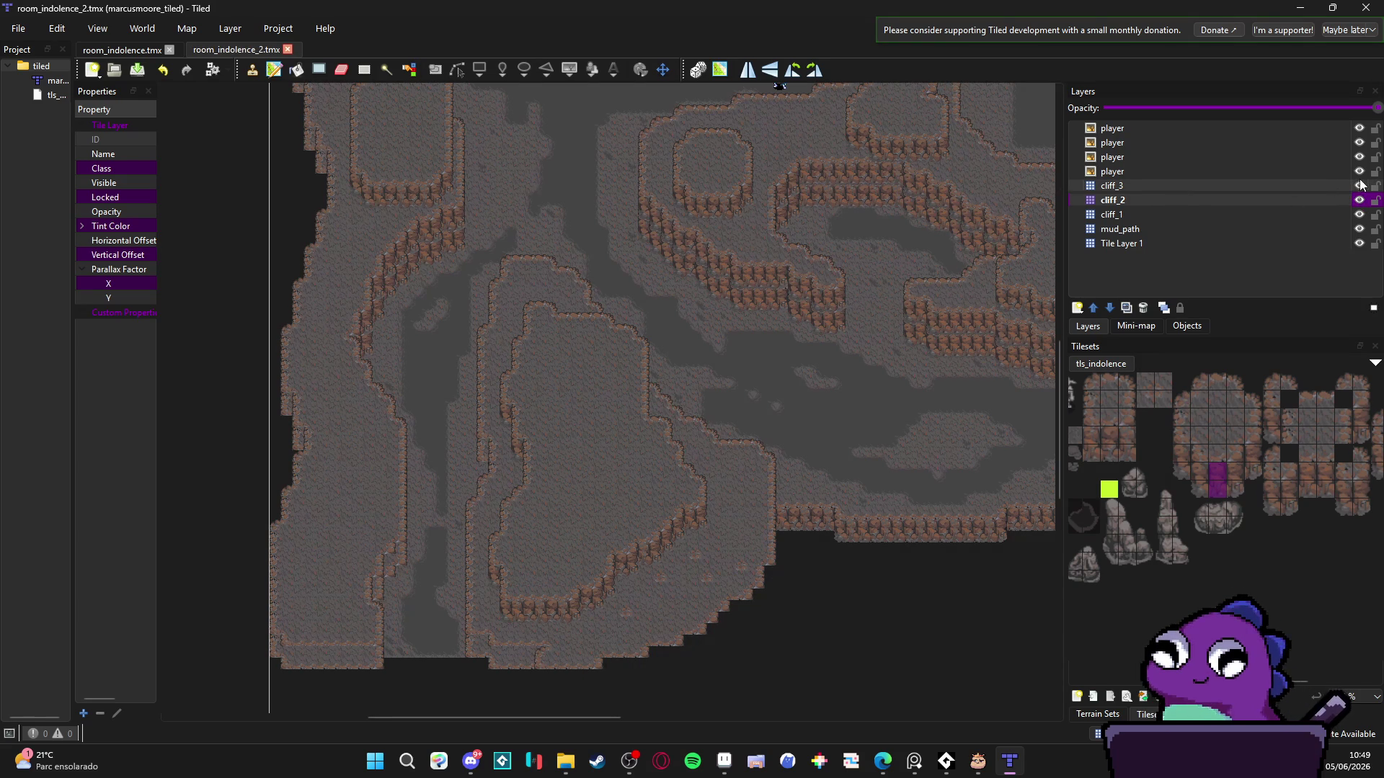
# - Add a new tile layer named path_2 and save the map
pyautogui.click(1077, 308)
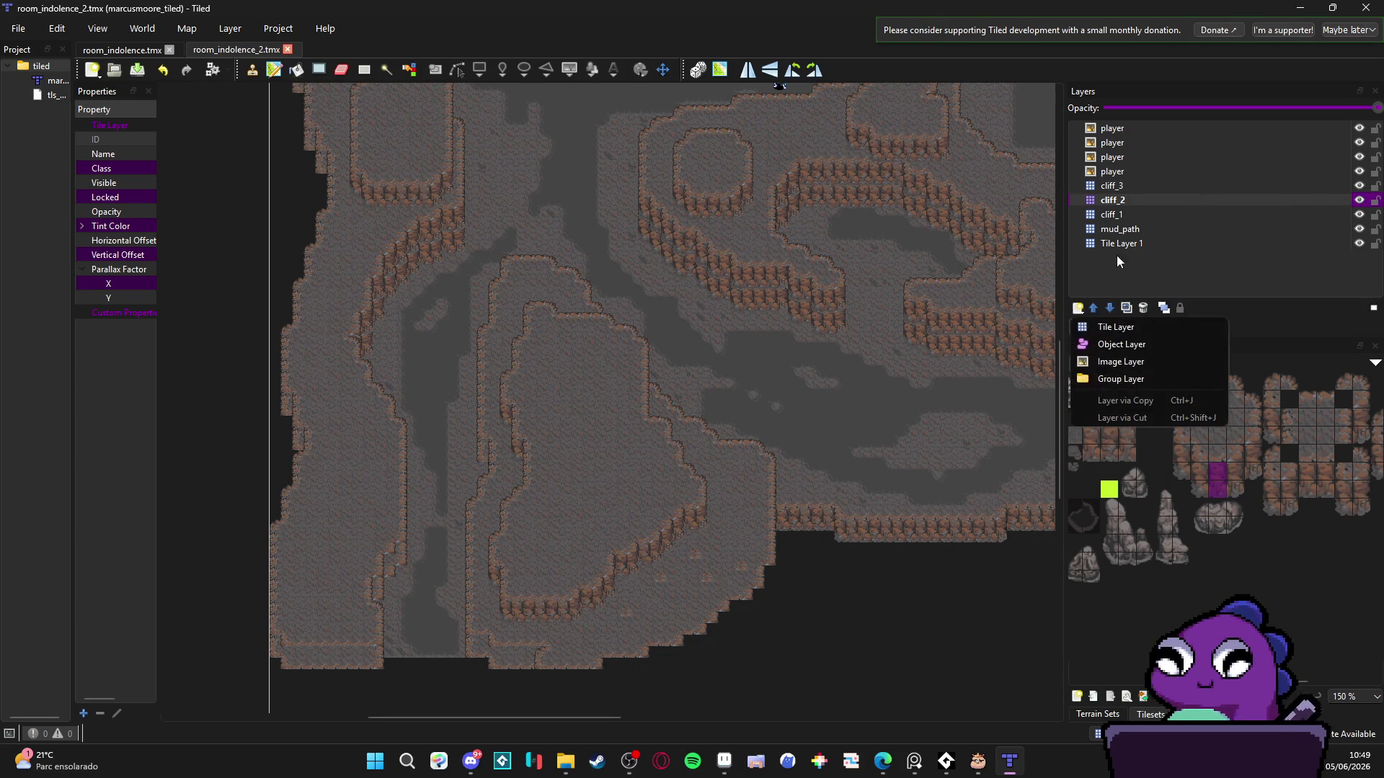
pyautogui.click(1108, 329)
pyautogui.write('path')
pyautogui.press('Return')
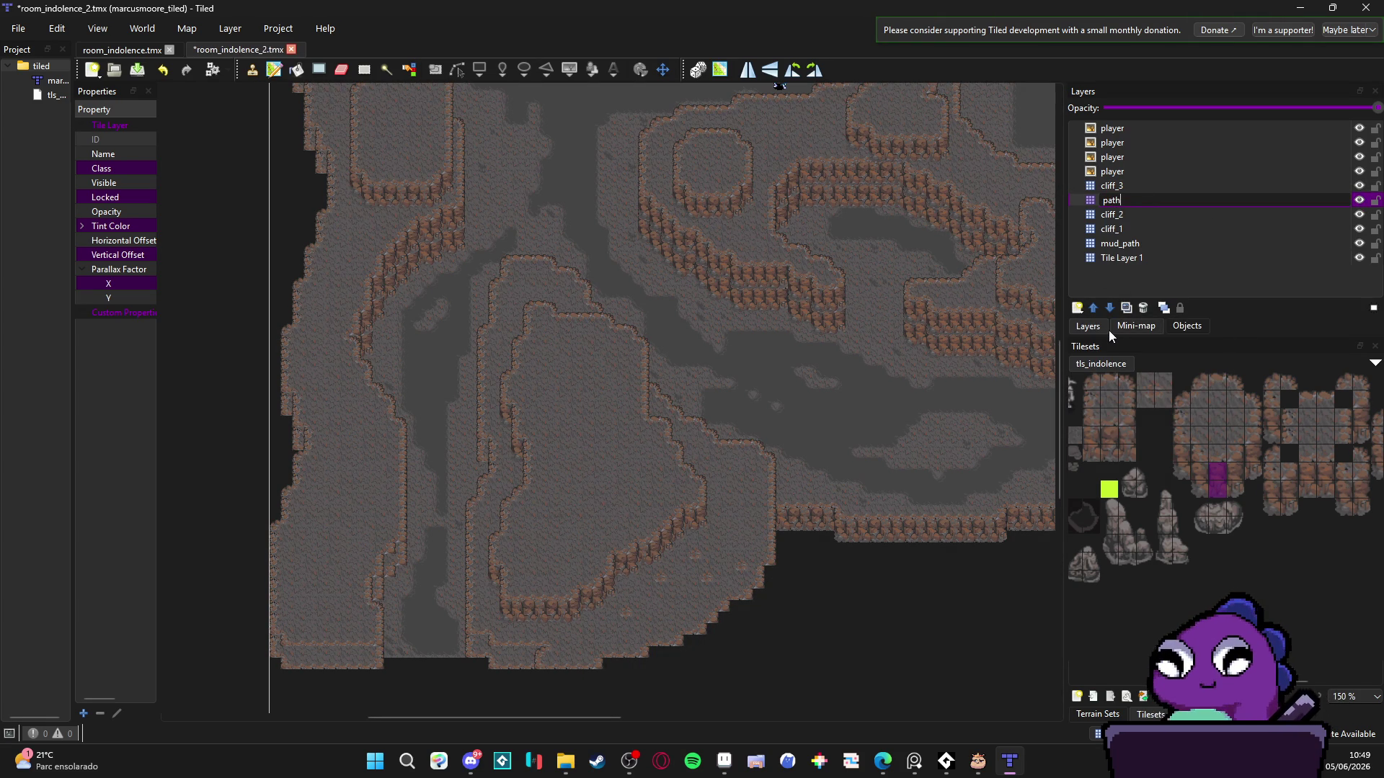
pyautogui.write('_2')
pyautogui.press('Return')
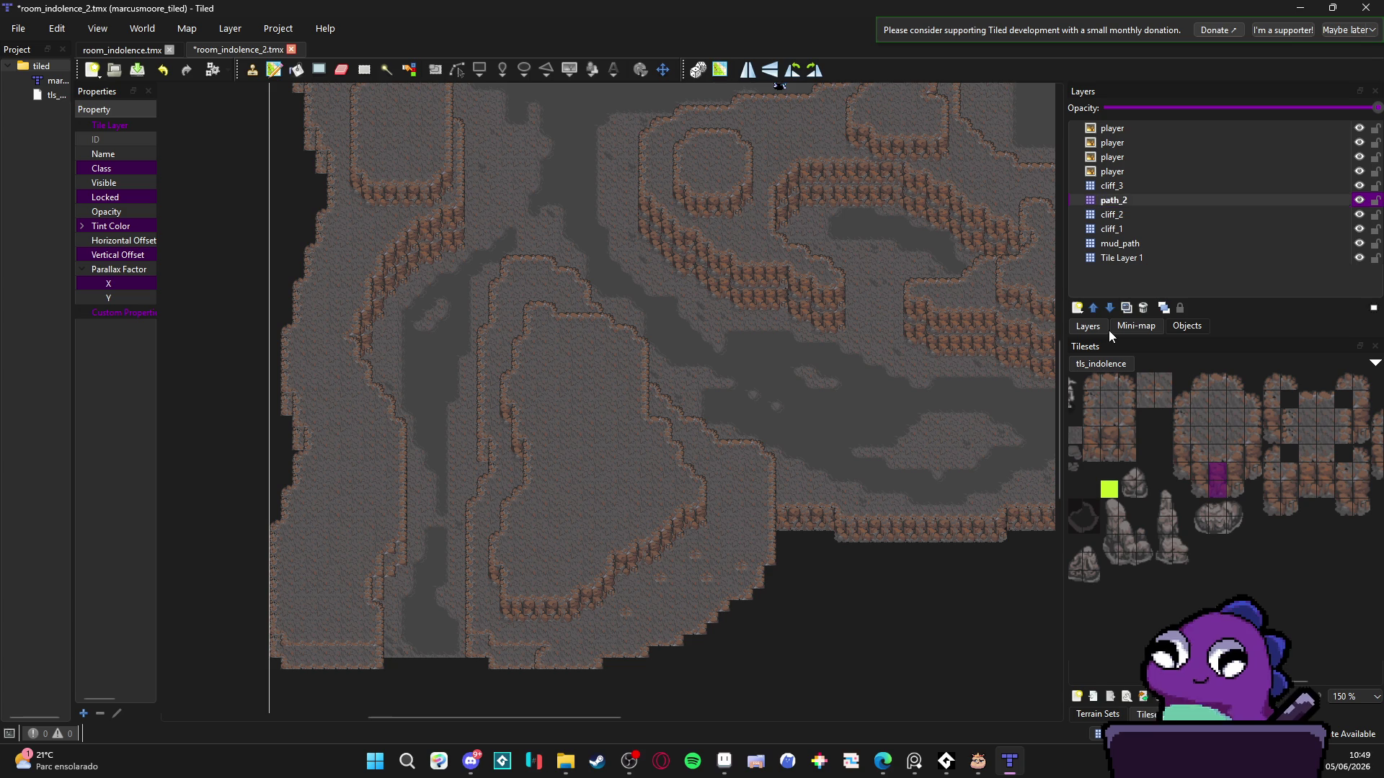
pyautogui.scroll(-1, 595, 510)
pyautogui.hotkey('ctrl', 's')
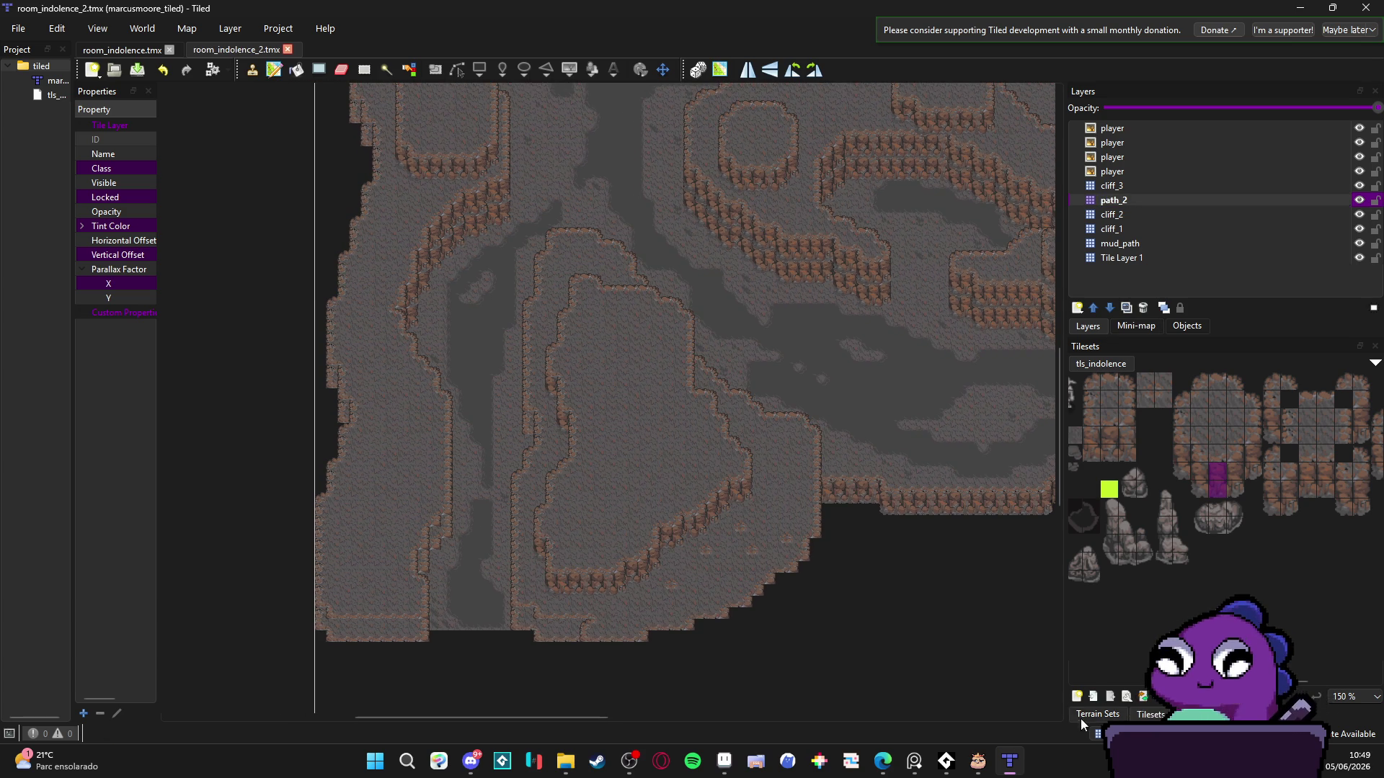
pyautogui.click(1098, 714)
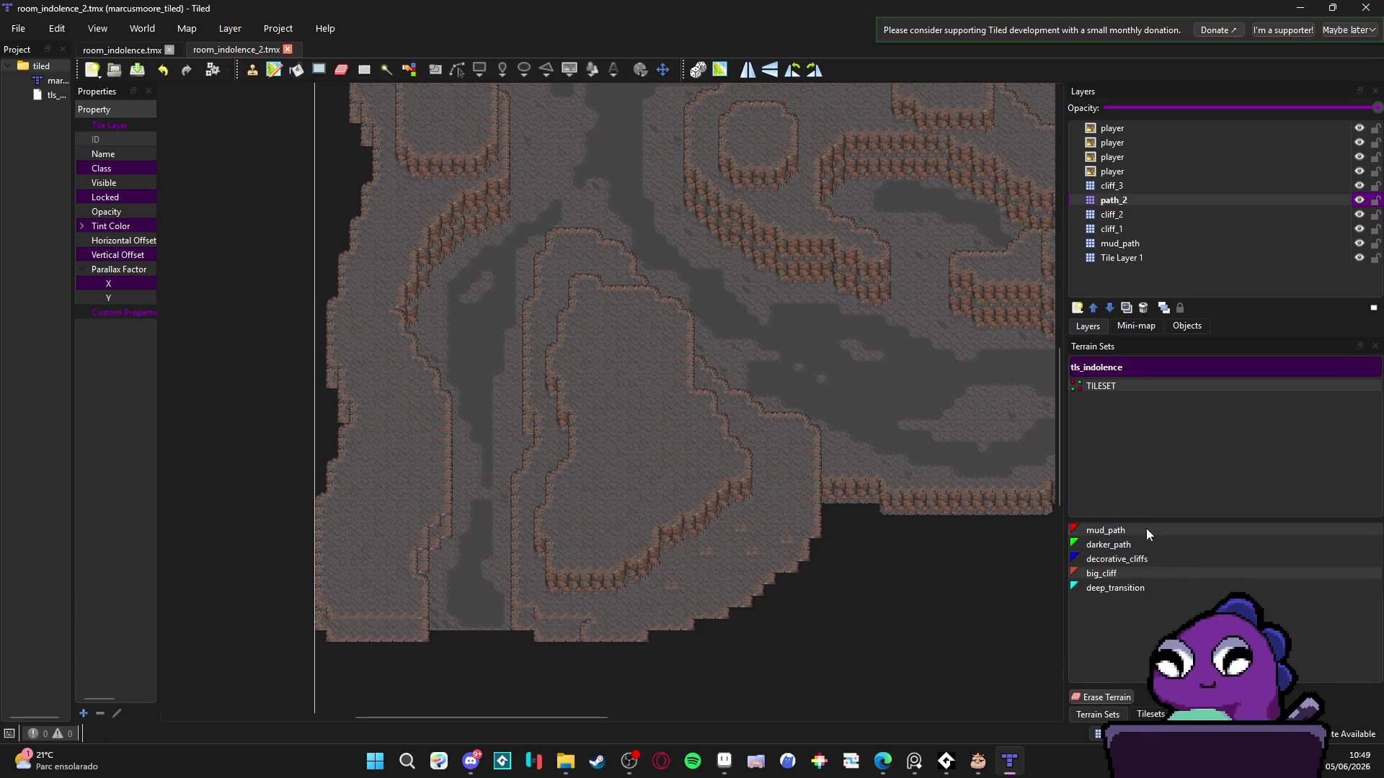
# - Select the mud_path terrain and start painting it down the cave's left channel on path_2
pyautogui.click(1146, 530)
pyautogui.click(609, 322)
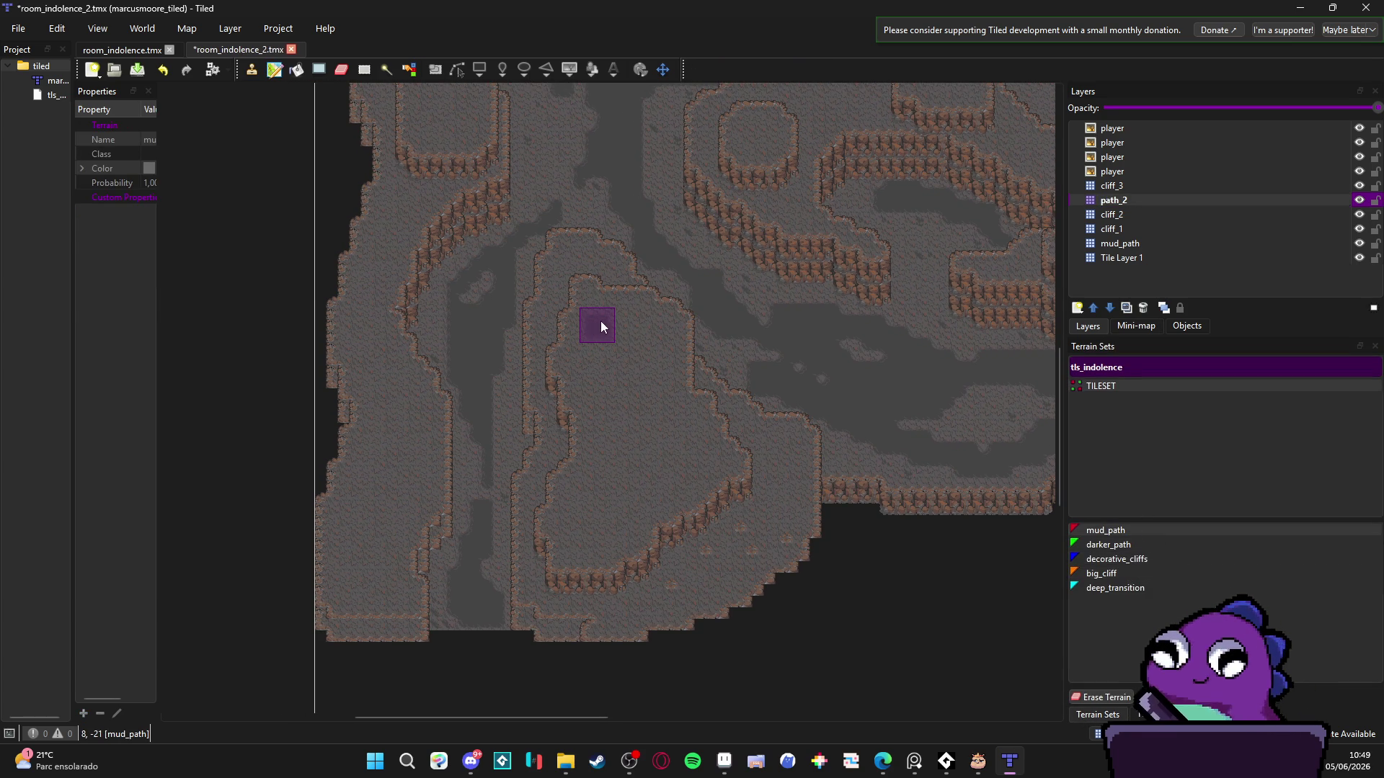
pyautogui.moveTo(572, 271); pyautogui.dragTo(577, 300)
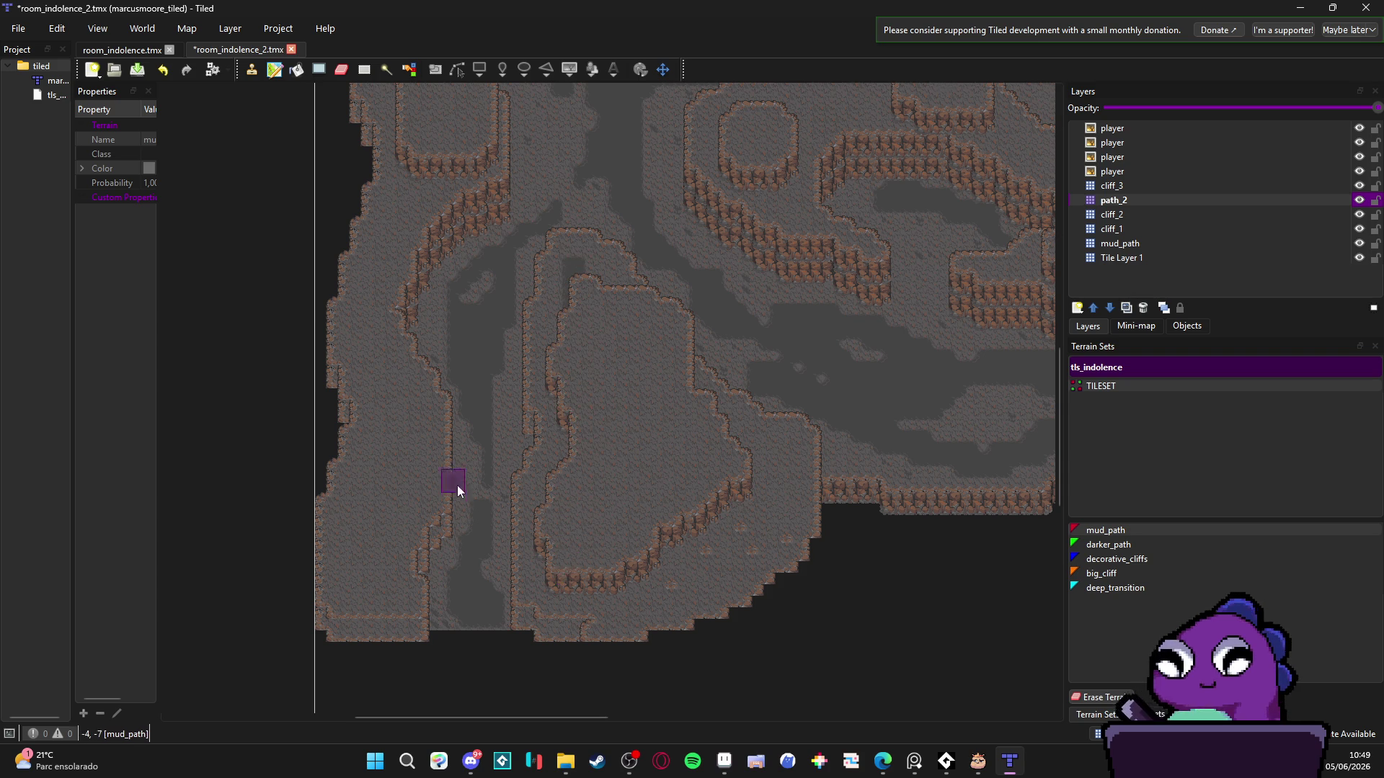
pyautogui.scroll(1, 491, 480)
pyautogui.hscroll(-3, 504, 476)
pyautogui.click(517, 444)
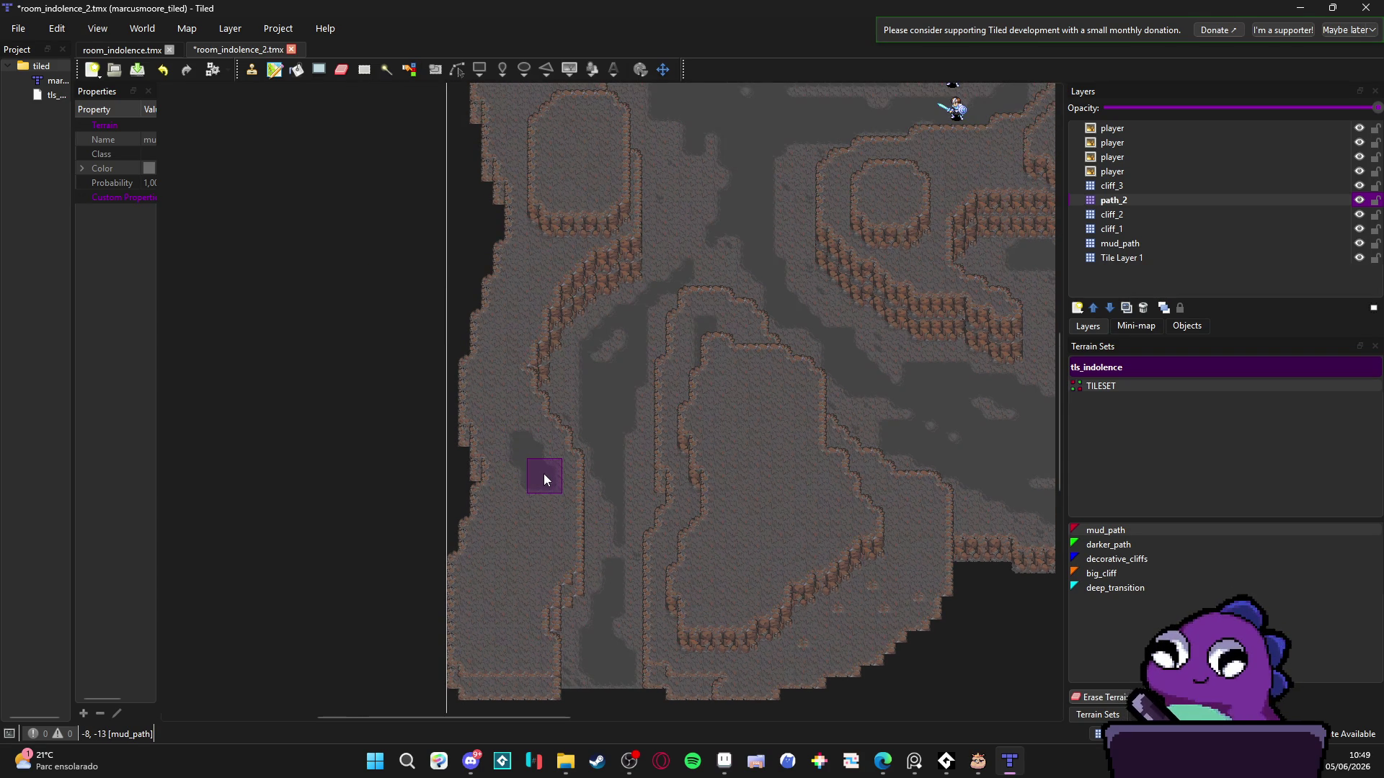
pyautogui.scroll(1, 543, 475)
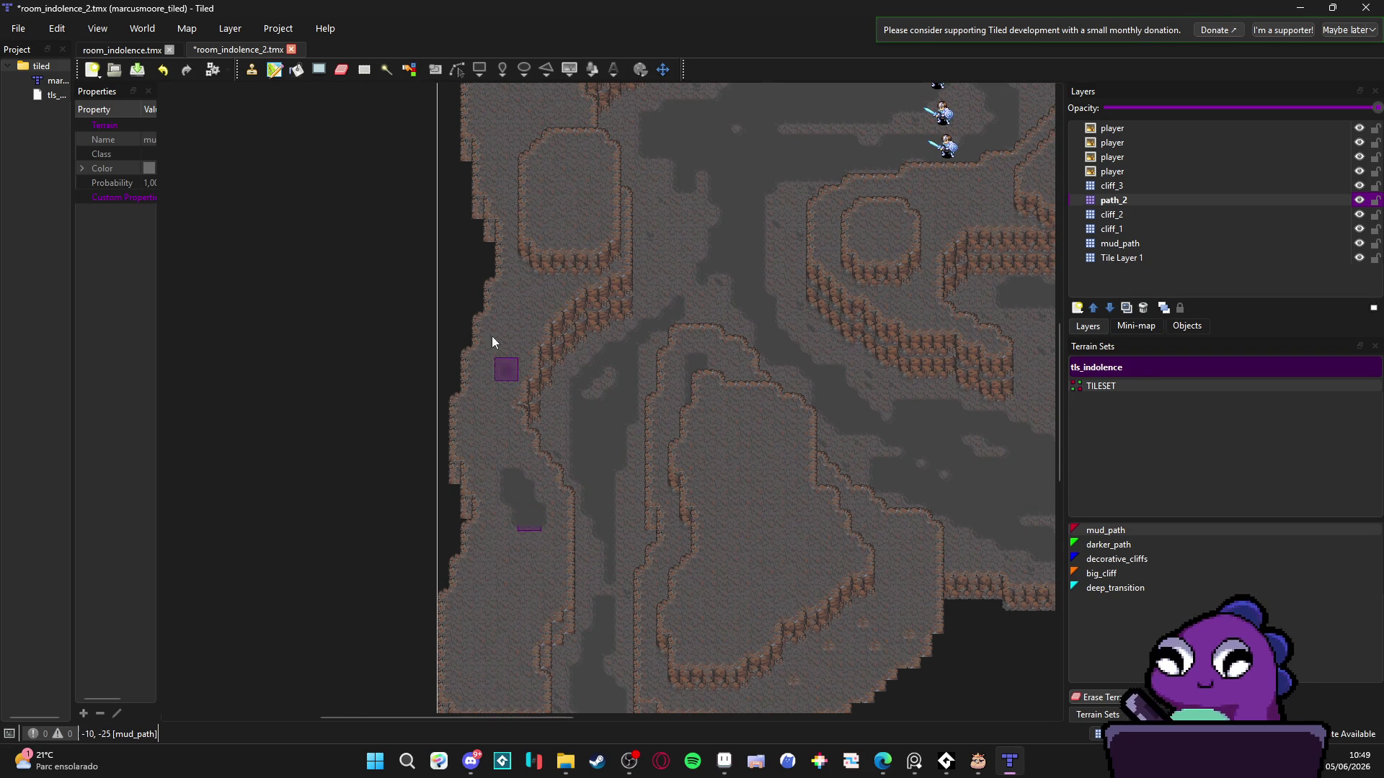
# - Check the room_indolence.tmx map for reference, then return to room_indolence_2
pyautogui.click(152, 49)
pyautogui.scroll(2, 517, 451)
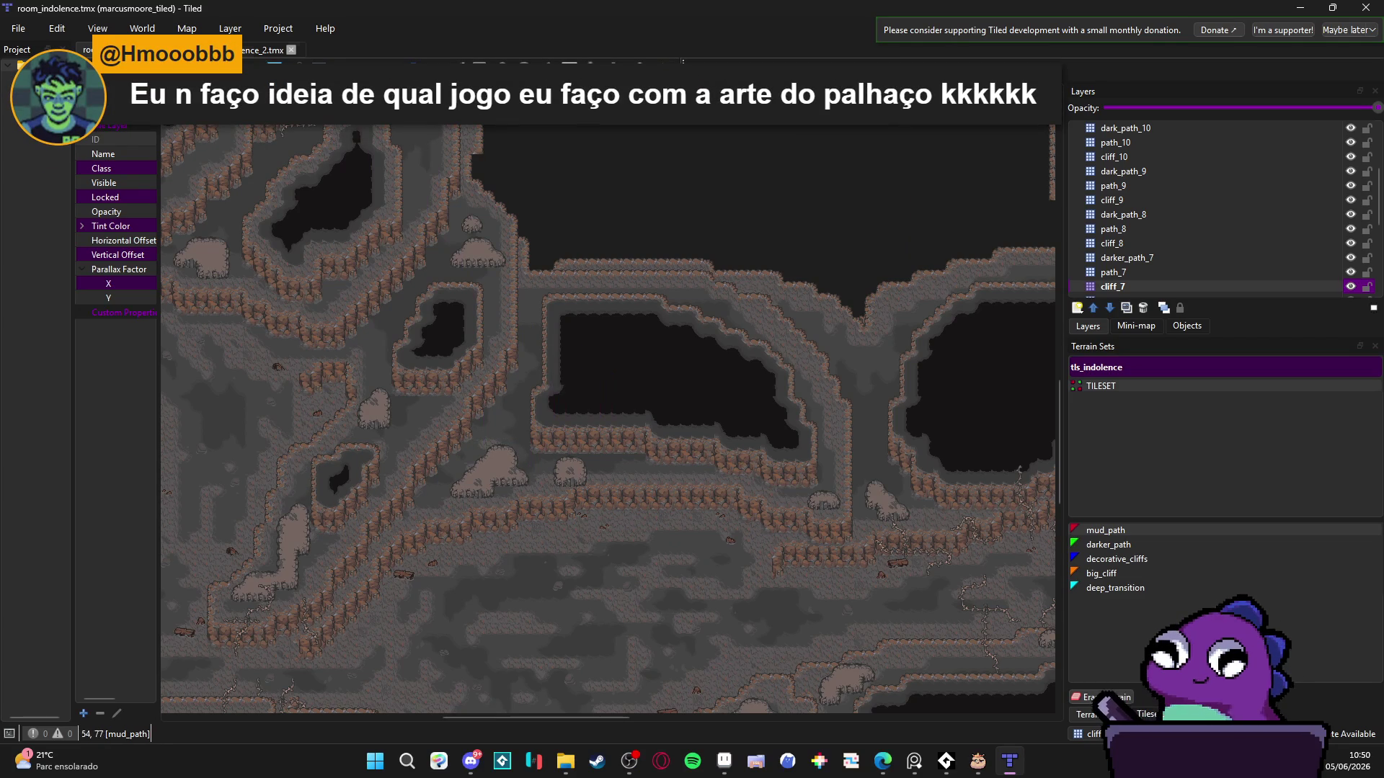
pyautogui.click(238, 49)
pyautogui.scroll(3, 578, 484)
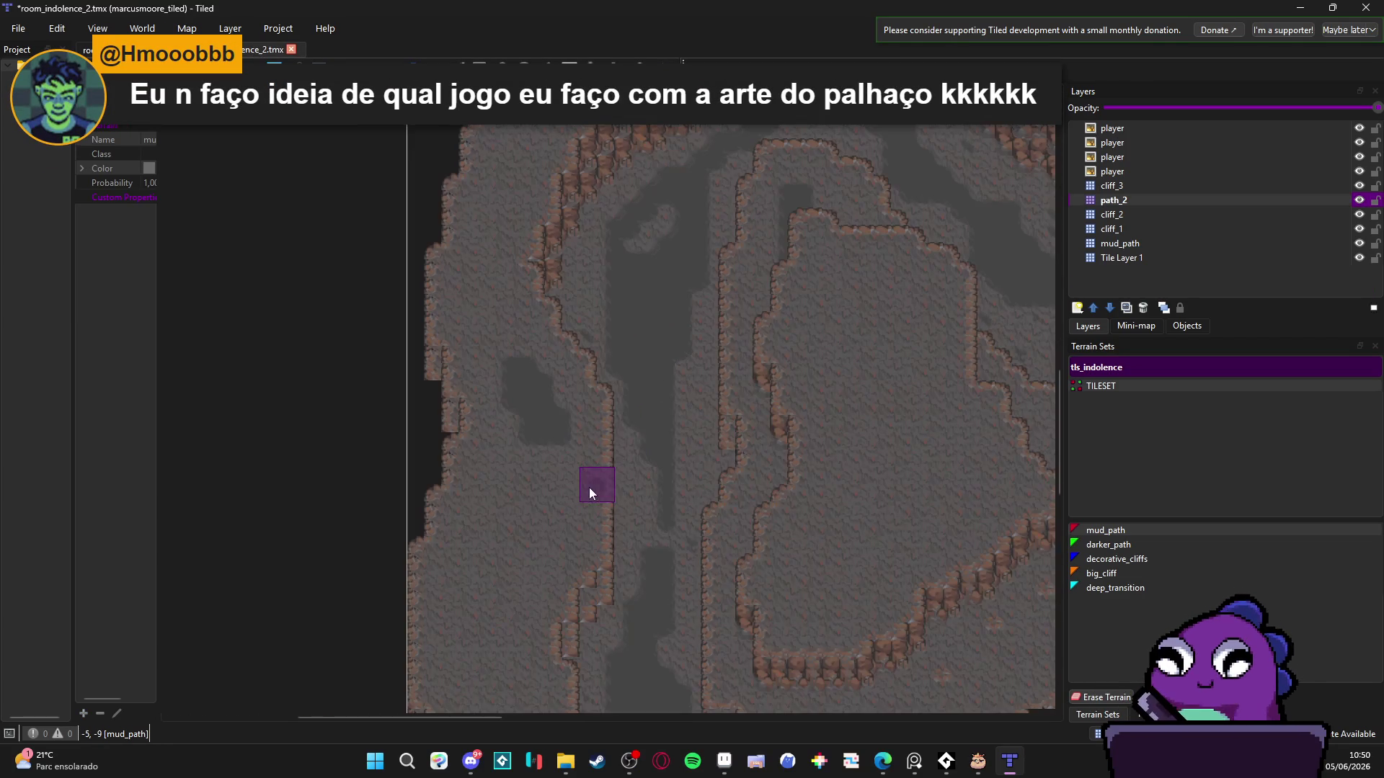
pyautogui.scroll(-2, 590, 488)
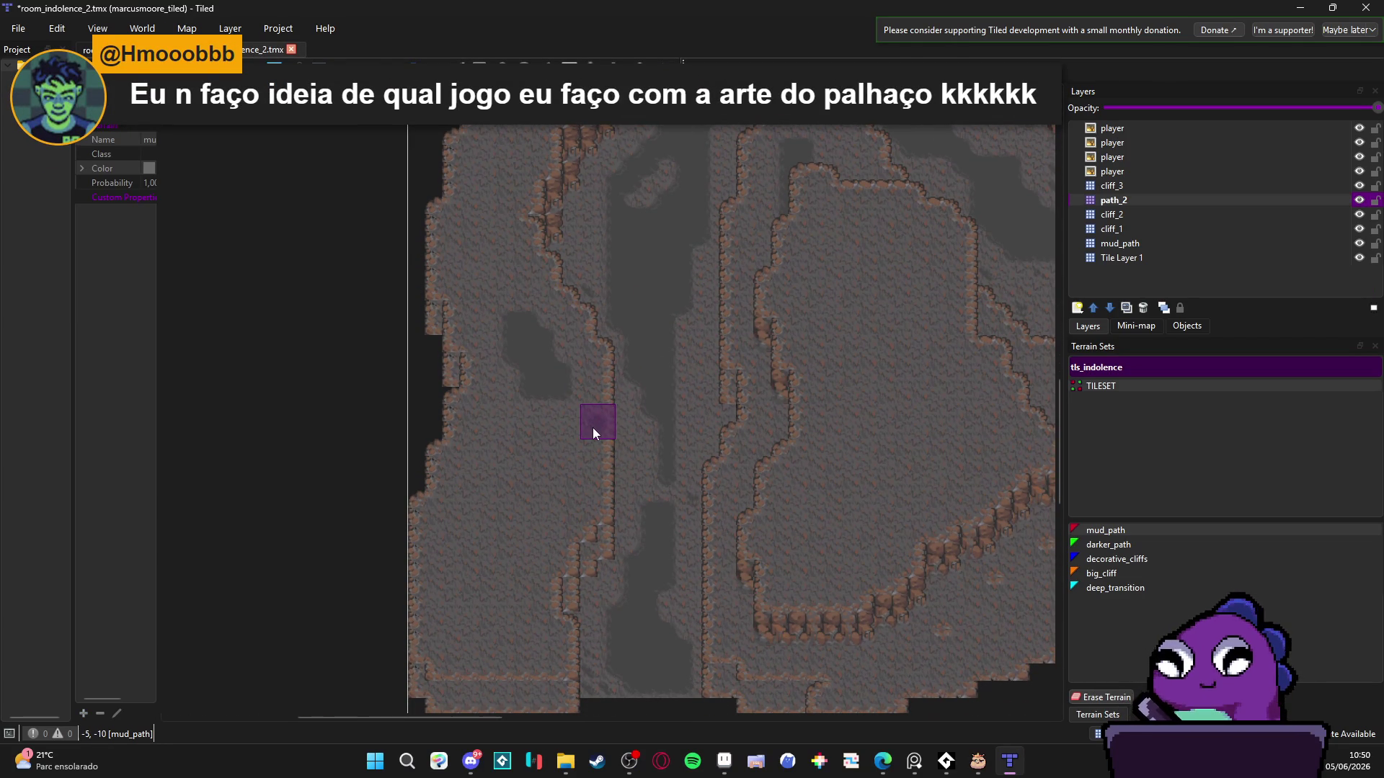
# - Extend the mud path from the dark patch to the map bottom and widen it along the left edge
pyautogui.moveTo(561, 393)
pyautogui.mouseDown()
pyautogui.moveTo(503, 588)
pyautogui.moveTo(511, 629)
pyautogui.moveTo(482, 640)
pyautogui.moveTo(487, 534)
pyautogui.moveTo(451, 607)
pyautogui.moveTo(533, 401)
pyautogui.mouseUp()
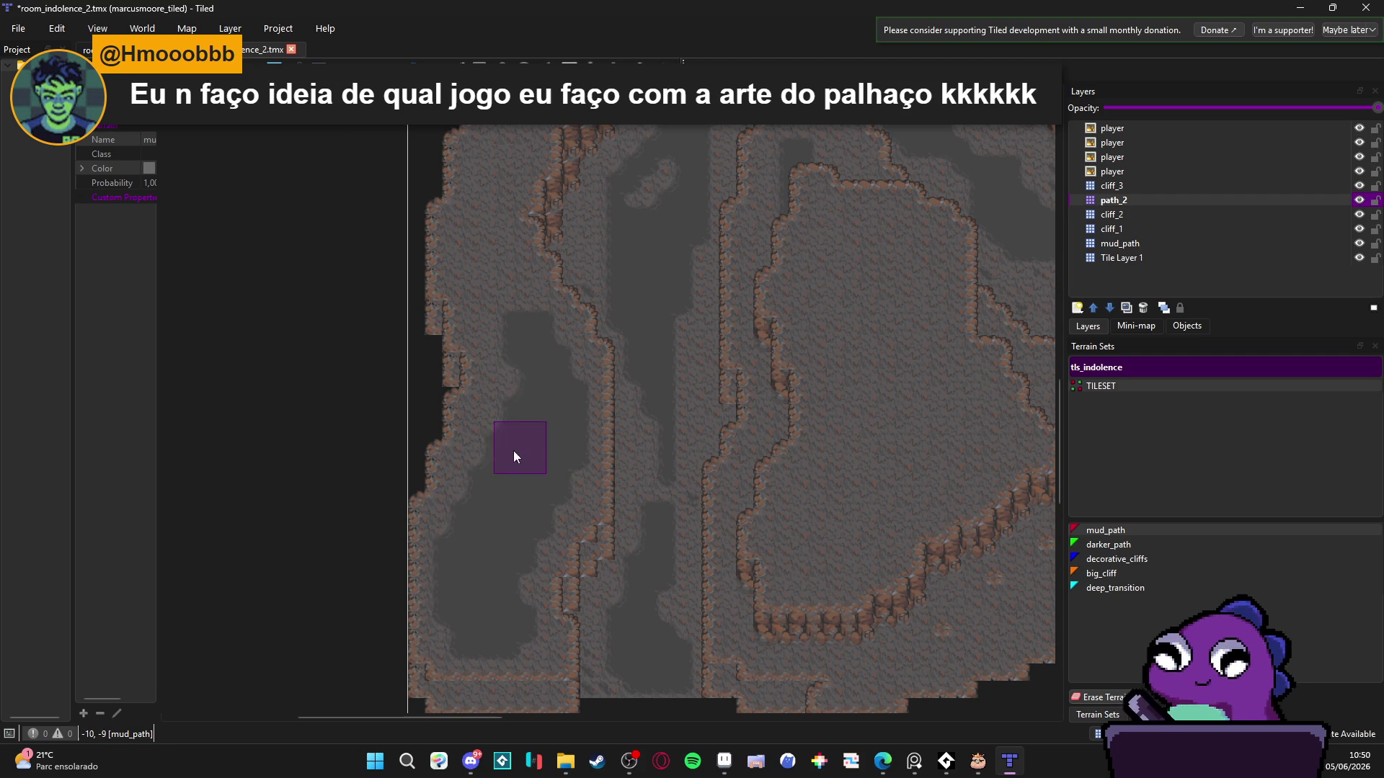
pyautogui.scroll(2, 483, 490)
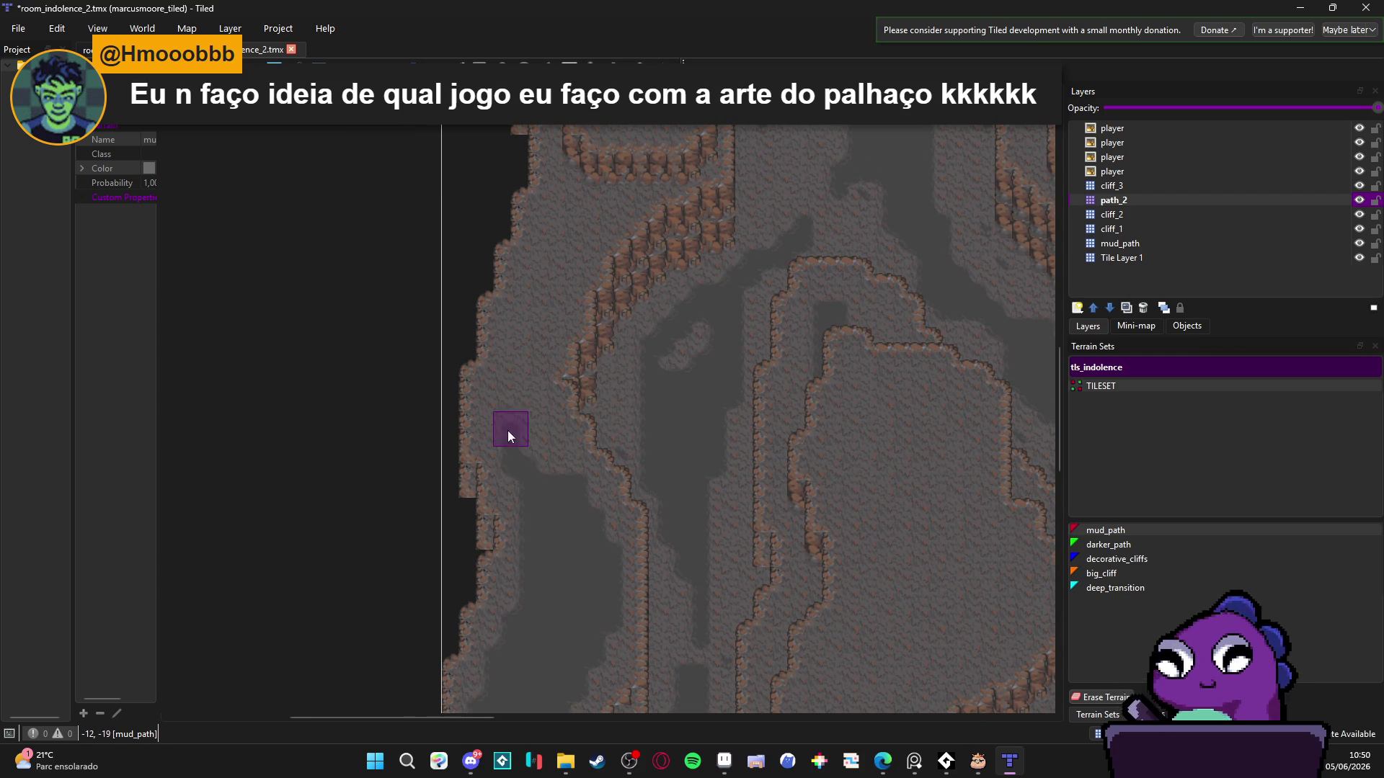
pyautogui.moveTo(528, 423)
pyautogui.mouseDown()
pyautogui.moveTo(560, 466)
pyautogui.moveTo(534, 400)
pyautogui.mouseUp()
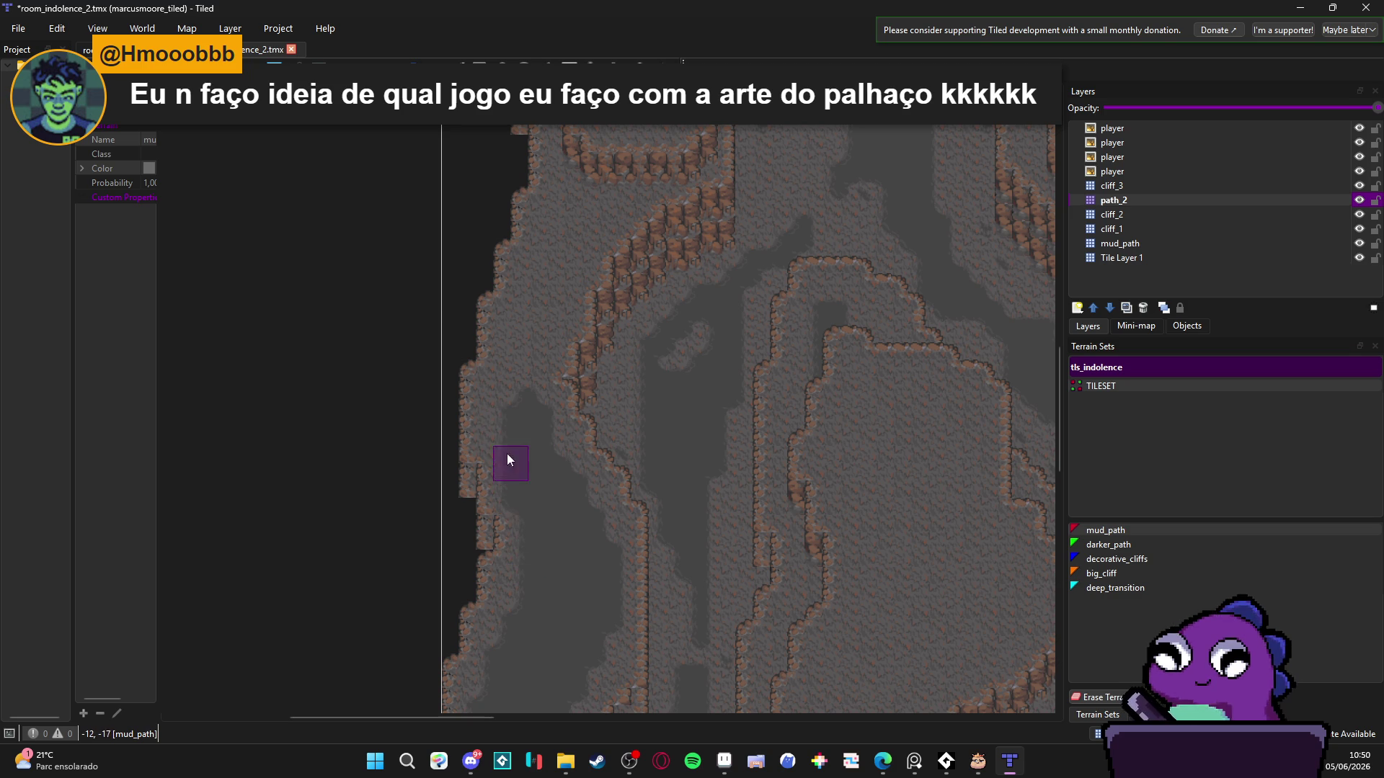
pyautogui.scroll(3, 525, 371)
pyautogui.moveTo(524, 544)
pyautogui.mouseDown()
pyautogui.moveTo(525, 420)
pyautogui.moveTo(542, 437)
pyautogui.mouseUp()
pyautogui.moveTo(490, 569); pyautogui.dragTo(555, 384)
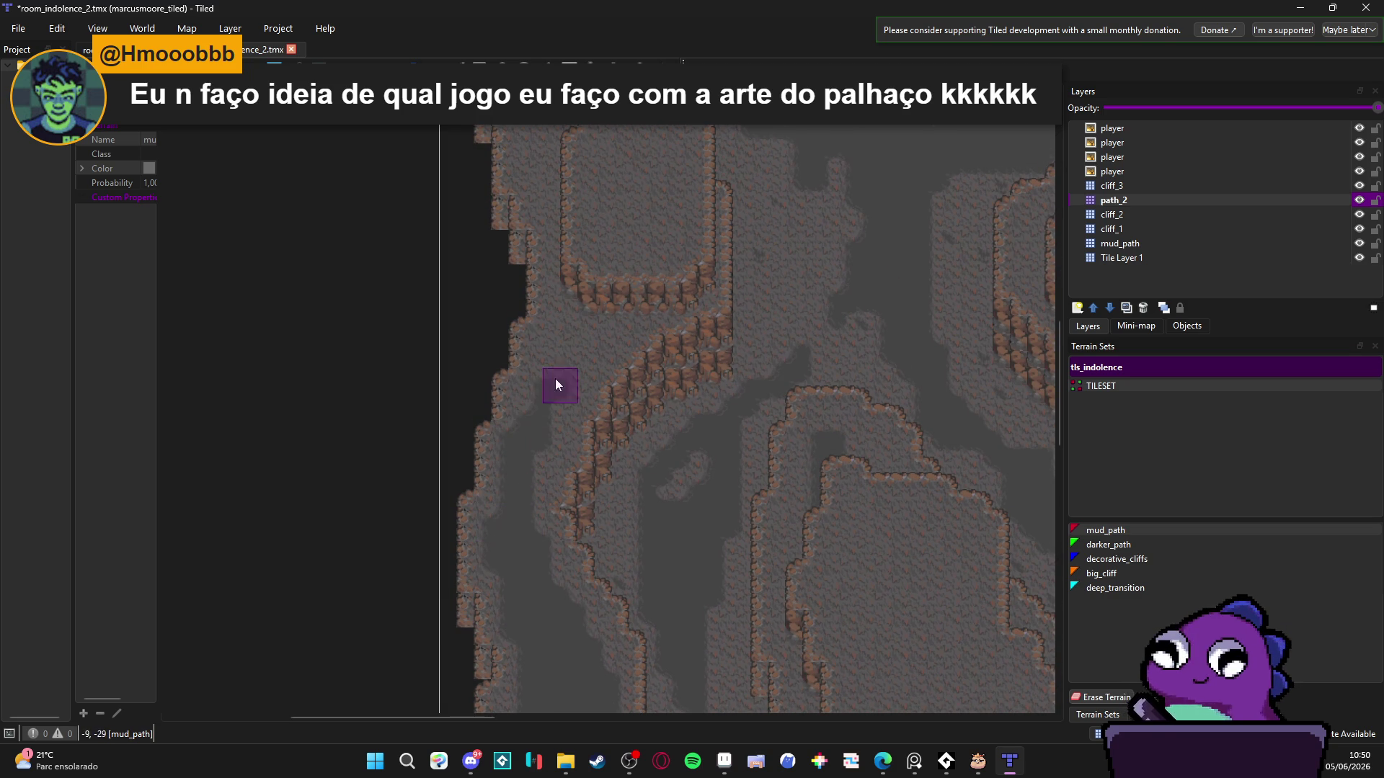
pyautogui.moveTo(618, 281)
pyautogui.mouseDown()
pyautogui.moveTo(626, 398)
pyautogui.moveTo(664, 384)
pyautogui.moveTo(616, 481)
pyautogui.moveTo(621, 369)
pyautogui.moveTo(601, 359)
pyautogui.moveTo(645, 312)
pyautogui.moveTo(682, 325)
pyautogui.mouseUp()
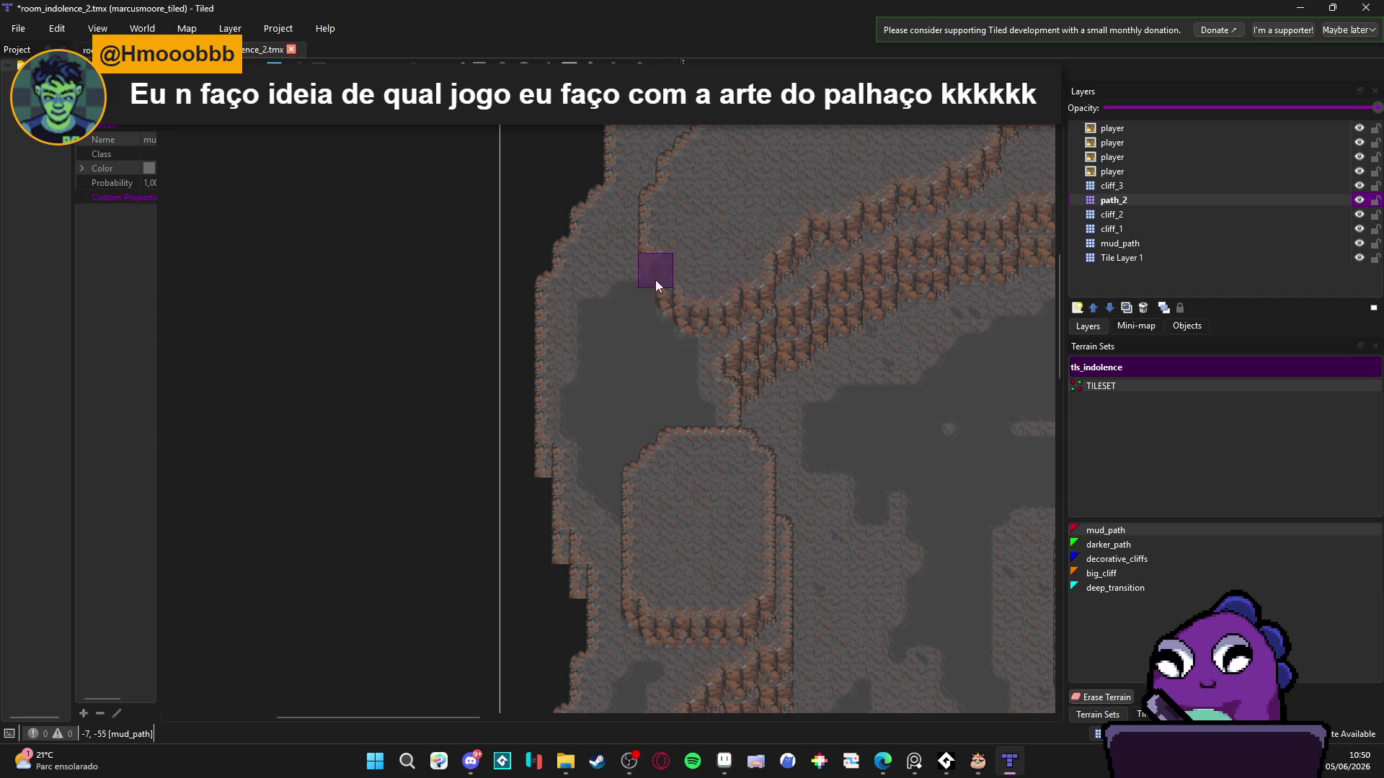
pyautogui.scroll(-10, 670, 539)
pyautogui.hscroll(4, 671, 539)
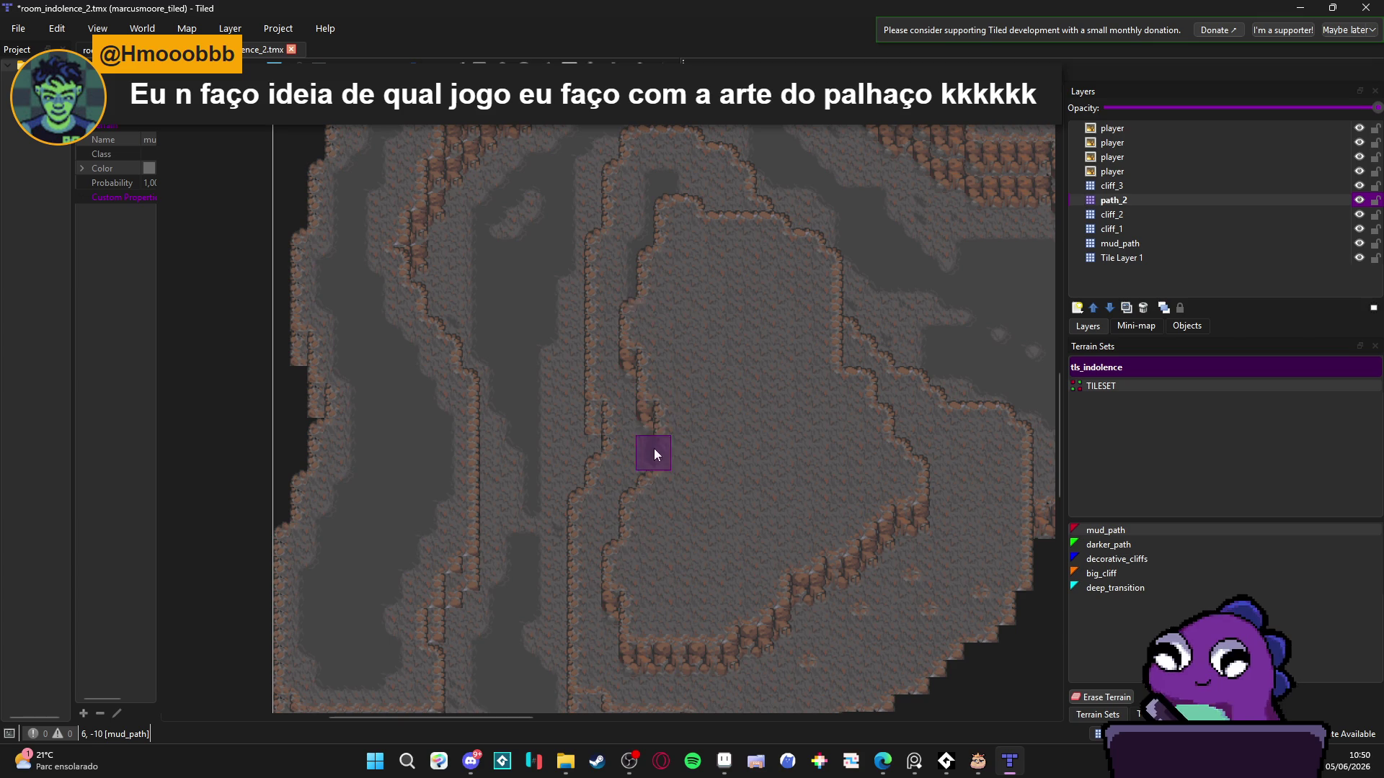
pyautogui.scroll(-5, 631, 571)
pyautogui.hscroll(2, 630, 571)
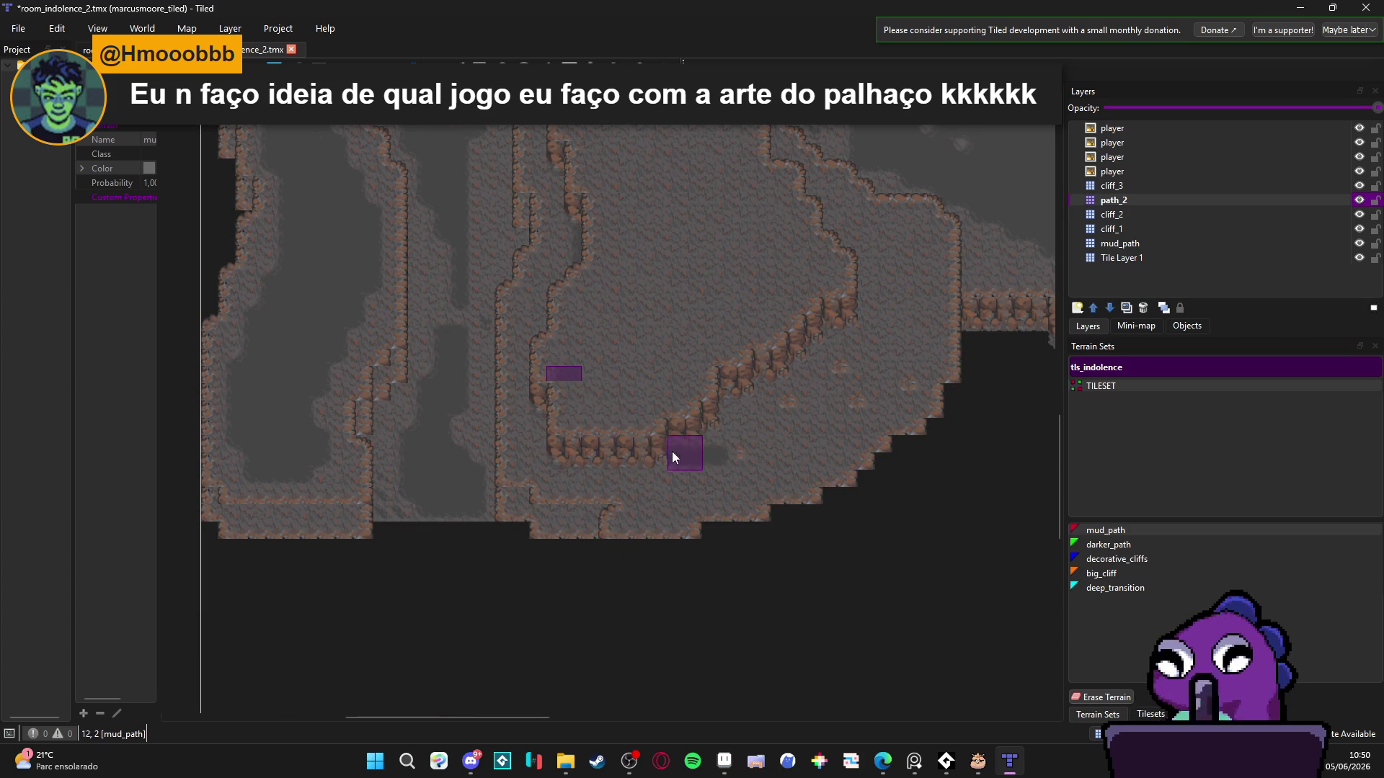
# - Paint mud path along the lower cliff base, up the right side and from the right pocket
pyautogui.moveTo(672, 451)
pyautogui.mouseDown()
pyautogui.moveTo(724, 456)
pyautogui.moveTo(842, 402)
pyautogui.moveTo(896, 307)
pyautogui.moveTo(729, 189)
pyautogui.mouseUp()
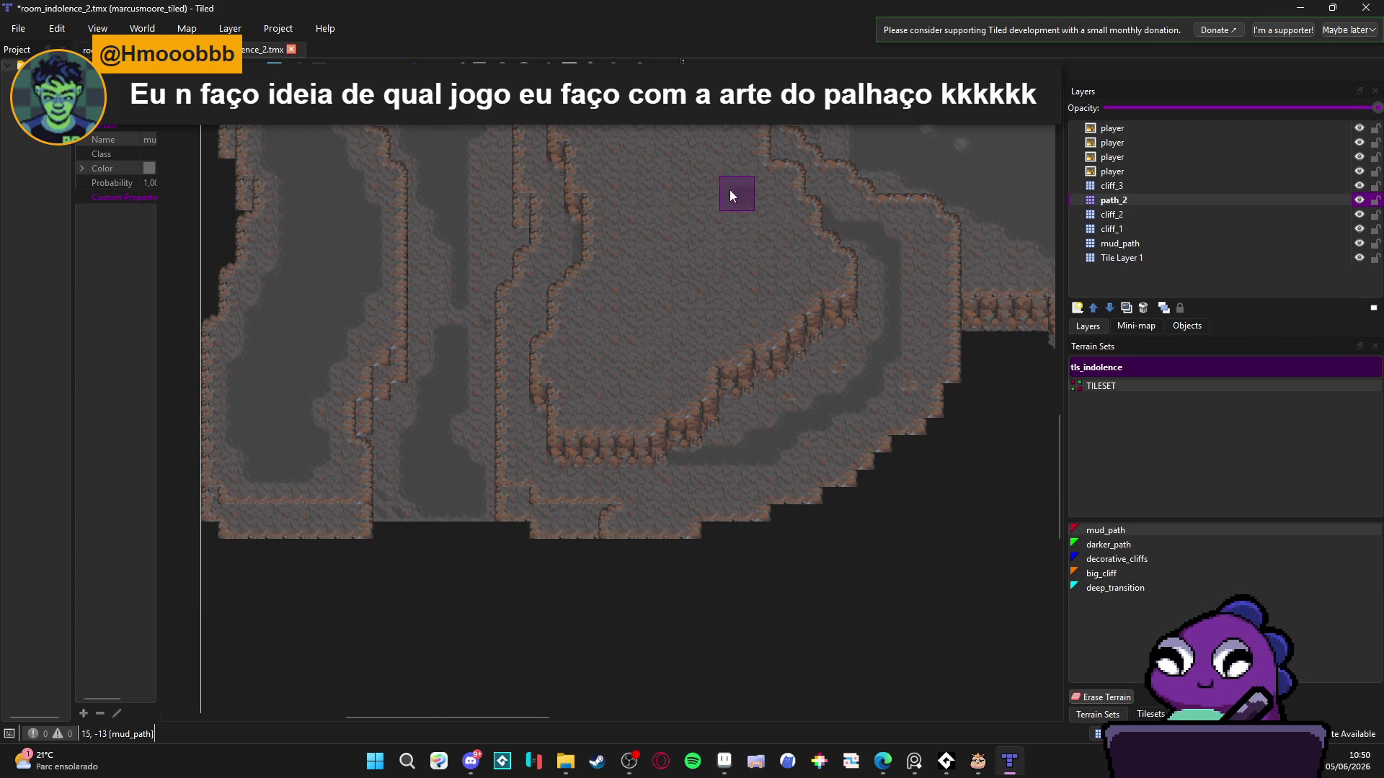
pyautogui.moveTo(770, 247); pyautogui.dragTo(850, 305)
pyautogui.moveTo(894, 271)
pyautogui.mouseDown()
pyautogui.moveTo(715, 410)
pyautogui.moveTo(721, 435)
pyautogui.moveTo(693, 457)
pyautogui.mouseUp()
pyautogui.scroll(5, 692, 458)
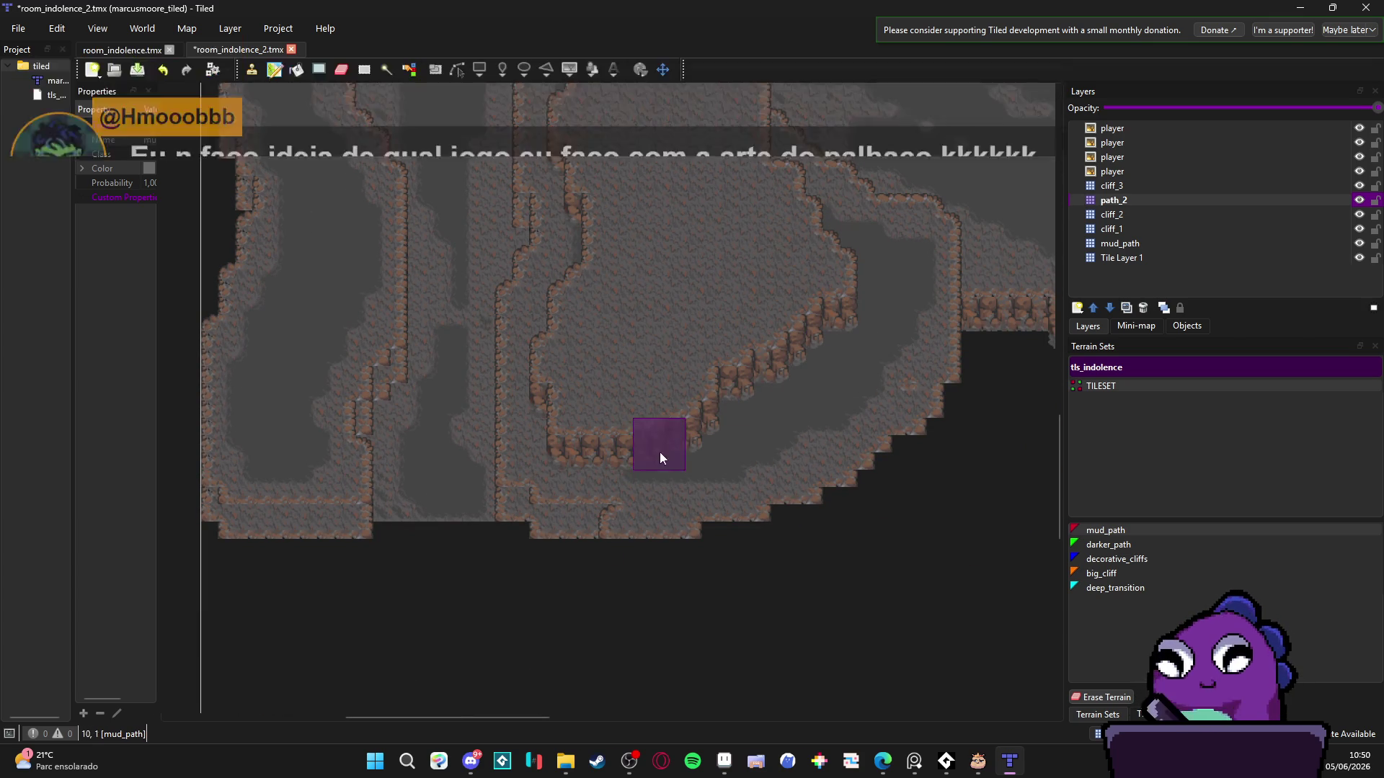
pyautogui.keyDown('ctrl'); pyautogui.scroll(-2, 587, 457); pyautogui.keyUp('ctrl')
pyautogui.scroll(4, 704, 413)
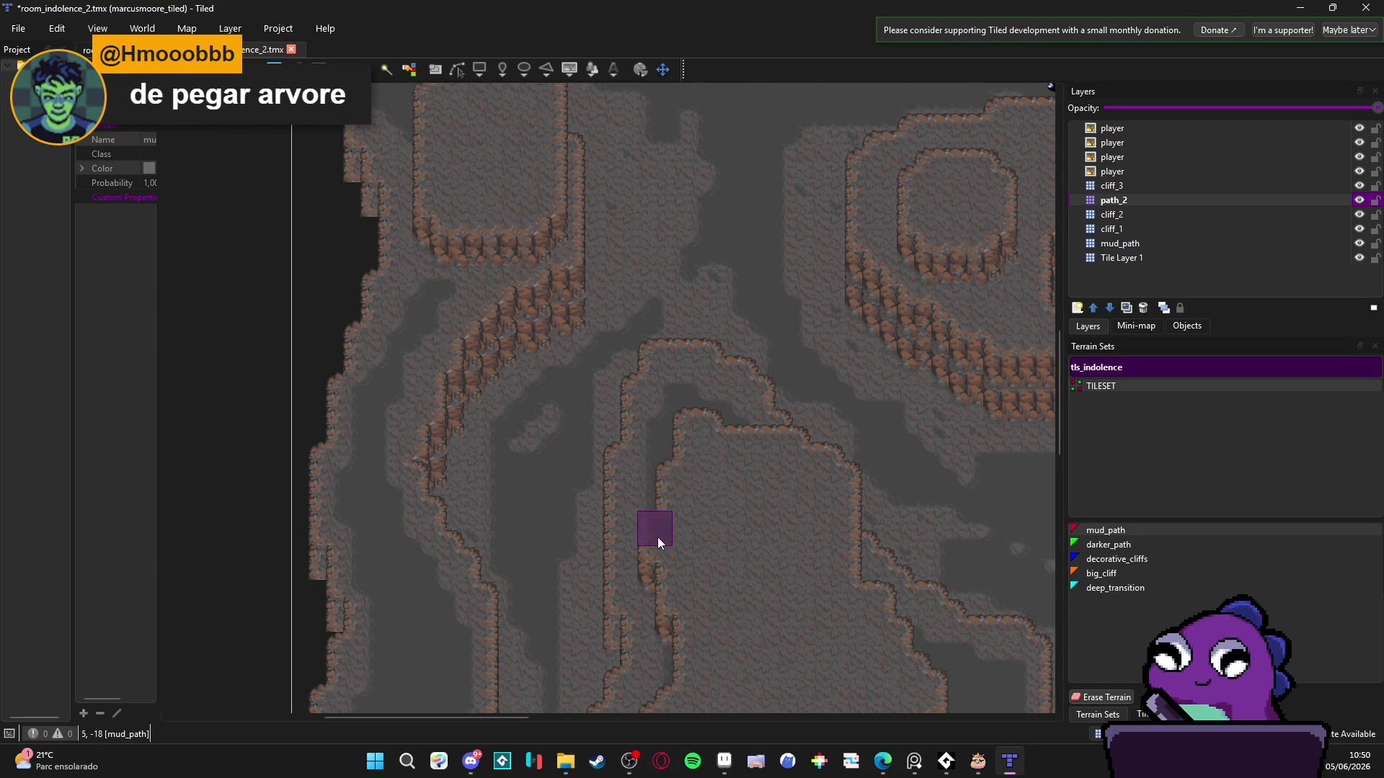
pyautogui.scroll(-3, 657, 538)
pyautogui.scroll(-3, 651, 542)
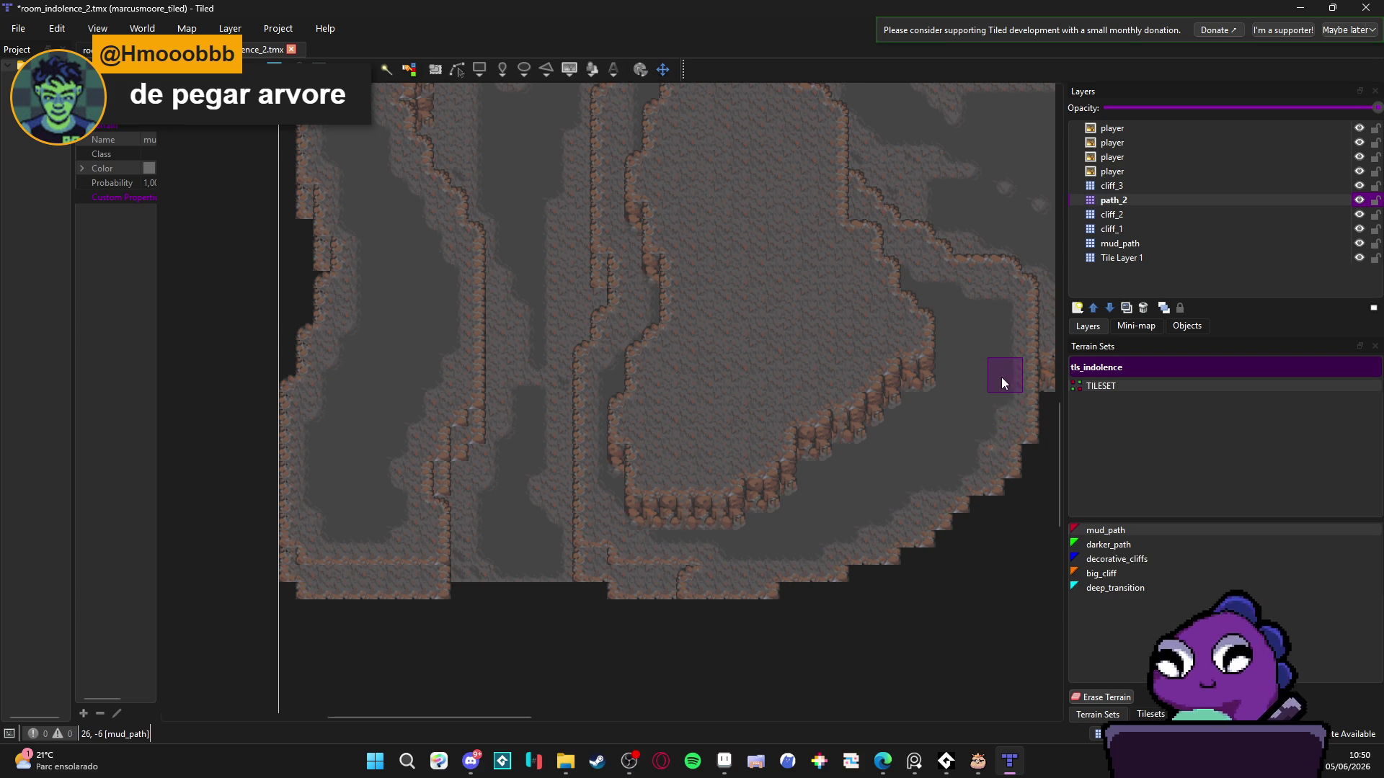
pyautogui.scroll(3, 950, 436)
pyautogui.scroll(10, 1003, 398)
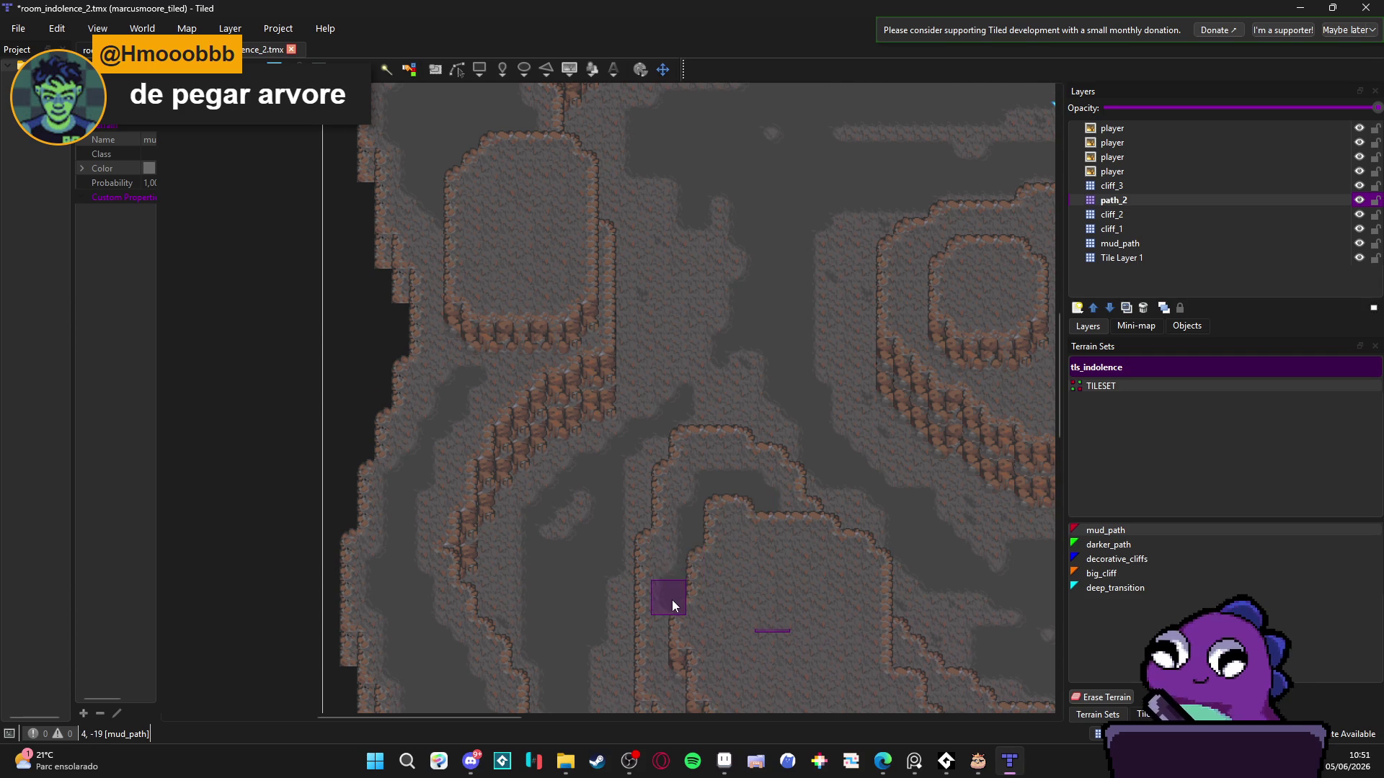
pyautogui.scroll(-5, 671, 599)
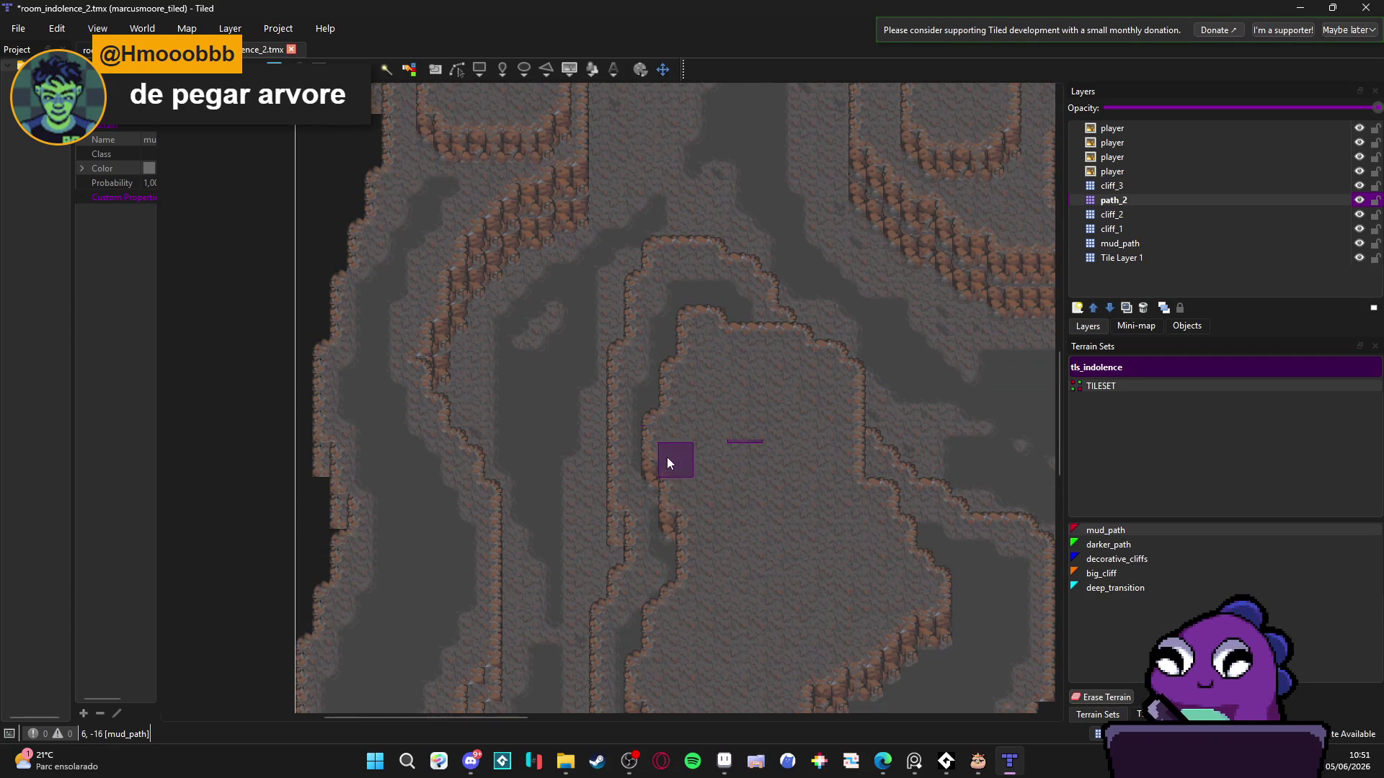
pyautogui.scroll(-8, 643, 609)
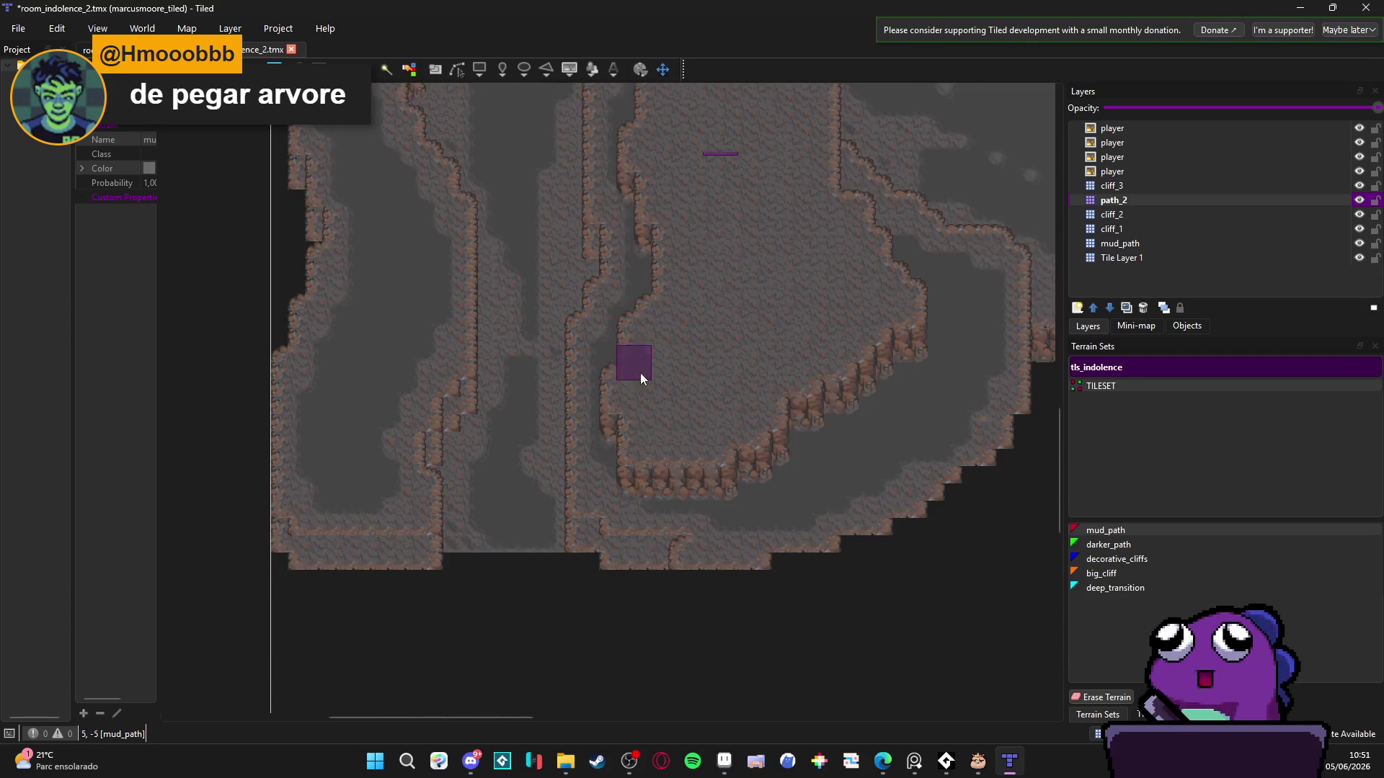
pyautogui.scroll(20, 633, 496)
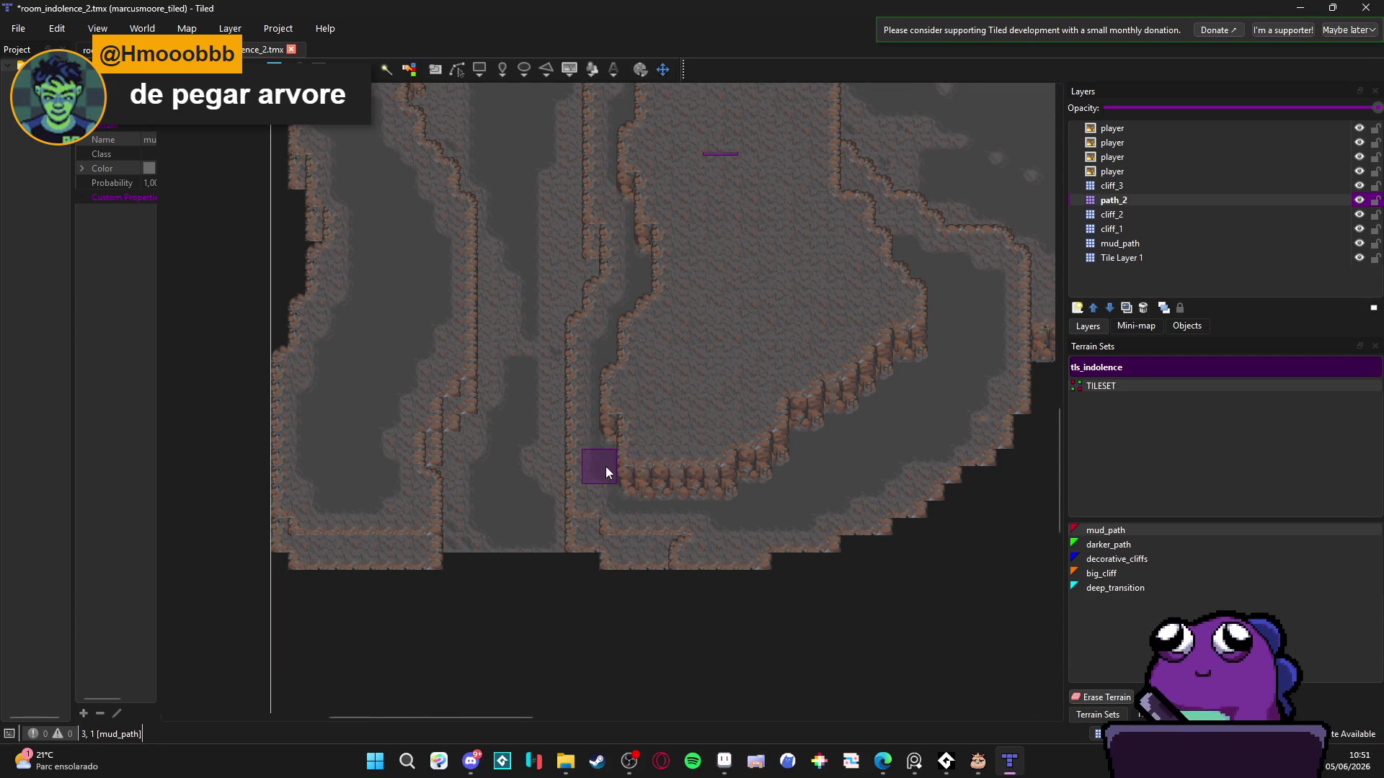
pyautogui.scroll(12, 588, 465)
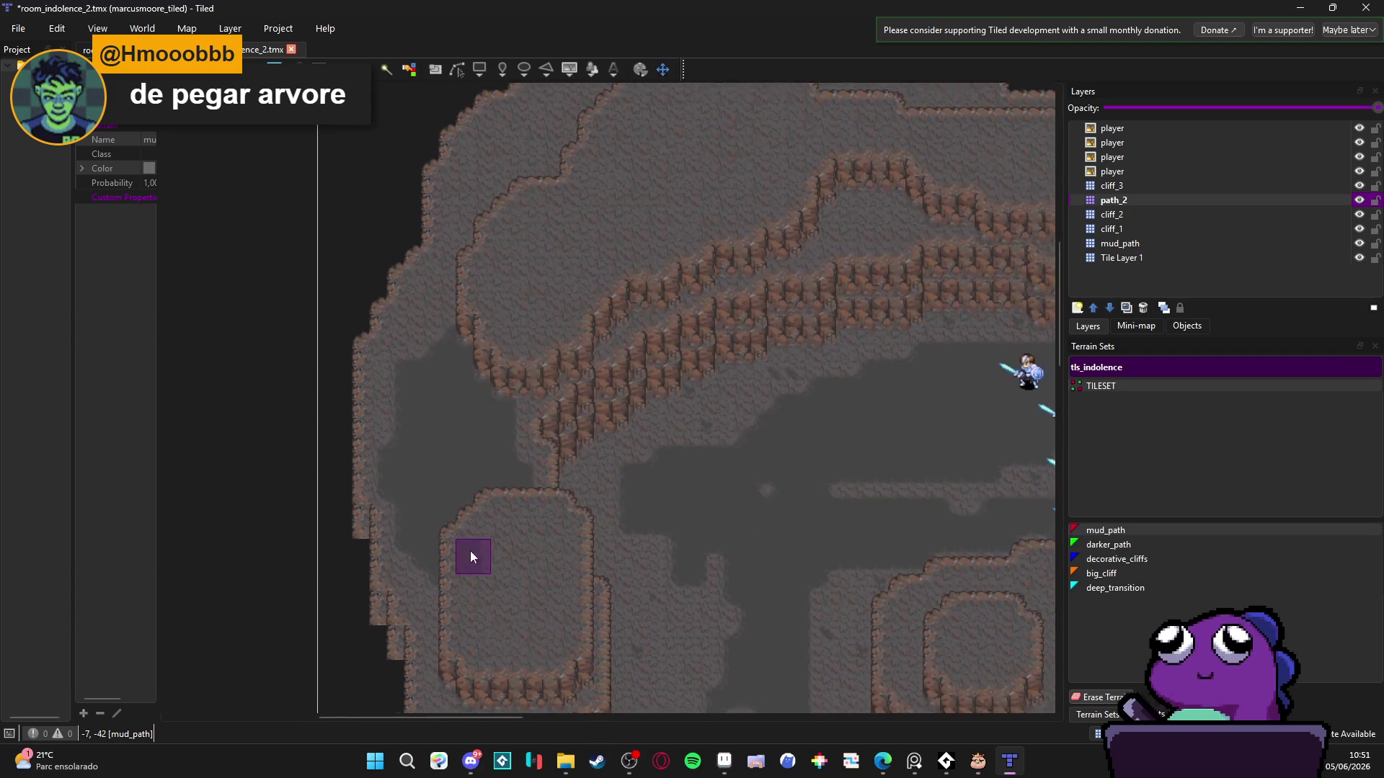
# - Paint two diagonal mud strips near the upper-left cliffs
pyautogui.moveTo(332, 573); pyautogui.dragTo(420, 368)
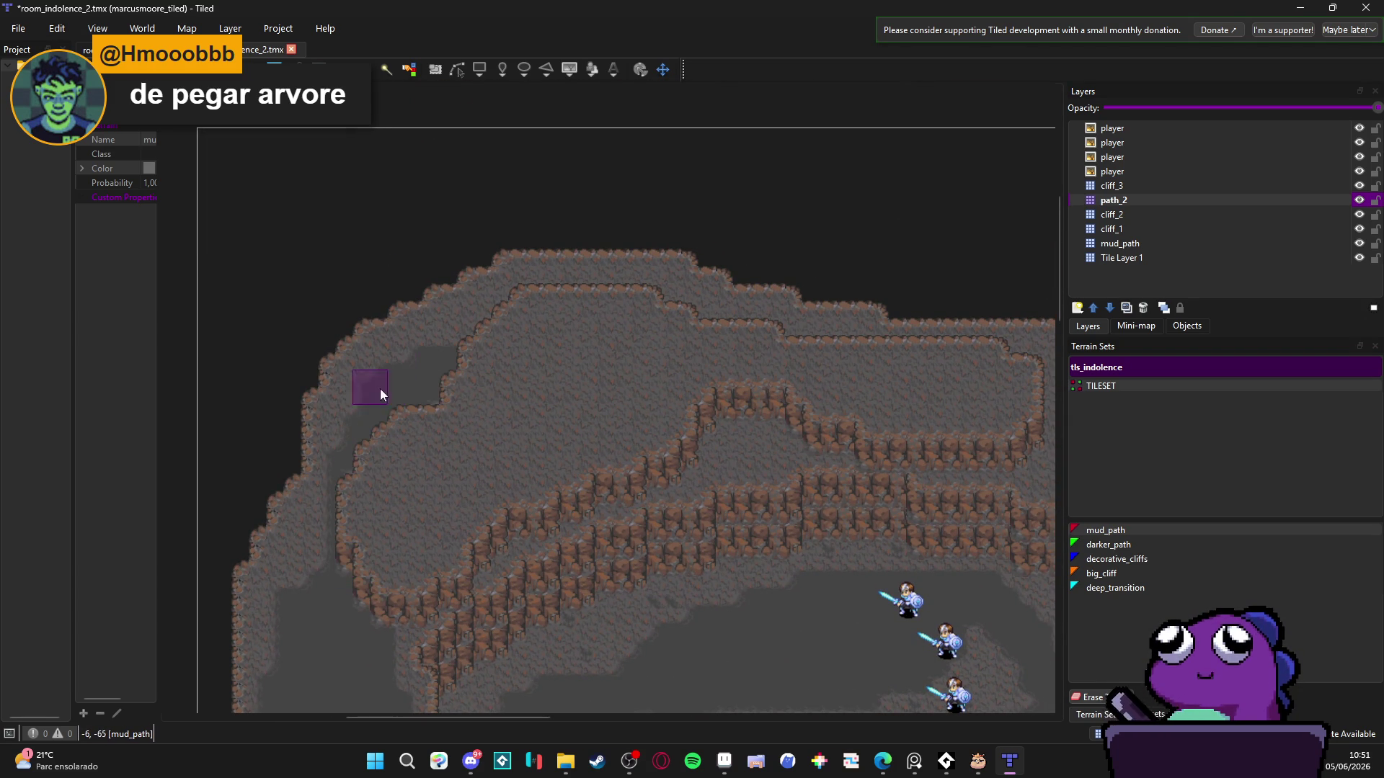
pyautogui.hscroll(4, 386, 396)
pyautogui.moveTo(499, 424); pyautogui.dragTo(592, 395)
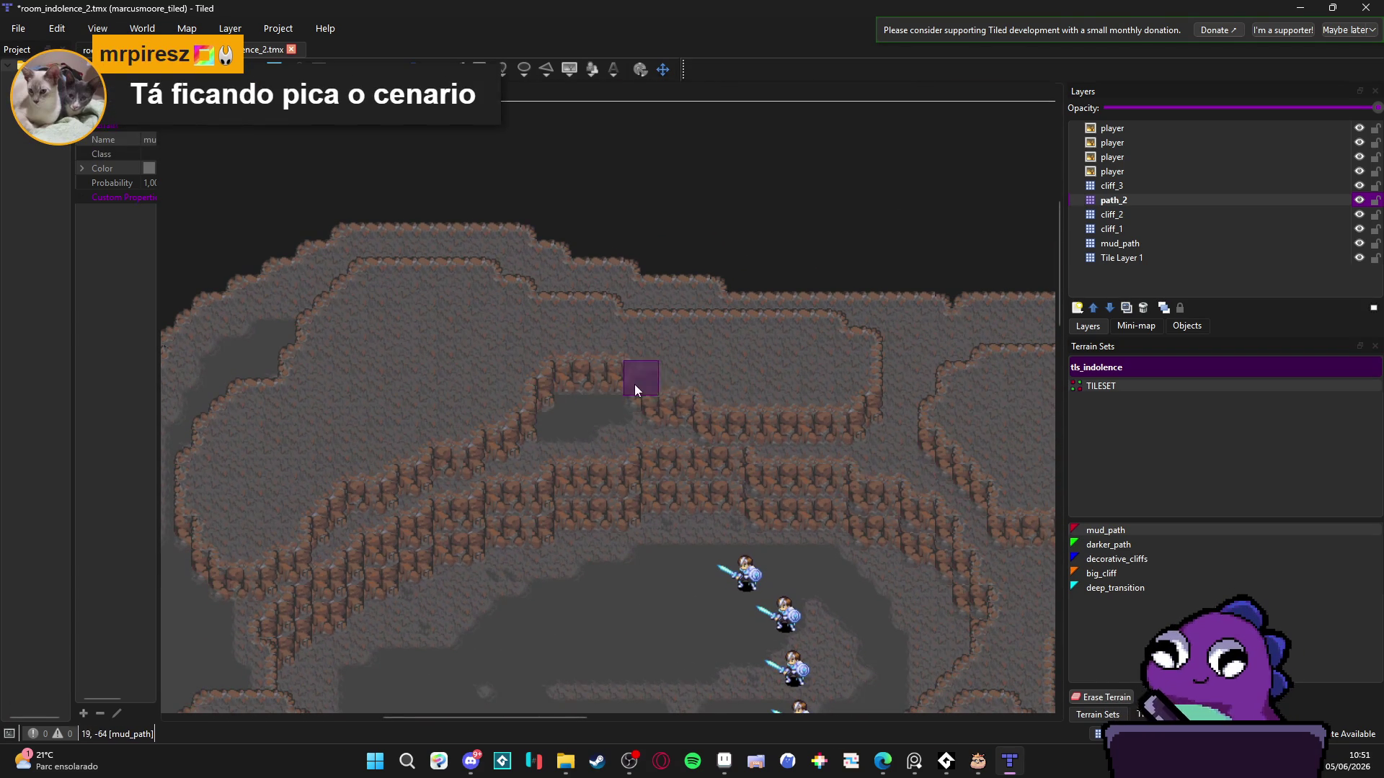
pyautogui.hscroll(5, 634, 389)
pyautogui.scroll(-3, 635, 389)
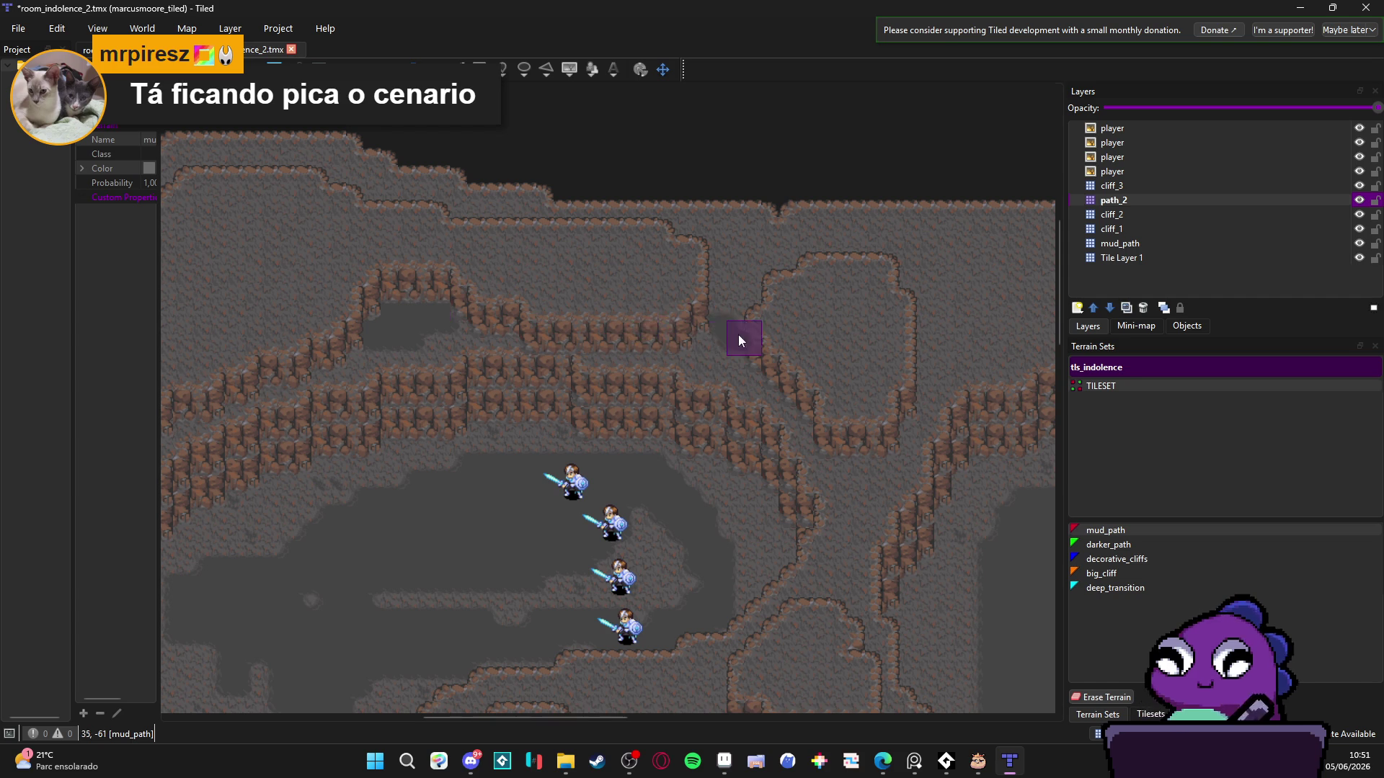
pyautogui.scroll(-4, 757, 300)
pyautogui.hscroll(1, 757, 299)
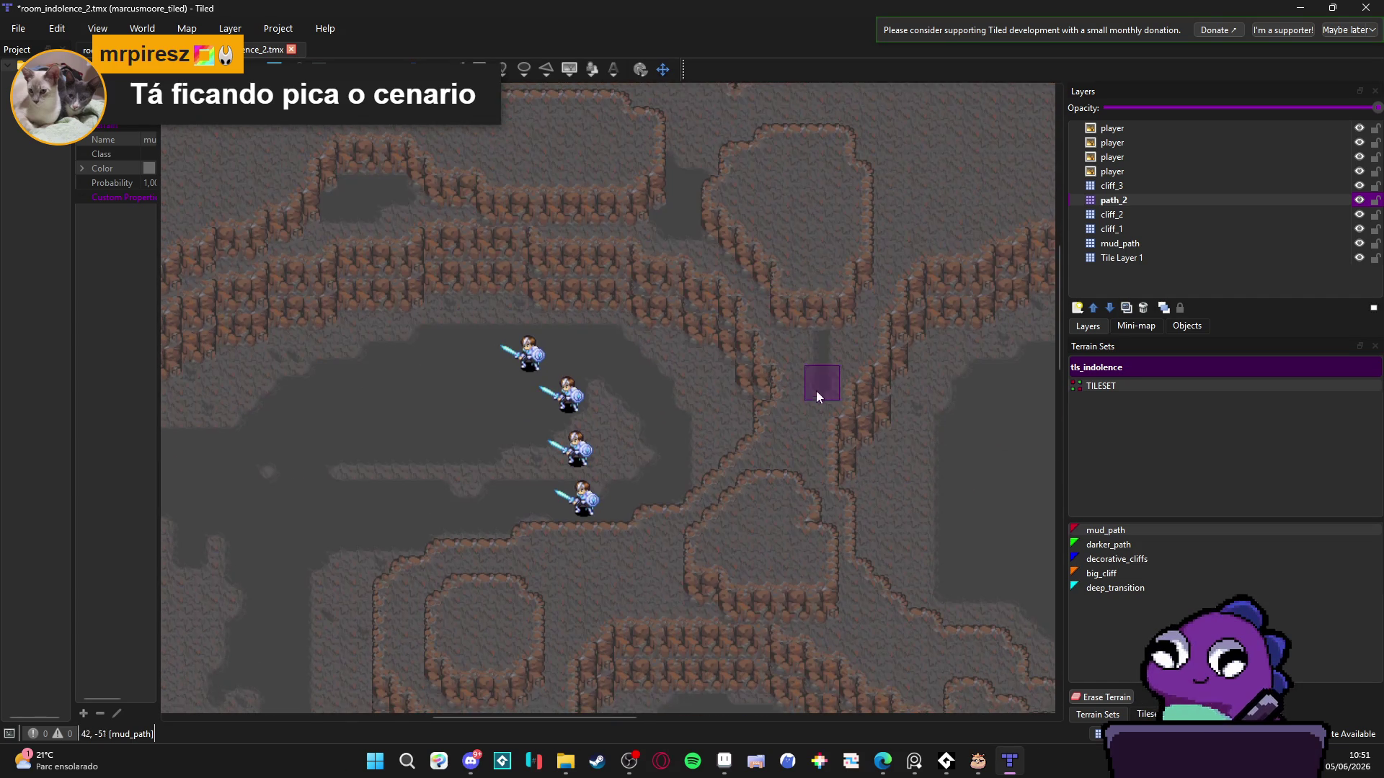
# - Add individual mud_path tiles below and beside the cliffs and near the lower cliff
pyautogui.click(837, 307)
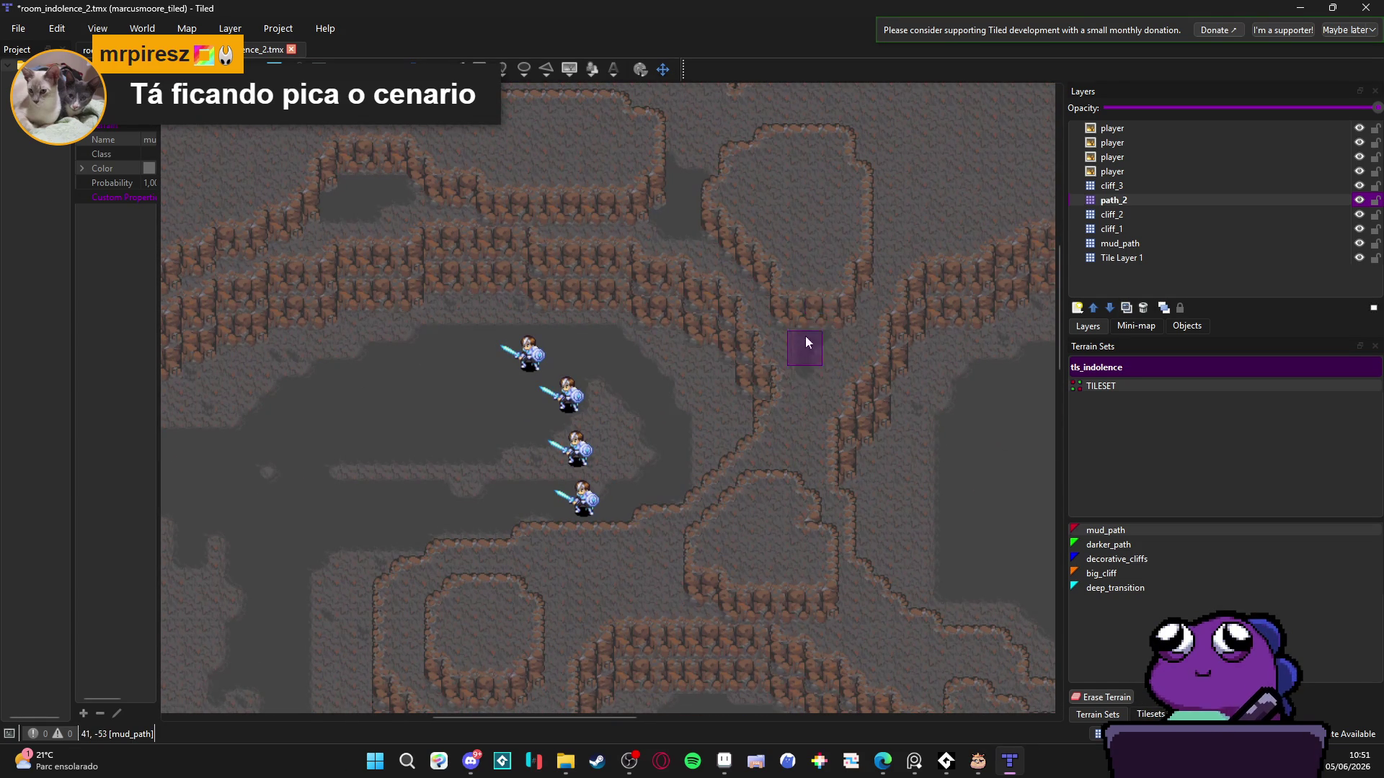
pyautogui.click(786, 454)
pyautogui.click(631, 577)
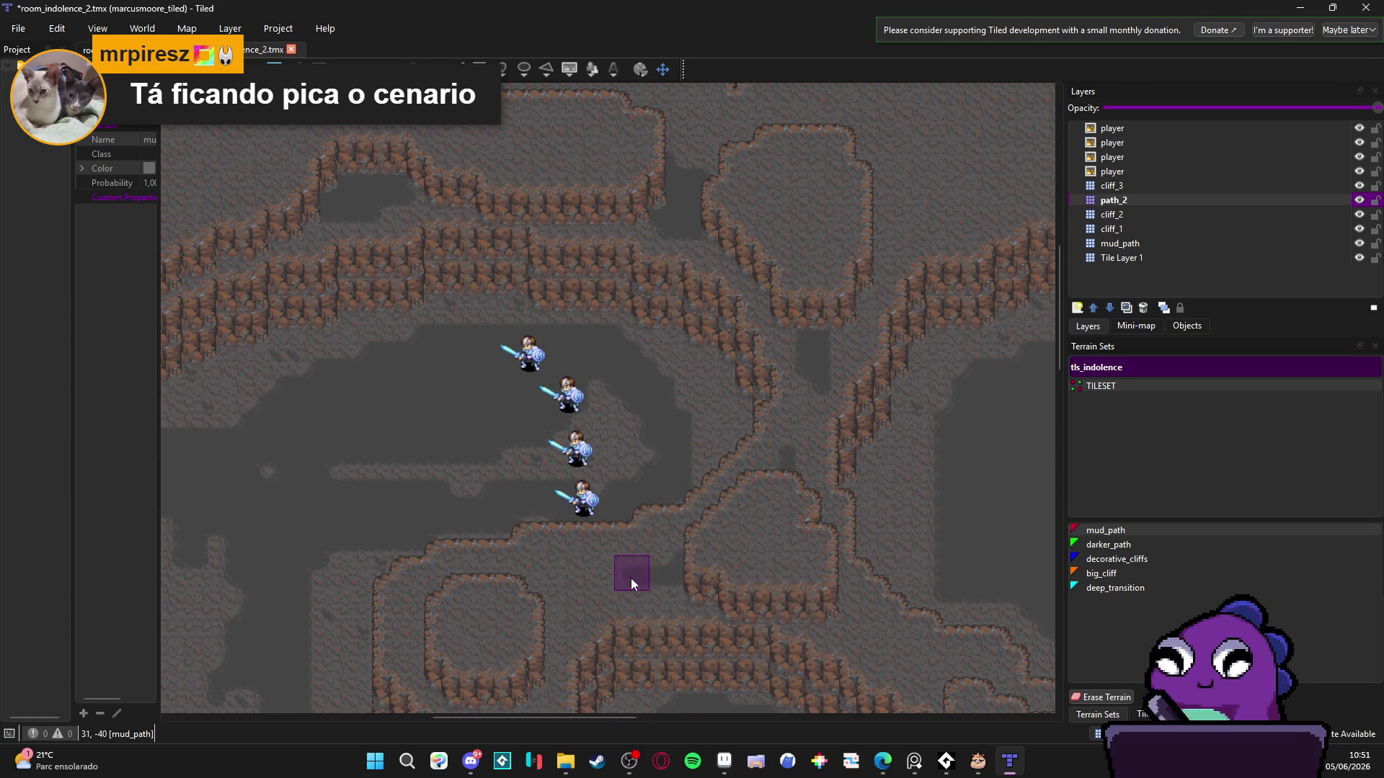
pyautogui.scroll(-3, 721, 476)
pyautogui.hscroll(-1, 720, 476)
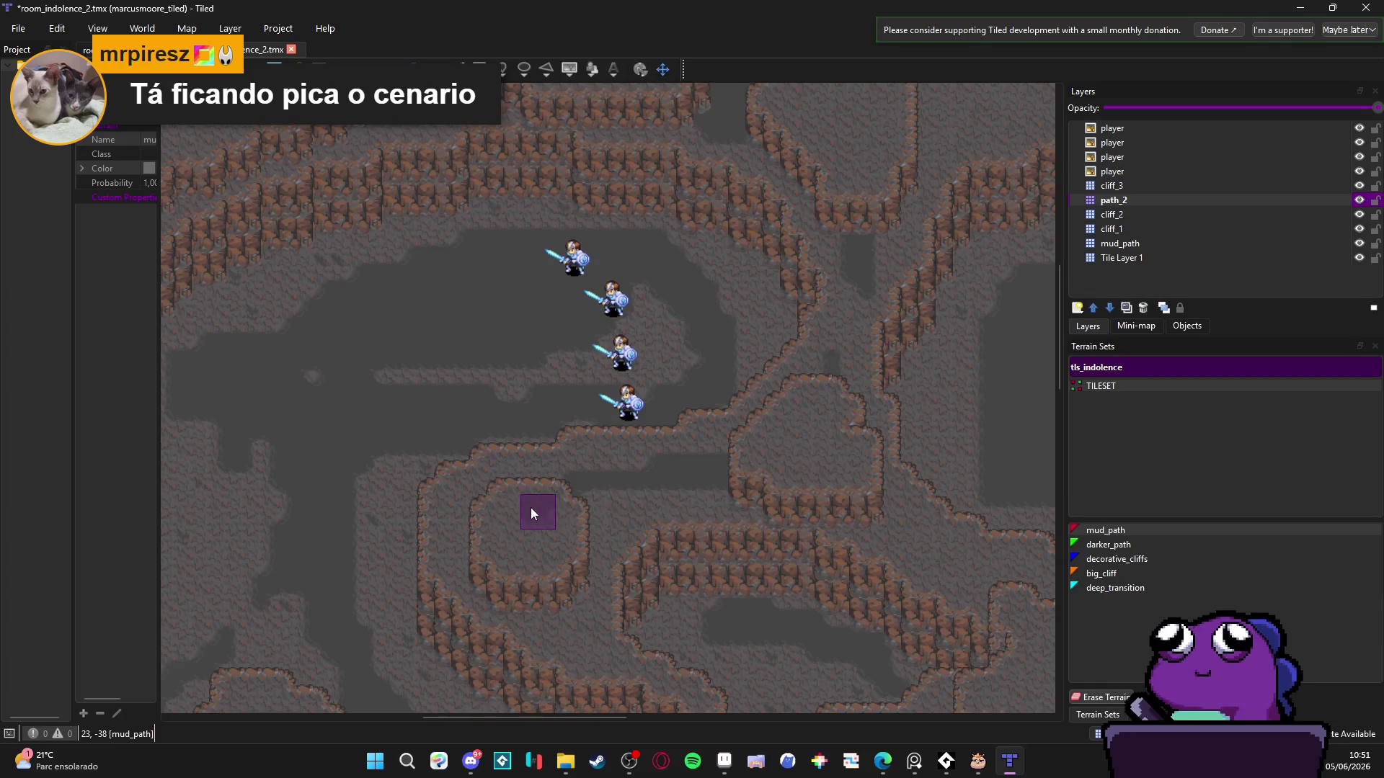
pyautogui.scroll(-3, 613, 468)
pyautogui.hscroll(-3, 649, 433)
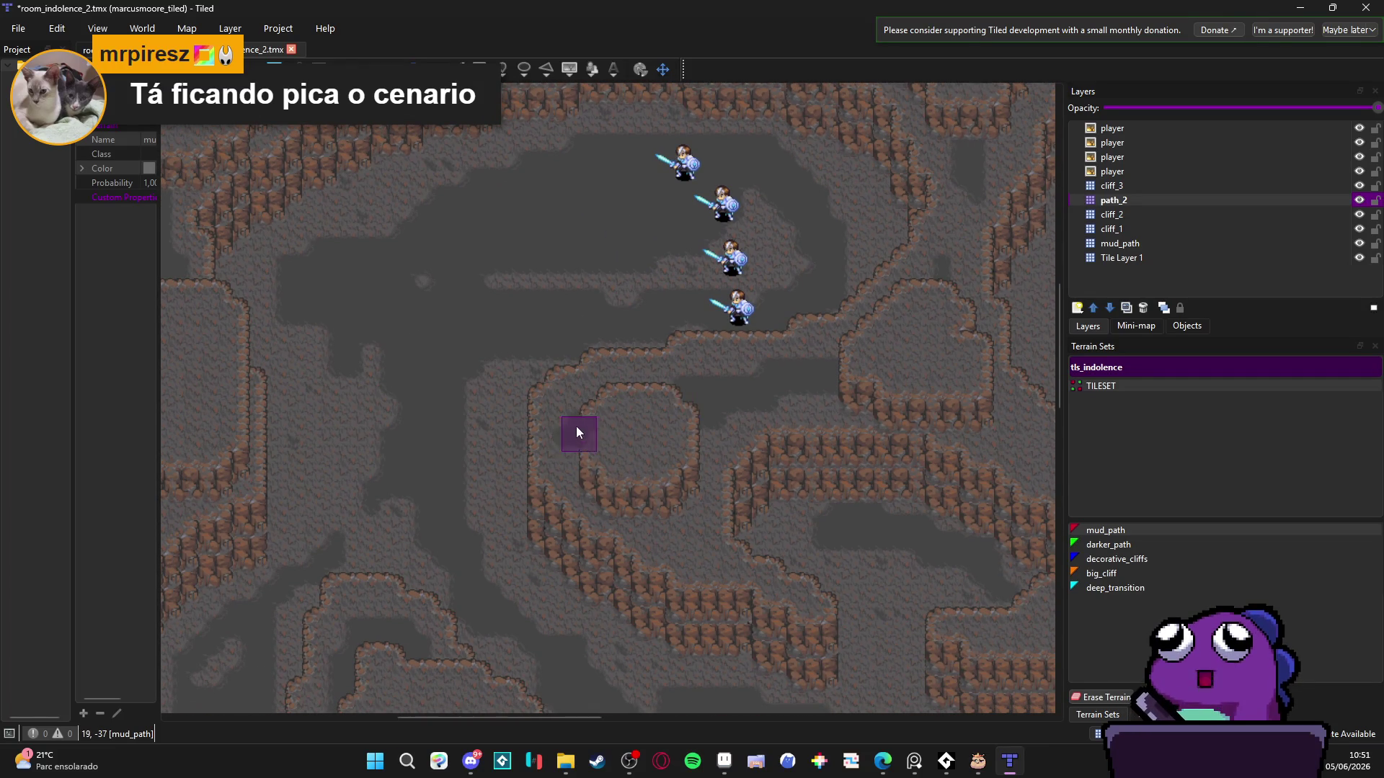
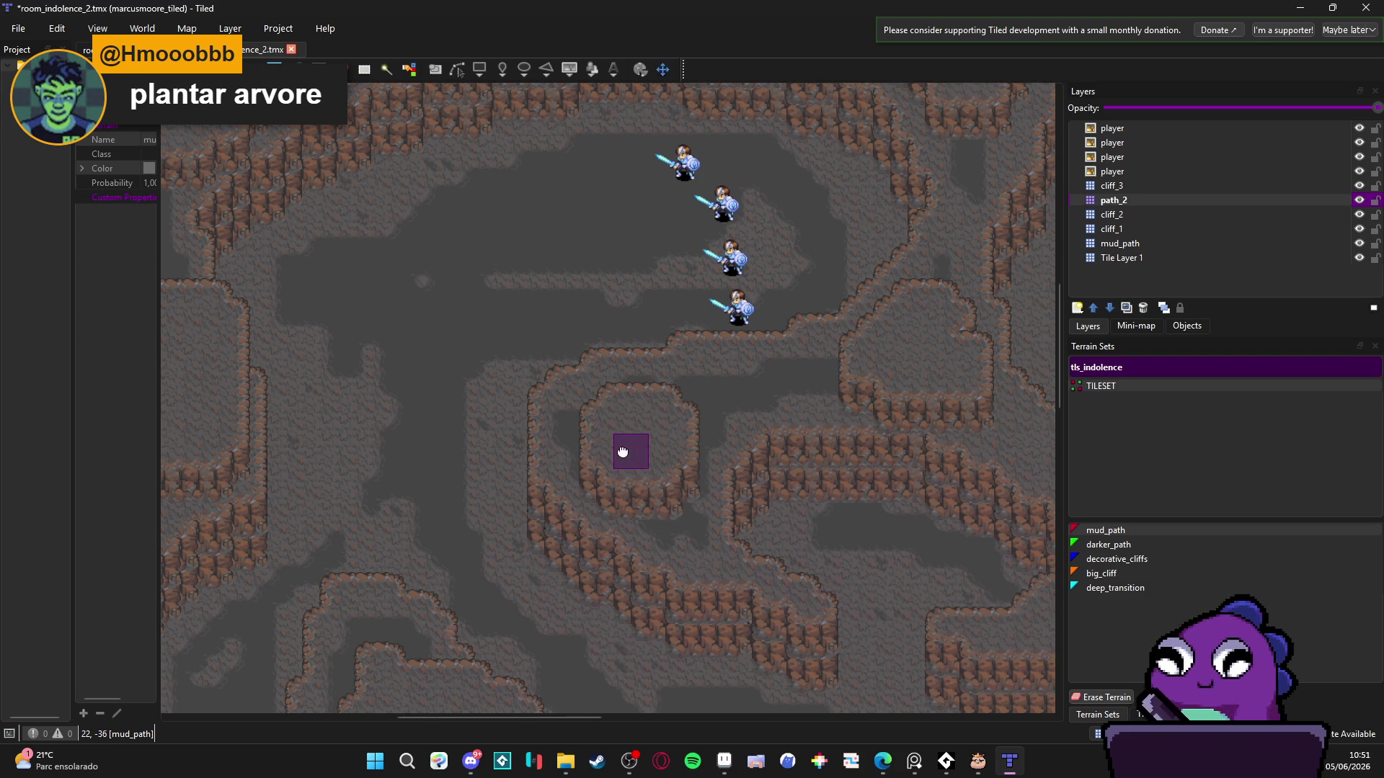
# - On path_2, paint a small darker_path patch and a stroke toward the upper right
pyautogui.scroll(-2, 623, 452)
pyautogui.hscroll(1, 648, 400)
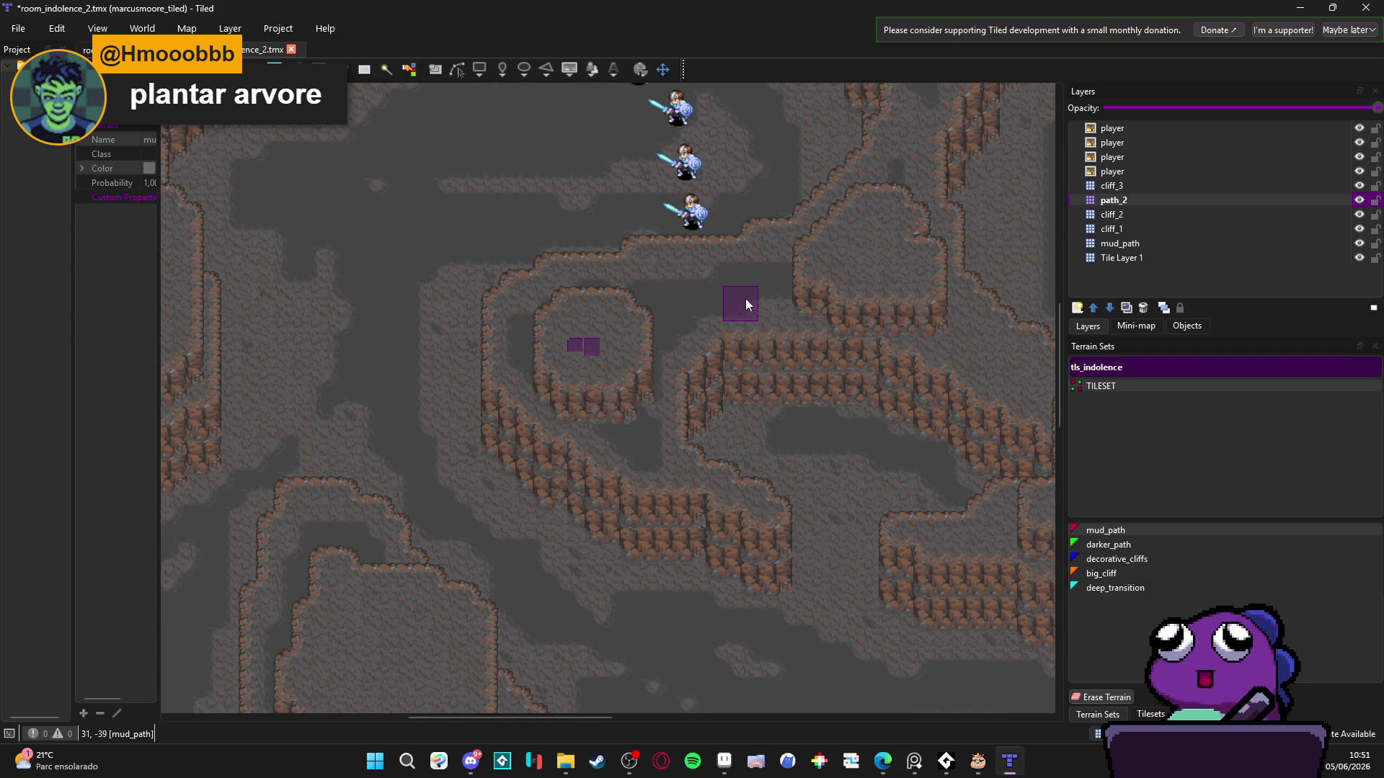
pyautogui.scroll(-2, 637, 258)
pyautogui.hscroll(7, 637, 258)
pyautogui.click(683, 416)
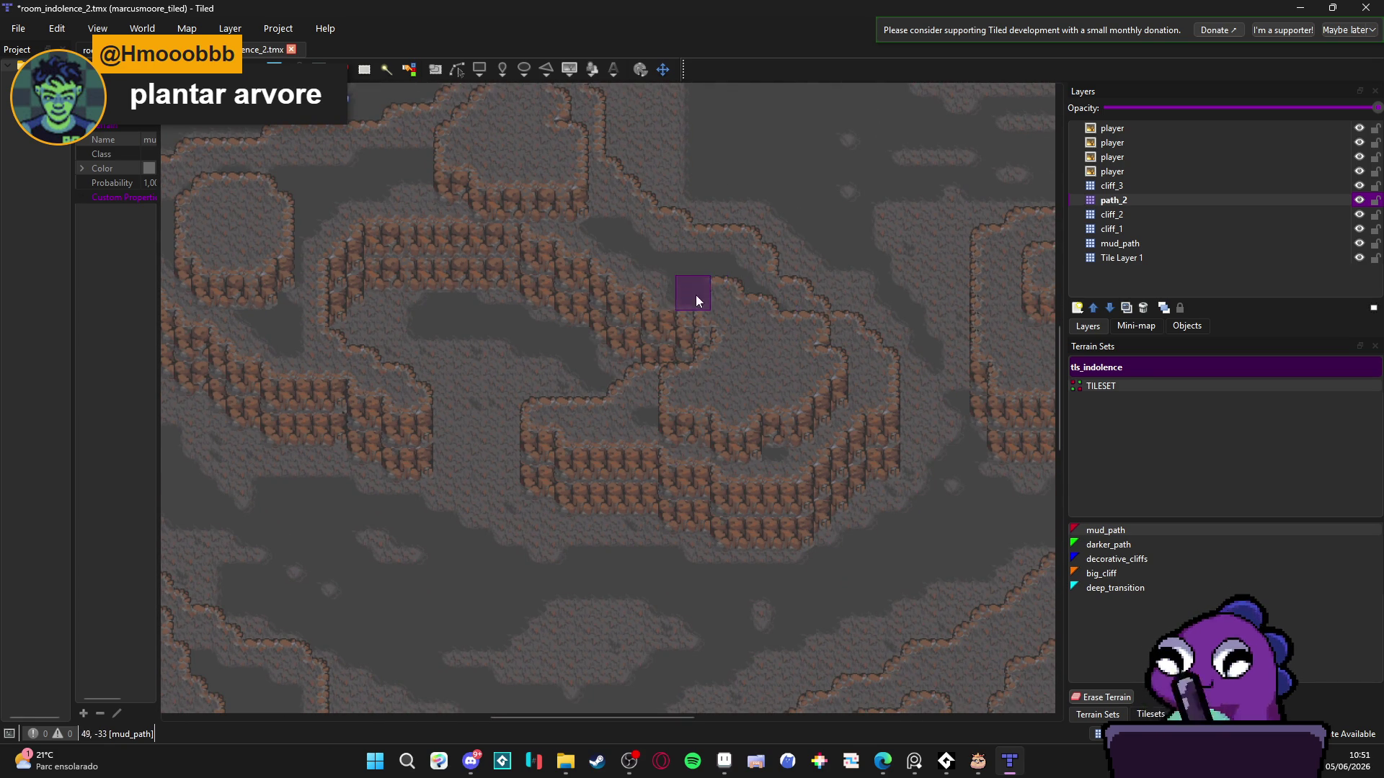
pyautogui.scroll(5, 572, 205)
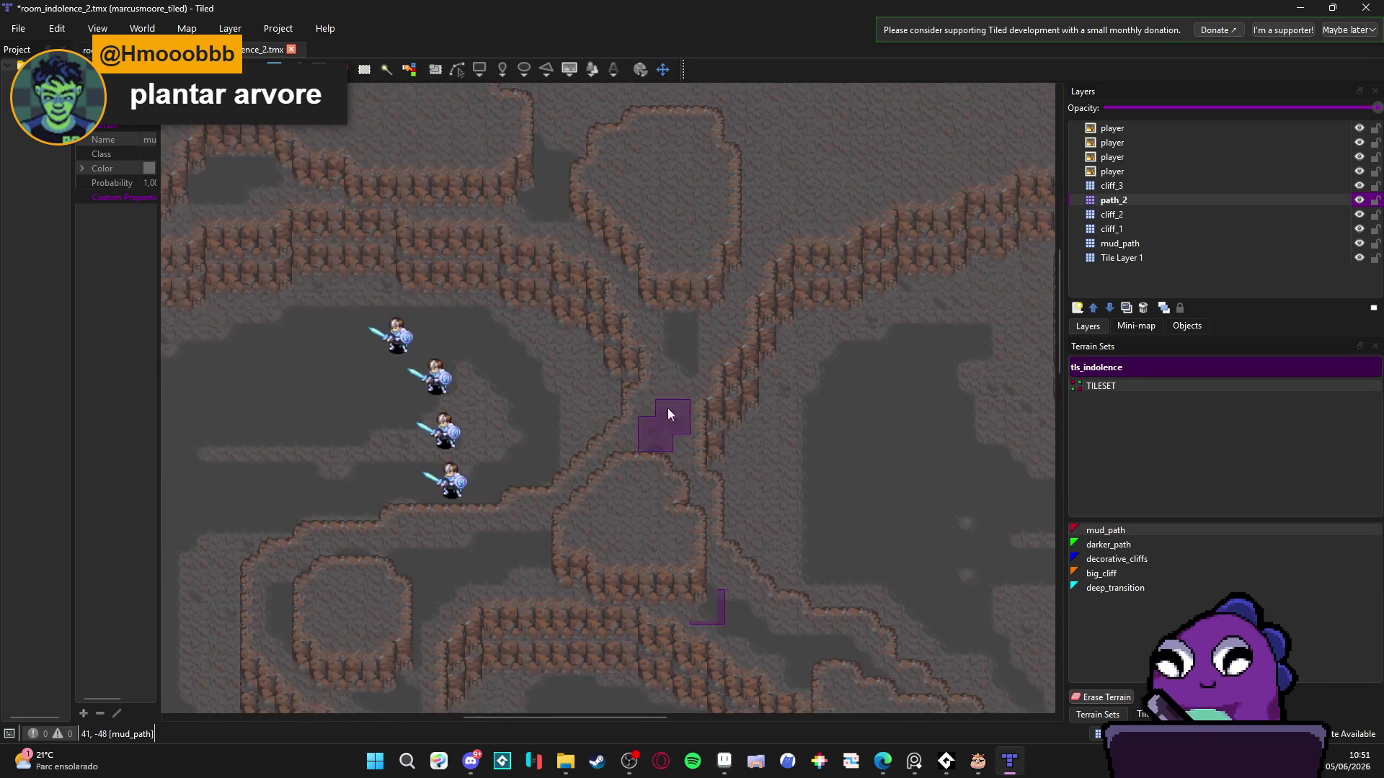
pyautogui.moveTo(642, 335); pyautogui.dragTo(532, 447)
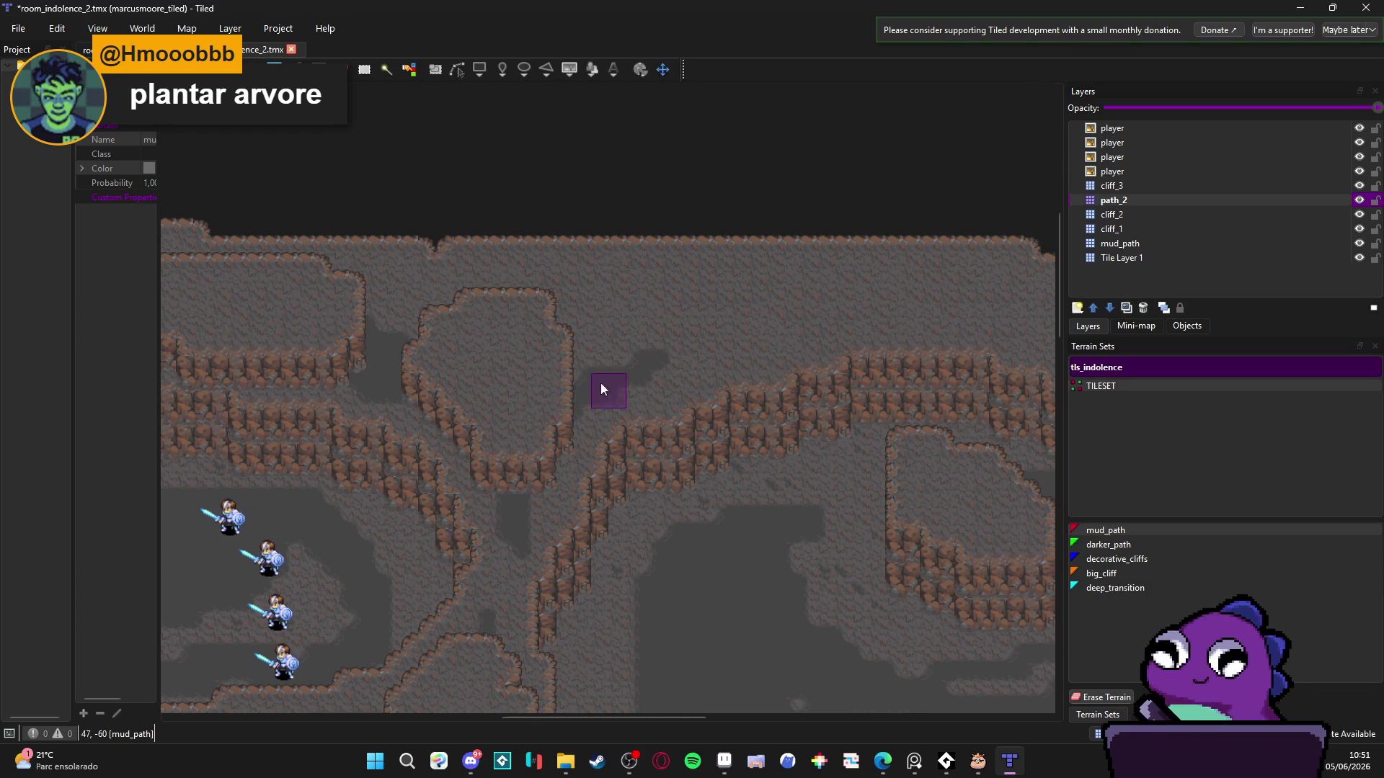
pyautogui.moveTo(695, 368)
pyautogui.mouseDown()
pyautogui.moveTo(888, 308)
pyautogui.moveTo(646, 359)
pyautogui.moveTo(703, 320)
pyautogui.moveTo(558, 337)
pyautogui.moveTo(834, 292)
pyautogui.moveTo(565, 307)
pyautogui.moveTo(659, 289)
pyautogui.moveTo(342, 339)
pyautogui.moveTo(612, 284)
pyautogui.moveTo(760, 279)
pyautogui.moveTo(927, 313)
pyautogui.mouseUp()
# - Extend darker_path diagonally down-right along the passage and widen it into the upper passage
pyautogui.hscroll(5, 927, 313)
pyautogui.moveTo(435, 337); pyautogui.dragTo(726, 385)
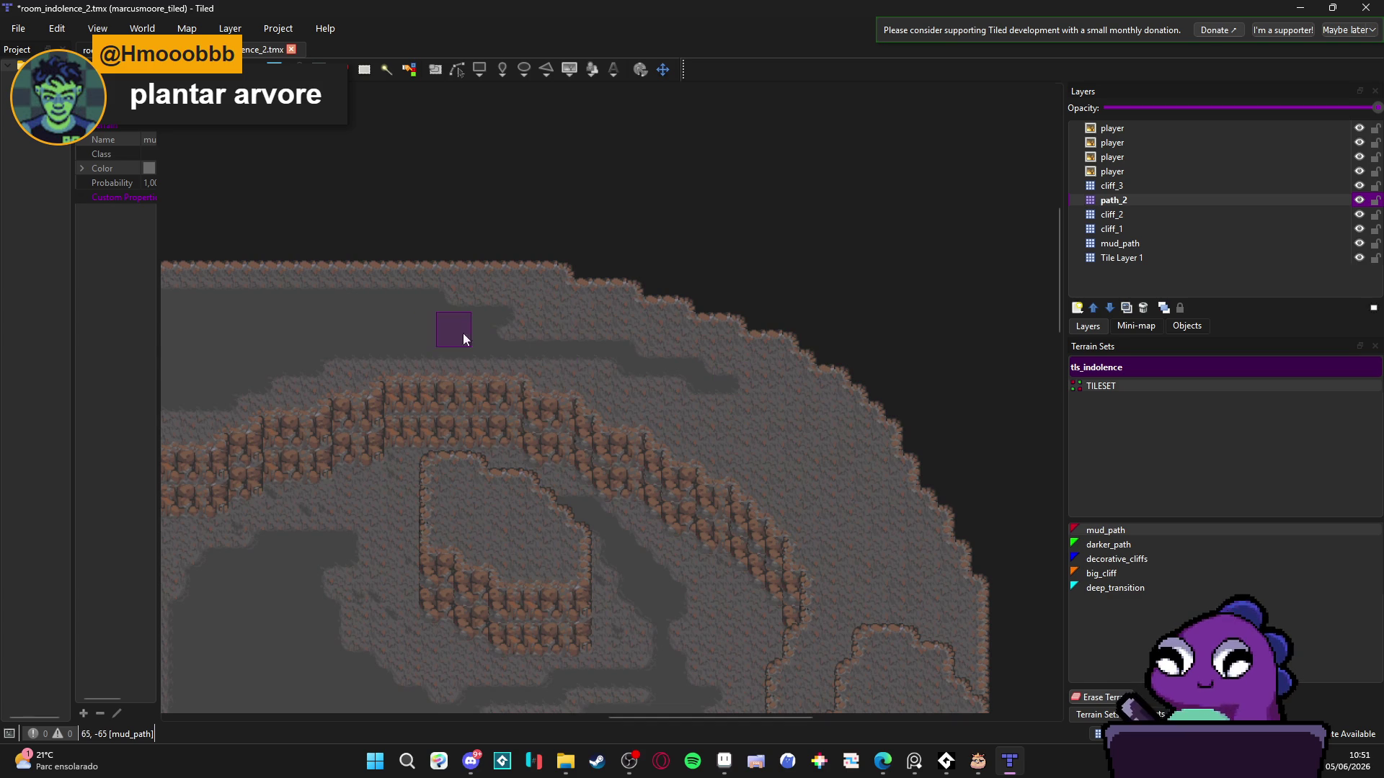
pyautogui.moveTo(463, 333); pyautogui.dragTo(807, 474)
pyautogui.moveTo(483, 336)
pyautogui.mouseDown()
pyautogui.moveTo(800, 485)
pyautogui.moveTo(711, 401)
pyautogui.moveTo(639, 303)
pyautogui.moveTo(741, 520)
pyautogui.mouseUp()
pyautogui.moveTo(731, 462)
pyautogui.mouseDown()
pyautogui.moveTo(690, 506)
pyautogui.moveTo(674, 573)
pyautogui.mouseUp()
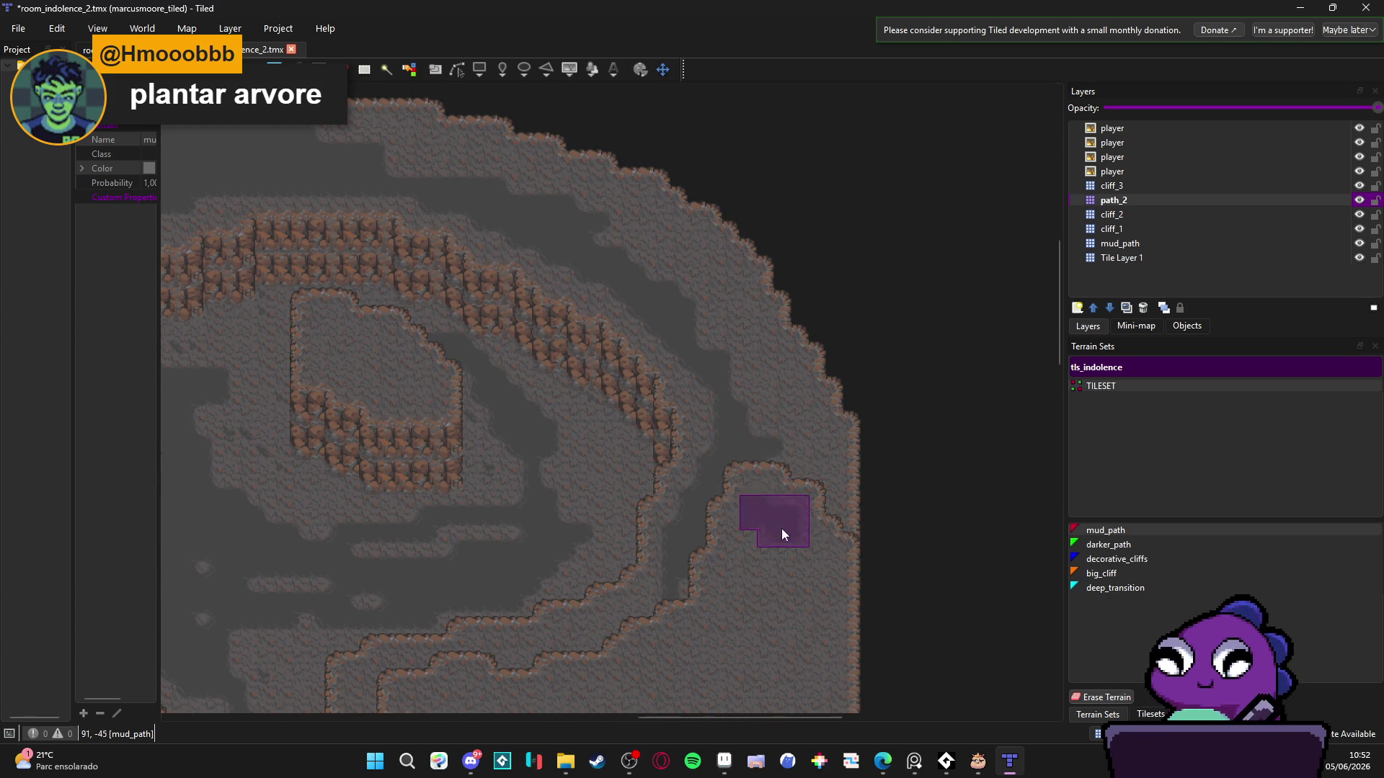
pyautogui.moveTo(782, 530); pyautogui.dragTo(821, 502)
pyautogui.moveTo(745, 359)
pyautogui.mouseDown()
pyautogui.moveTo(529, 204)
pyautogui.moveTo(374, 145)
pyautogui.moveTo(758, 327)
pyautogui.moveTo(452, 162)
pyautogui.moveTo(408, 157)
pyautogui.moveTo(723, 327)
pyautogui.moveTo(633, 225)
pyautogui.mouseUp()
# - Add small darker_path patches down-left beside the cliff
pyautogui.moveTo(803, 530)
pyautogui.mouseDown()
pyautogui.moveTo(778, 322)
pyautogui.moveTo(837, 300)
pyautogui.moveTo(883, 344)
pyautogui.mouseUp()
pyautogui.moveTo(906, 283)
pyautogui.mouseDown()
pyautogui.moveTo(846, 331)
pyautogui.moveTo(638, 421)
pyautogui.mouseUp()
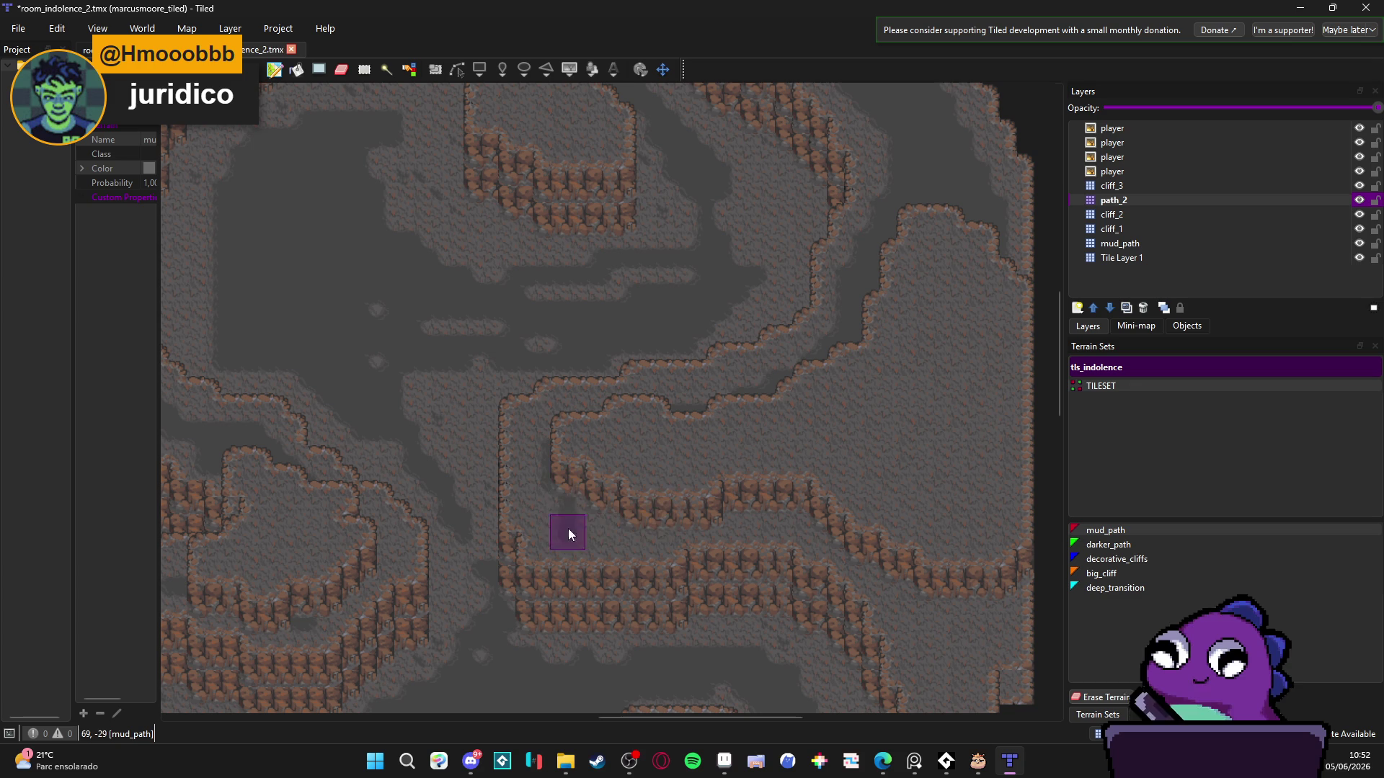
pyautogui.moveTo(569, 529)
pyautogui.mouseDown()
pyautogui.moveTo(587, 498)
pyautogui.moveTo(583, 524)
pyautogui.mouseUp()
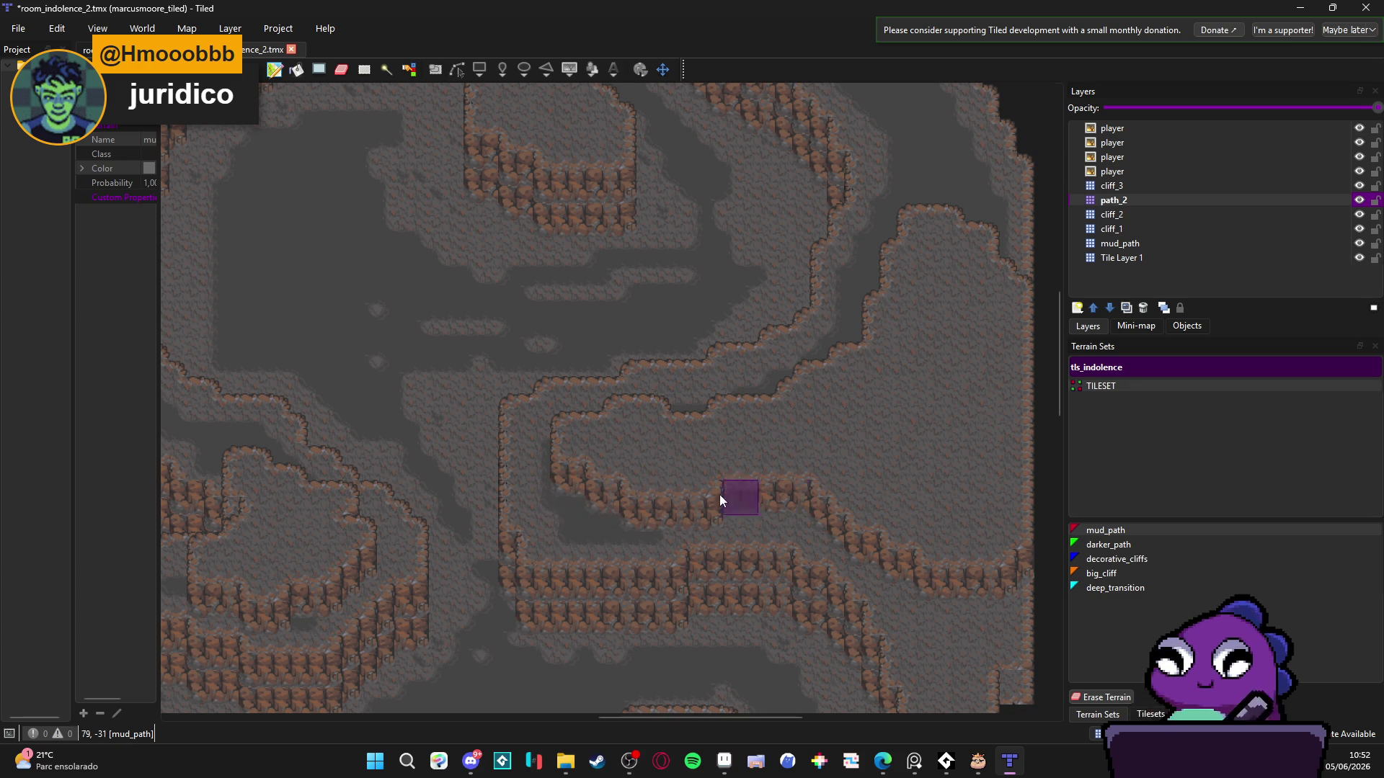
# - Paint darker_path right of the existing patch, then restore lighter path over part of it
pyautogui.hscroll(2, 905, 550)
pyautogui.scroll(-3, 746, 331)
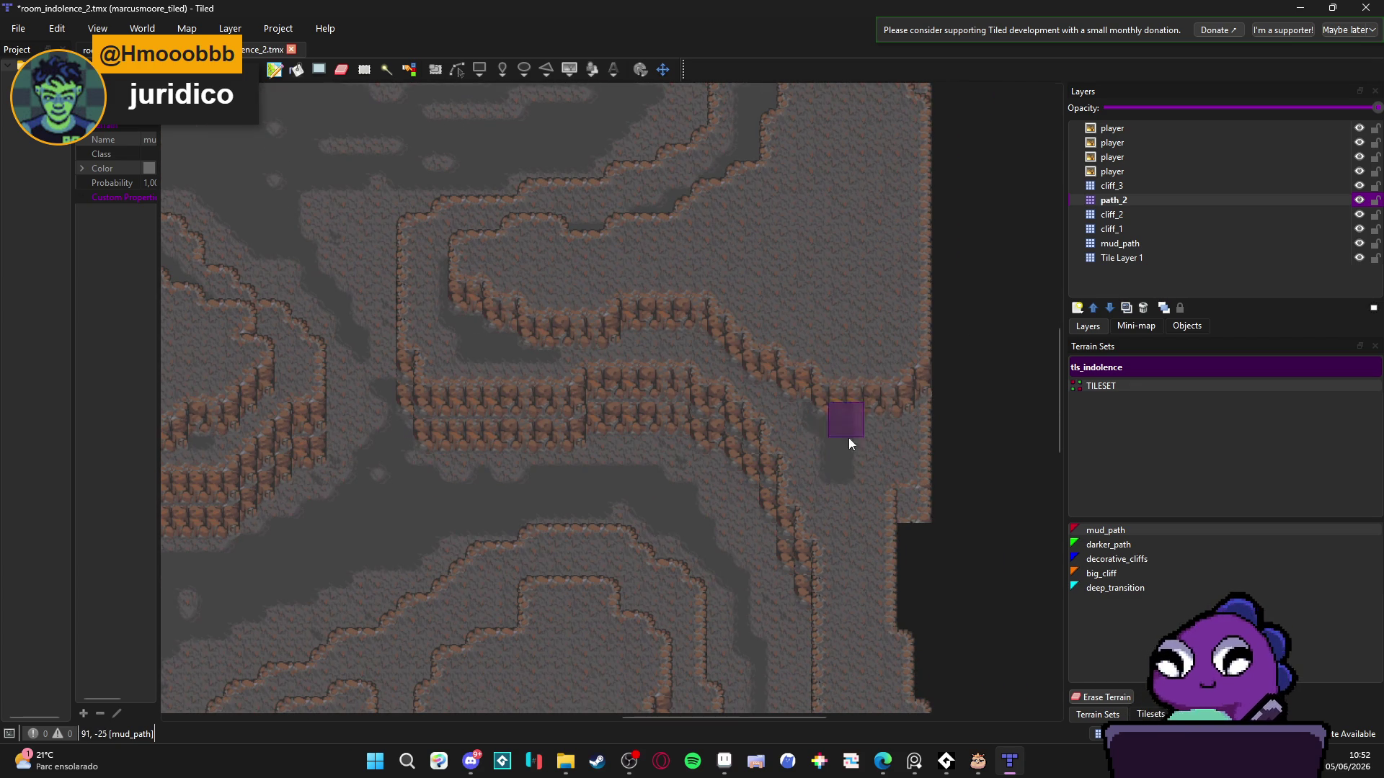
pyautogui.moveTo(849, 438)
pyautogui.mouseDown()
pyautogui.moveTo(872, 408)
pyautogui.moveTo(771, 343)
pyautogui.mouseUp()
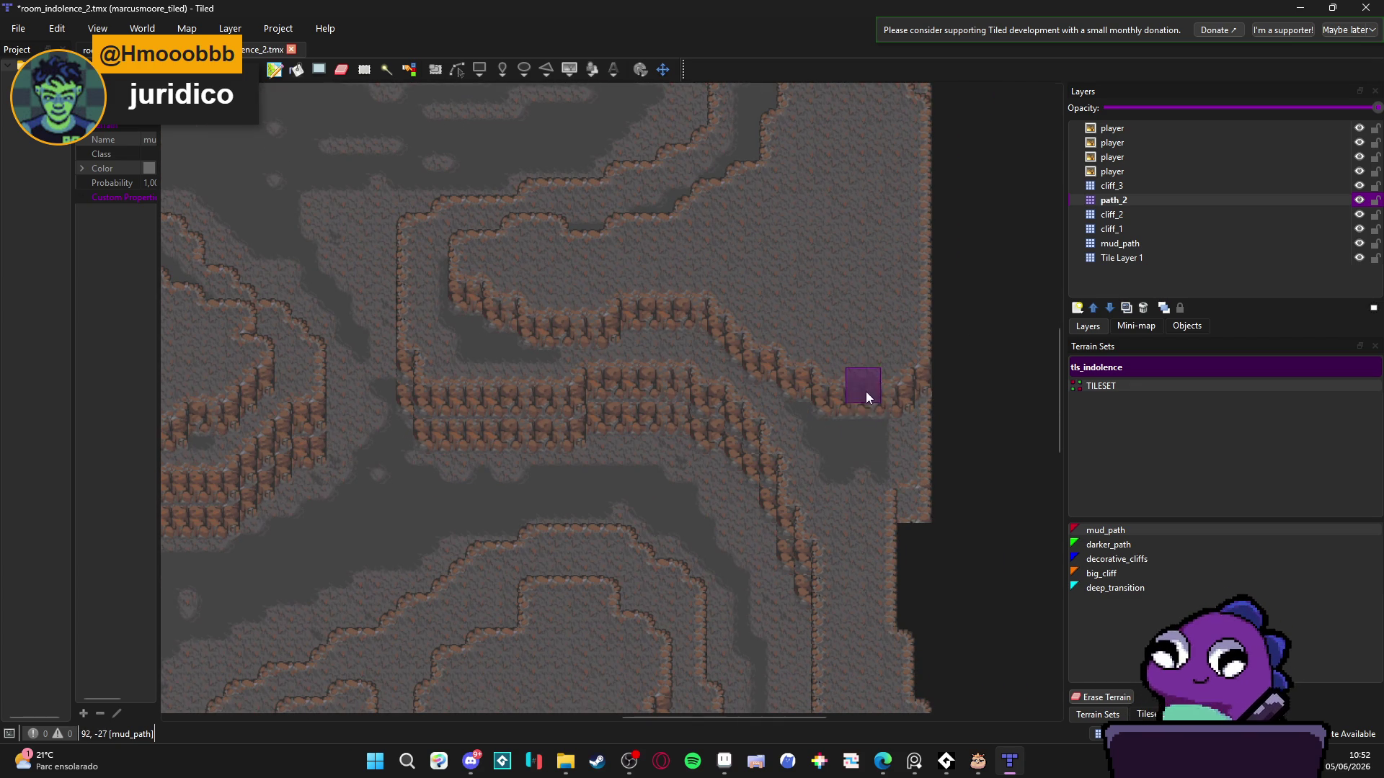
pyautogui.moveTo(867, 392); pyautogui.dragTo(862, 398)
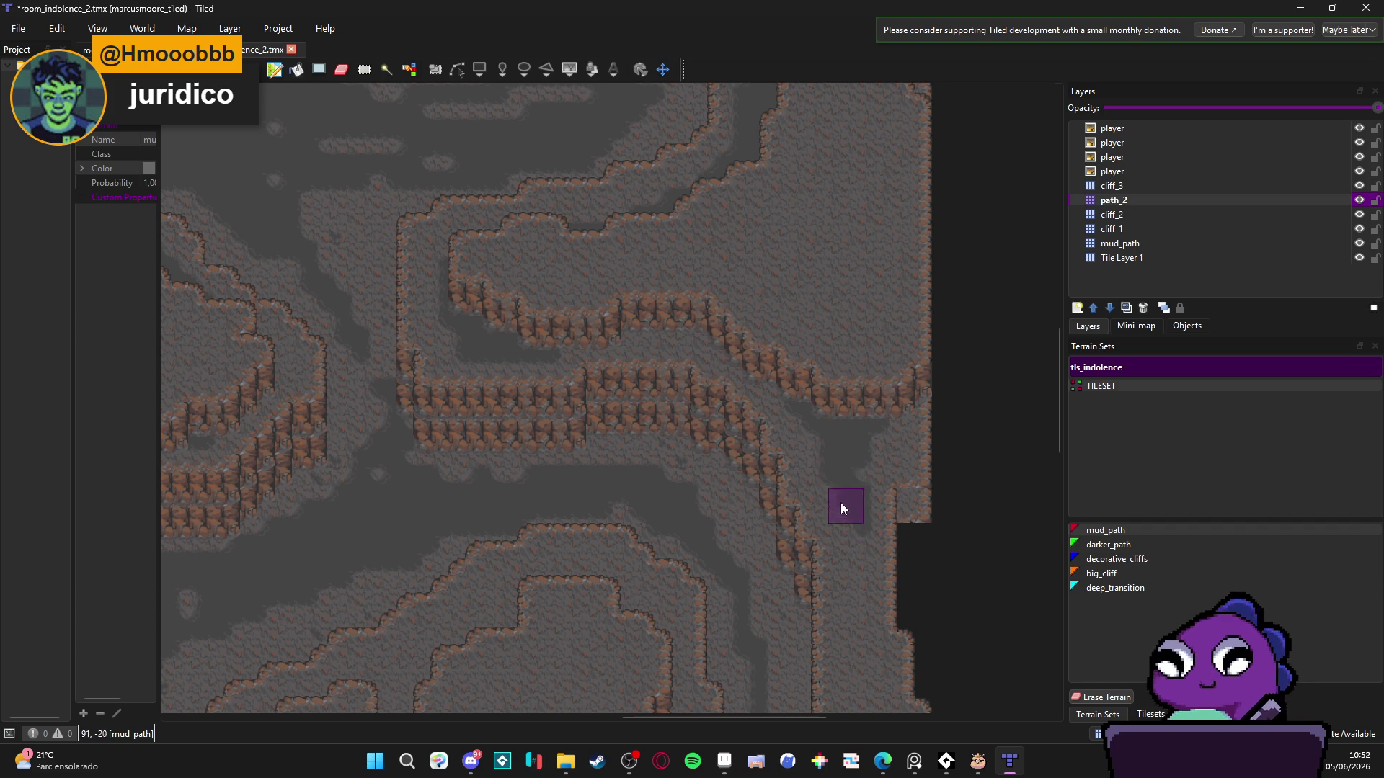
# - Paint darker_path down and up-left along the passage near the map's bottom edge
pyautogui.moveTo(845, 579); pyautogui.dragTo(780, 305)
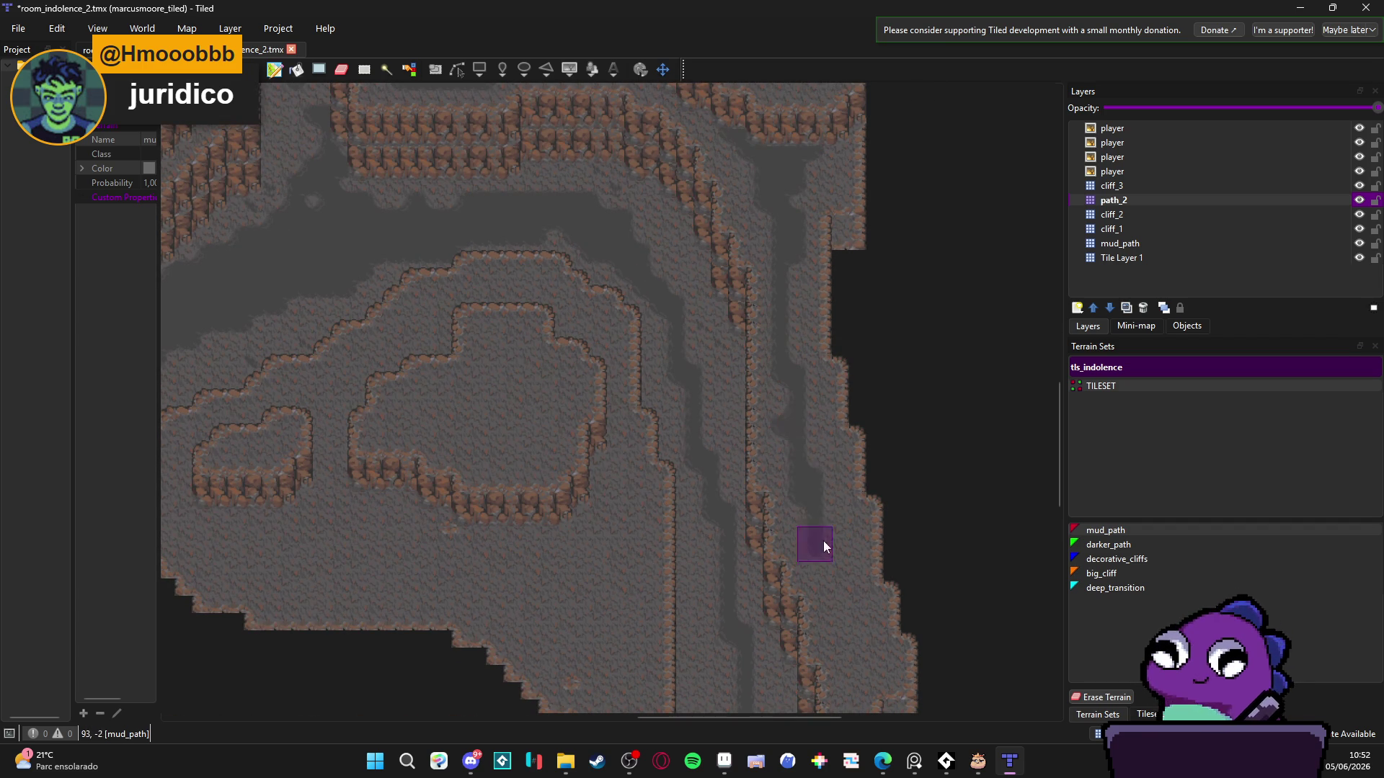
pyautogui.moveTo(853, 638); pyautogui.dragTo(839, 501)
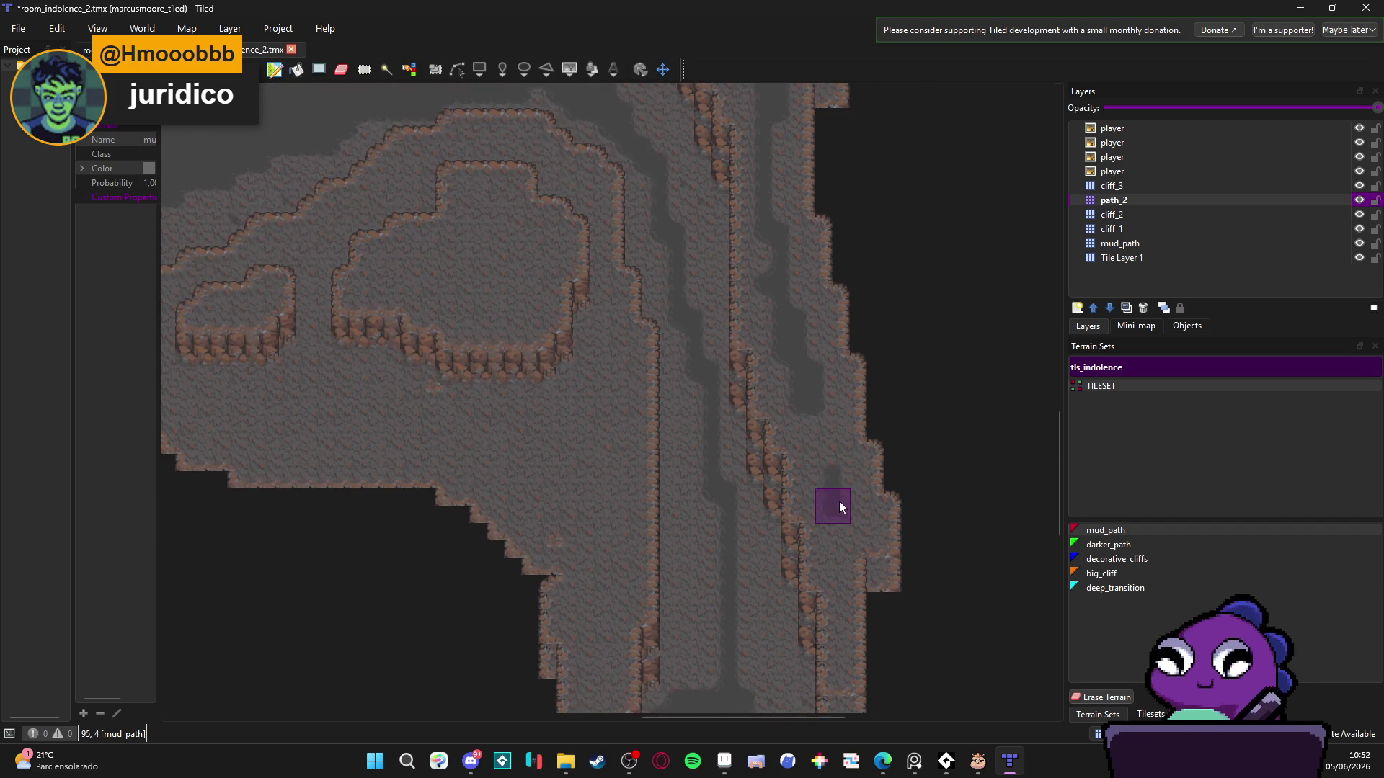
pyautogui.hscroll(-5, 820, 457)
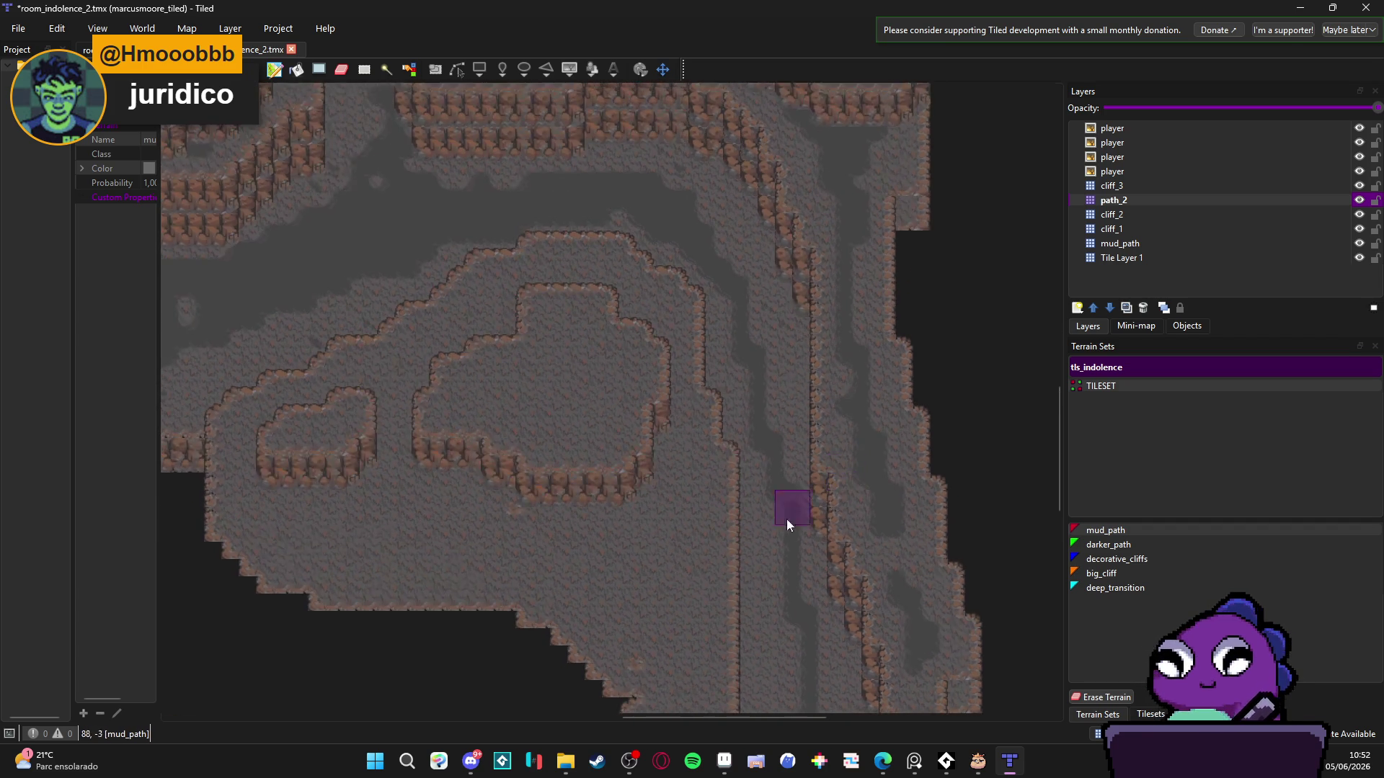
pyautogui.scroll(-2, 786, 519)
pyautogui.moveTo(749, 326)
pyautogui.mouseDown()
pyautogui.moveTo(738, 482)
pyautogui.moveTo(544, 308)
pyautogui.moveTo(685, 276)
pyautogui.moveTo(527, 444)
pyautogui.moveTo(578, 382)
pyautogui.moveTo(568, 445)
pyautogui.moveTo(491, 501)
pyautogui.moveTo(703, 326)
pyautogui.moveTo(609, 468)
pyautogui.moveTo(818, 556)
pyautogui.moveTo(825, 499)
pyautogui.moveTo(851, 591)
pyautogui.mouseUp()
pyautogui.scroll(5, 764, 375)
pyautogui.hscroll(-3, 765, 375)
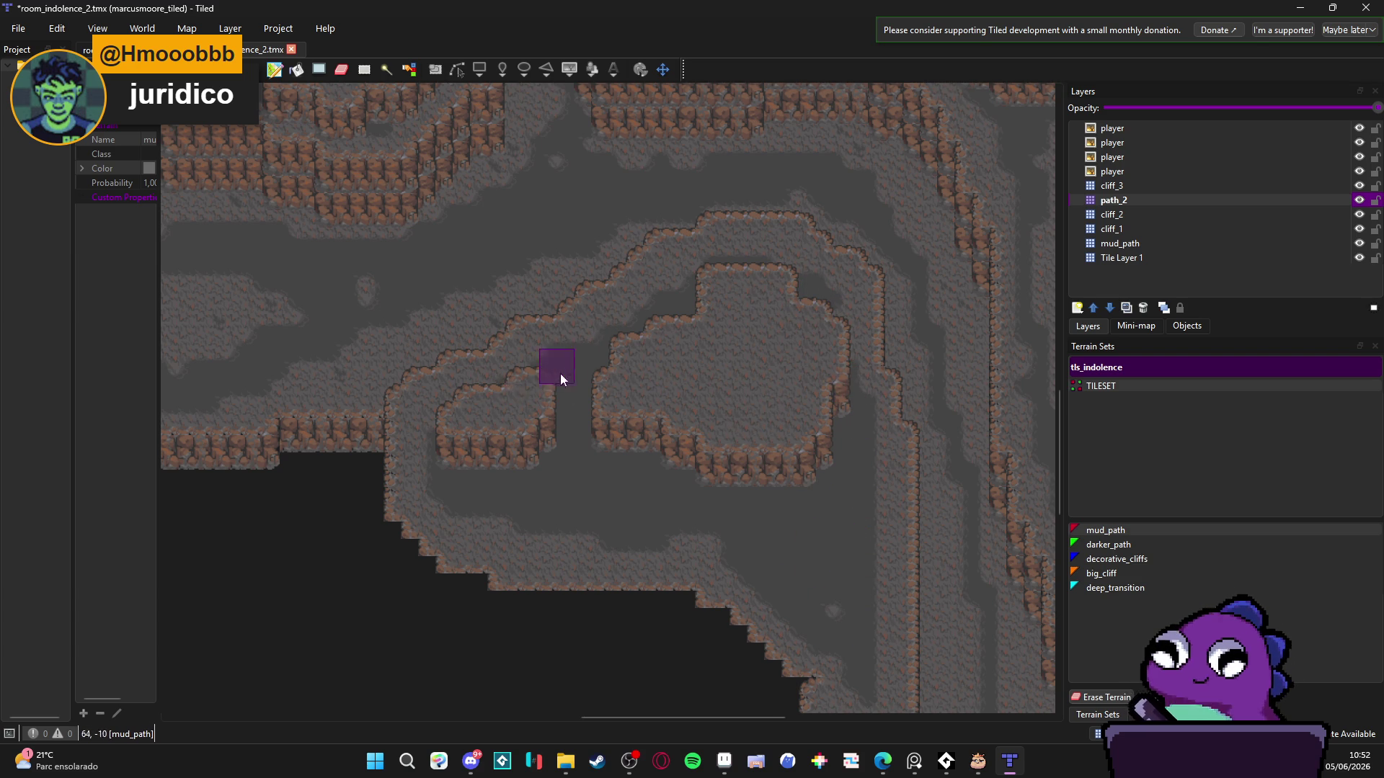
# - Save the room_indolence_2 map with Ctrl+S
pyautogui.scroll(-1, 696, 504)
pyautogui.hscroll(-1, 695, 505)
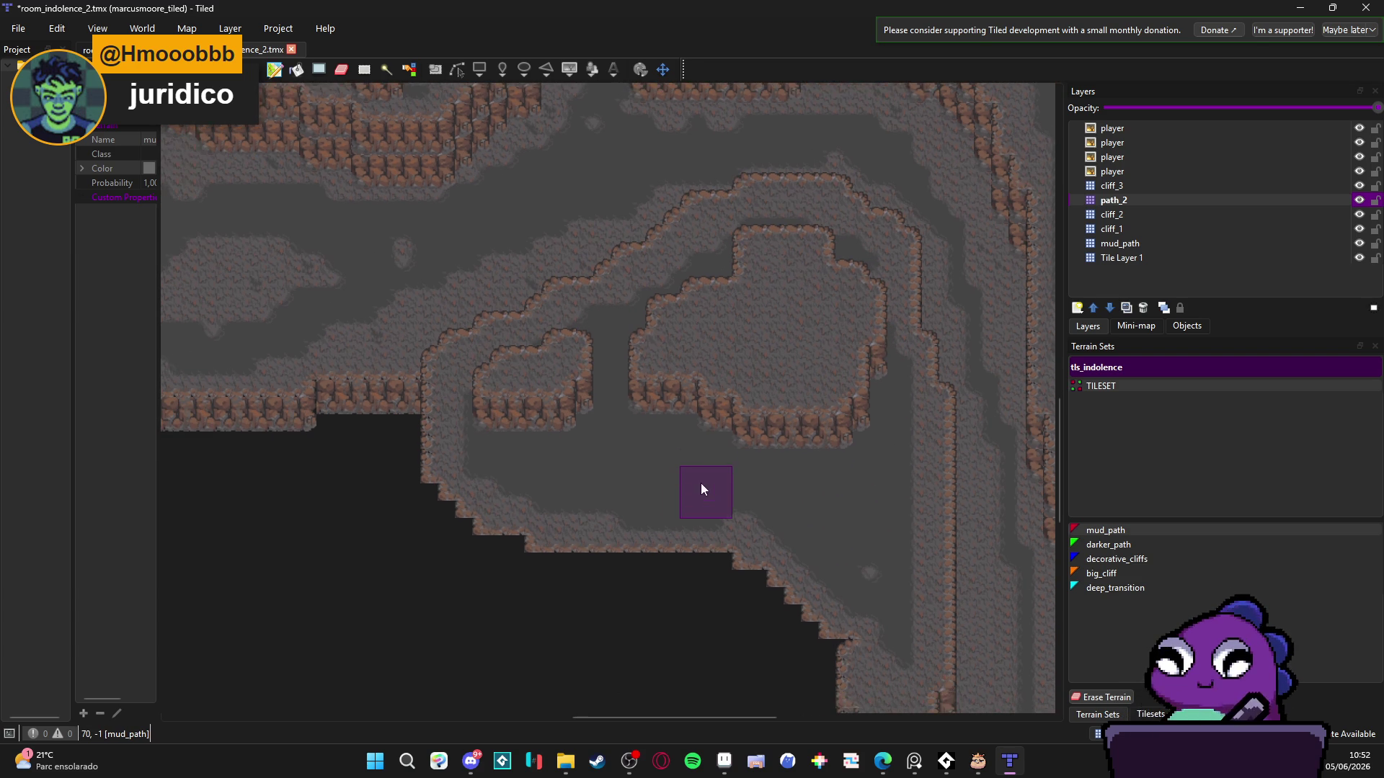
pyautogui.hotkey('ctrl', 's')
# - Paint a darker_path patch on the upper floor area
pyautogui.scroll(1, 760, 503)
pyautogui.hscroll(-1, 760, 503)
pyautogui.scroll(-3, 635, 473)
pyautogui.hscroll(-3, 468, 473)
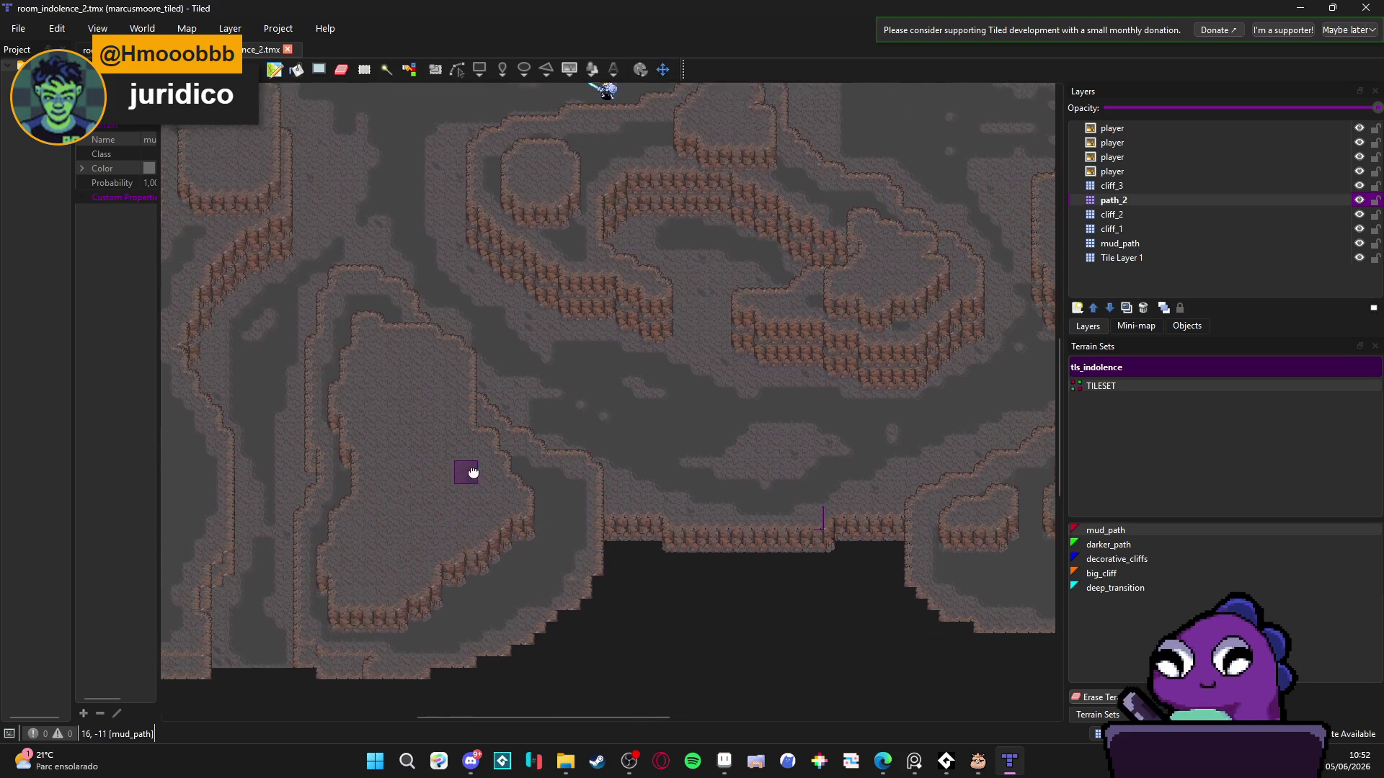
pyautogui.scroll(5, 452, 384)
pyautogui.moveTo(451, 384); pyautogui.dragTo(485, 269)
pyautogui.click(475, 236)
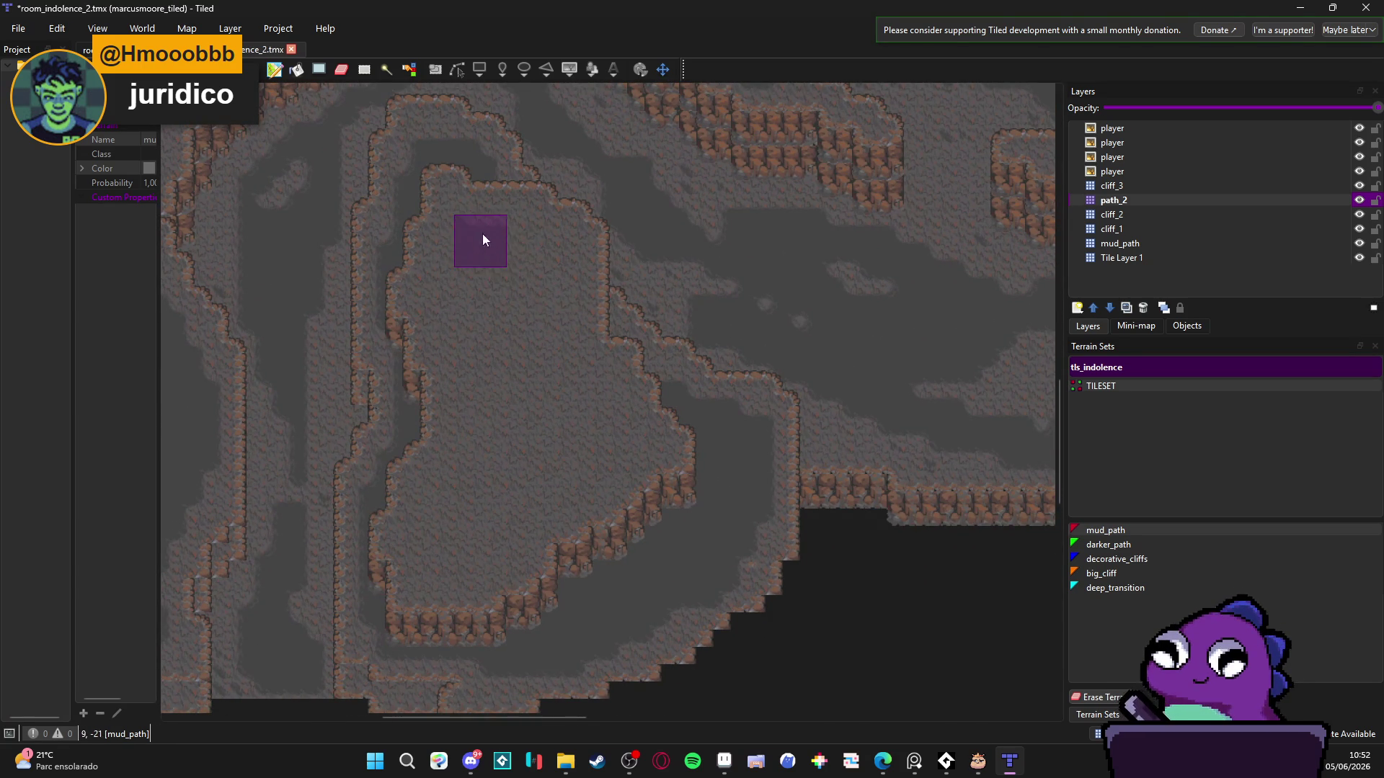
# - Paint a darker_path band along the top cliff edge
pyautogui.scroll(3, 581, 387)
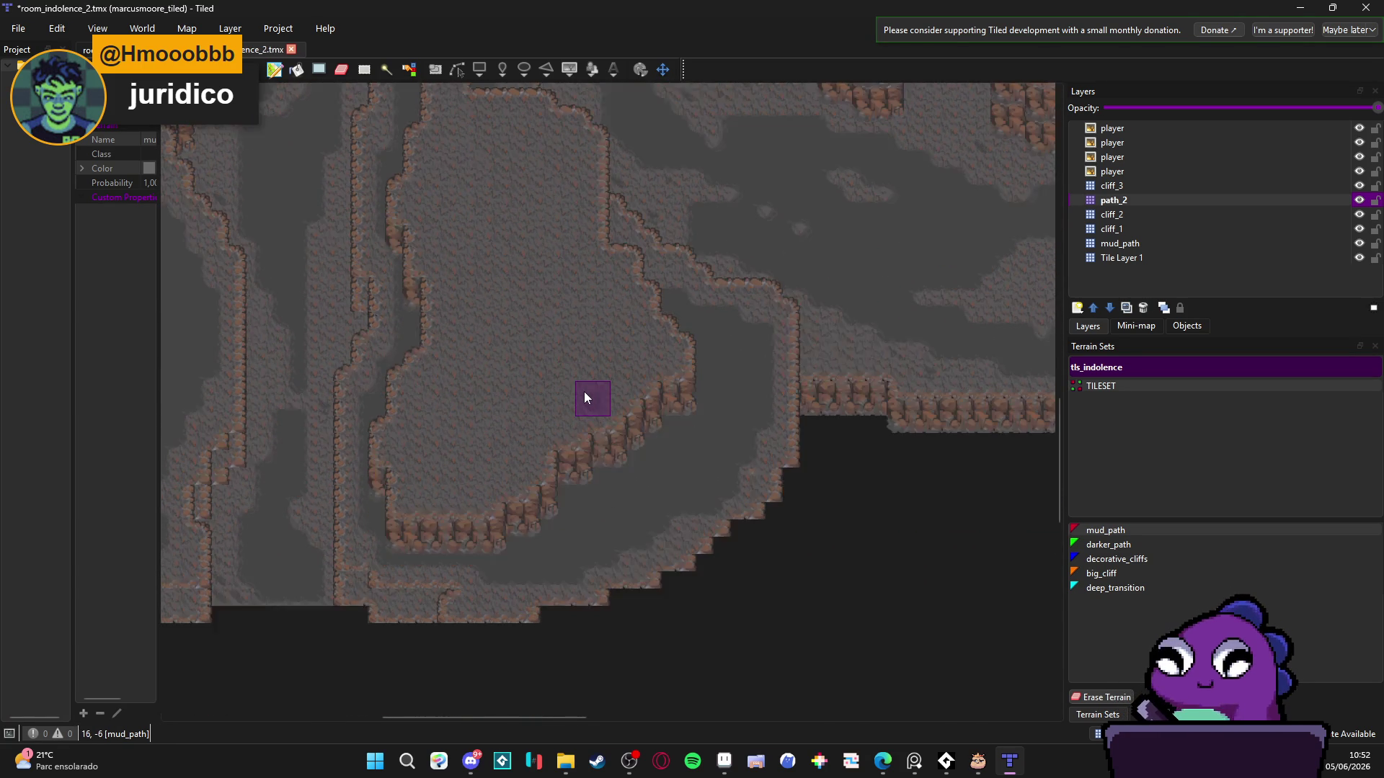
pyautogui.scroll(-5, 586, 391)
pyautogui.scroll(3, 524, 522)
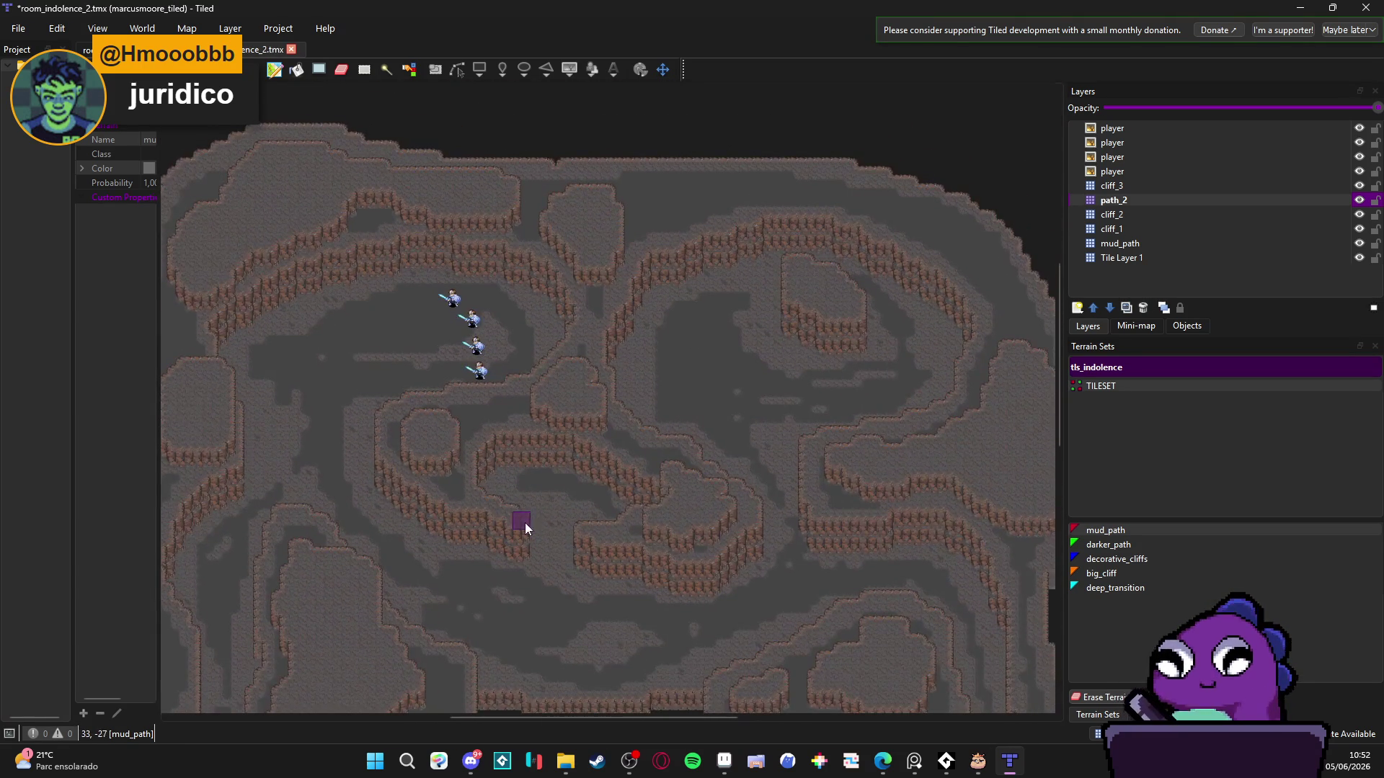
pyautogui.scroll(4, 528, 453)
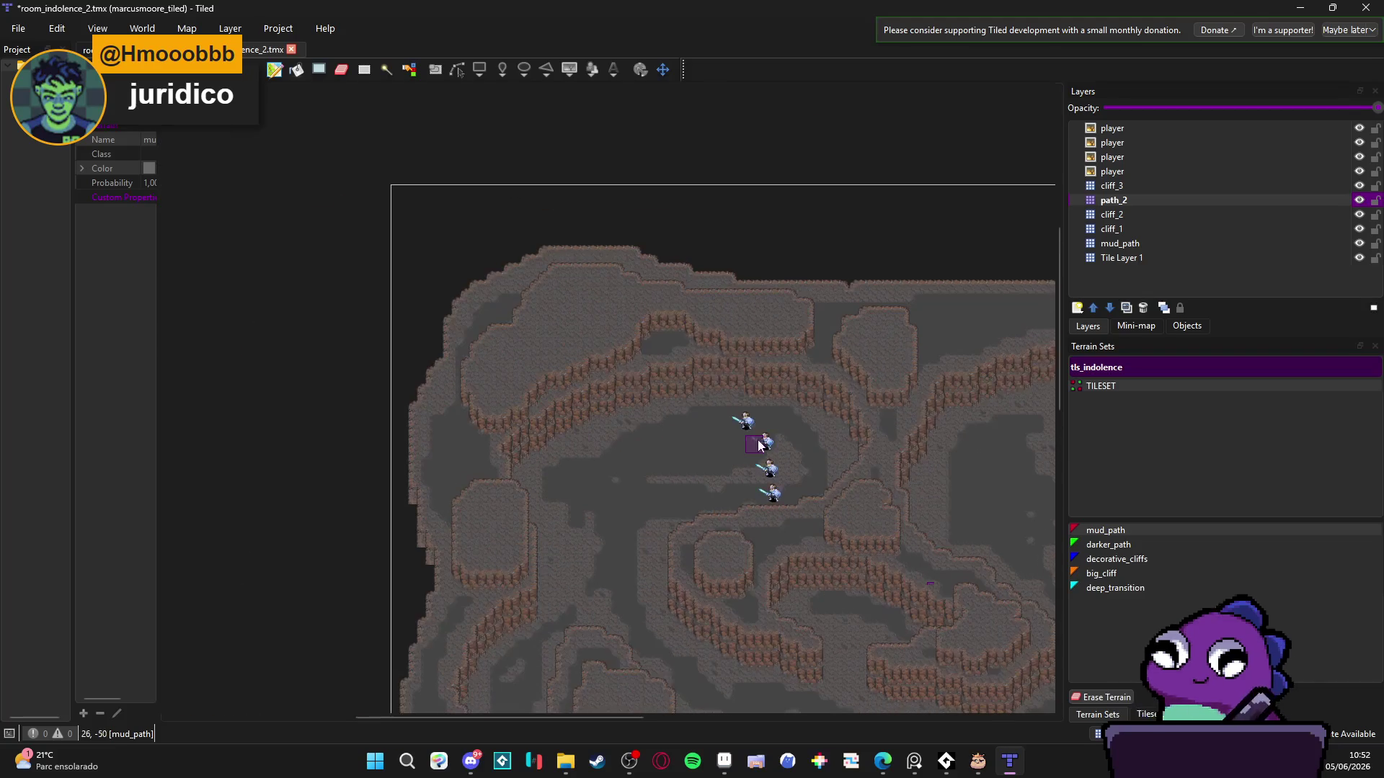
pyautogui.scroll(2, 587, 278)
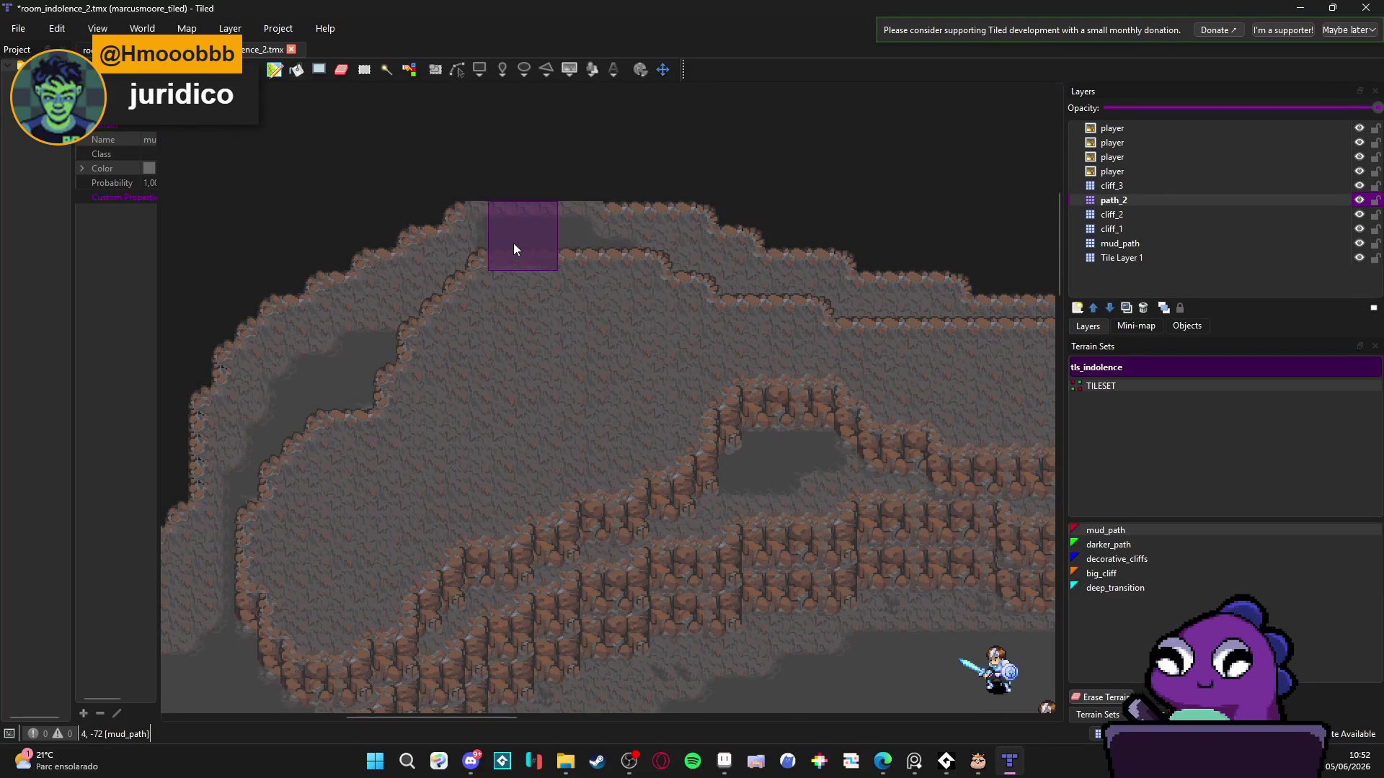
pyautogui.moveTo(635, 259); pyautogui.dragTo(513, 251)
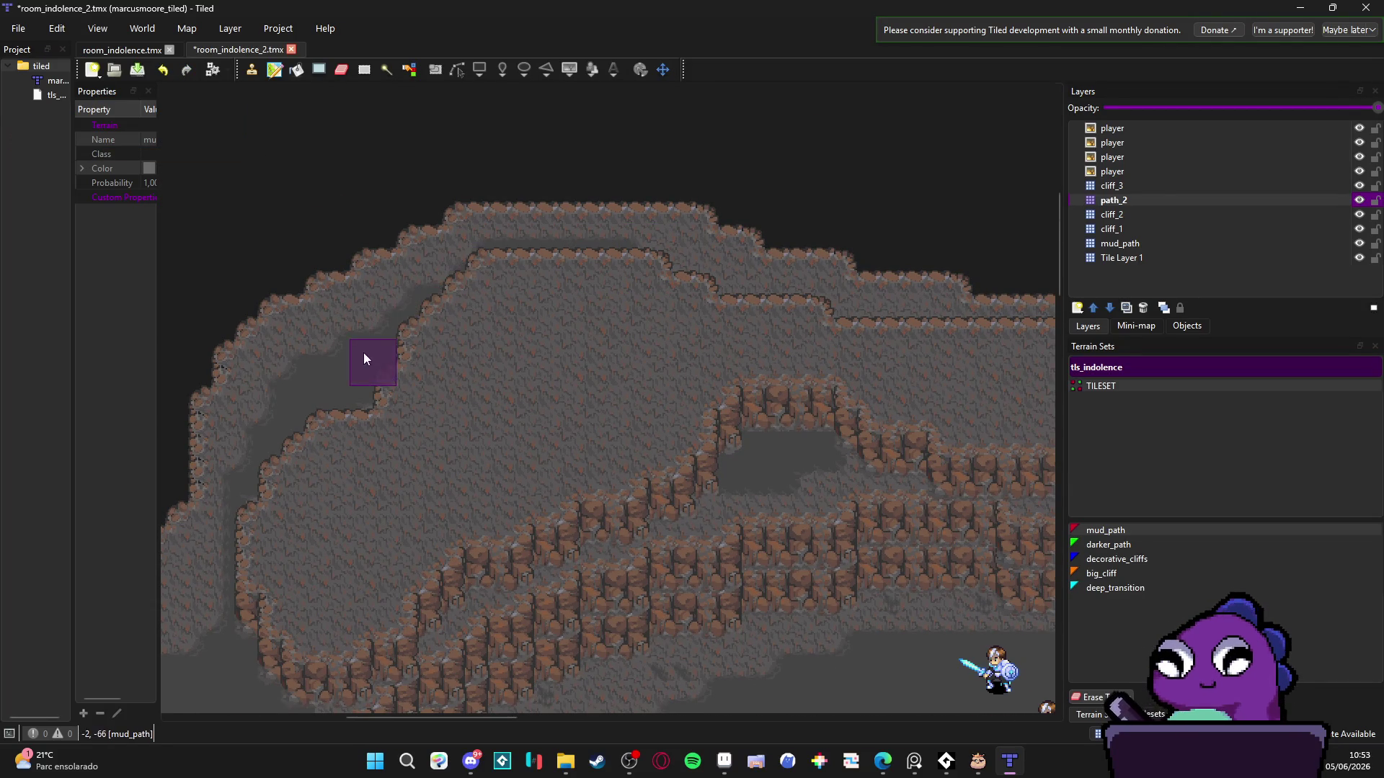
pyautogui.scroll(-3, 461, 348)
pyautogui.scroll(-5, 562, 299)
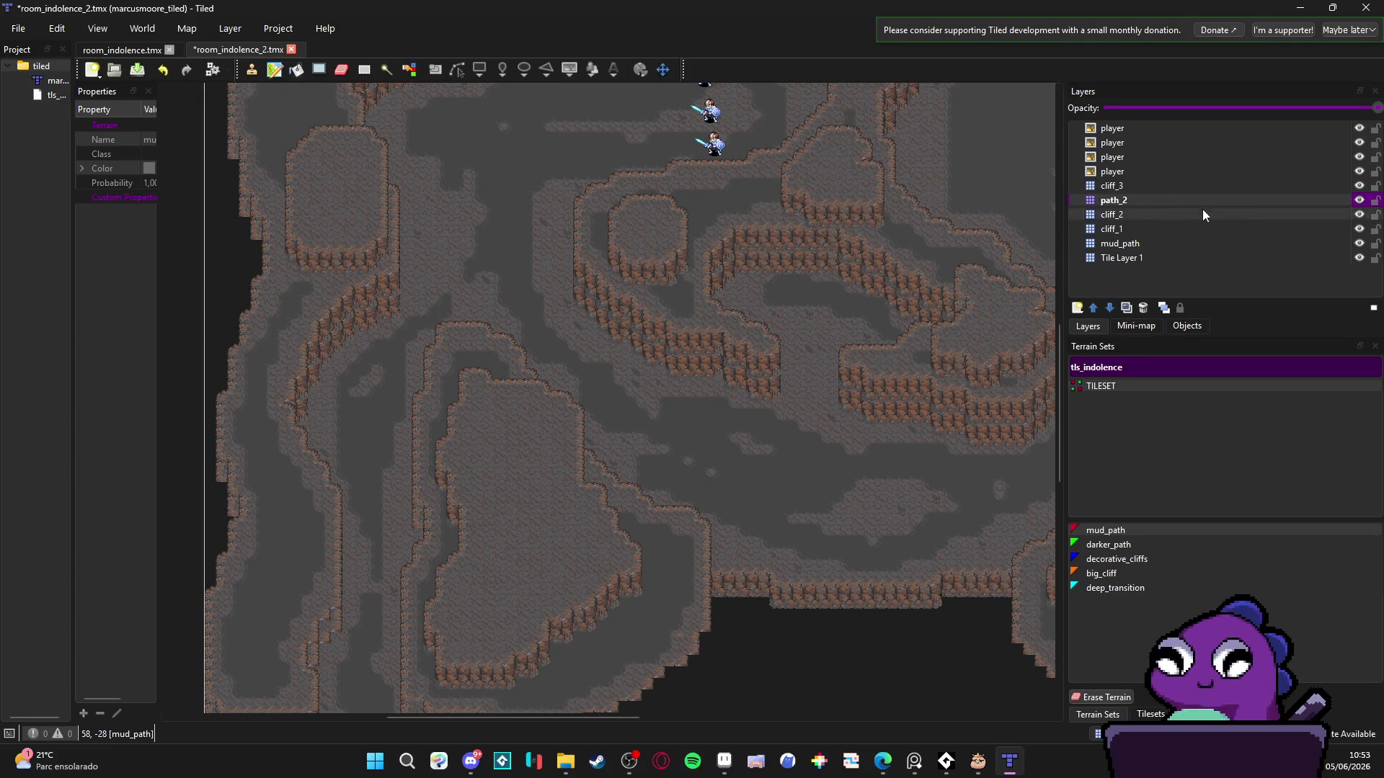
# - Select cliff_3, save, and add a new tile layer named path_3 above it
pyautogui.click(1113, 189)
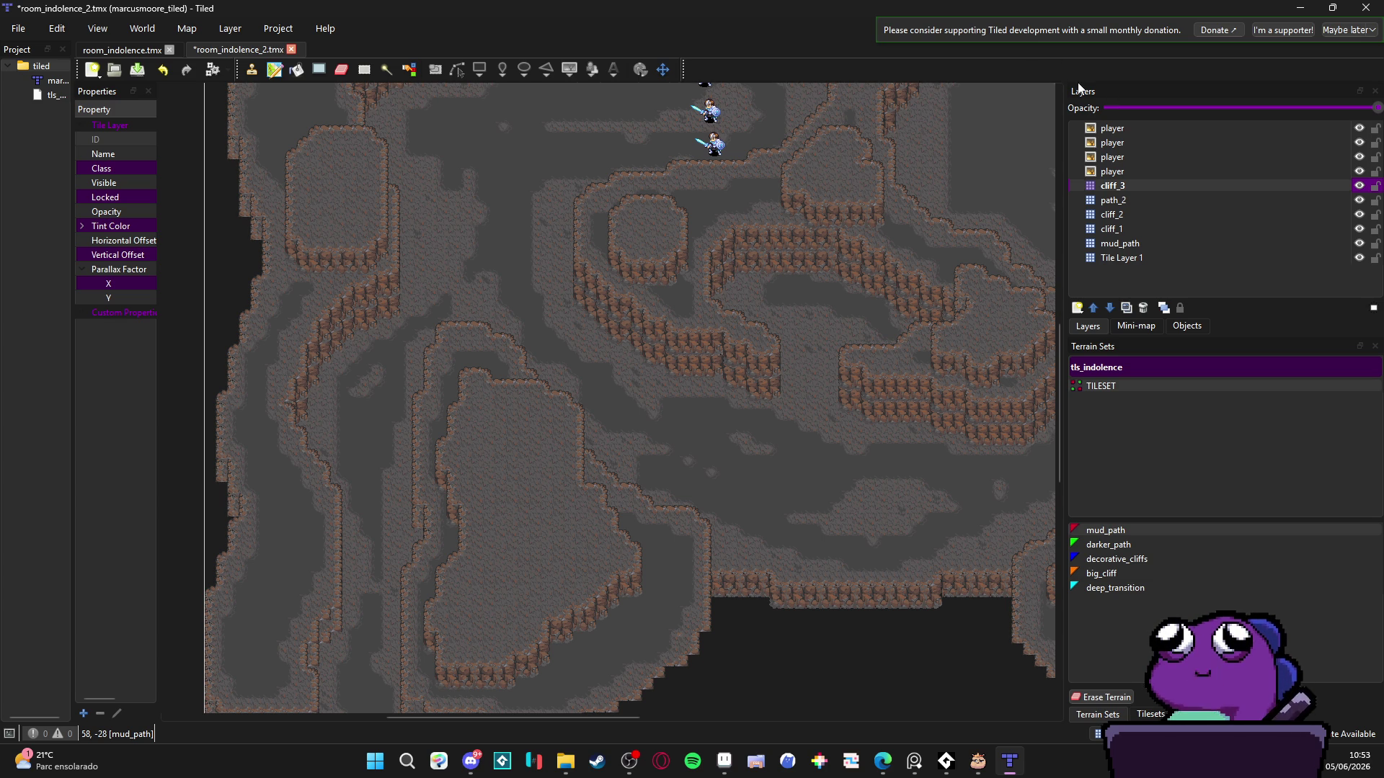
pyautogui.hotkey('ctrl', 's')
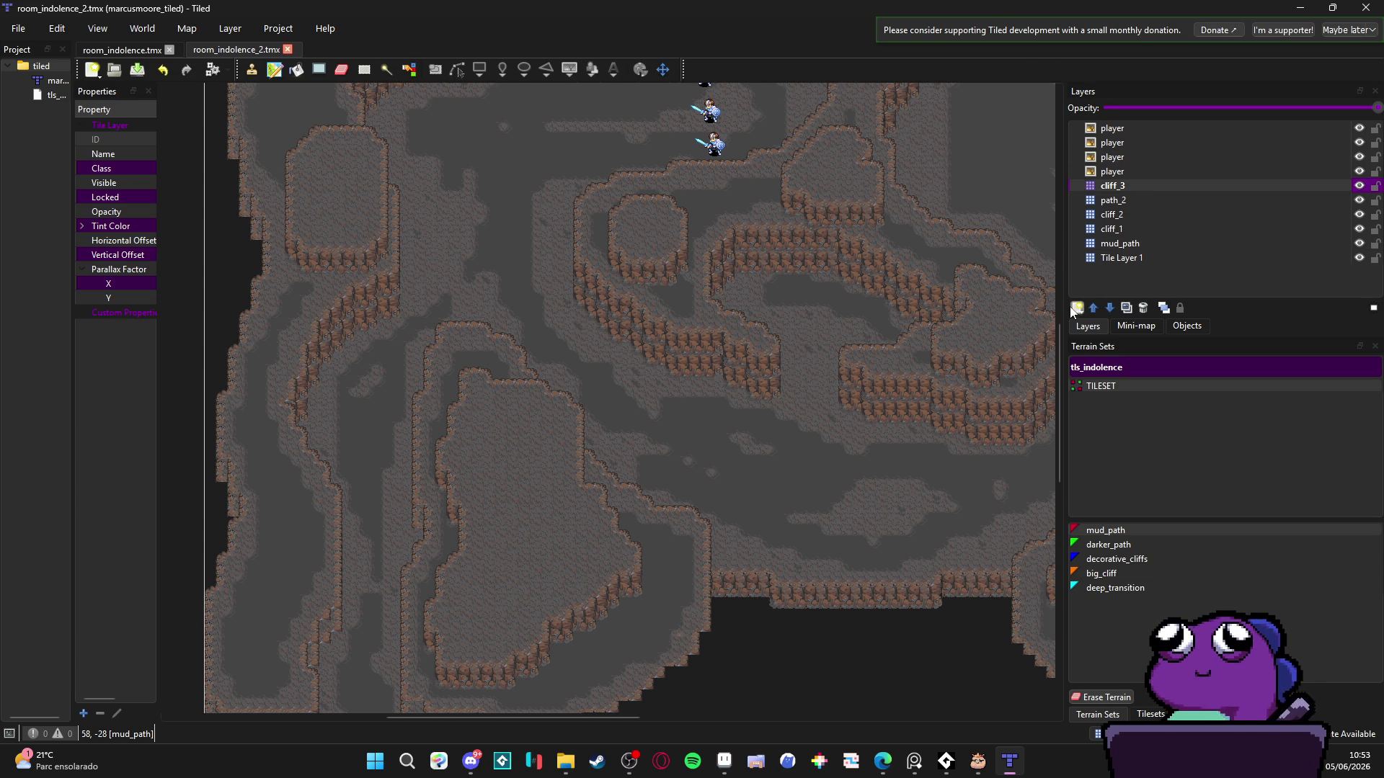
pyautogui.click(1077, 308)
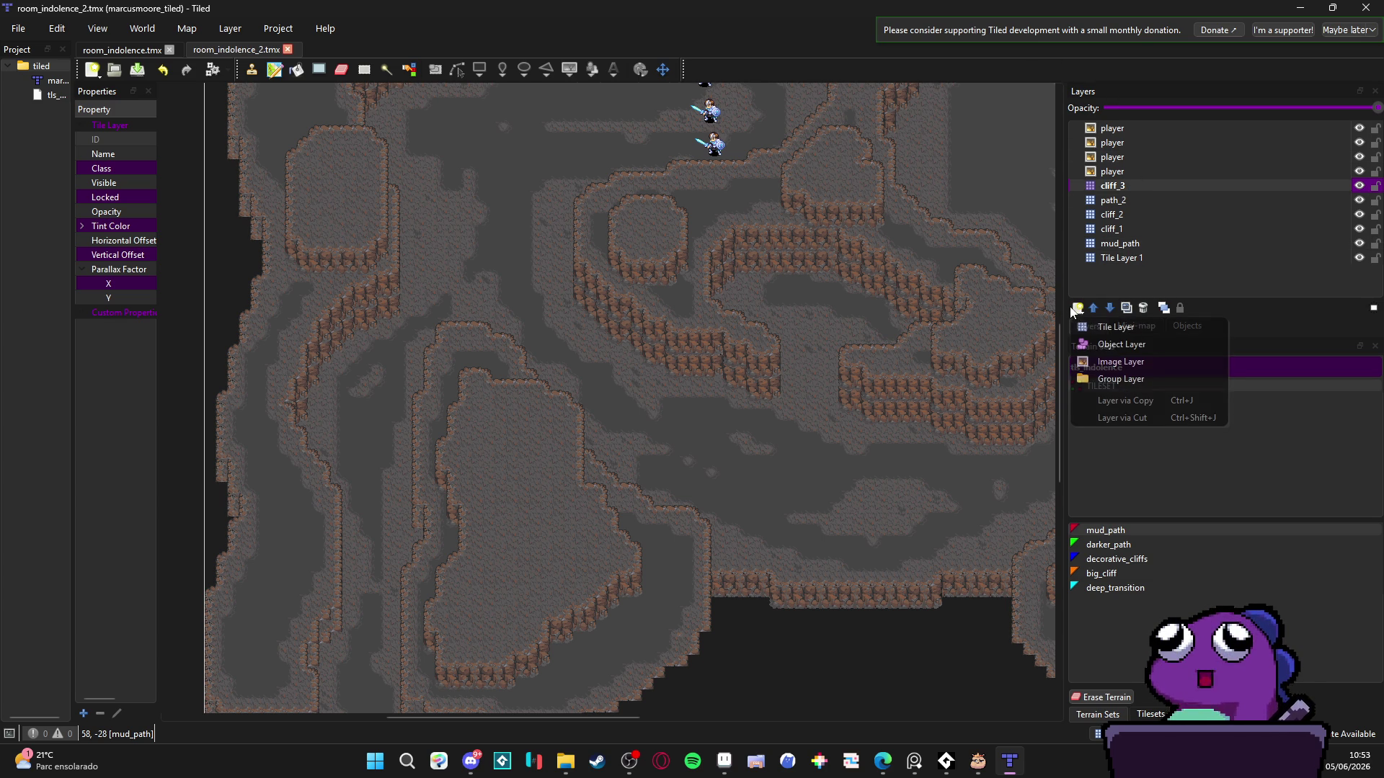
pyautogui.click(1129, 330)
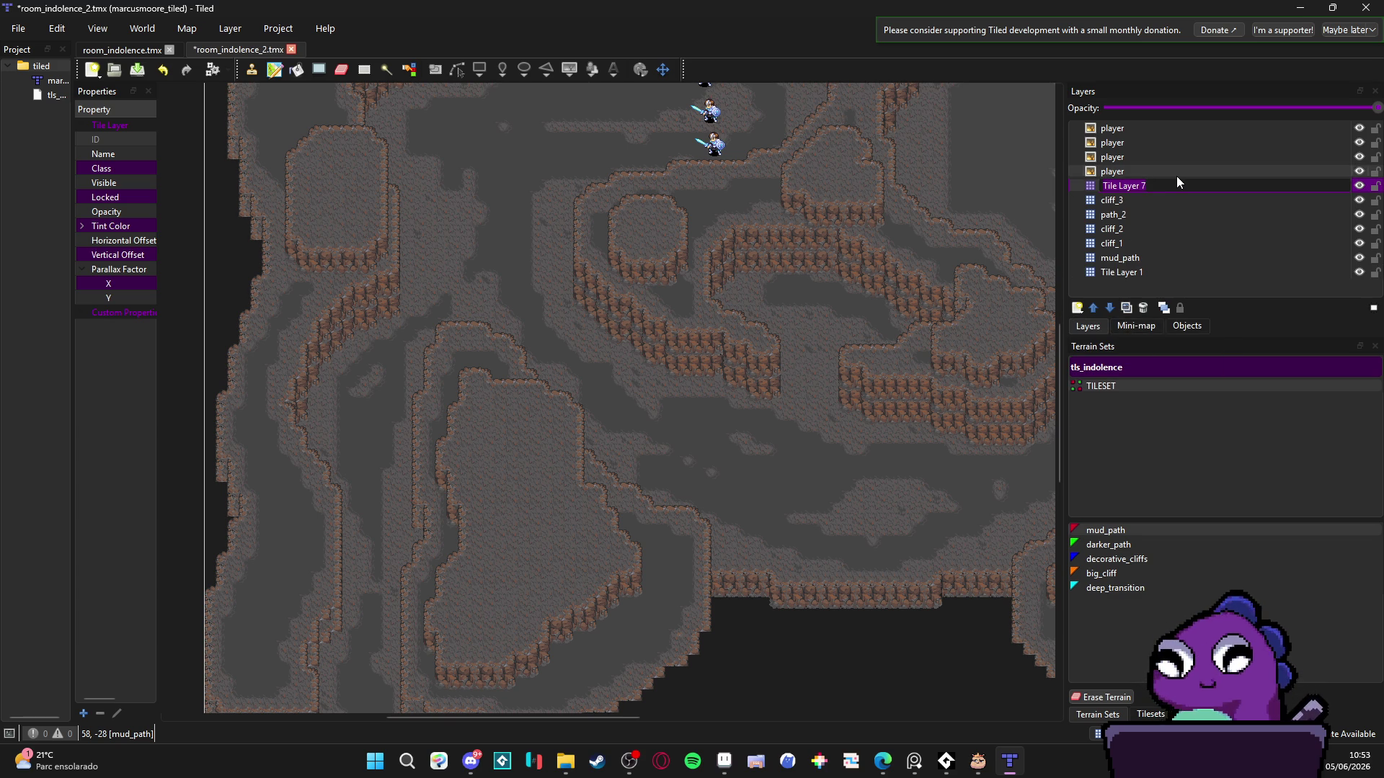
pyautogui.write('path_3')
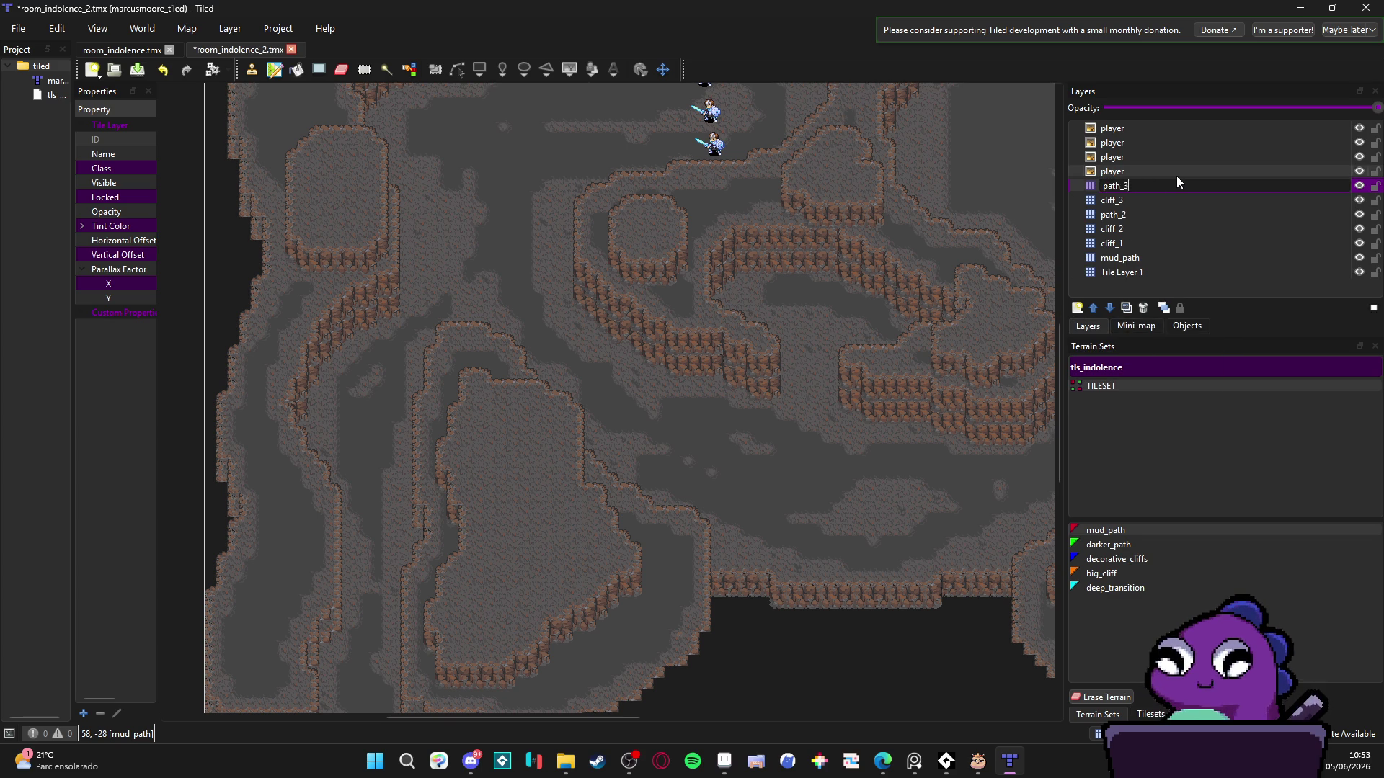
pyautogui.press('Return')
# - On path_3, paint a dark path stroke down the cave floor and extend it
pyautogui.scroll(-2, 358, 228)
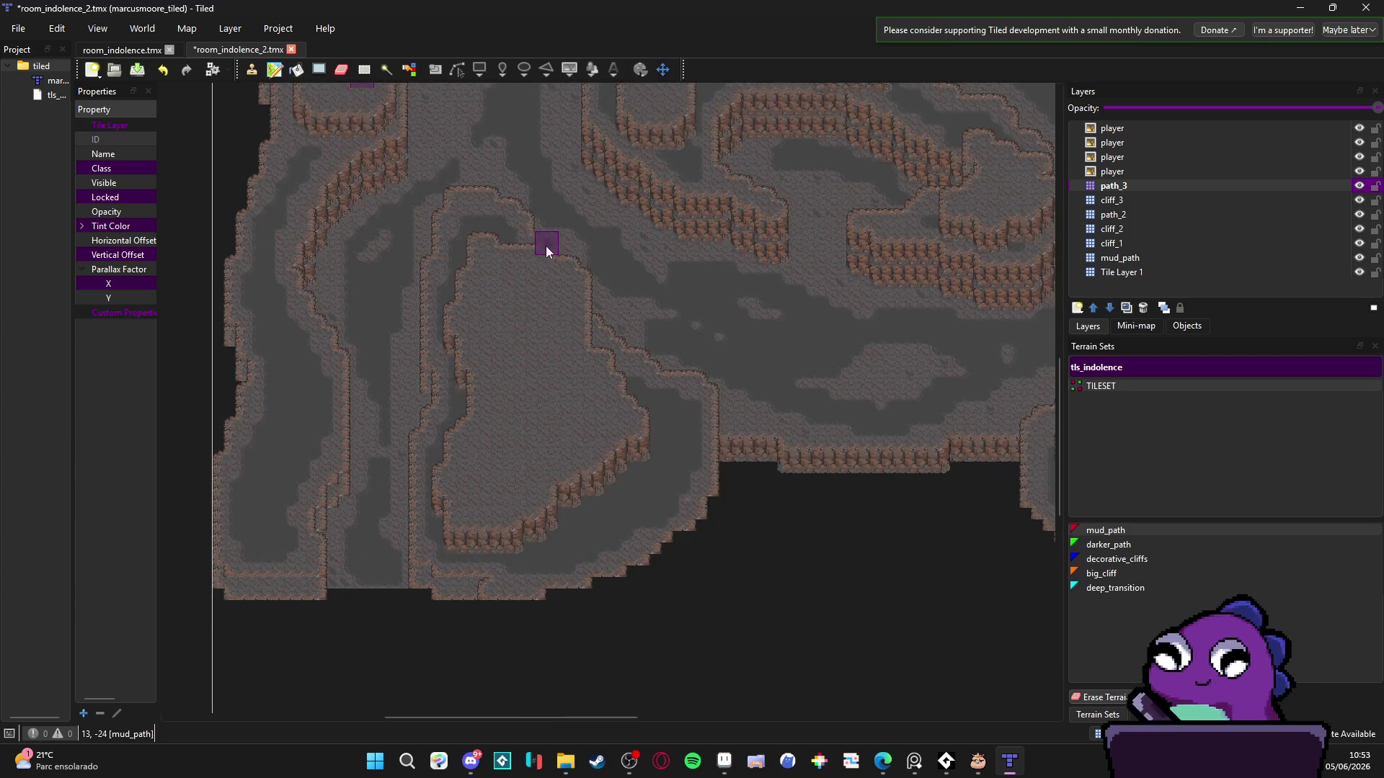
pyautogui.scroll(1, 503, 289)
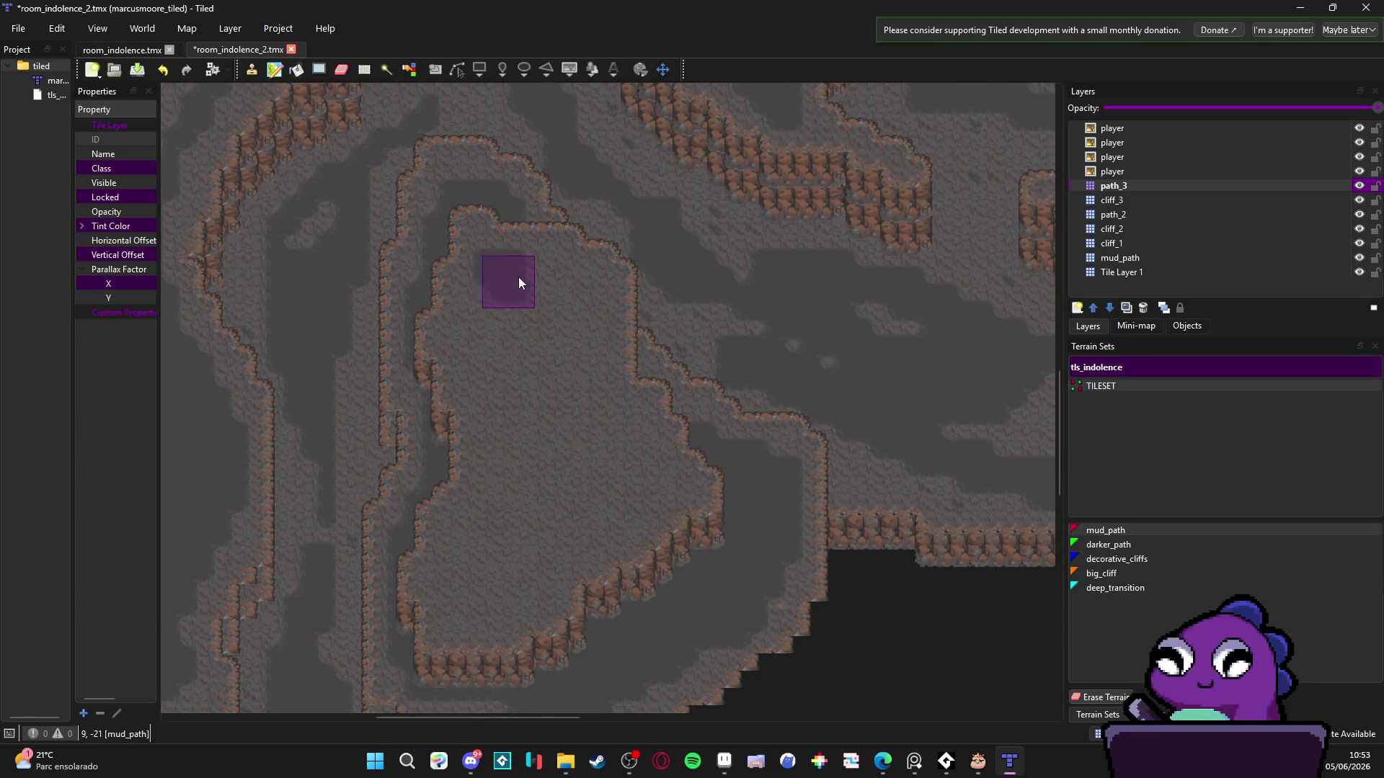
pyautogui.moveTo(519, 277)
pyautogui.mouseDown()
pyautogui.moveTo(588, 296)
pyautogui.moveTo(485, 320)
pyautogui.moveTo(519, 442)
pyautogui.moveTo(511, 465)
pyautogui.mouseUp()
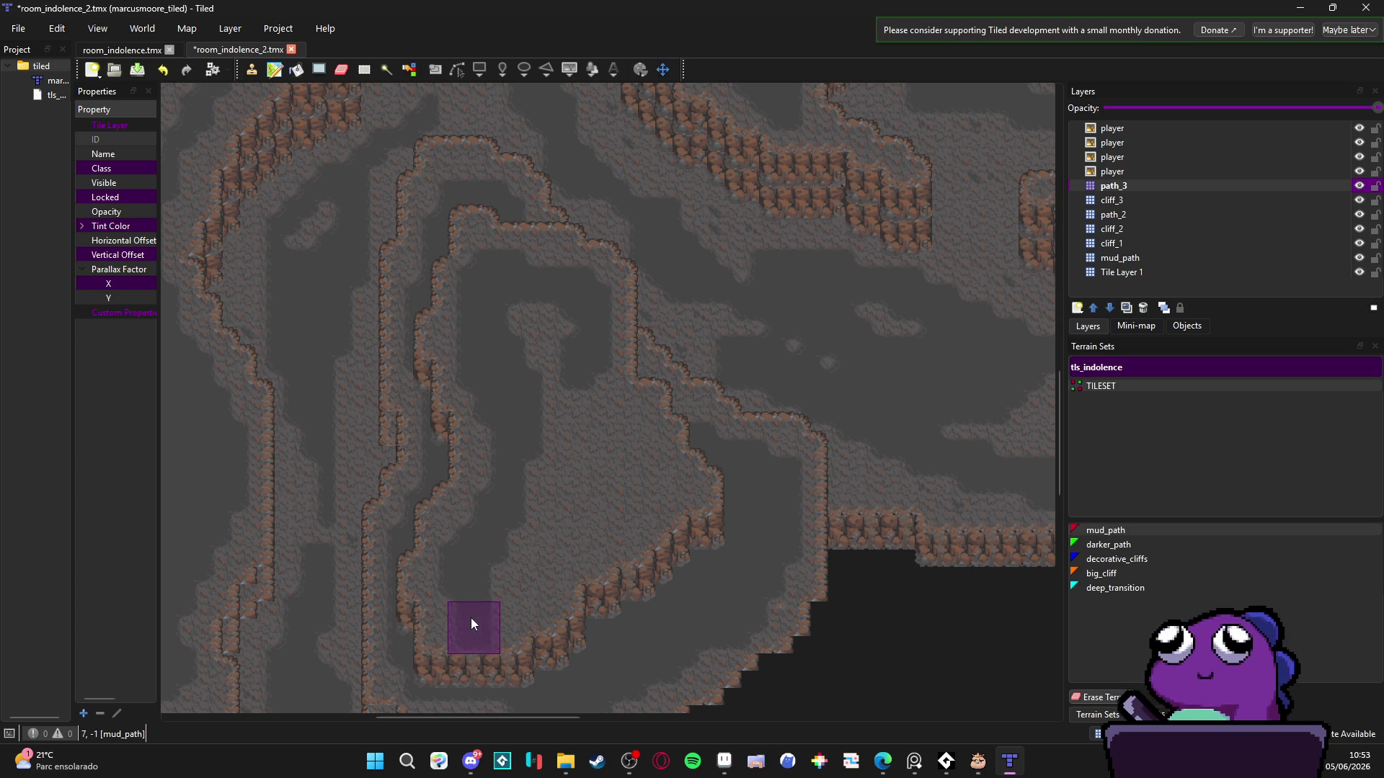
pyautogui.moveTo(470, 617)
pyautogui.mouseDown()
pyautogui.moveTo(541, 571)
pyautogui.moveTo(479, 586)
pyautogui.moveTo(526, 560)
pyautogui.moveTo(618, 428)
pyautogui.moveTo(558, 389)
pyautogui.moveTo(531, 502)
pyautogui.moveTo(606, 459)
pyautogui.moveTo(609, 507)
pyautogui.mouseUp()
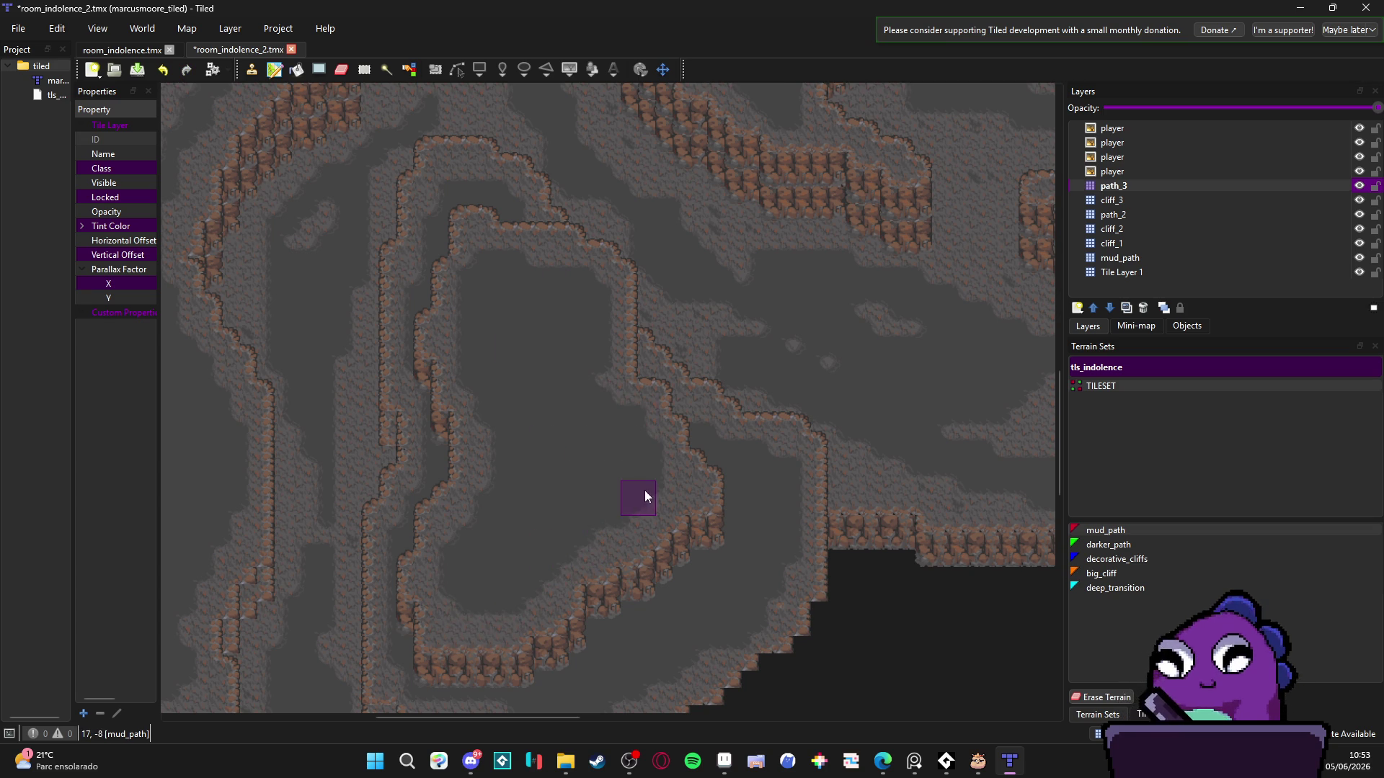
# - Paint dark path inside the cliff ring
pyautogui.scroll(3, 613, 461)
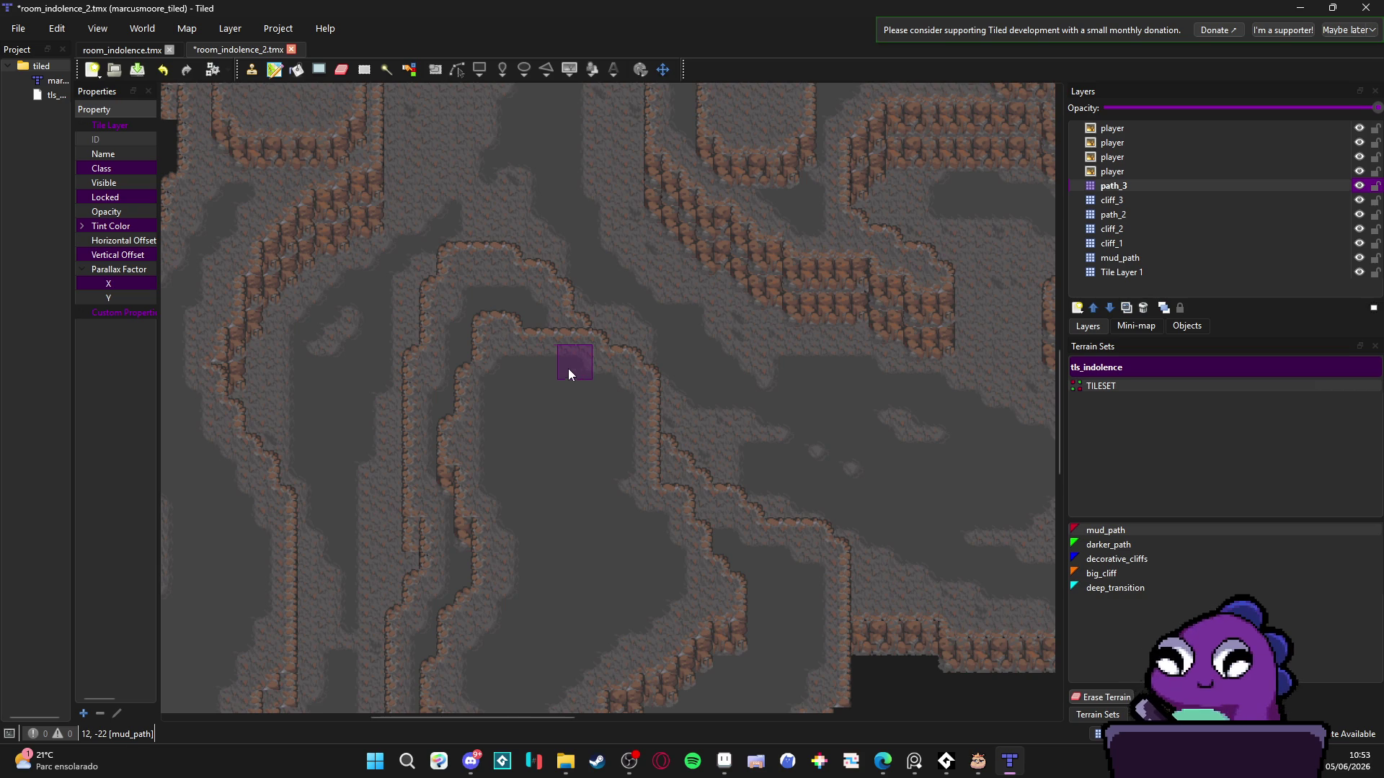
pyautogui.scroll(10, 534, 339)
pyautogui.hscroll(-7, 505, 310)
pyautogui.keyDown('ctrl'); pyautogui.scroll(1, 469, 411); pyautogui.keyUp('ctrl')
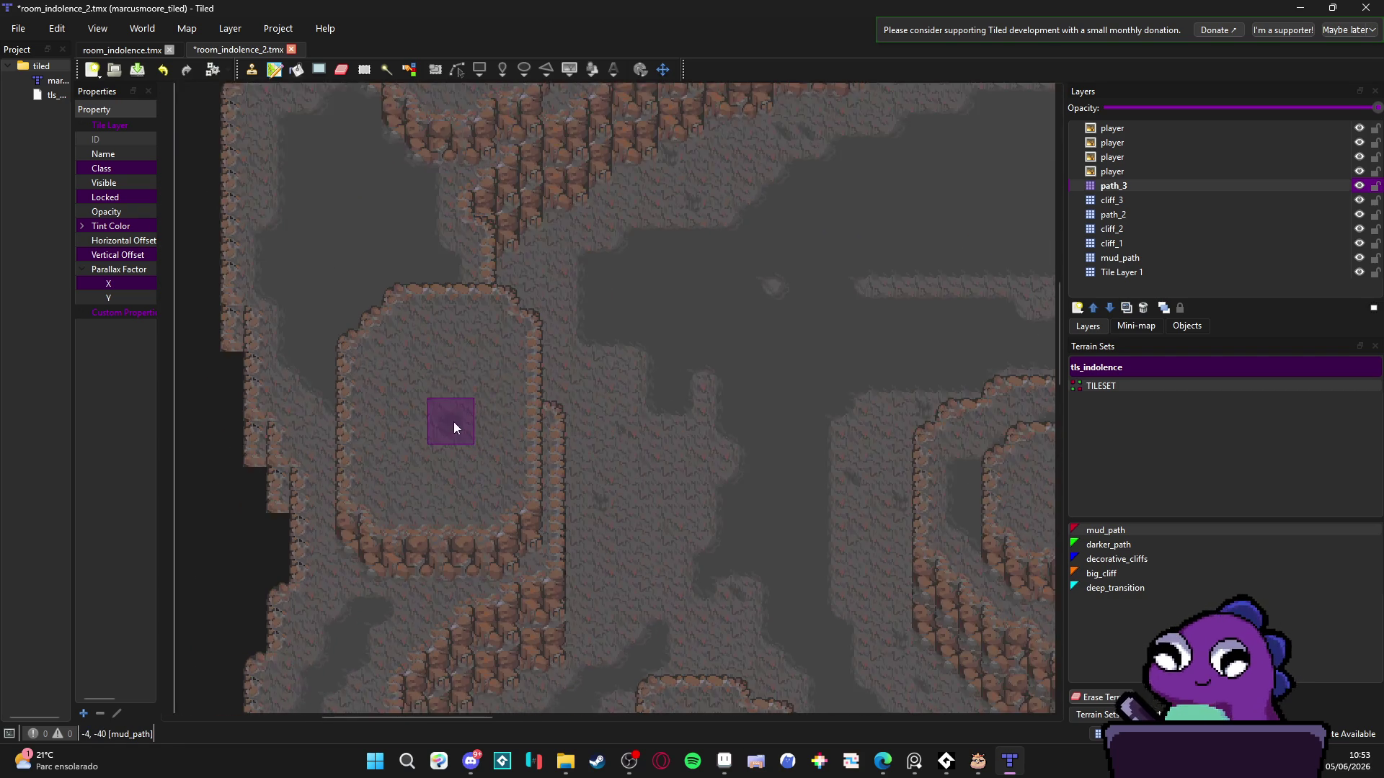
pyautogui.scroll(-3, 498, 324)
pyautogui.hscroll(-1, 519, 274)
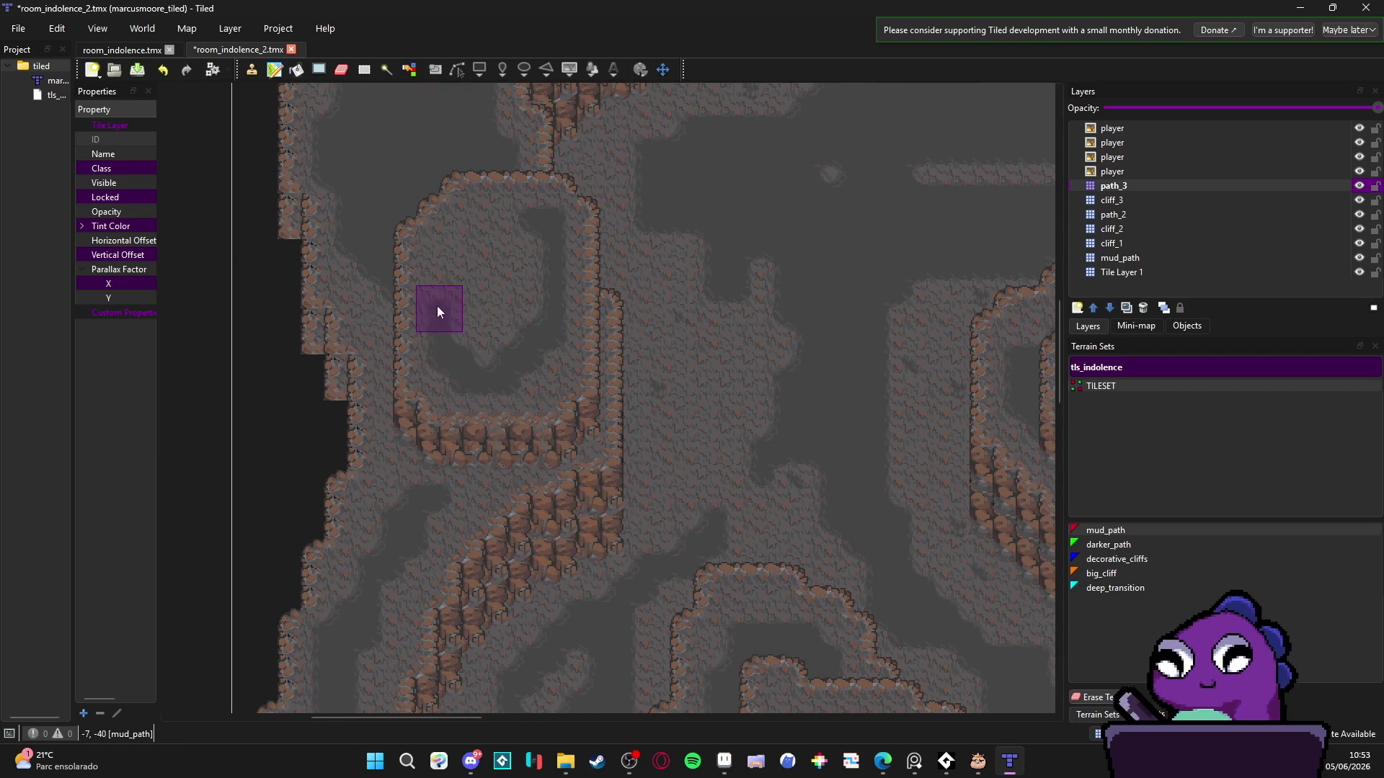
pyautogui.moveTo(438, 306)
pyautogui.mouseDown()
pyautogui.moveTo(486, 250)
pyautogui.moveTo(513, 281)
pyautogui.mouseUp()
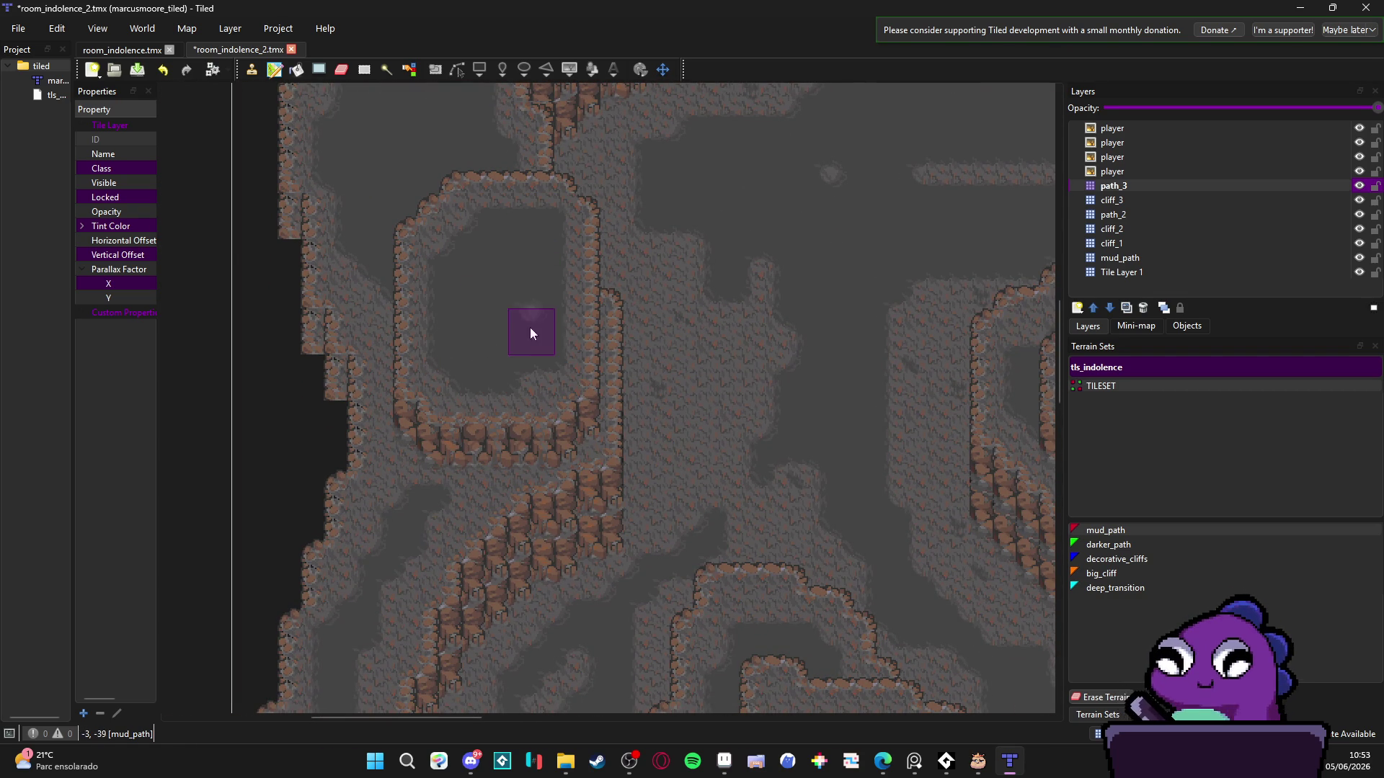
# - Paint a diagonal band of dark path continuing up and around
pyautogui.hscroll(8, 529, 331)
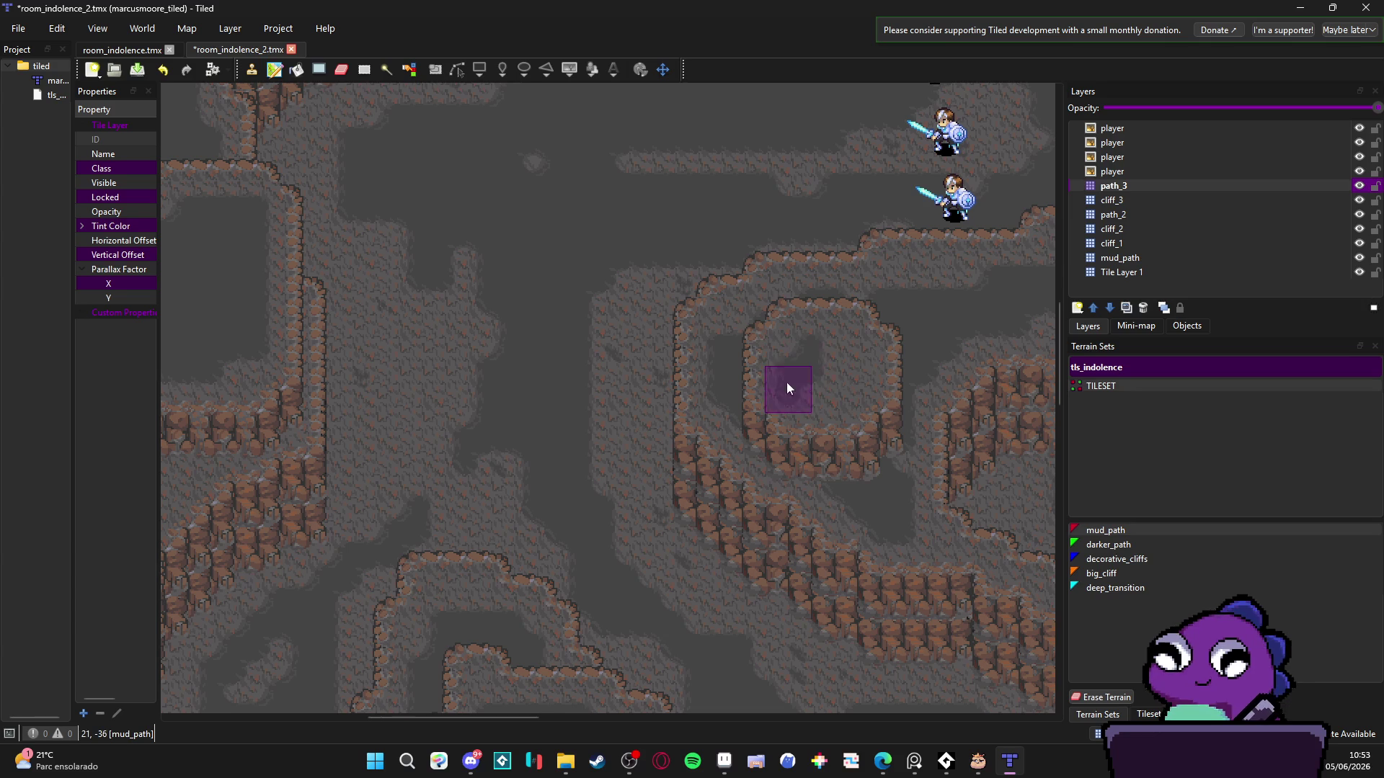
pyautogui.scroll(7, 587, 371)
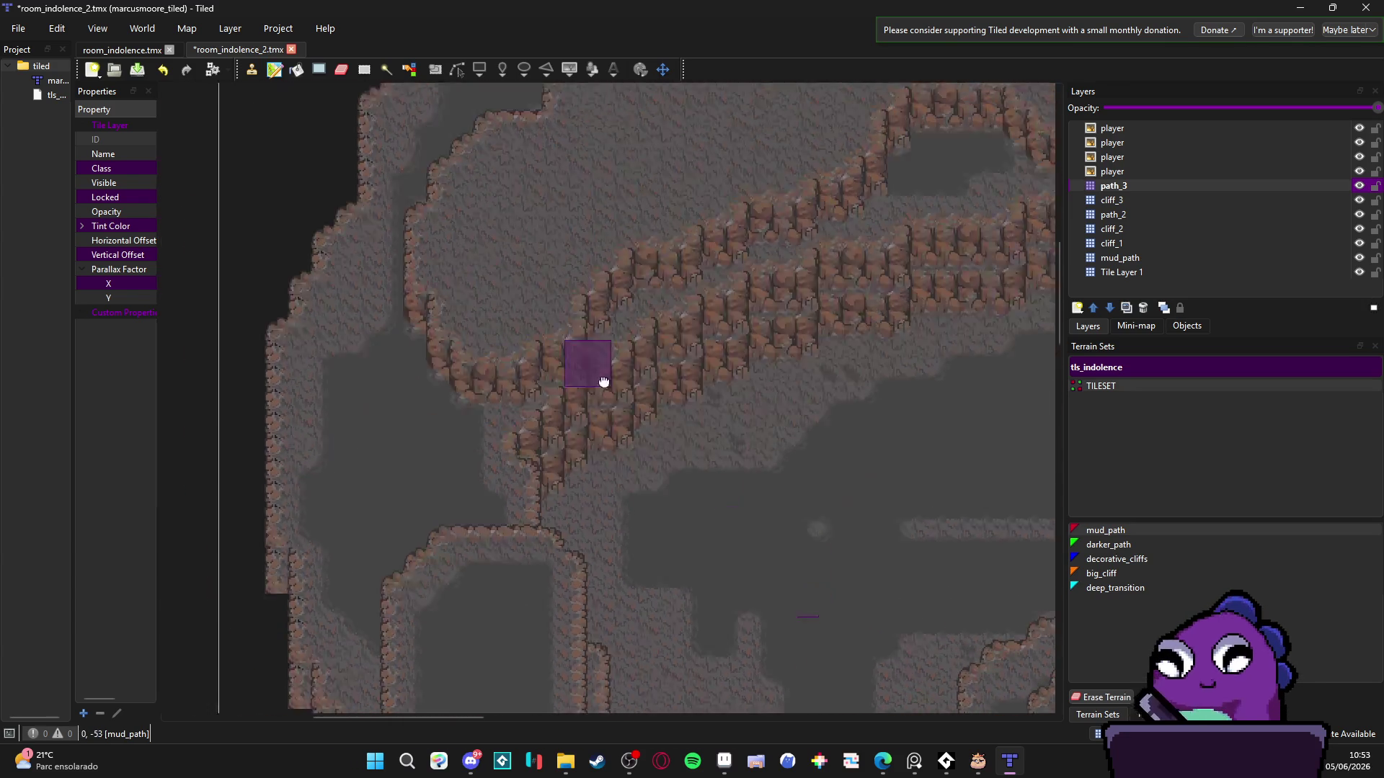
pyautogui.hscroll(-7, 556, 433)
pyautogui.moveTo(502, 512)
pyautogui.mouseDown()
pyautogui.moveTo(636, 394)
pyautogui.moveTo(548, 480)
pyautogui.mouseUp()
pyautogui.moveTo(699, 384)
pyautogui.mouseDown()
pyautogui.moveTo(807, 345)
pyautogui.moveTo(858, 275)
pyautogui.moveTo(798, 221)
pyautogui.moveTo(735, 204)
pyautogui.moveTo(624, 349)
pyautogui.moveTo(532, 418)
pyautogui.moveTo(495, 474)
pyautogui.moveTo(771, 222)
pyautogui.moveTo(750, 231)
pyautogui.moveTo(740, 338)
pyautogui.moveTo(830, 261)
pyautogui.moveTo(761, 345)
pyautogui.moveTo(833, 325)
pyautogui.moveTo(597, 410)
pyautogui.moveTo(841, 245)
pyautogui.moveTo(516, 506)
pyautogui.mouseUp()
# - Paint a horizontal dark path strip and fill the inner loop floor
pyautogui.hscroll(5, 490, 476)
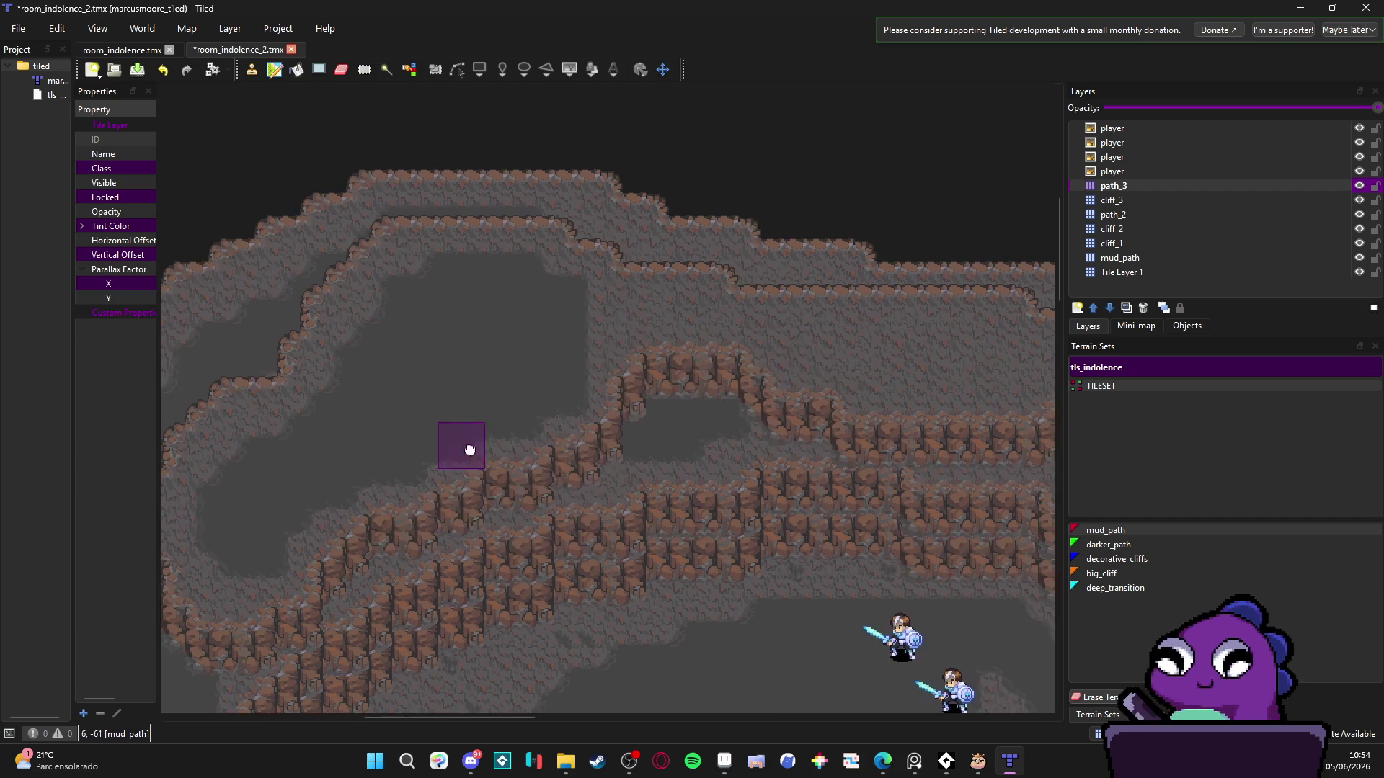
pyautogui.hscroll(5, 784, 349)
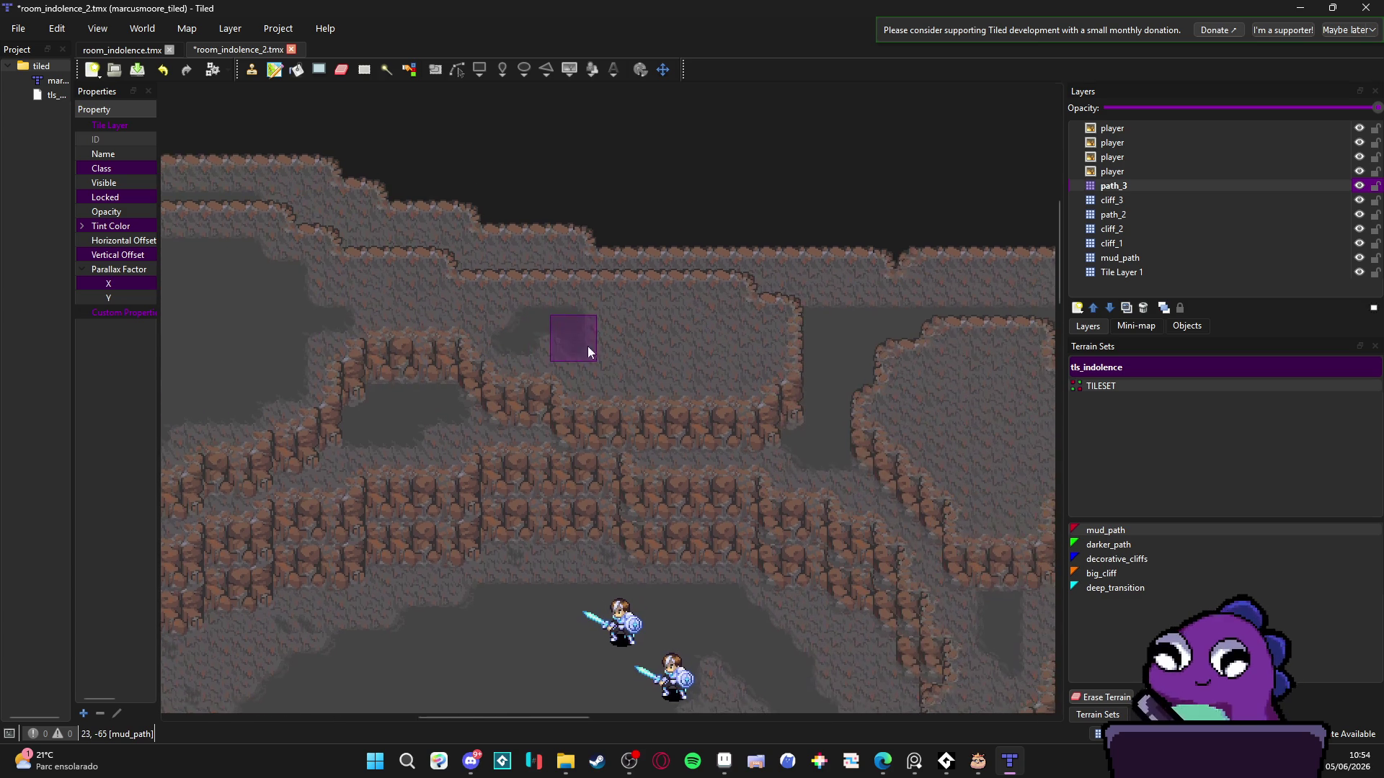
pyautogui.moveTo(561, 338); pyautogui.dragTo(584, 333)
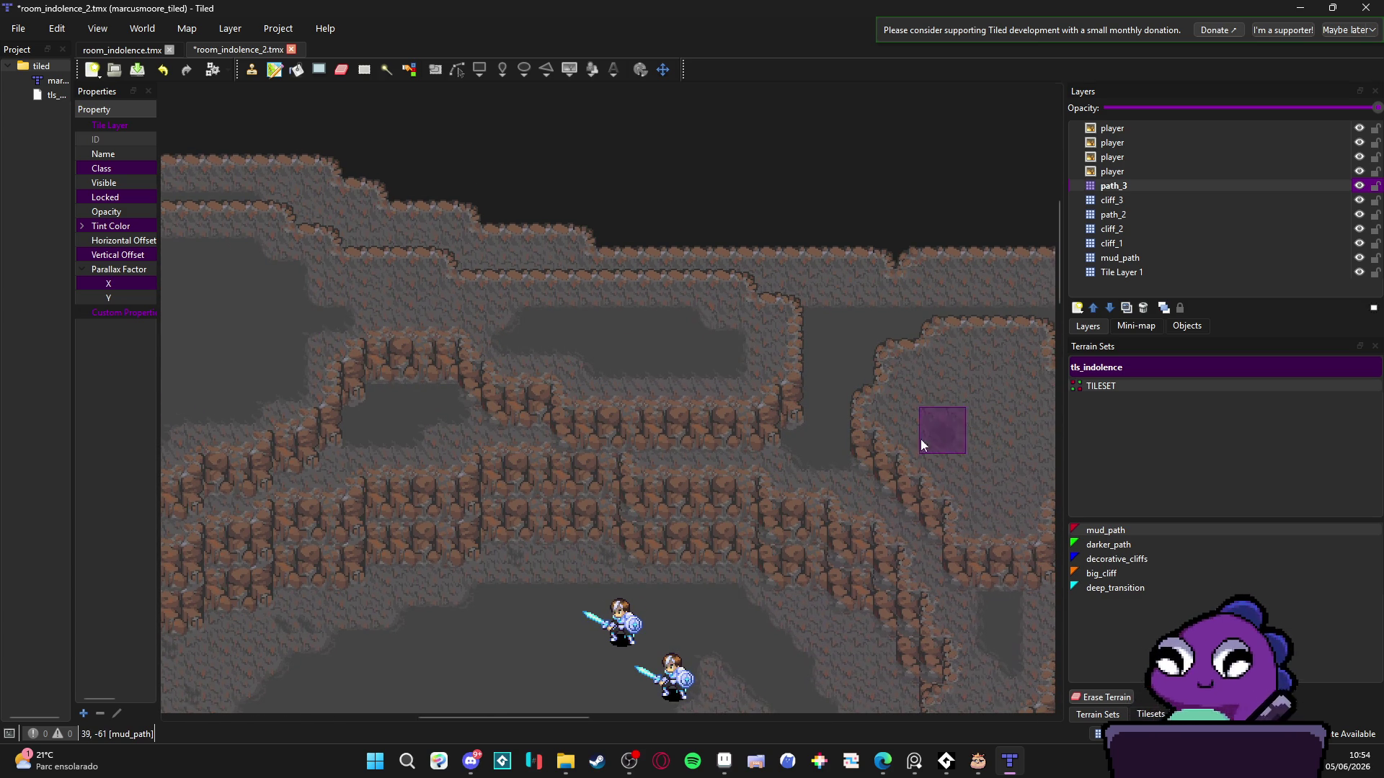
pyautogui.hscroll(6, 613, 356)
pyautogui.scroll(2, 634, 339)
pyautogui.moveTo(668, 382)
pyautogui.mouseDown()
pyautogui.moveTo(606, 313)
pyautogui.moveTo(587, 352)
pyautogui.moveTo(559, 334)
pyautogui.moveTo(589, 294)
pyautogui.moveTo(689, 408)
pyautogui.moveTo(713, 382)
pyautogui.moveTo(645, 460)
pyautogui.mouseUp()
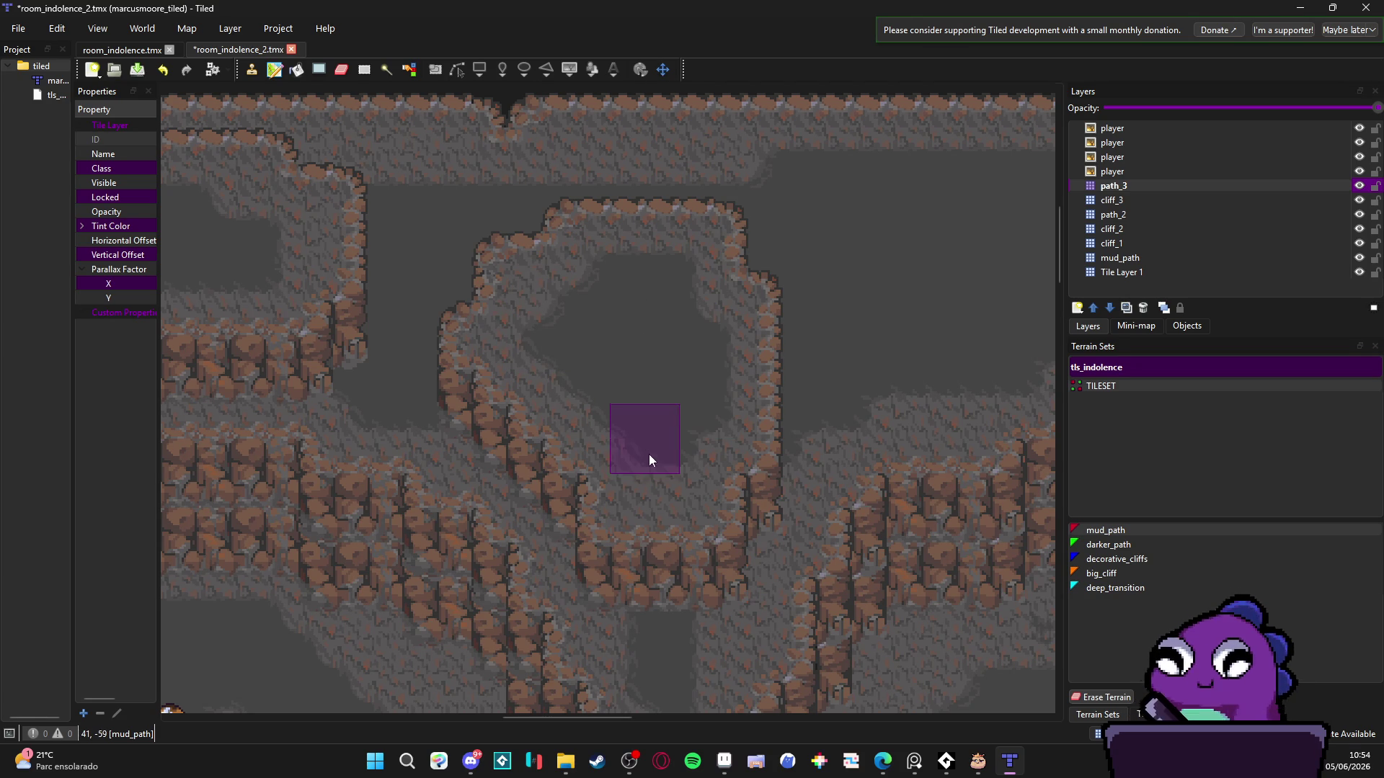
# - Join the two dark path areas with a short stroke
pyautogui.scroll(-5, 649, 454)
pyautogui.scroll(5, 764, 307)
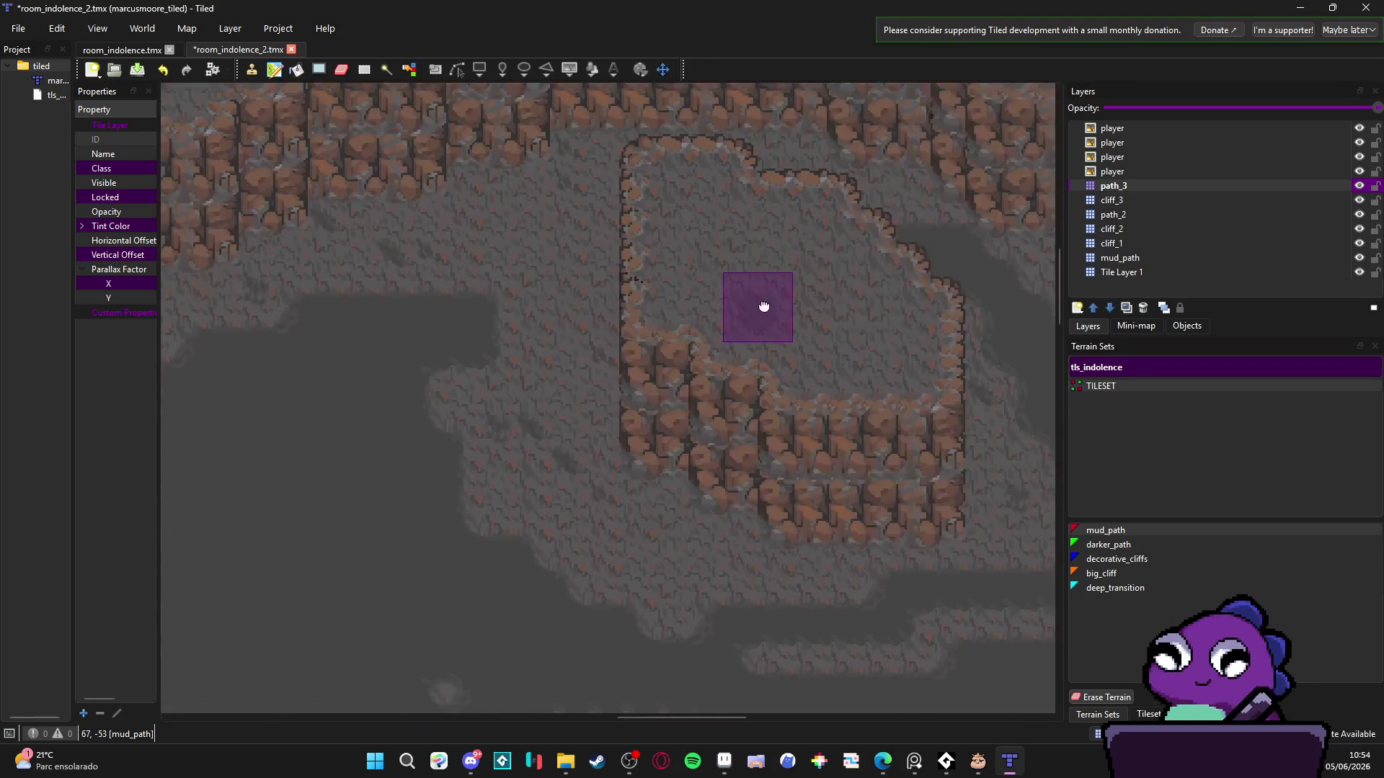
pyautogui.moveTo(764, 307); pyautogui.dragTo(690, 354)
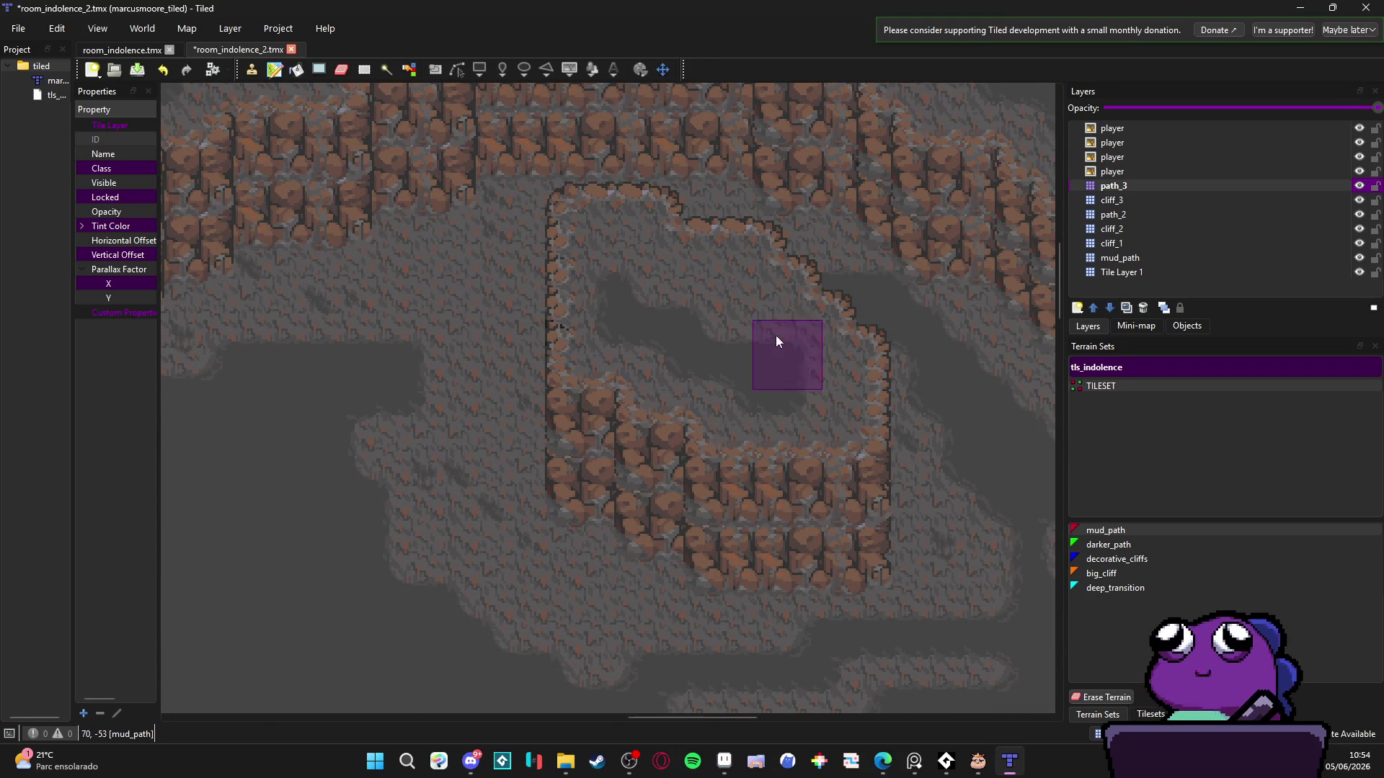
pyautogui.moveTo(777, 342)
pyautogui.mouseDown()
pyautogui.moveTo(630, 284)
pyautogui.moveTo(809, 376)
pyautogui.moveTo(755, 318)
pyautogui.mouseUp()
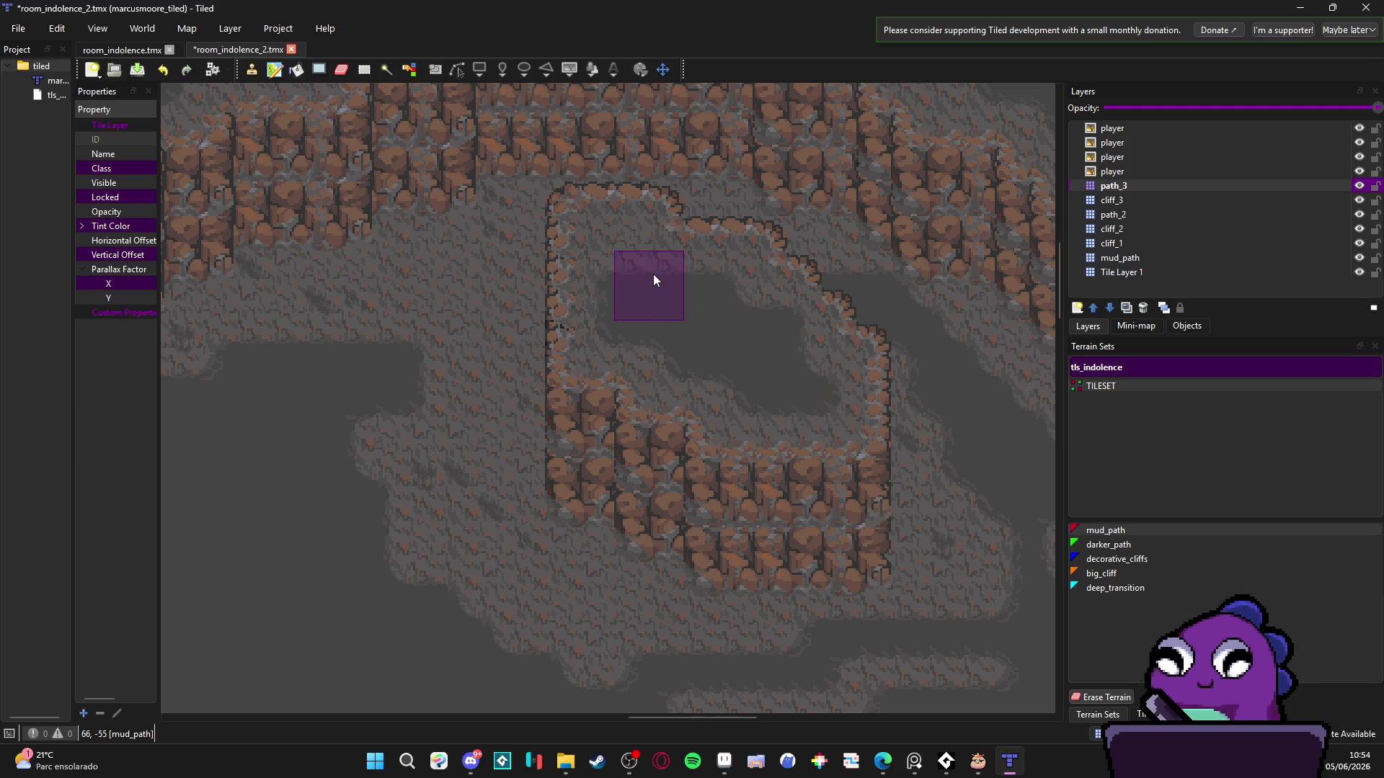
# - Cover the remaining lighter floor with dark path, extending it upward
pyautogui.scroll(-2, 671, 323)
pyautogui.scroll(-5, 692, 383)
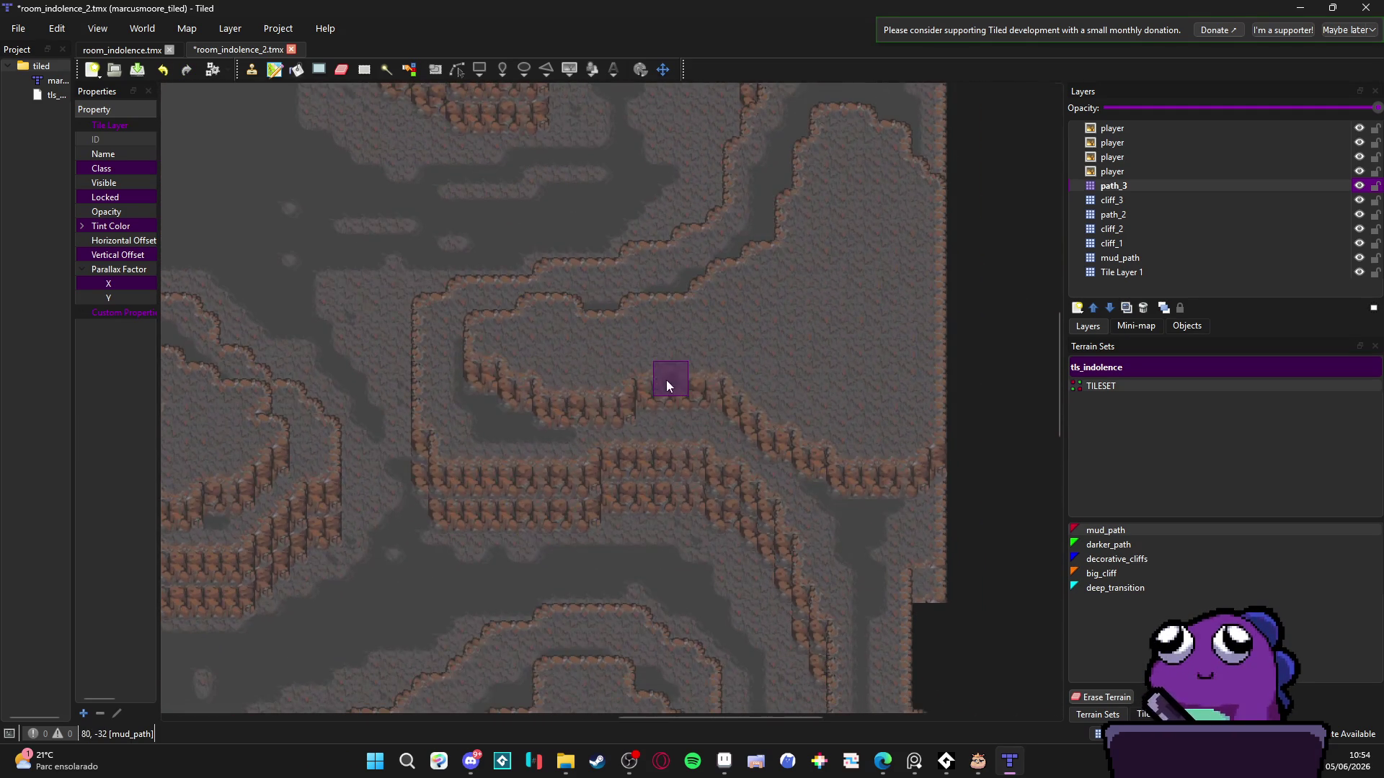
pyautogui.scroll(4, 860, 477)
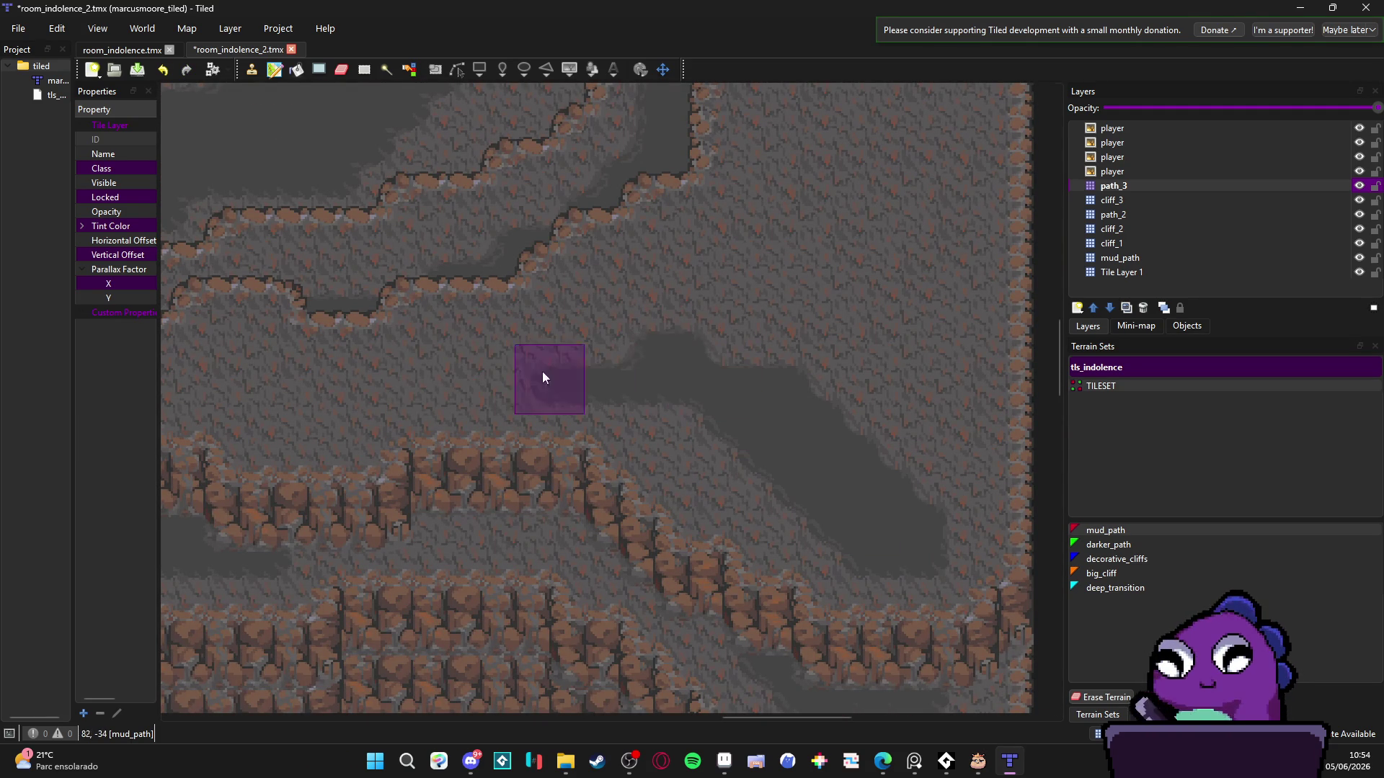
pyautogui.hscroll(-5, 421, 413)
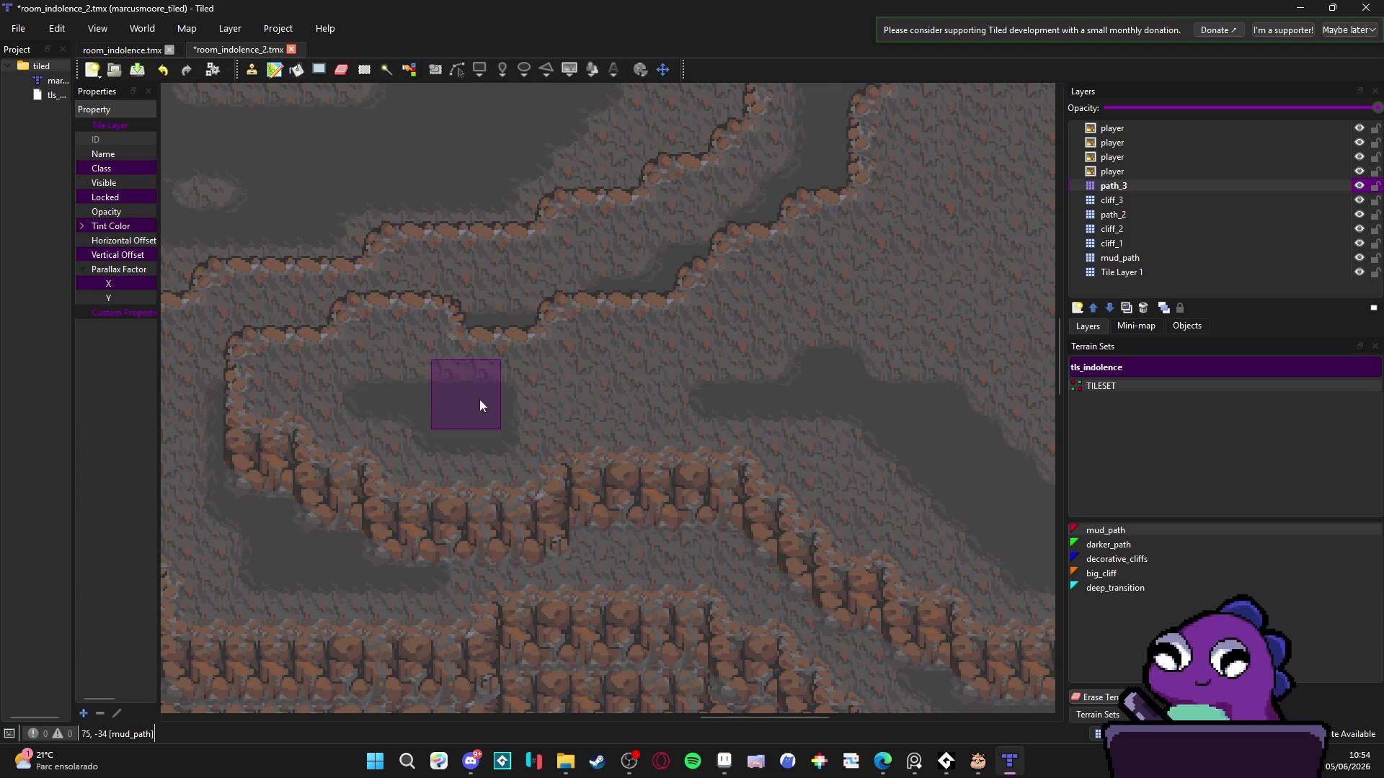
pyautogui.hscroll(2, 503, 415)
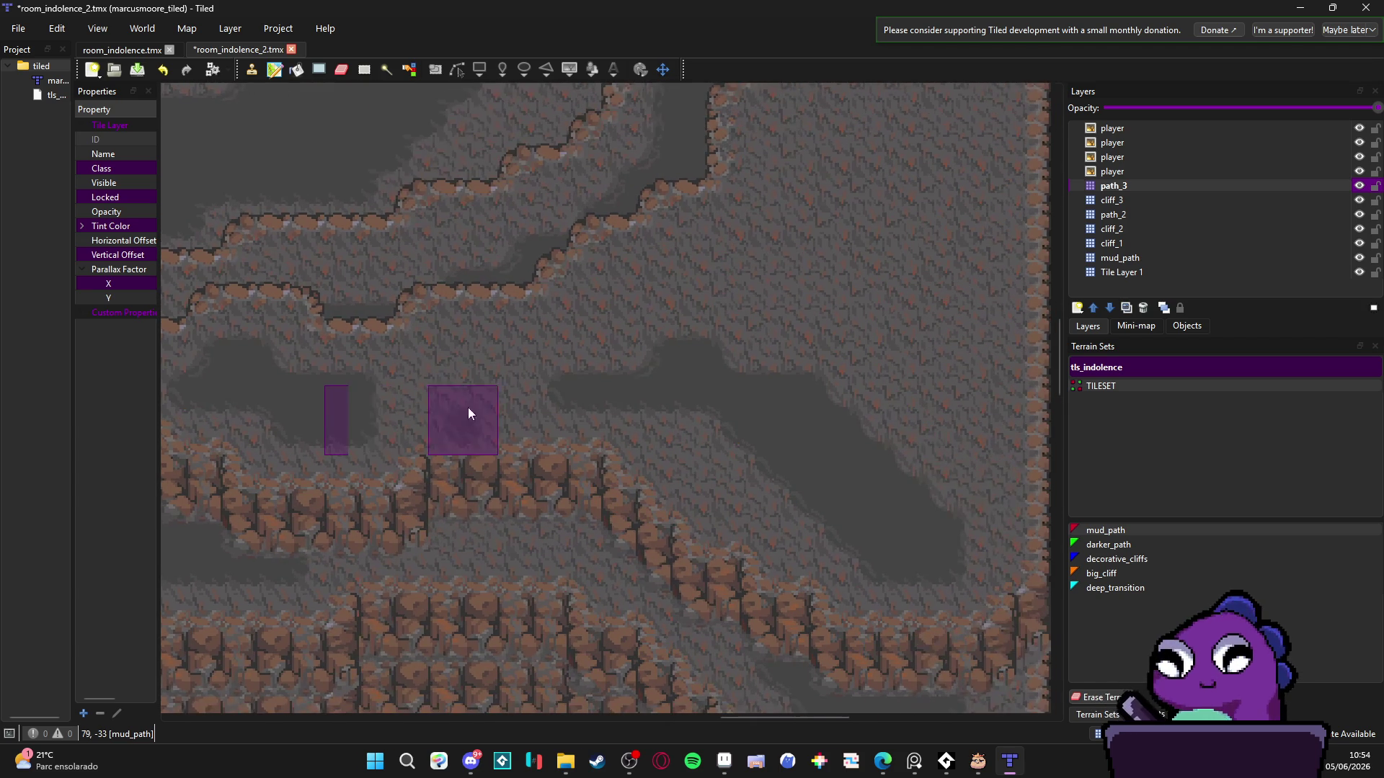
pyautogui.hscroll(1, 468, 408)
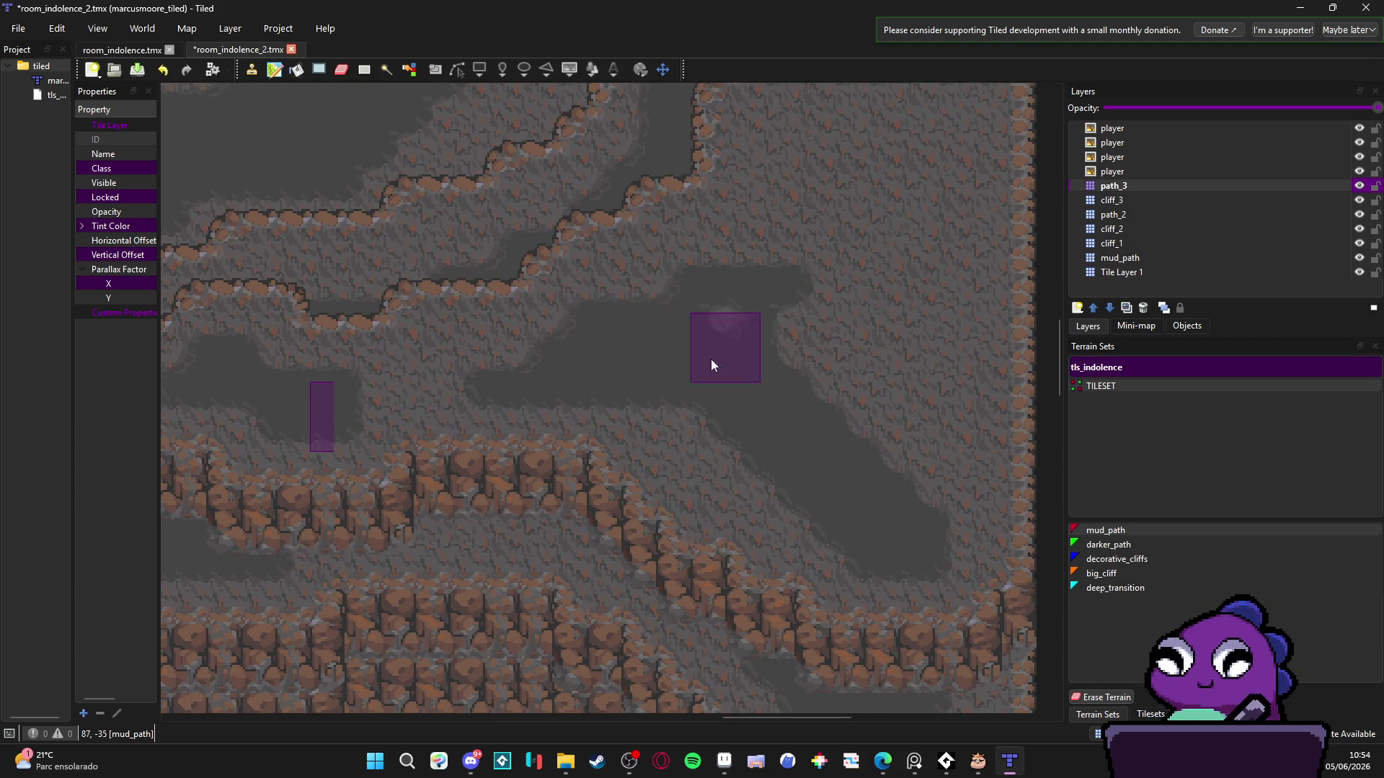
pyautogui.moveTo(711, 359)
pyautogui.mouseDown()
pyautogui.moveTo(790, 390)
pyautogui.moveTo(777, 470)
pyautogui.moveTo(683, 412)
pyautogui.mouseUp()
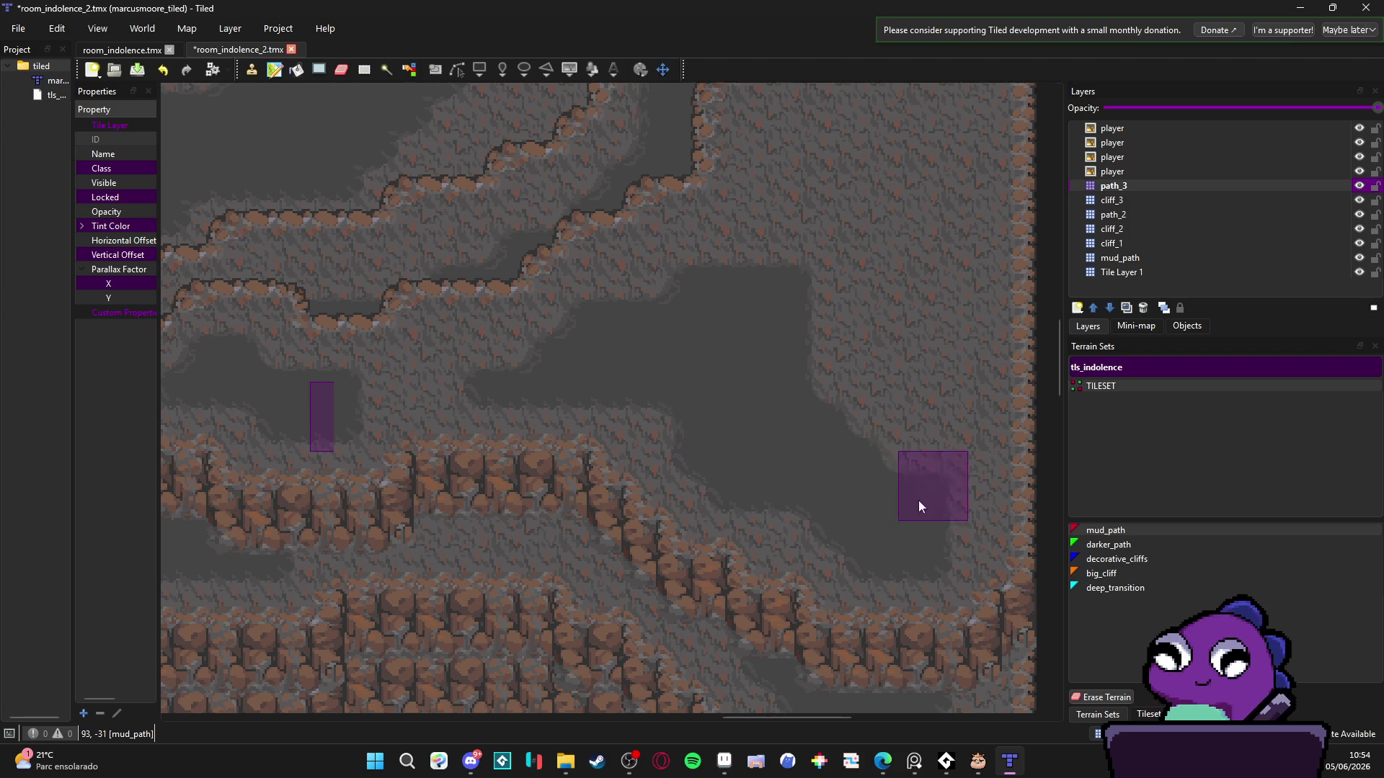
pyautogui.hscroll(1, 865, 512)
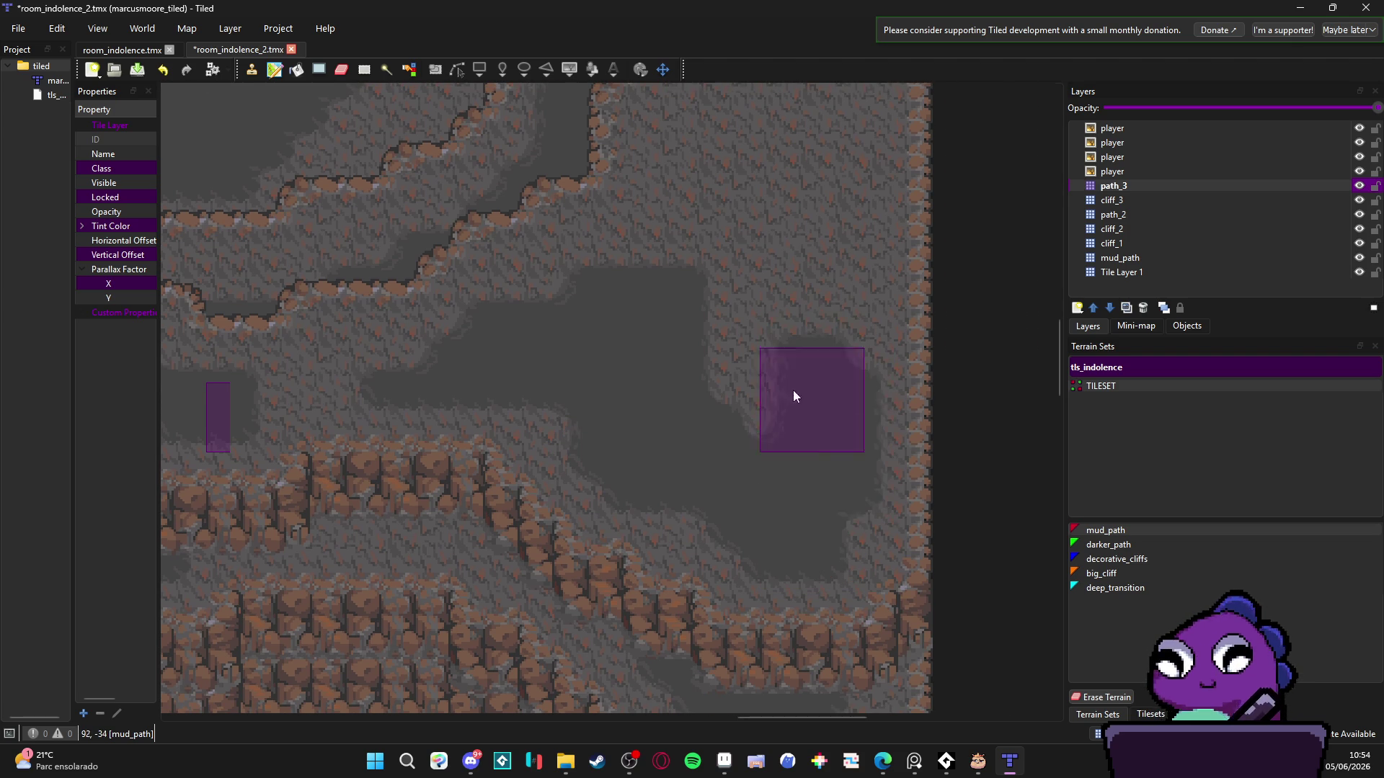
pyautogui.moveTo(793, 397)
pyautogui.mouseDown()
pyautogui.moveTo(739, 319)
pyautogui.moveTo(721, 375)
pyautogui.moveTo(708, 206)
pyautogui.moveTo(686, 237)
pyautogui.mouseUp()
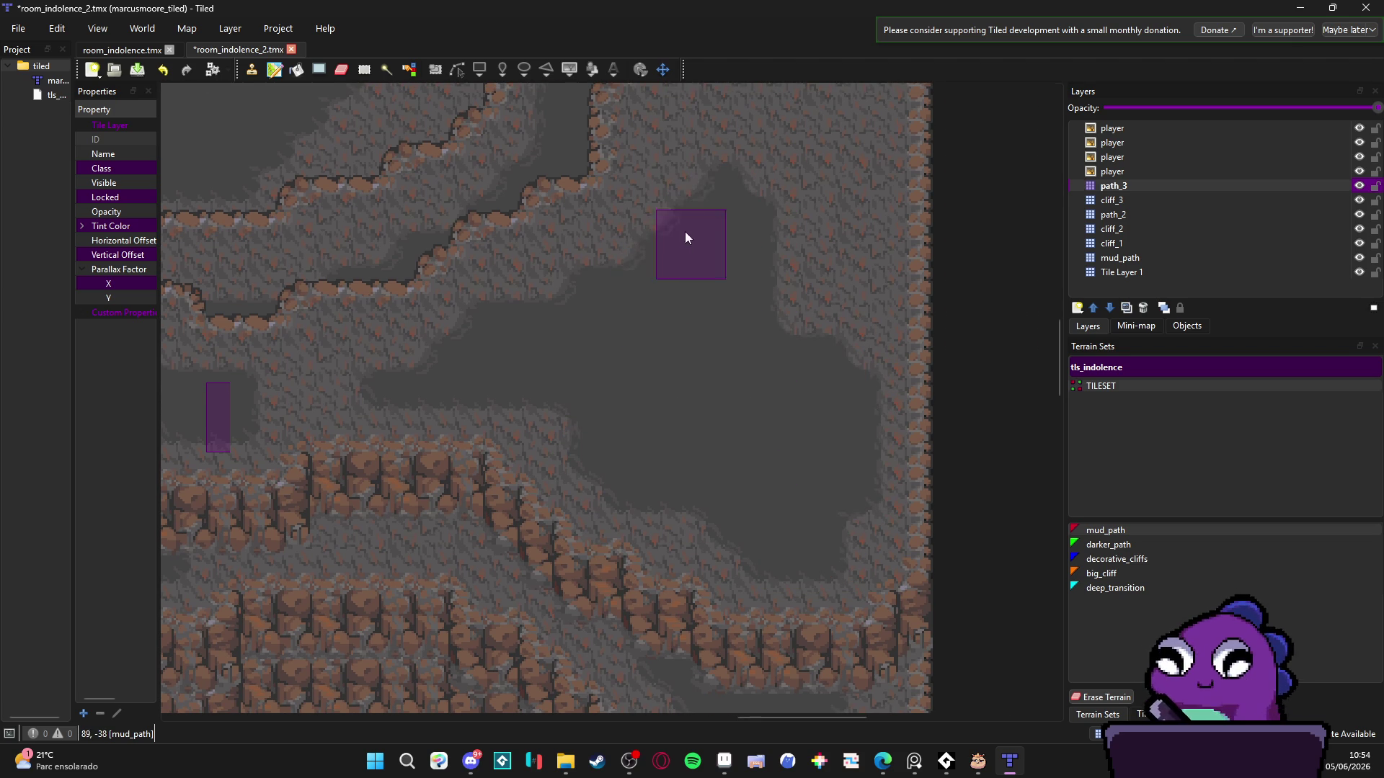
pyautogui.scroll(2, 686, 237)
pyautogui.hscroll(1, 686, 237)
pyautogui.moveTo(670, 401)
pyautogui.mouseDown()
pyautogui.moveTo(750, 509)
pyautogui.moveTo(713, 414)
pyautogui.moveTo(688, 189)
pyautogui.moveTo(634, 244)
pyautogui.moveTo(544, 432)
pyautogui.moveTo(699, 377)
pyautogui.moveTo(734, 302)
pyautogui.moveTo(774, 381)
pyautogui.moveTo(764, 371)
pyautogui.mouseUp()
# - Paint an inverted-U dark path stretch near the map's right edge
pyautogui.moveTo(597, 510); pyautogui.dragTo(770, 405)
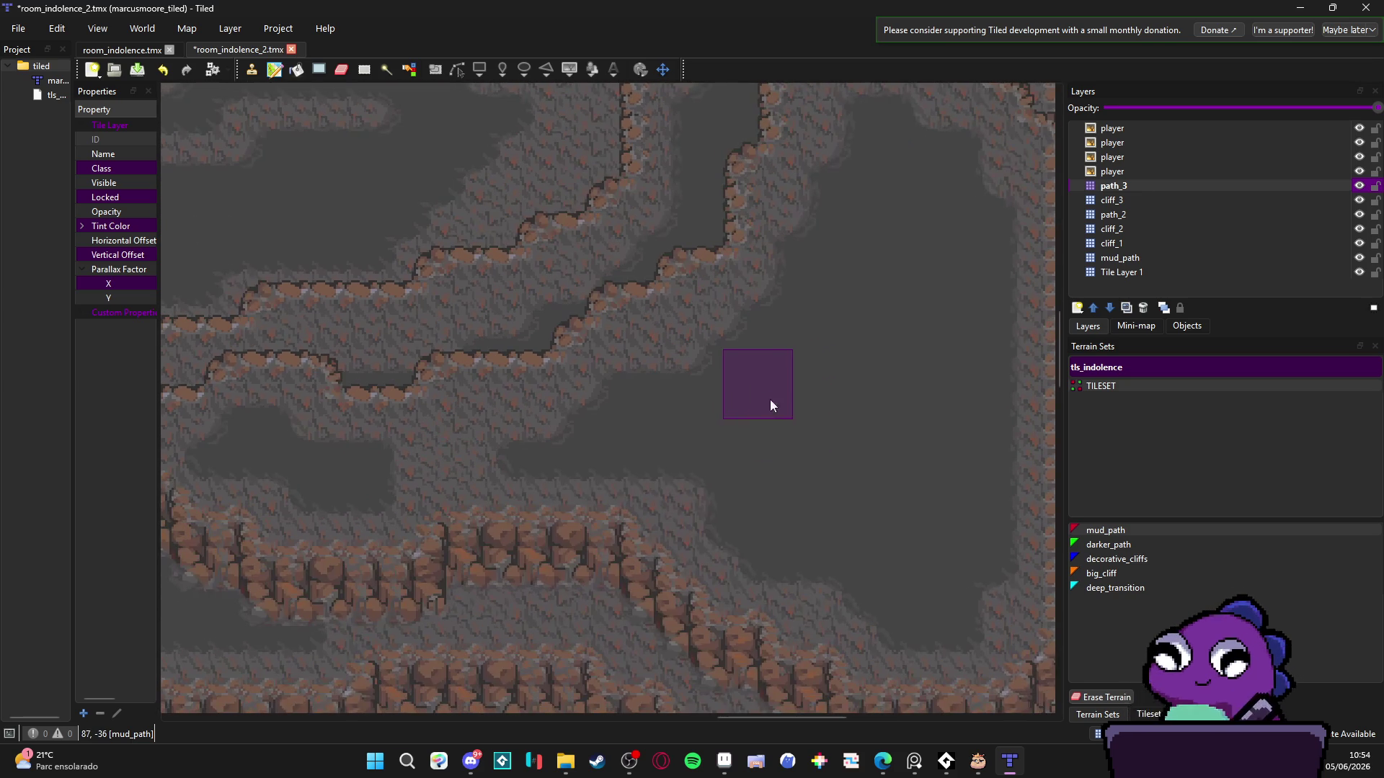
pyautogui.scroll(-3, 754, 473)
pyautogui.moveTo(754, 473)
pyautogui.mouseDown()
pyautogui.moveTo(807, 491)
pyautogui.moveTo(756, 444)
pyautogui.moveTo(745, 332)
pyautogui.mouseUp()
pyautogui.scroll(-1, 746, 331)
pyautogui.scroll(2, 693, 460)
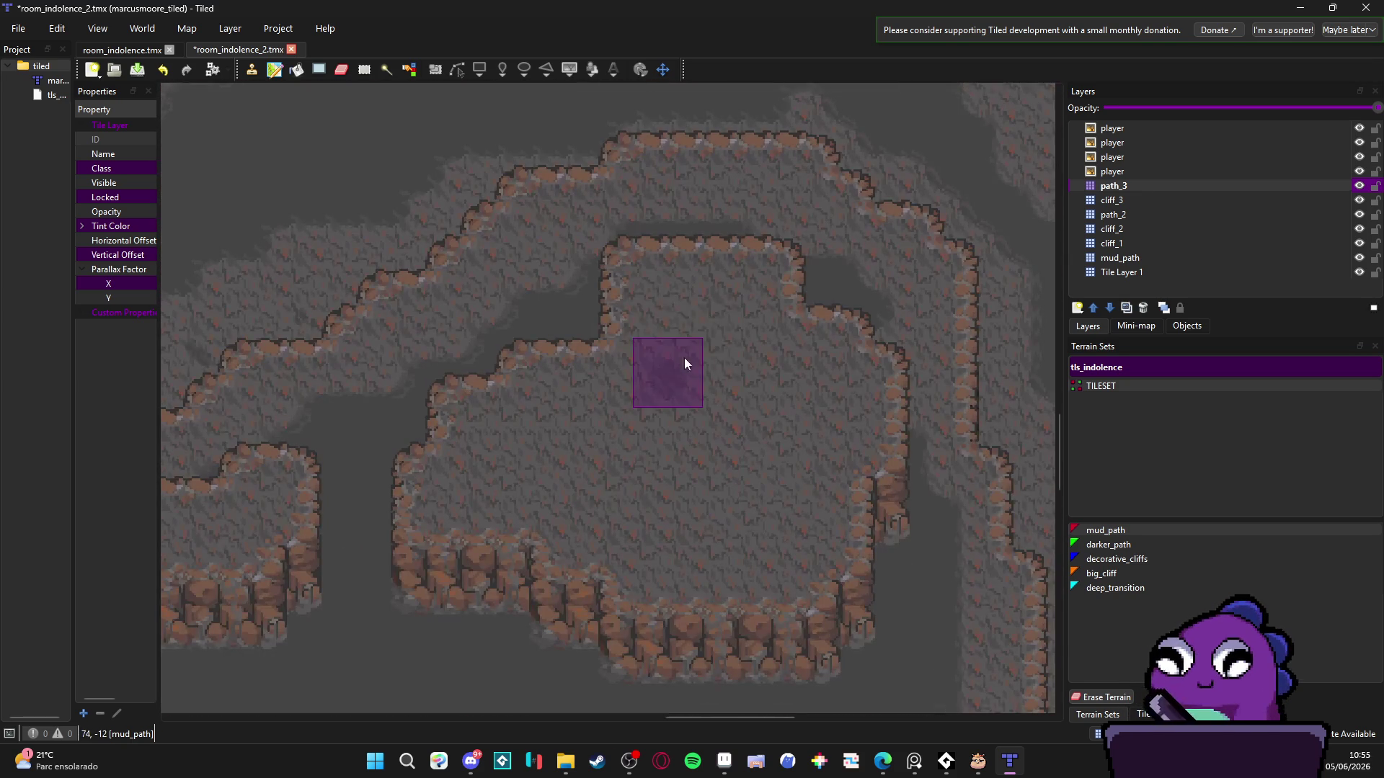
pyautogui.moveTo(685, 364)
pyautogui.mouseDown()
pyautogui.moveTo(682, 407)
pyautogui.moveTo(702, 304)
pyautogui.moveTo(763, 387)
pyautogui.moveTo(820, 411)
pyautogui.moveTo(534, 458)
pyautogui.moveTo(652, 474)
pyautogui.moveTo(603, 509)
pyautogui.moveTo(722, 535)
pyautogui.moveTo(672, 464)
pyautogui.moveTo(768, 533)
pyautogui.moveTo(690, 531)
pyautogui.moveTo(705, 409)
pyautogui.moveTo(629, 401)
pyautogui.moveTo(535, 457)
pyautogui.moveTo(503, 442)
pyautogui.moveTo(490, 483)
pyautogui.moveTo(788, 505)
pyautogui.moveTo(829, 411)
pyautogui.moveTo(754, 417)
pyautogui.mouseUp()
# - Paint a darker path patch and extend it toward the lower left
pyautogui.scroll(-3, 754, 417)
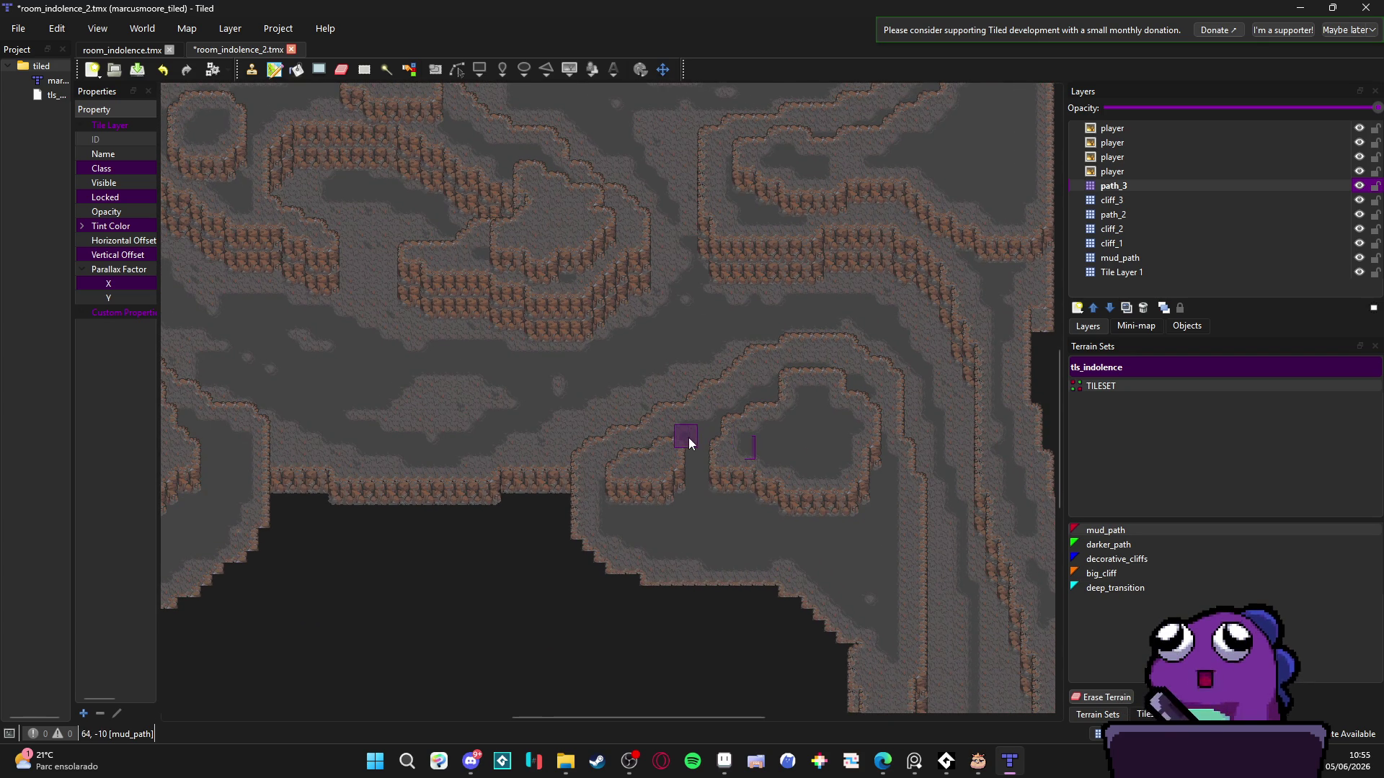
pyautogui.hscroll(-10, 572, 392)
pyautogui.scroll(3, 401, 380)
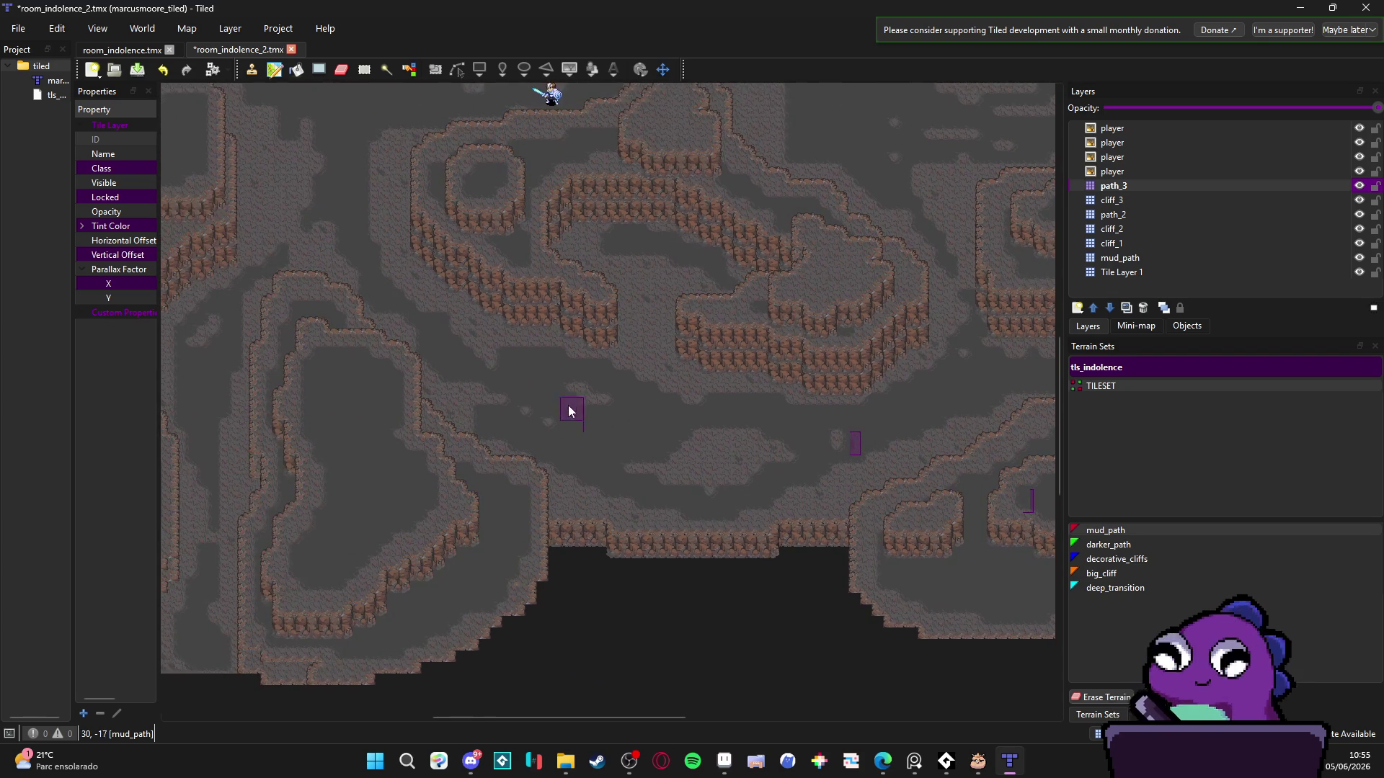
pyautogui.scroll(3, 628, 374)
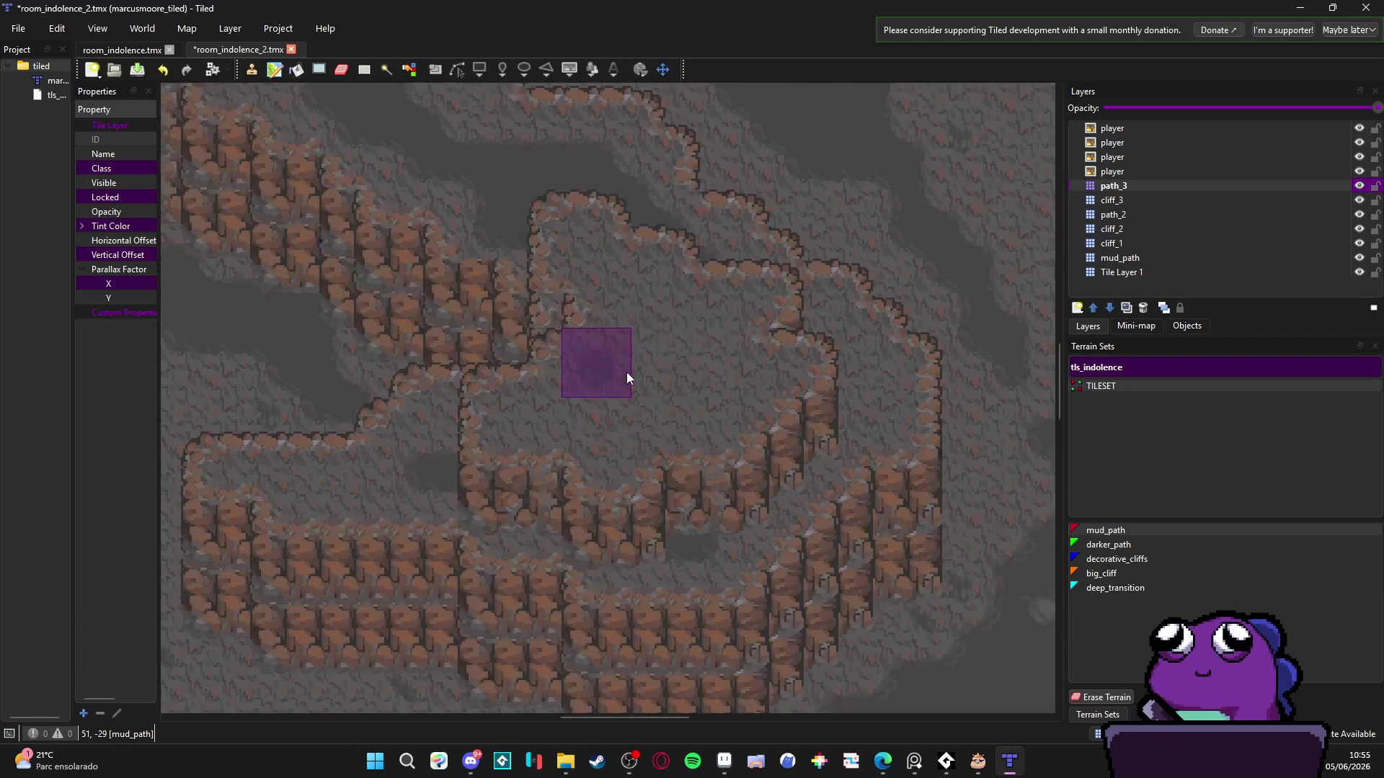
pyautogui.click(716, 362)
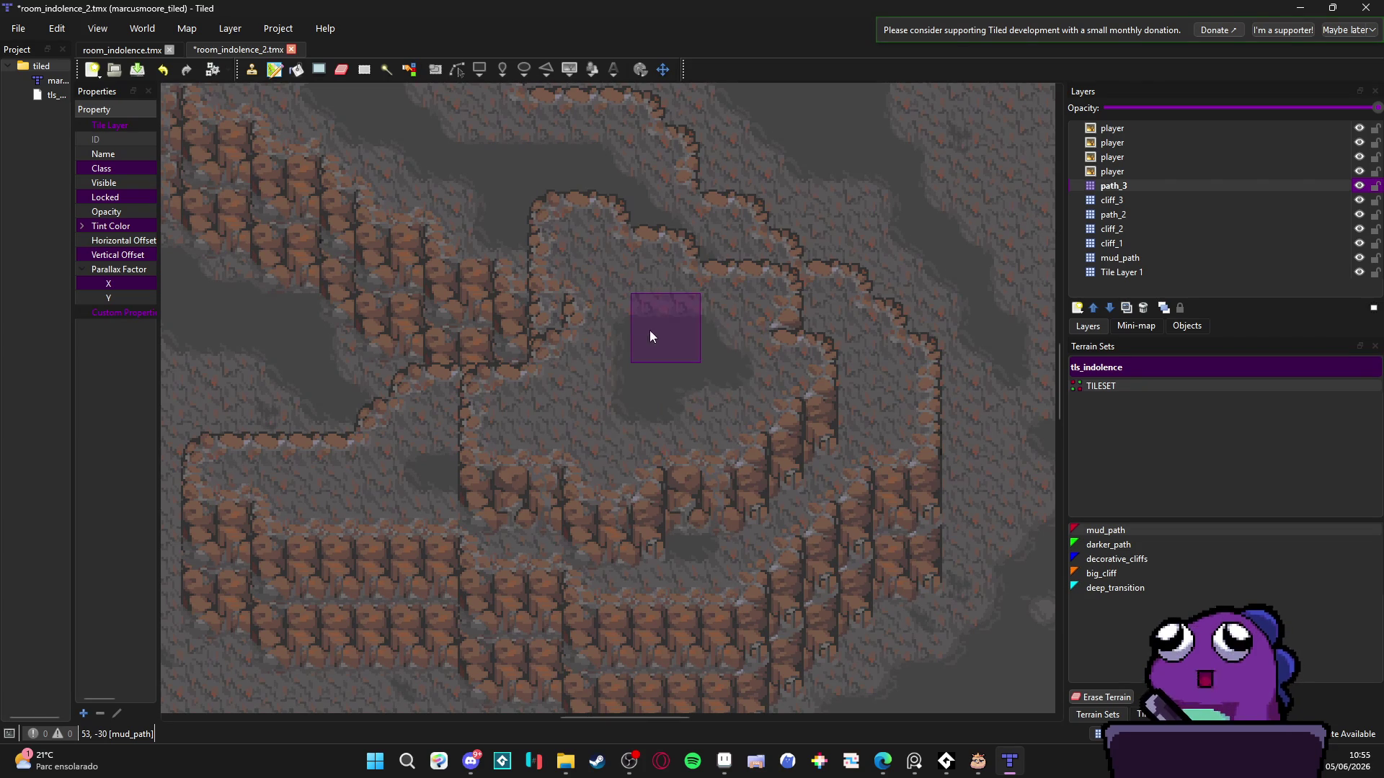
pyautogui.click(613, 384)
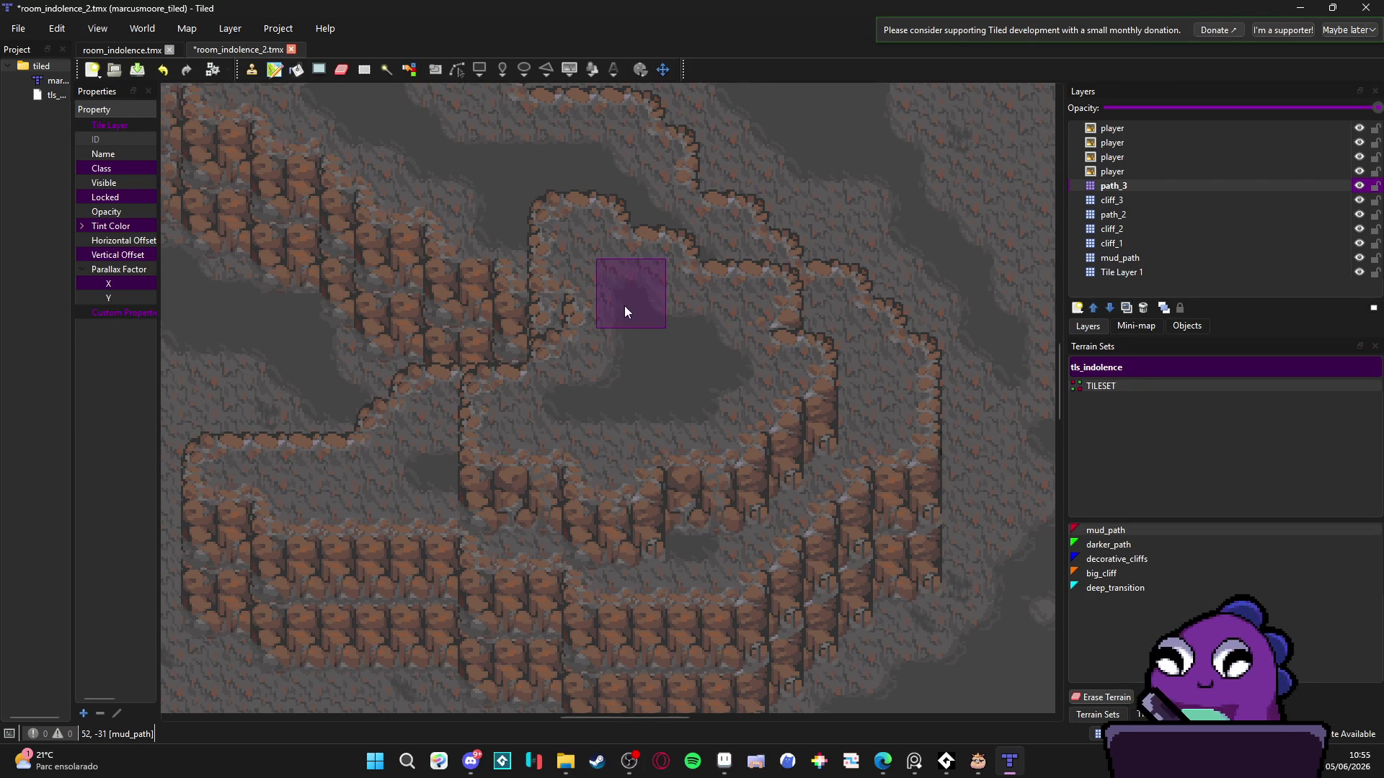
# - Paint a darker path patch inside the central cliff enclosure
pyautogui.scroll(5, 696, 408)
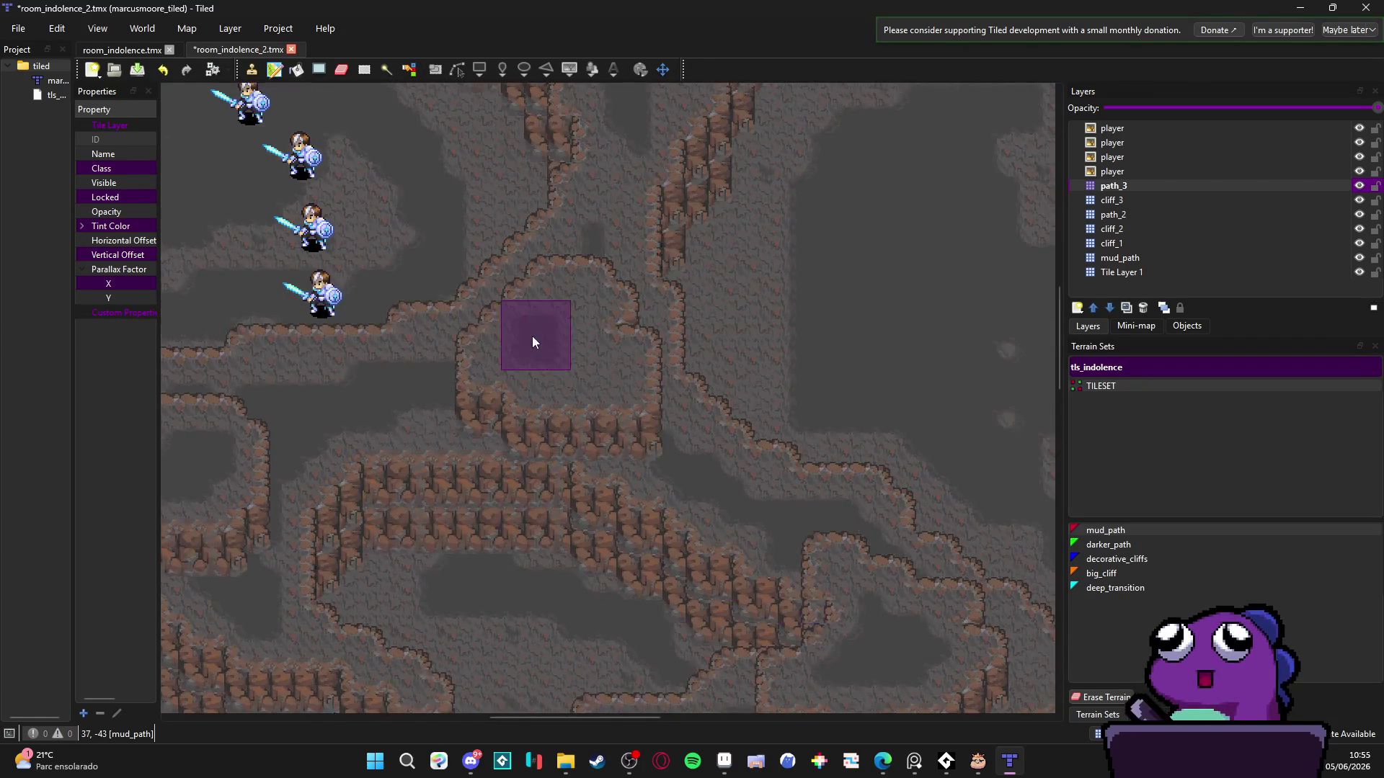
pyautogui.scroll(2, 532, 342)
pyautogui.click(547, 362)
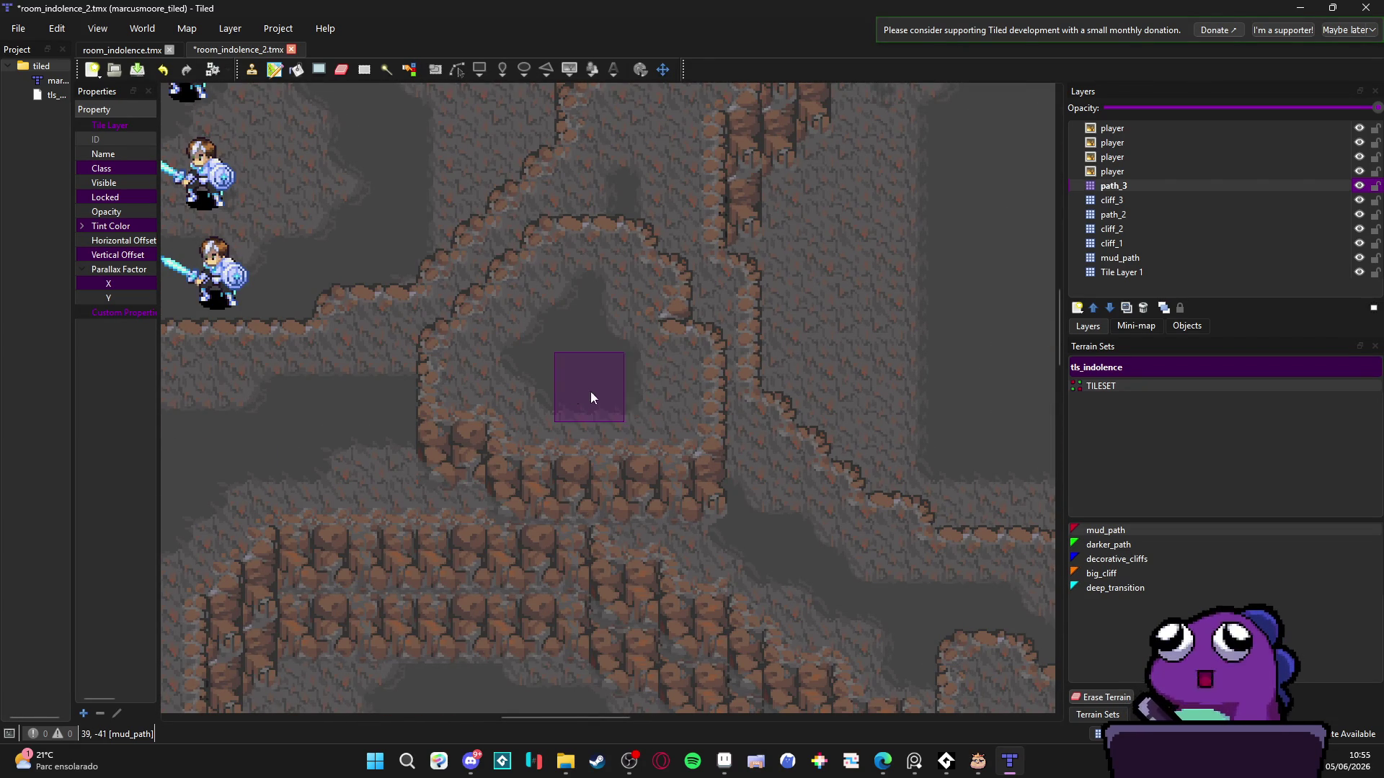
pyautogui.scroll(-3, 601, 399)
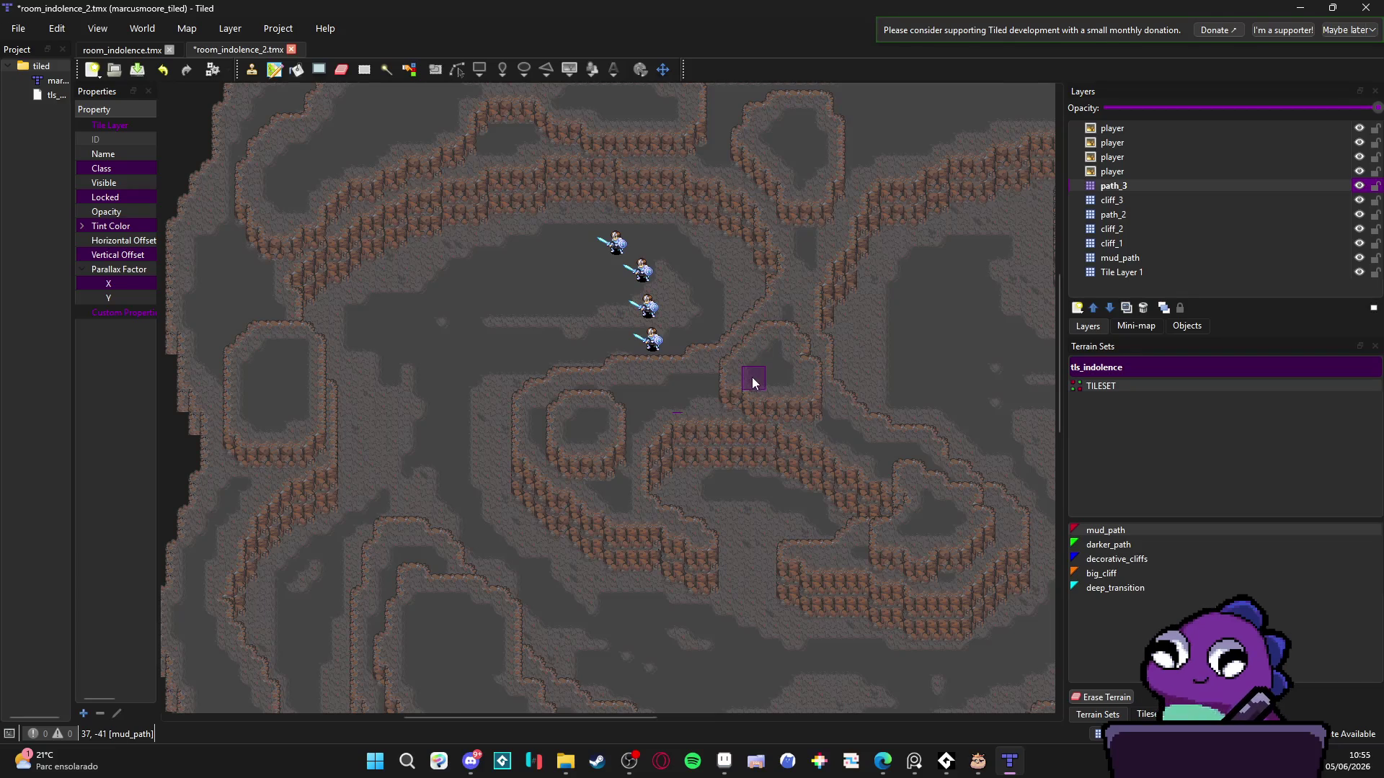
pyautogui.scroll(2, 751, 378)
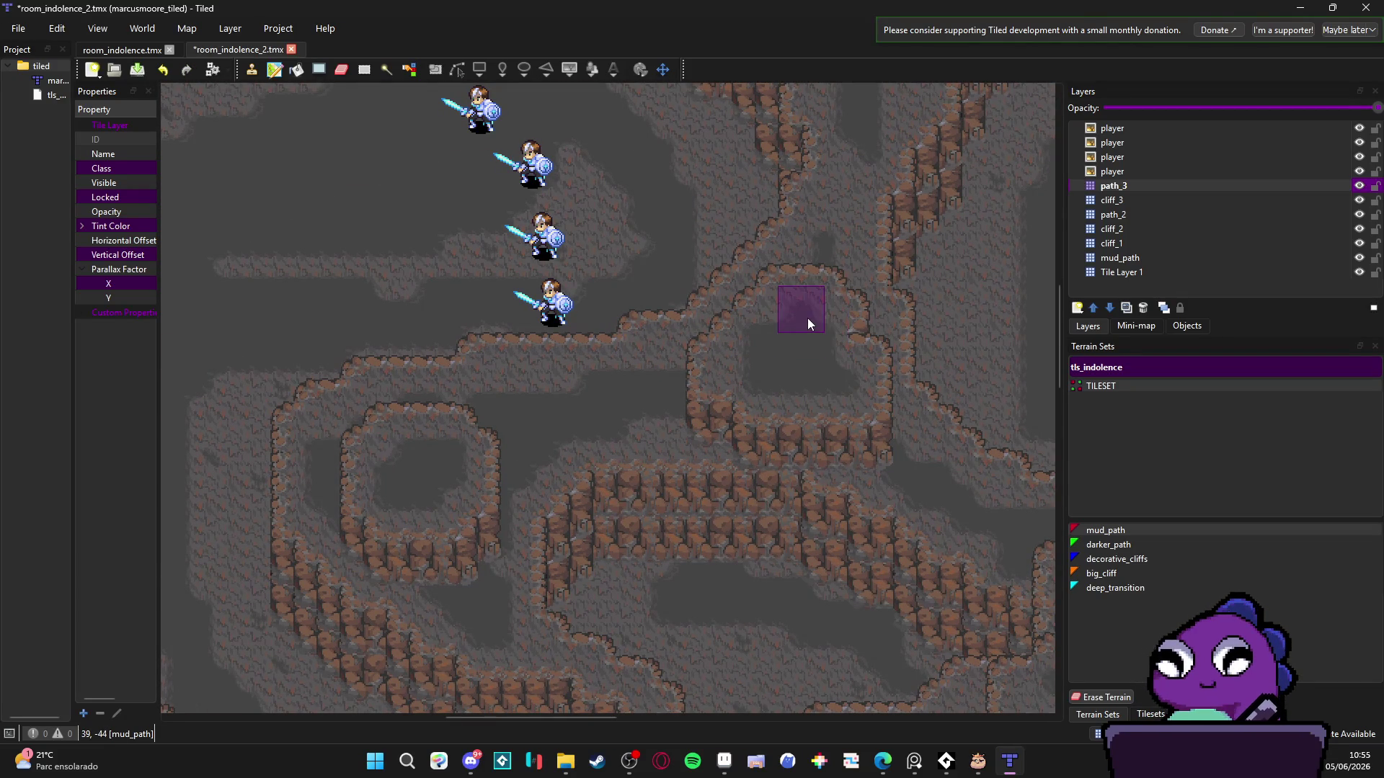
pyautogui.scroll(-3, 759, 400)
pyautogui.scroll(1, 716, 314)
pyautogui.scroll(-2, 556, 378)
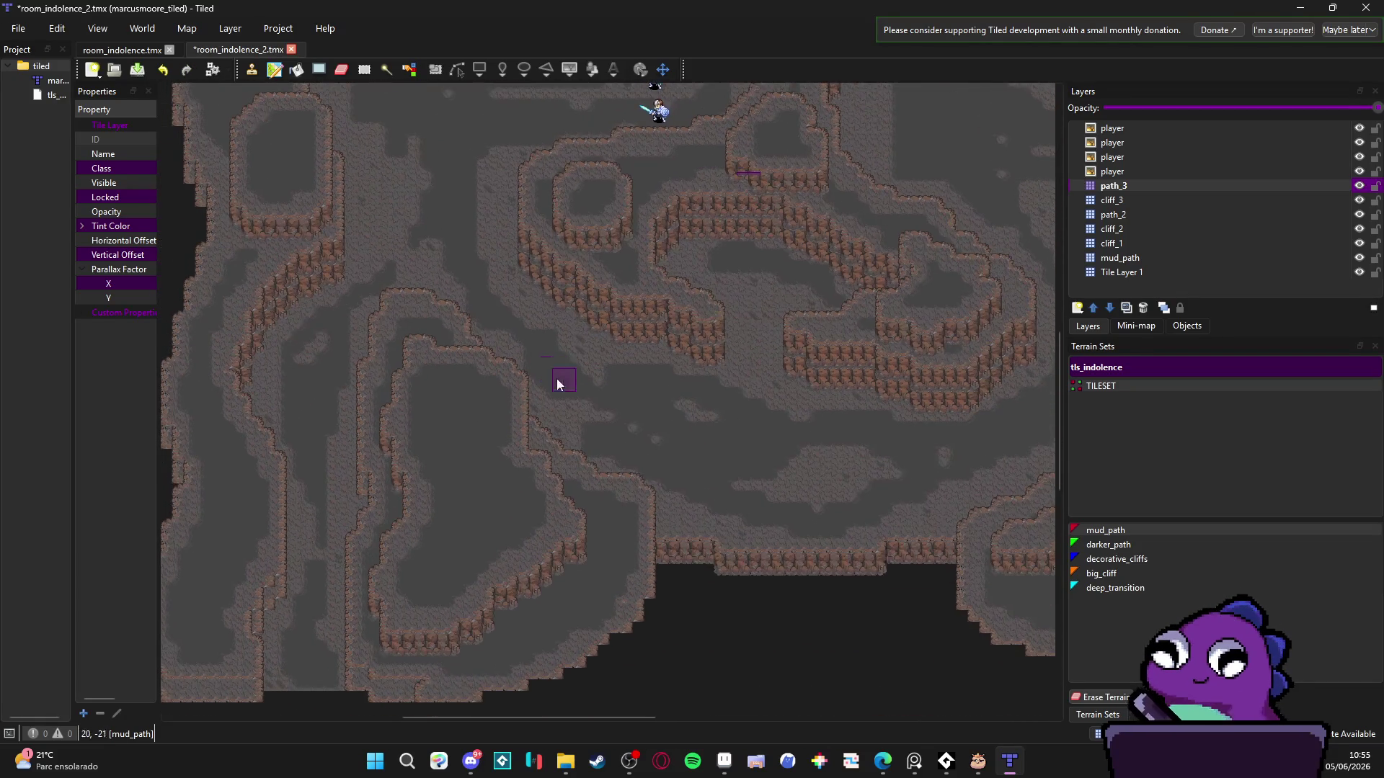
pyautogui.scroll(1, 464, 498)
pyautogui.scroll(1, 533, 414)
pyautogui.scroll(-1, 548, 480)
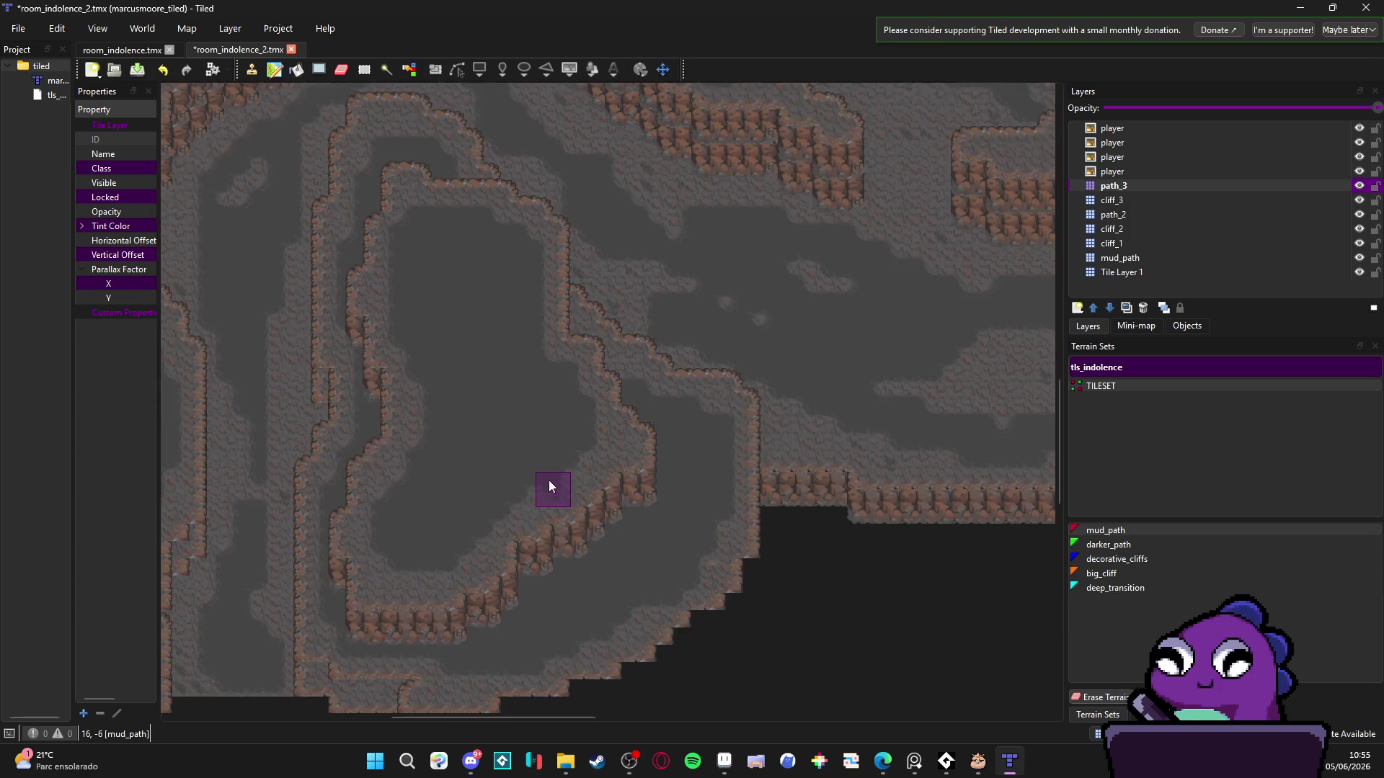
pyautogui.scroll(-1, 549, 487)
pyautogui.scroll(-1, 626, 533)
pyautogui.scroll(1, 618, 525)
# - Save room_indolence_2 with Ctrl+S
pyautogui.moveTo(485, 519)
pyautogui.mouseDown()
pyautogui.moveTo(497, 555)
pyautogui.moveTo(473, 291)
pyautogui.mouseUp()
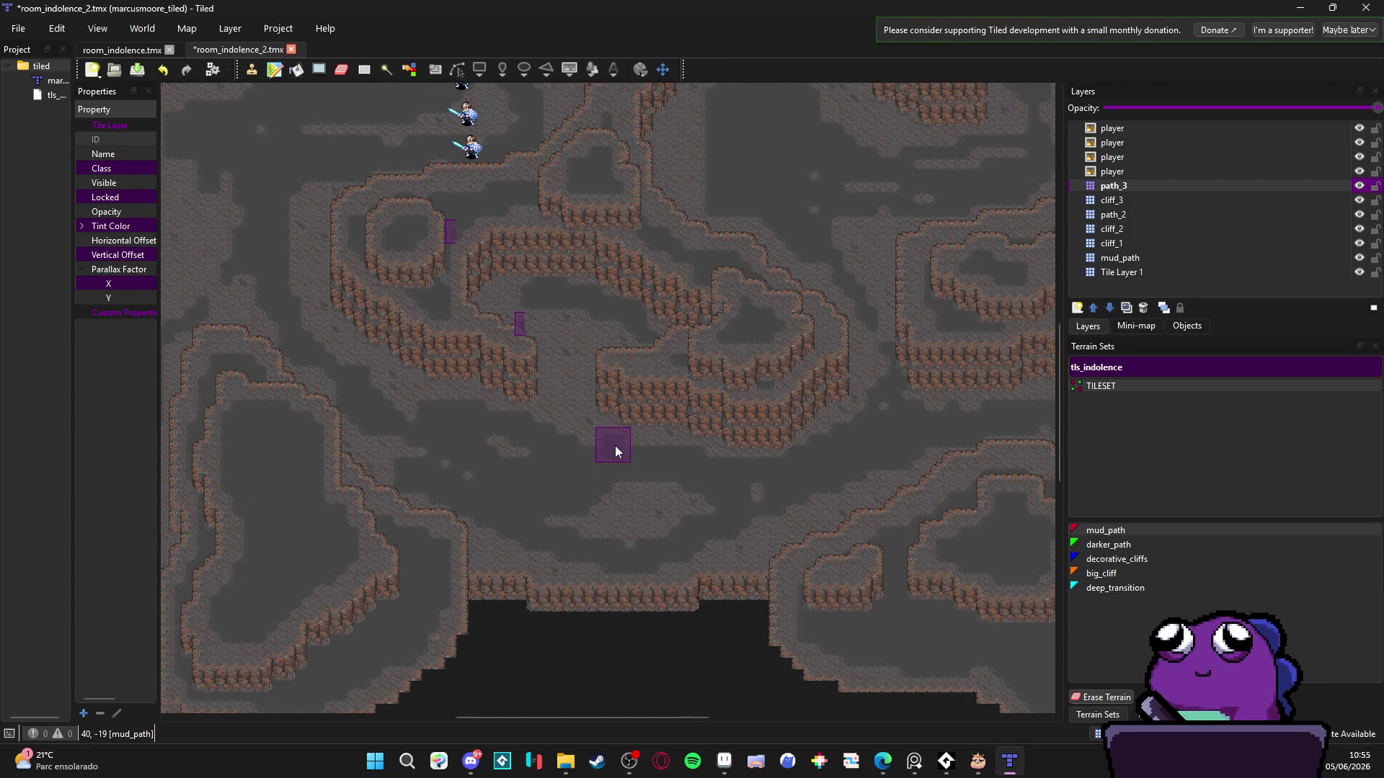
pyautogui.scroll(-1, 615, 432)
pyautogui.scroll(1, 613, 433)
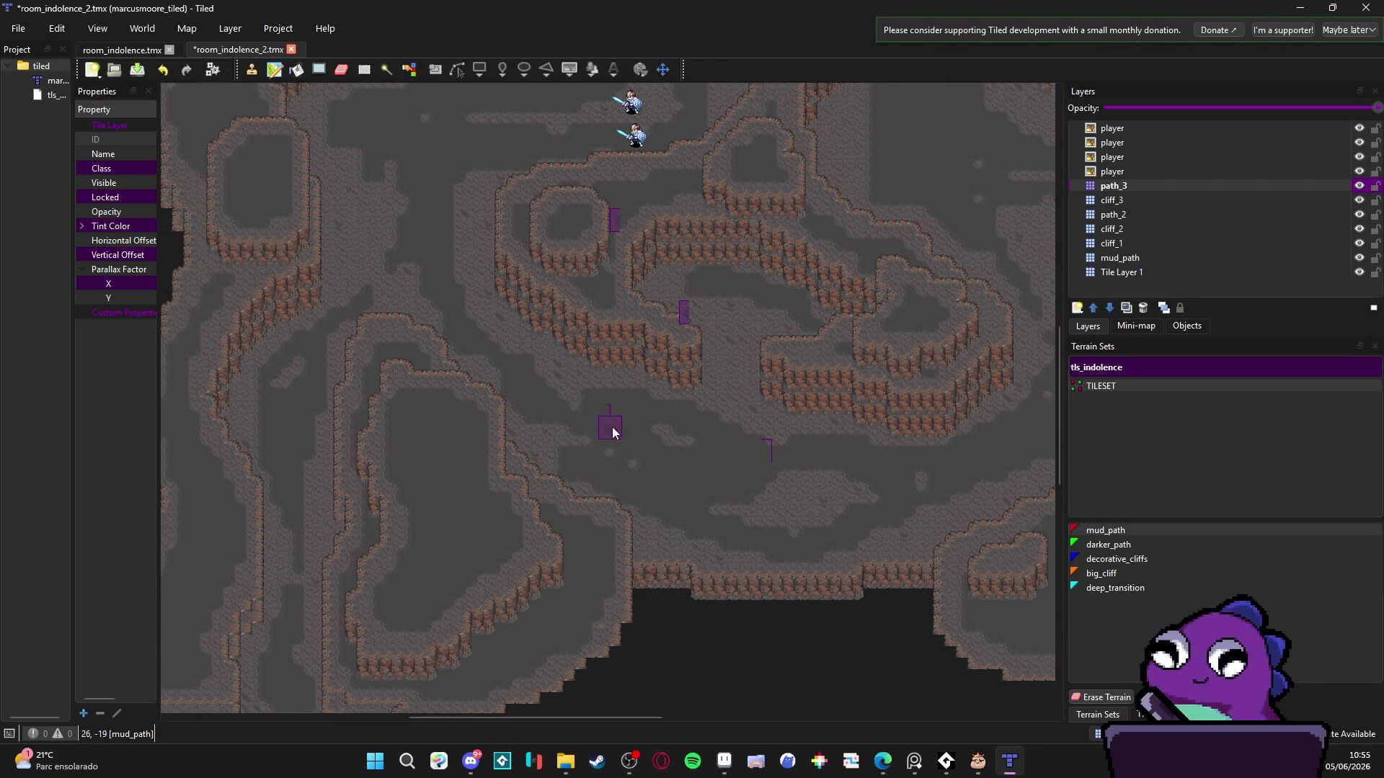
pyautogui.hotkey('ctrl', 's')
# - Pan and zoom to review the whole cave map and its central area
pyautogui.scroll(-1, 510, 357)
pyautogui.scroll(1, 511, 357)
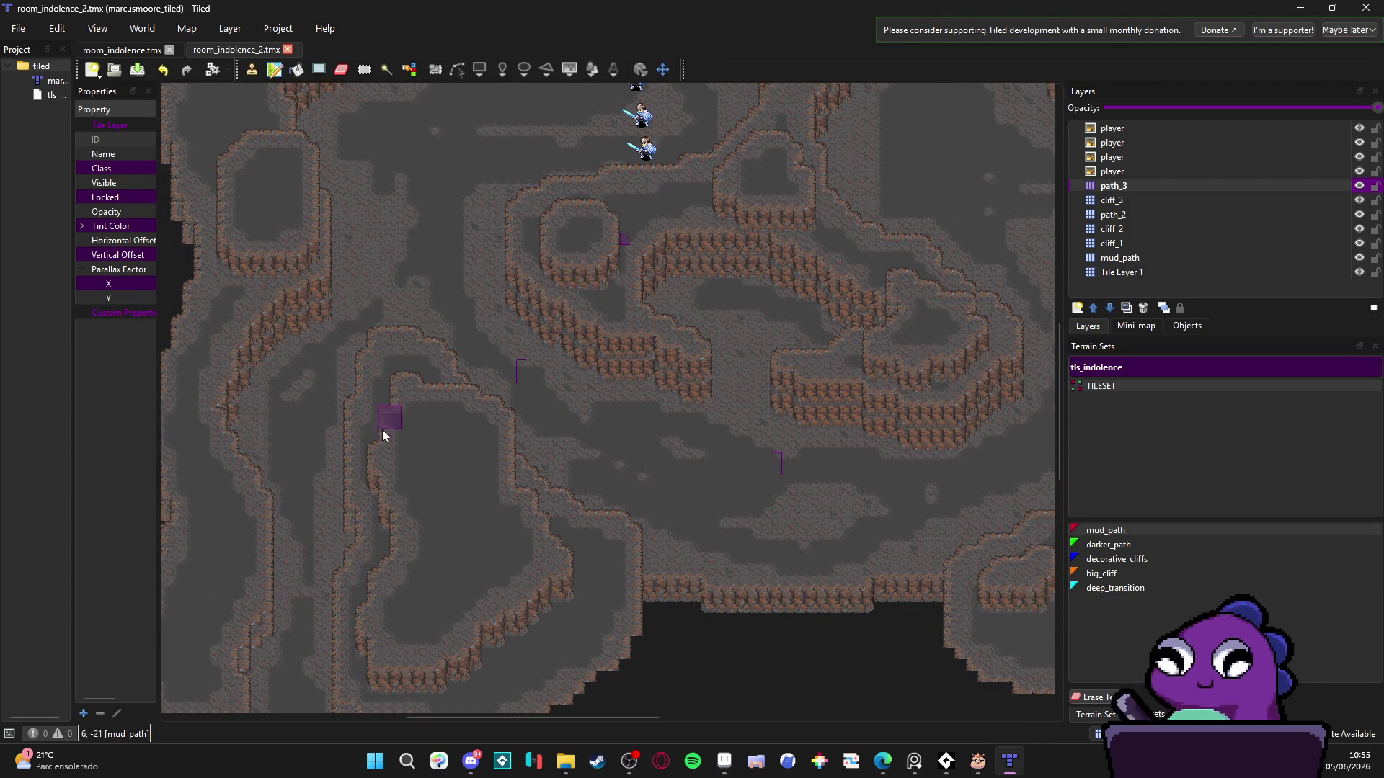
pyautogui.scroll(-1, 402, 402)
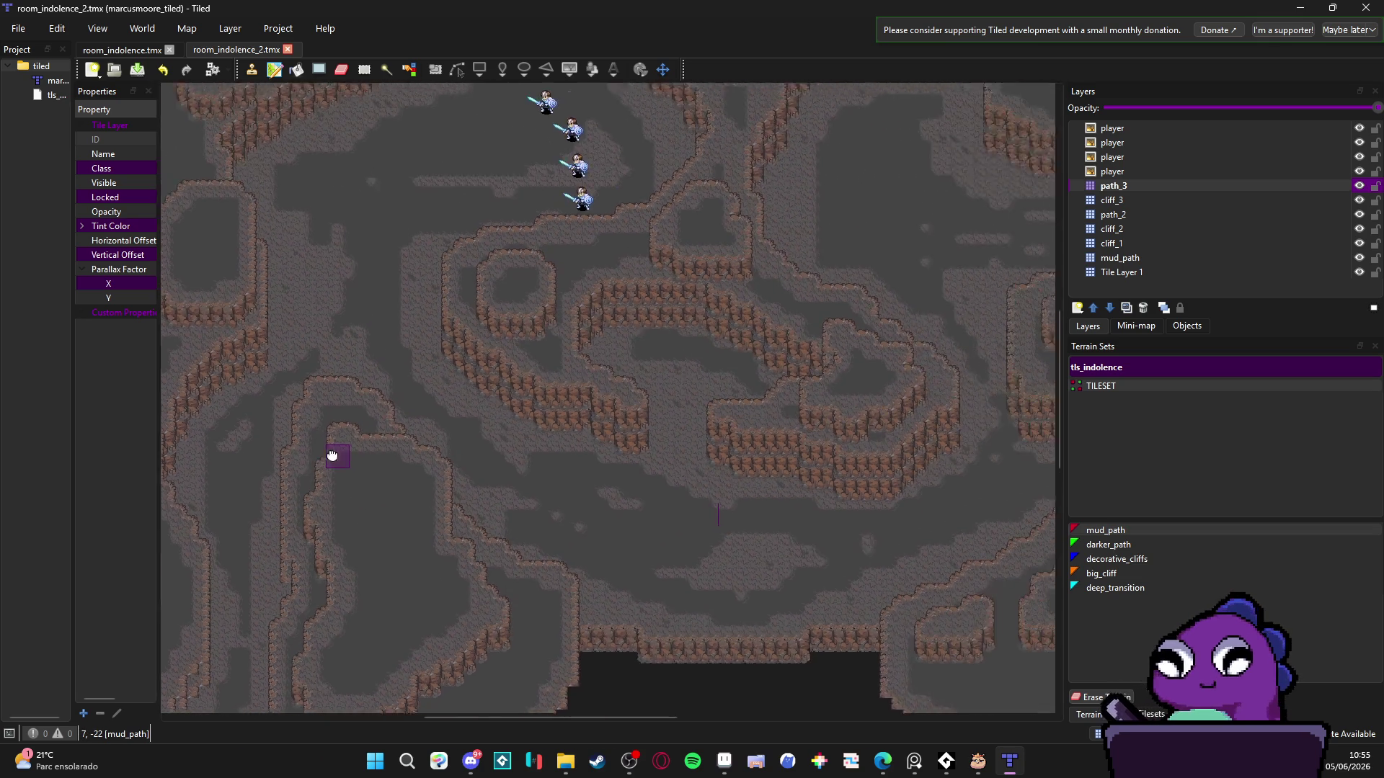
pyautogui.scroll(1, 331, 454)
pyautogui.scroll(2, 610, 390)
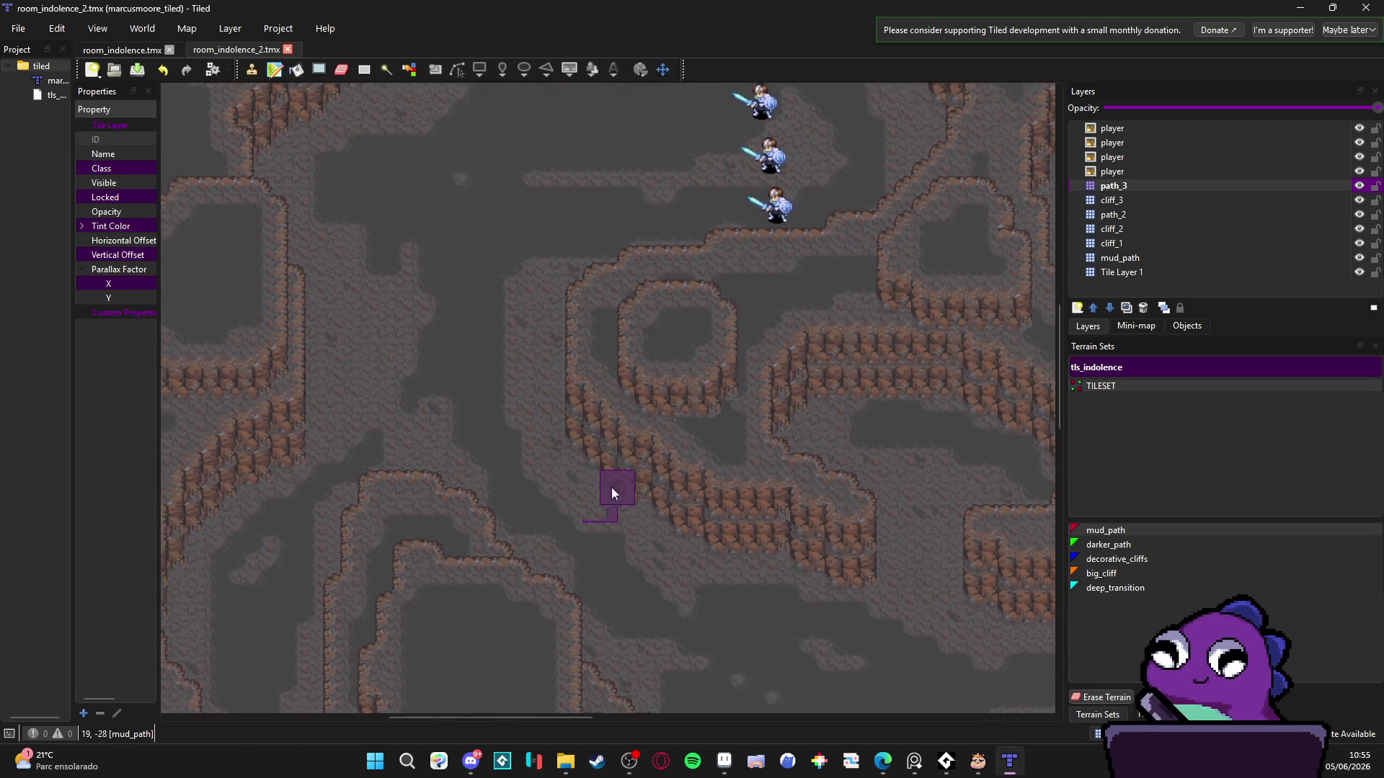
pyautogui.moveTo(675, 516); pyautogui.dragTo(669, 570)
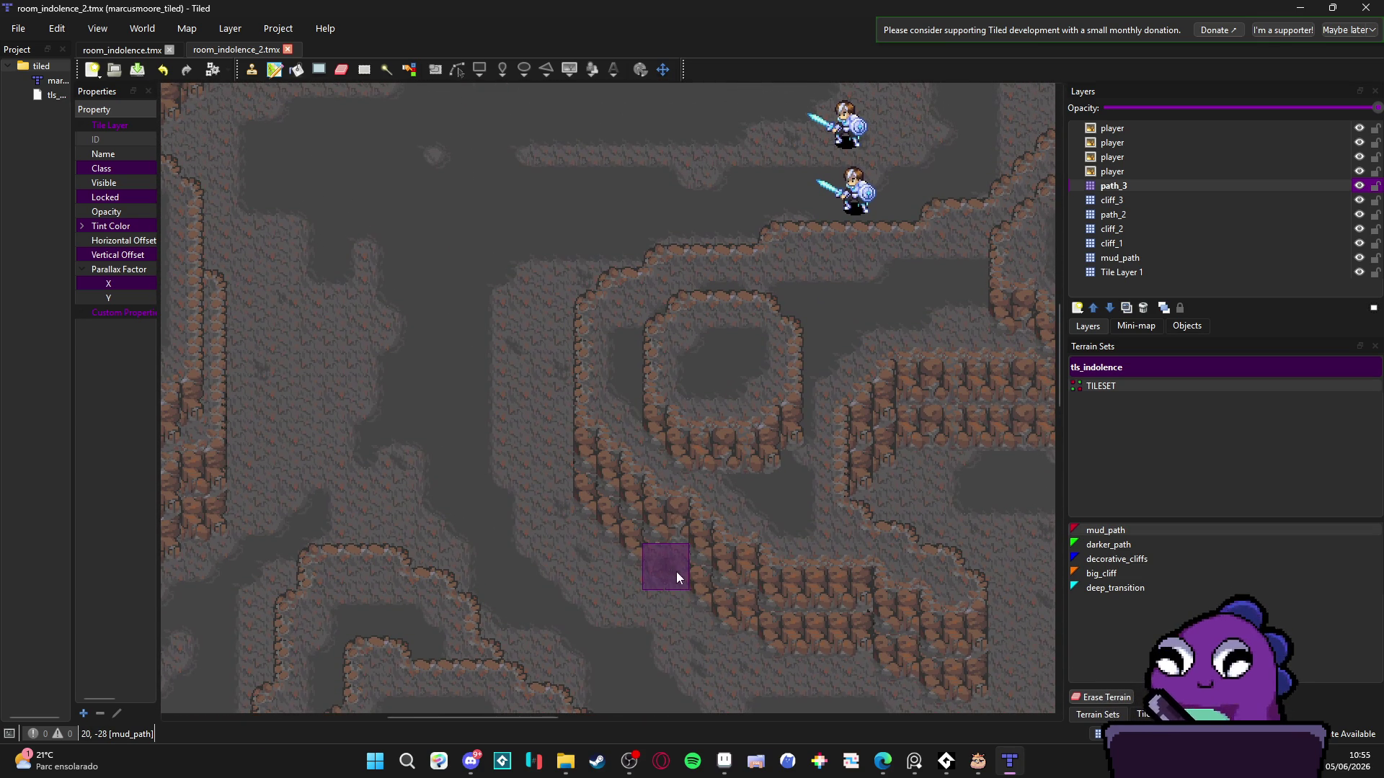
pyautogui.scroll(-2, 694, 580)
pyautogui.scroll(-2, 802, 553)
pyautogui.moveTo(801, 554); pyautogui.dragTo(672, 461)
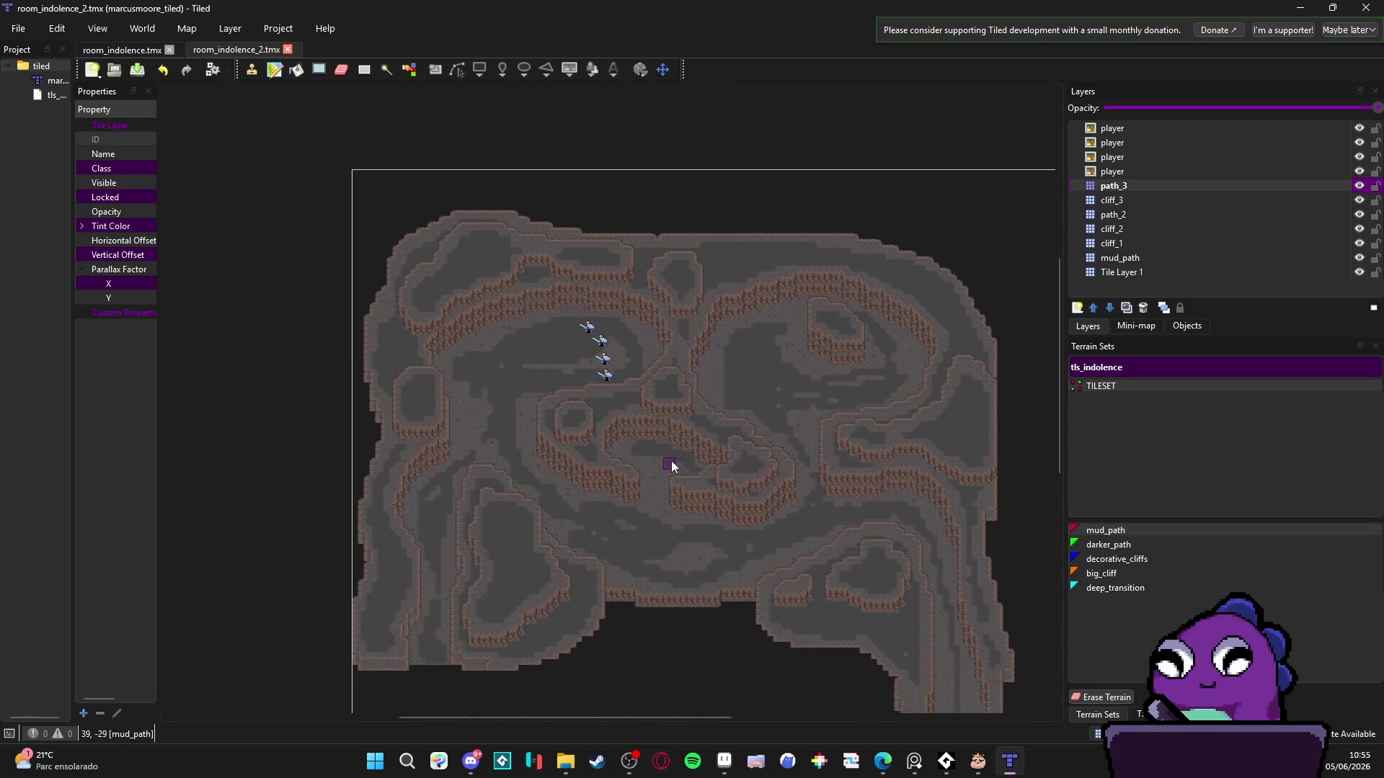
pyautogui.scroll(1, 681, 493)
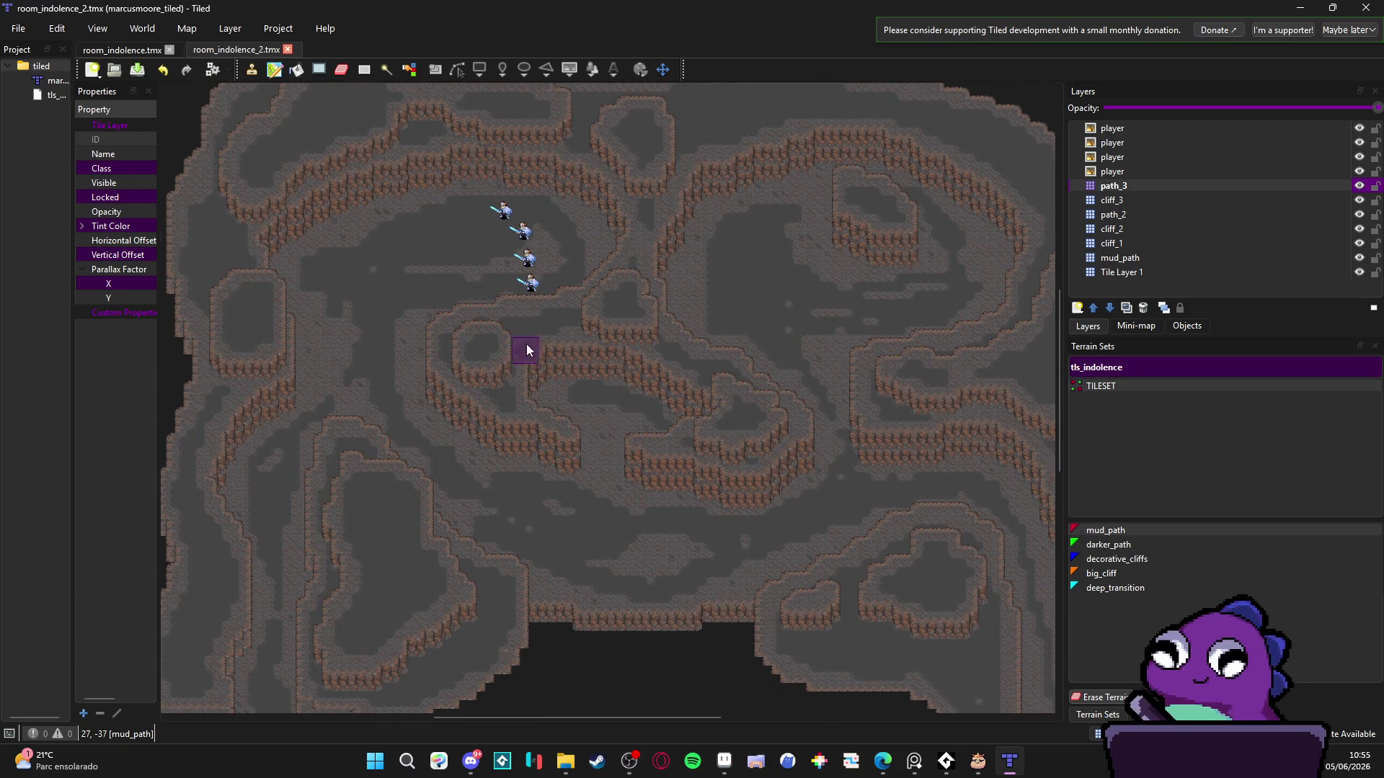
pyautogui.scroll(3, 519, 343)
pyautogui.moveTo(400, 318); pyautogui.dragTo(699, 463)
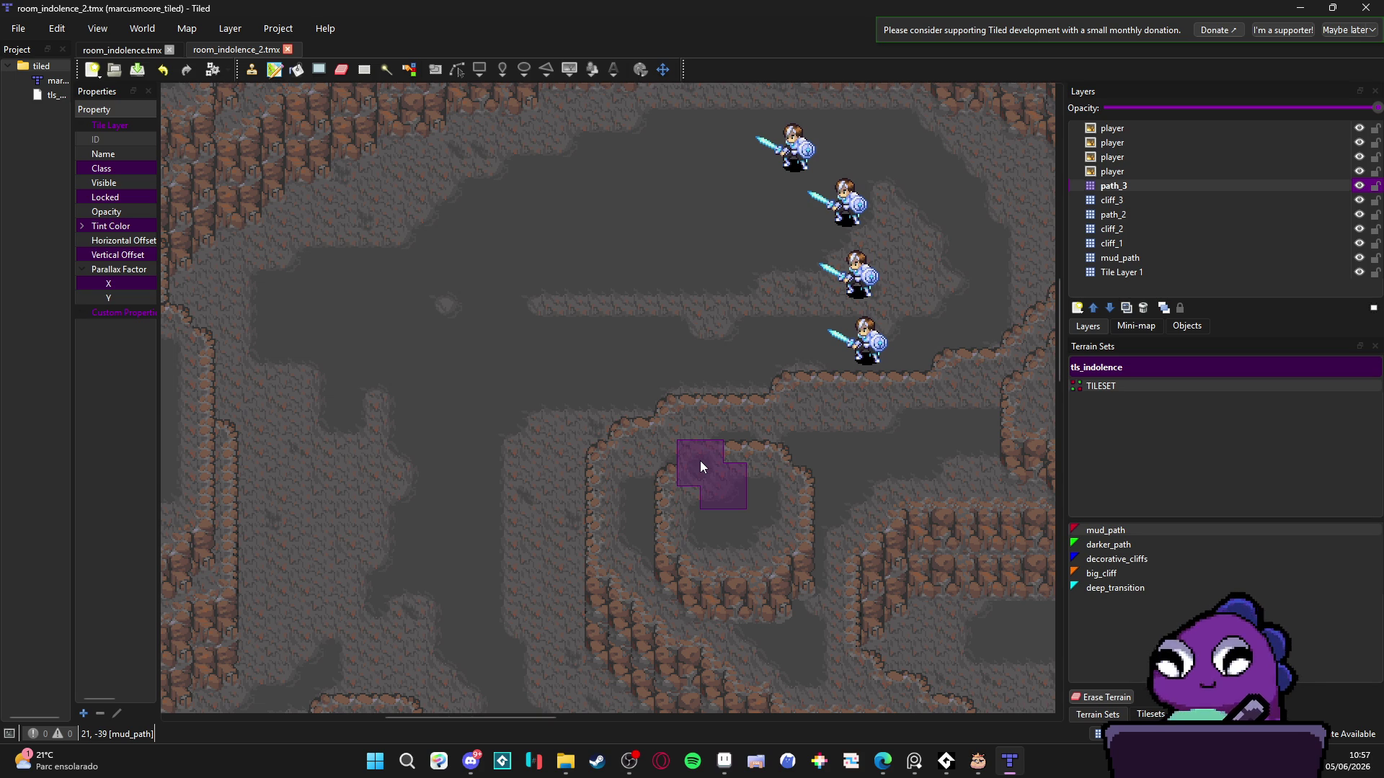
pyautogui.click(627, 769)
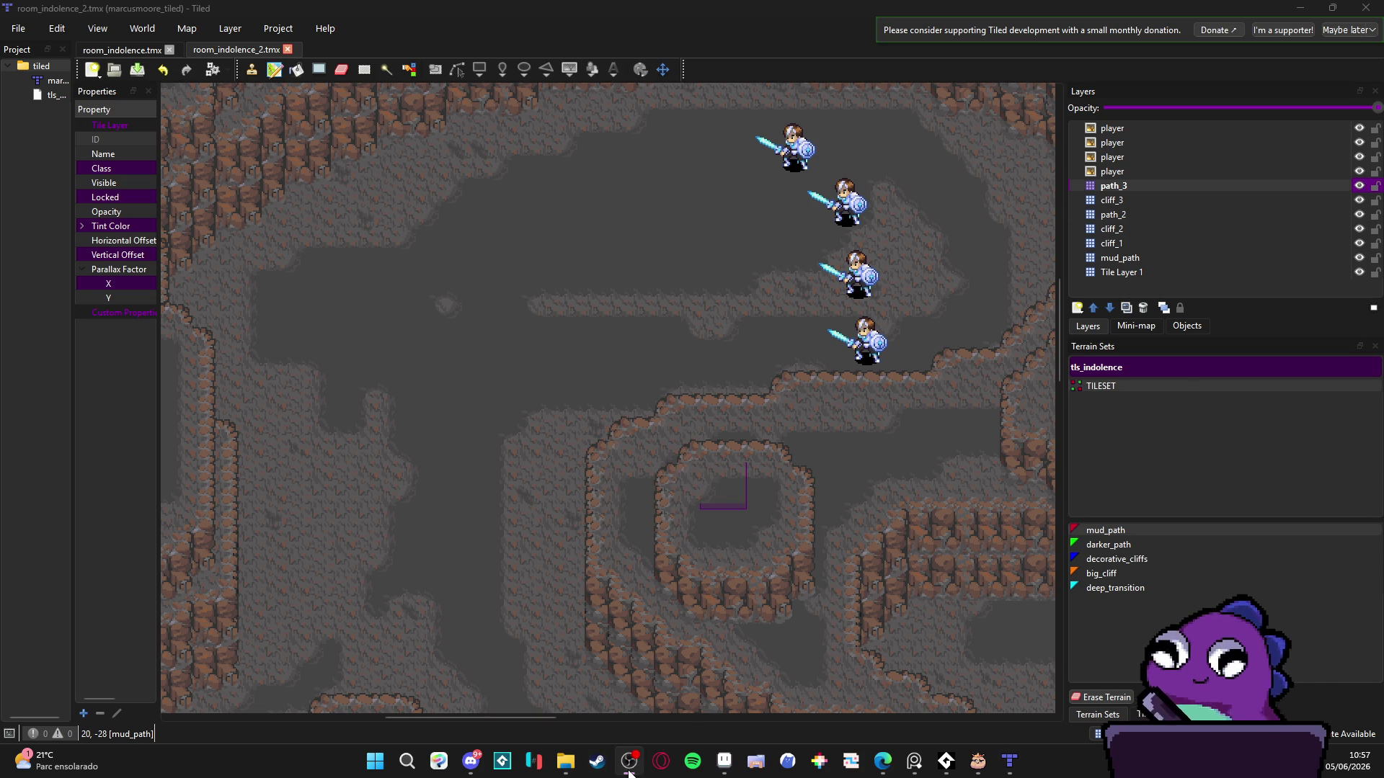
pyautogui.click(629, 771)
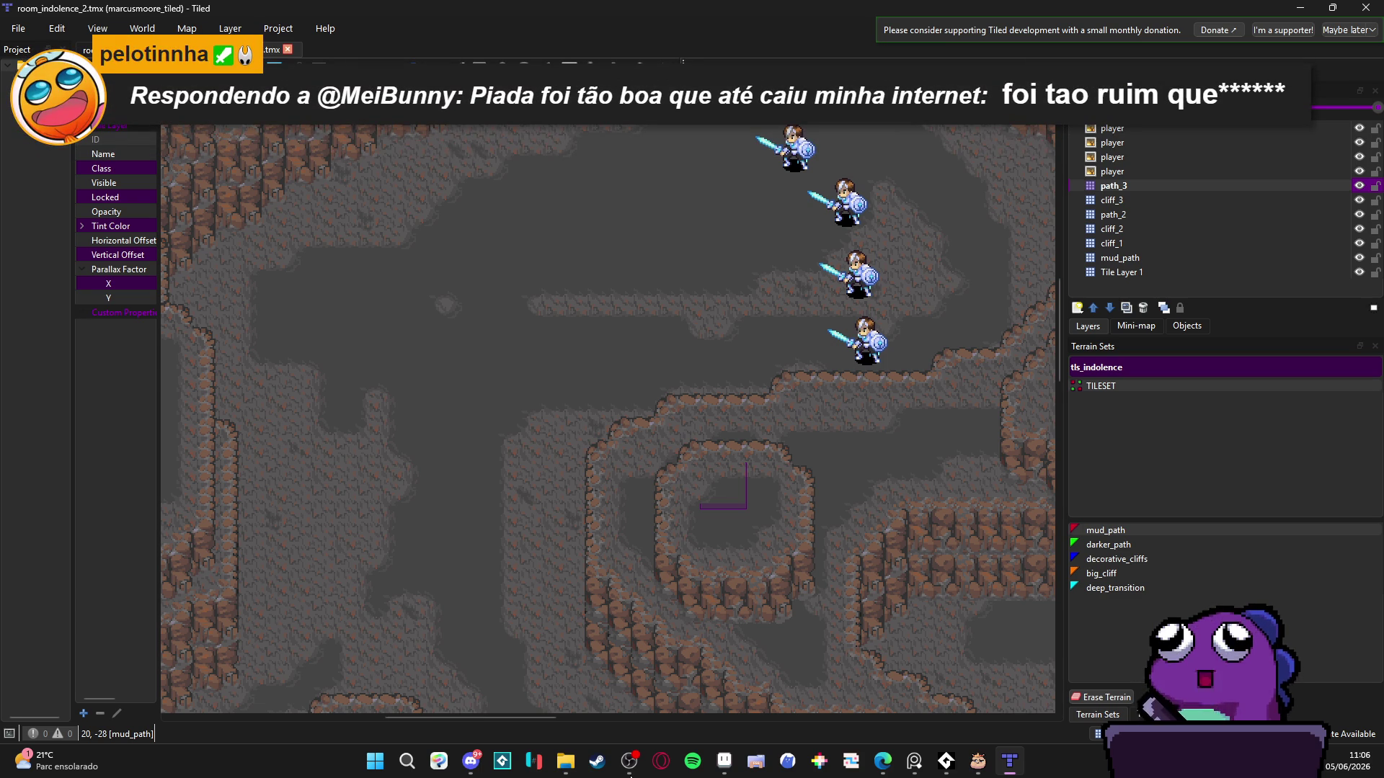
pyautogui.hotkey('alt', 'Tab')
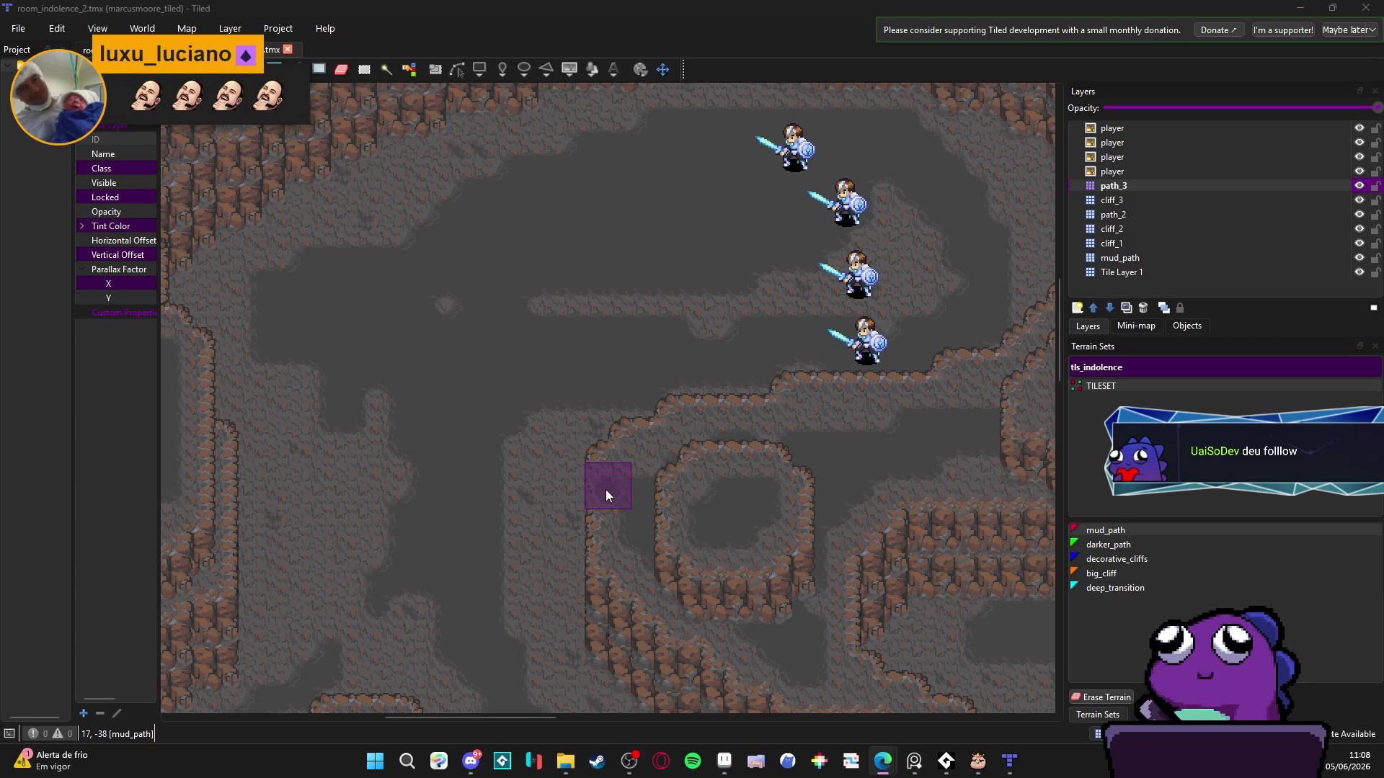
pyautogui.click(701, 6)
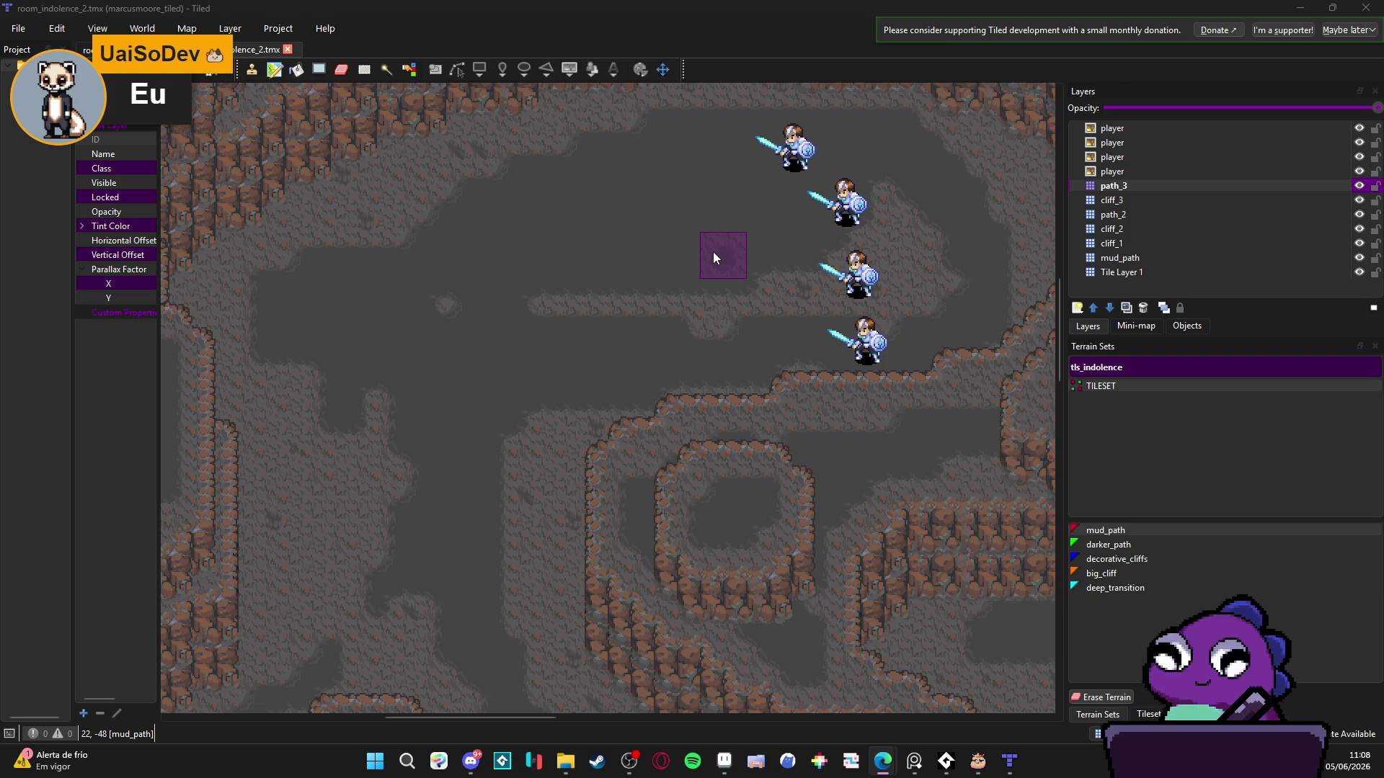
pyautogui.scroll(1, 734, 310)
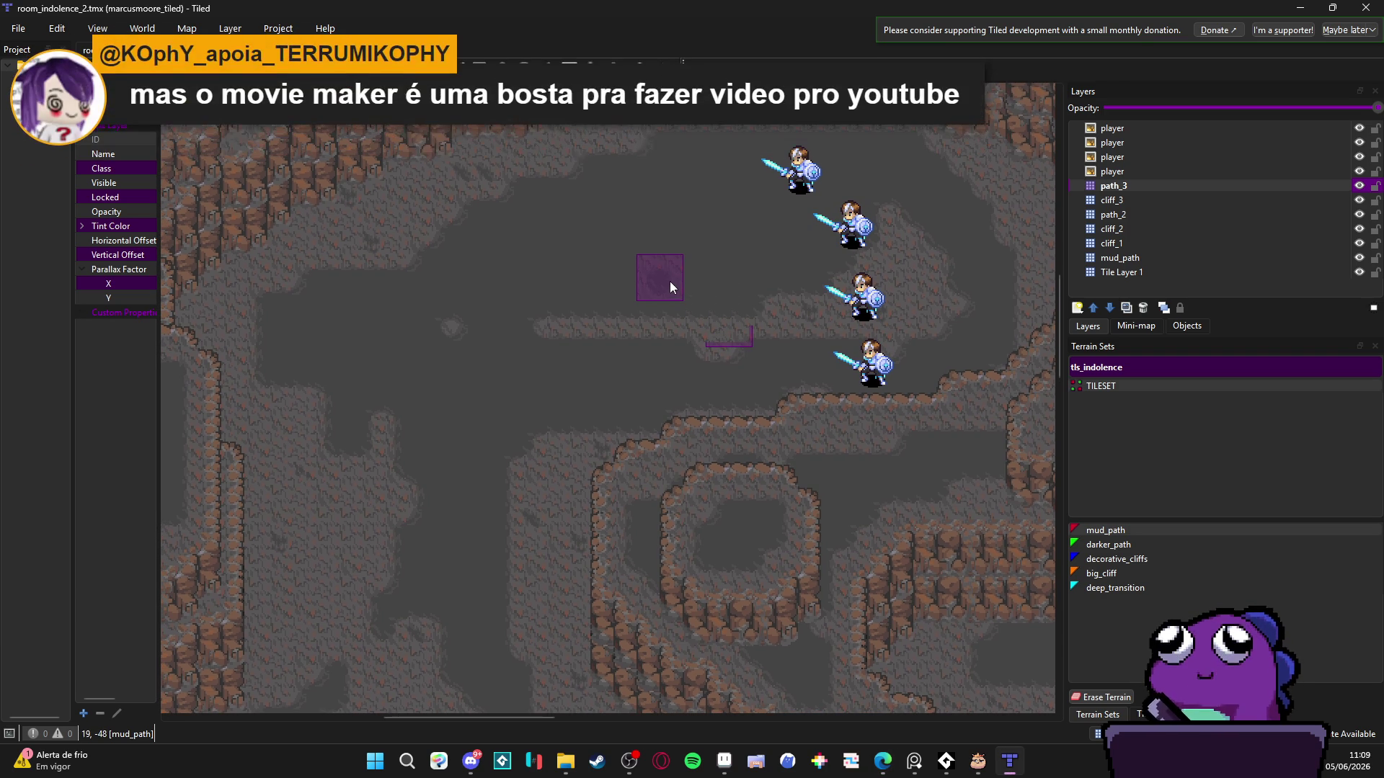
pyautogui.scroll(-5, 694, 457)
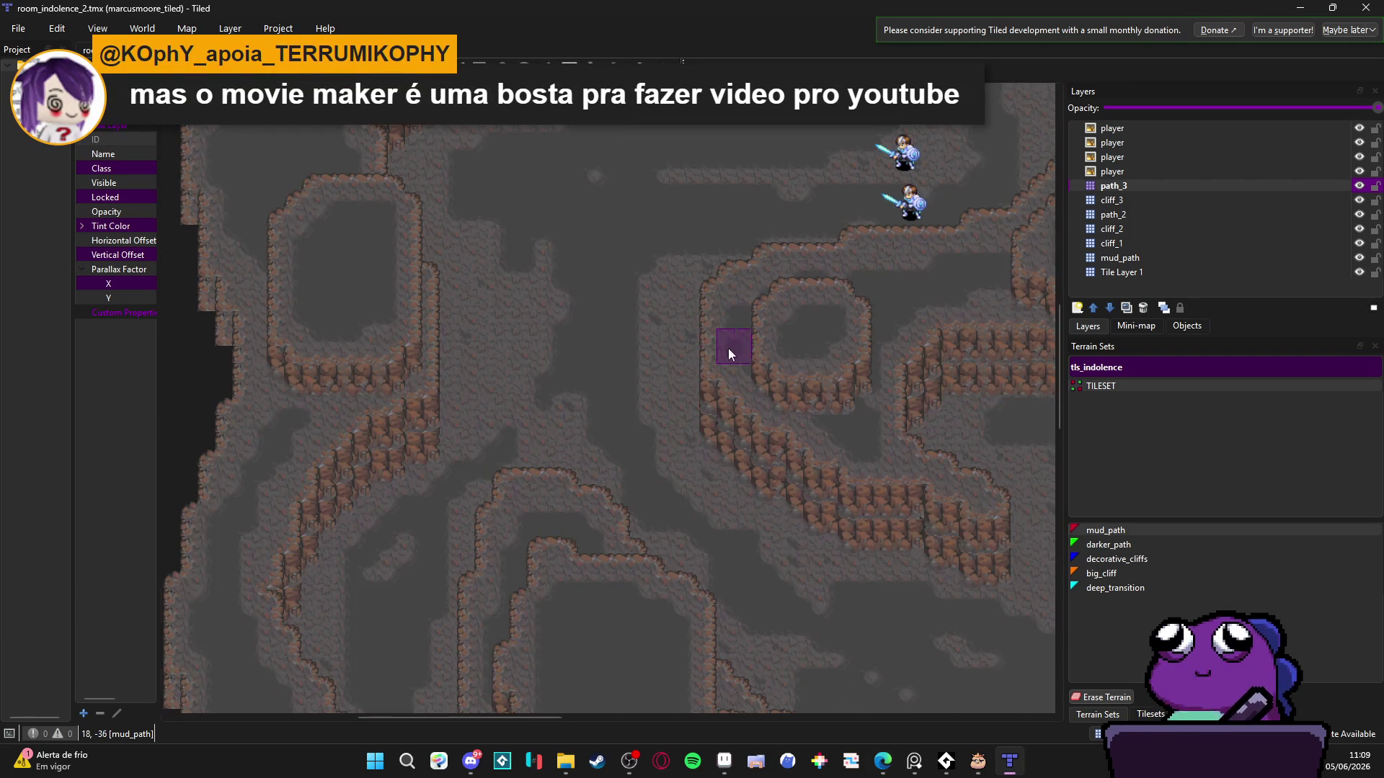
pyautogui.scroll(-3, 504, 303)
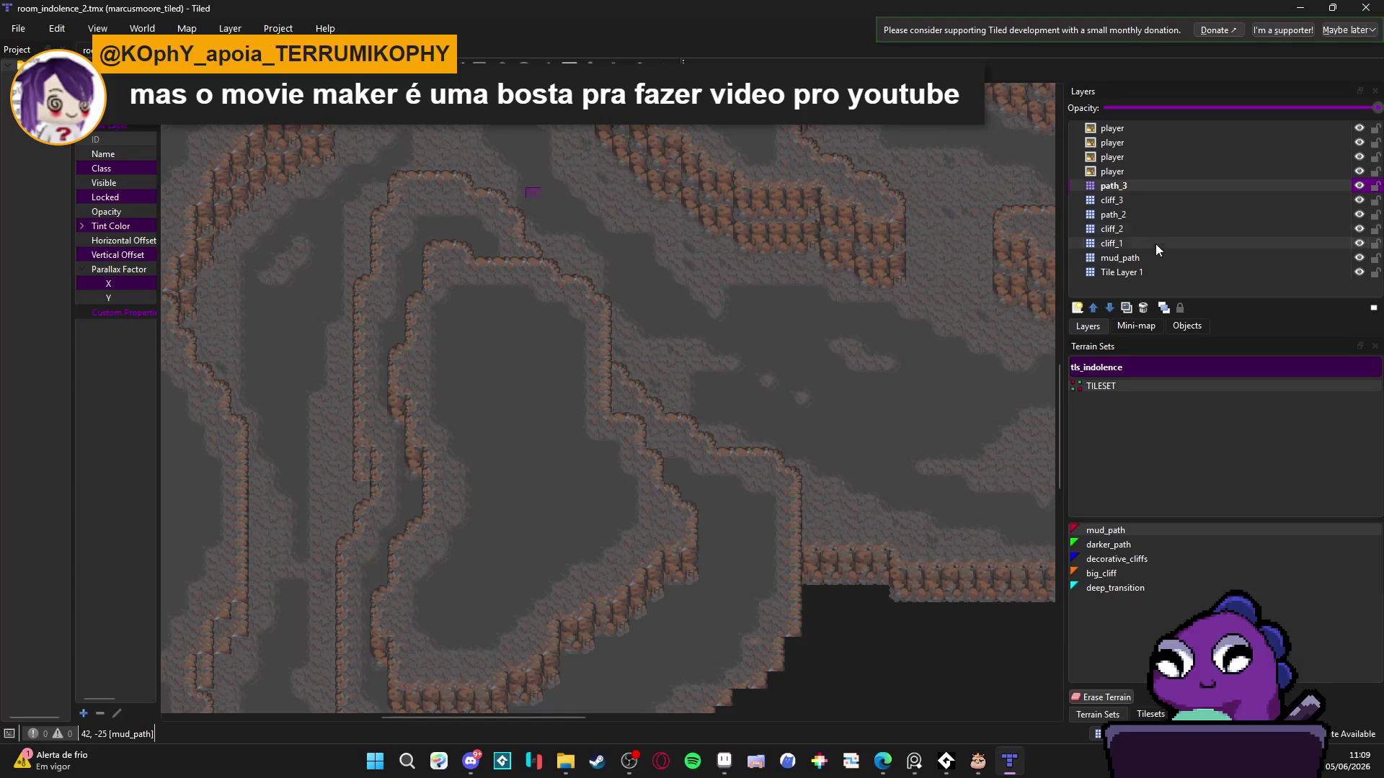
pyautogui.scroll(3, 628, 275)
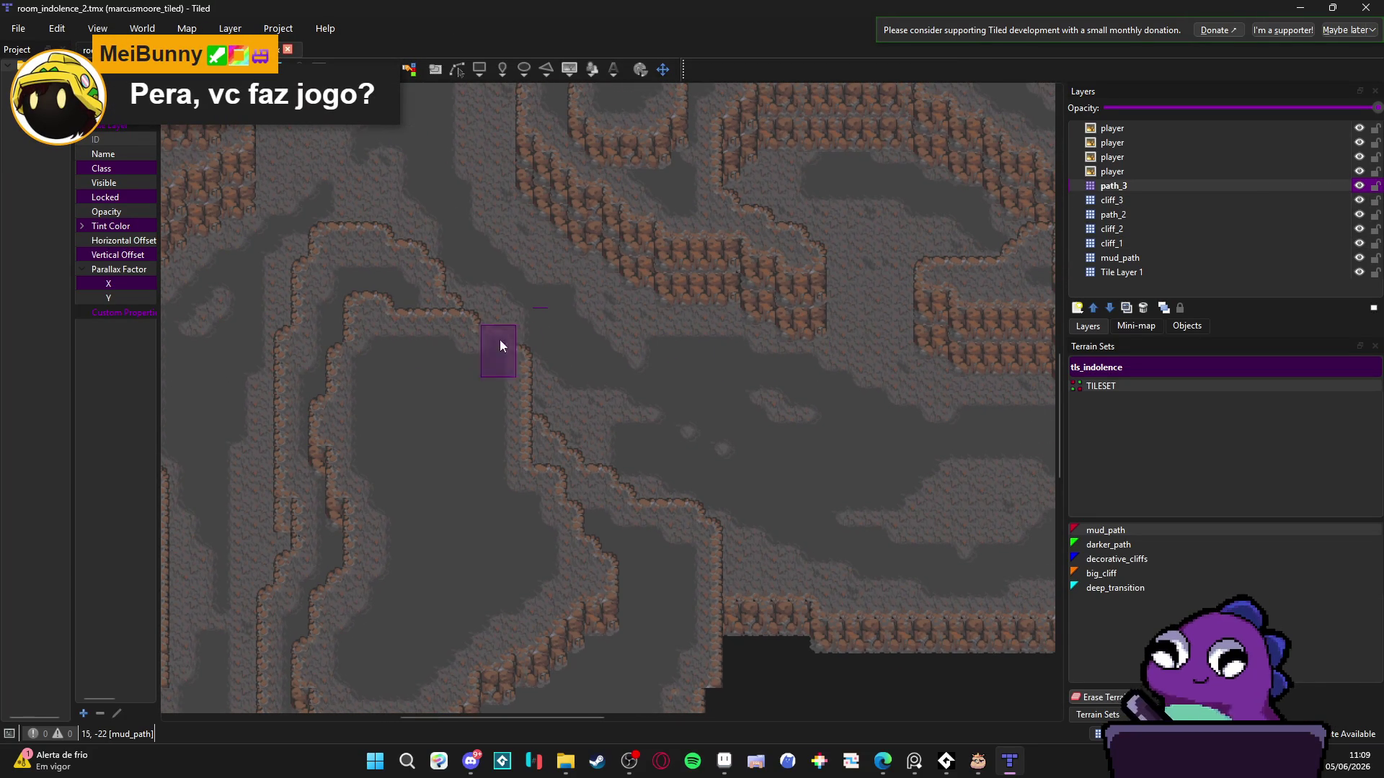
# - Toggle the path_3, cliff_2 and path_2 layers' visibility to see what each contains
pyautogui.click(1359, 186)
pyautogui.click(1358, 185)
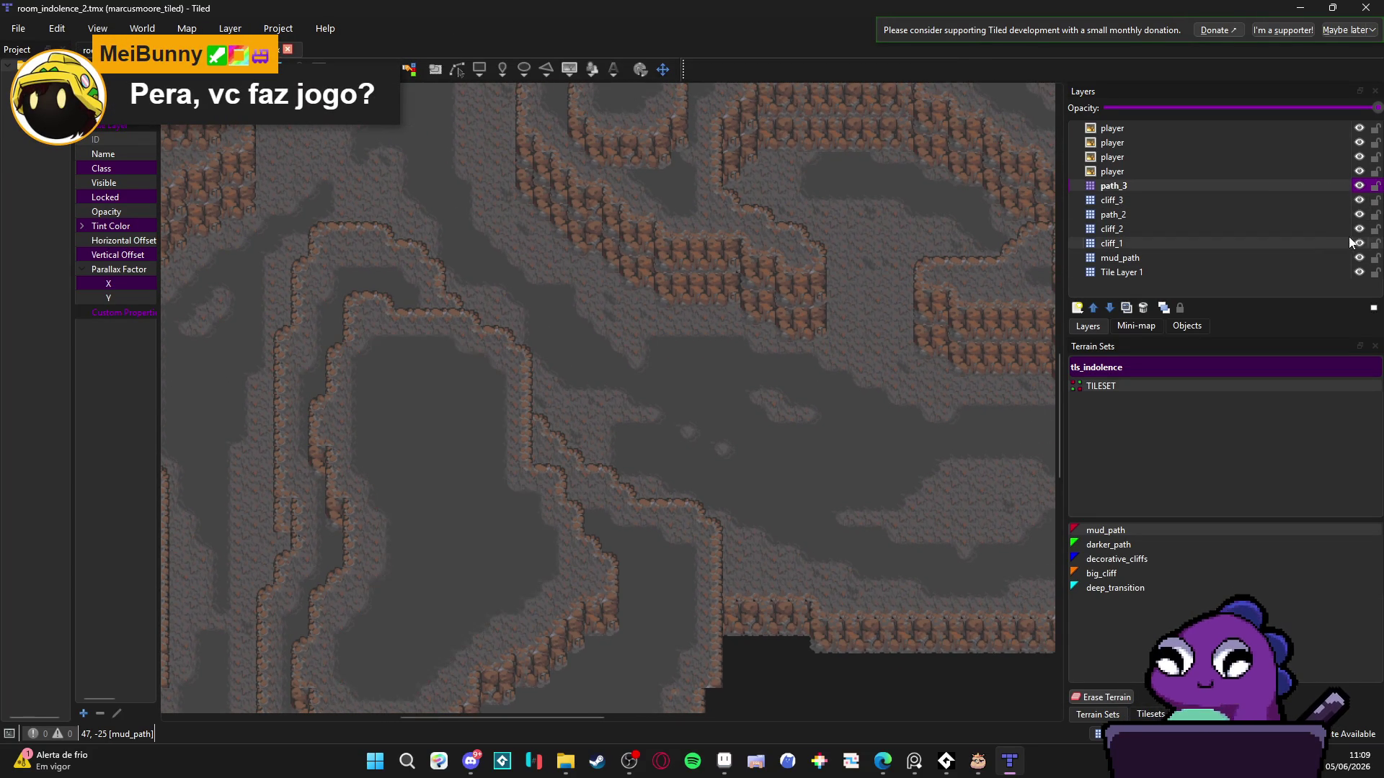
pyautogui.click(1359, 230)
pyautogui.click(1359, 230)
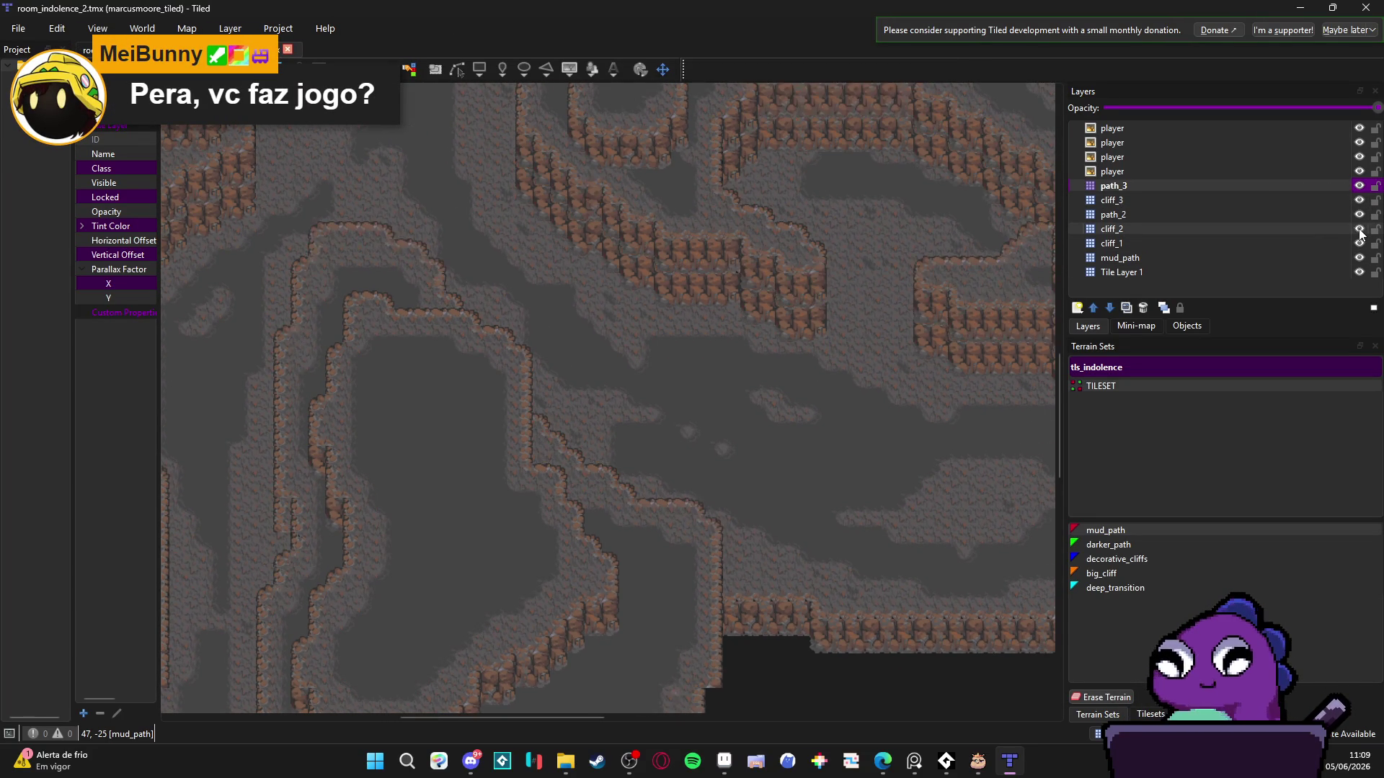
pyautogui.click(1359, 229)
pyautogui.click(1360, 229)
pyautogui.click(1359, 229)
pyautogui.click(1360, 229)
pyautogui.click(1349, 216)
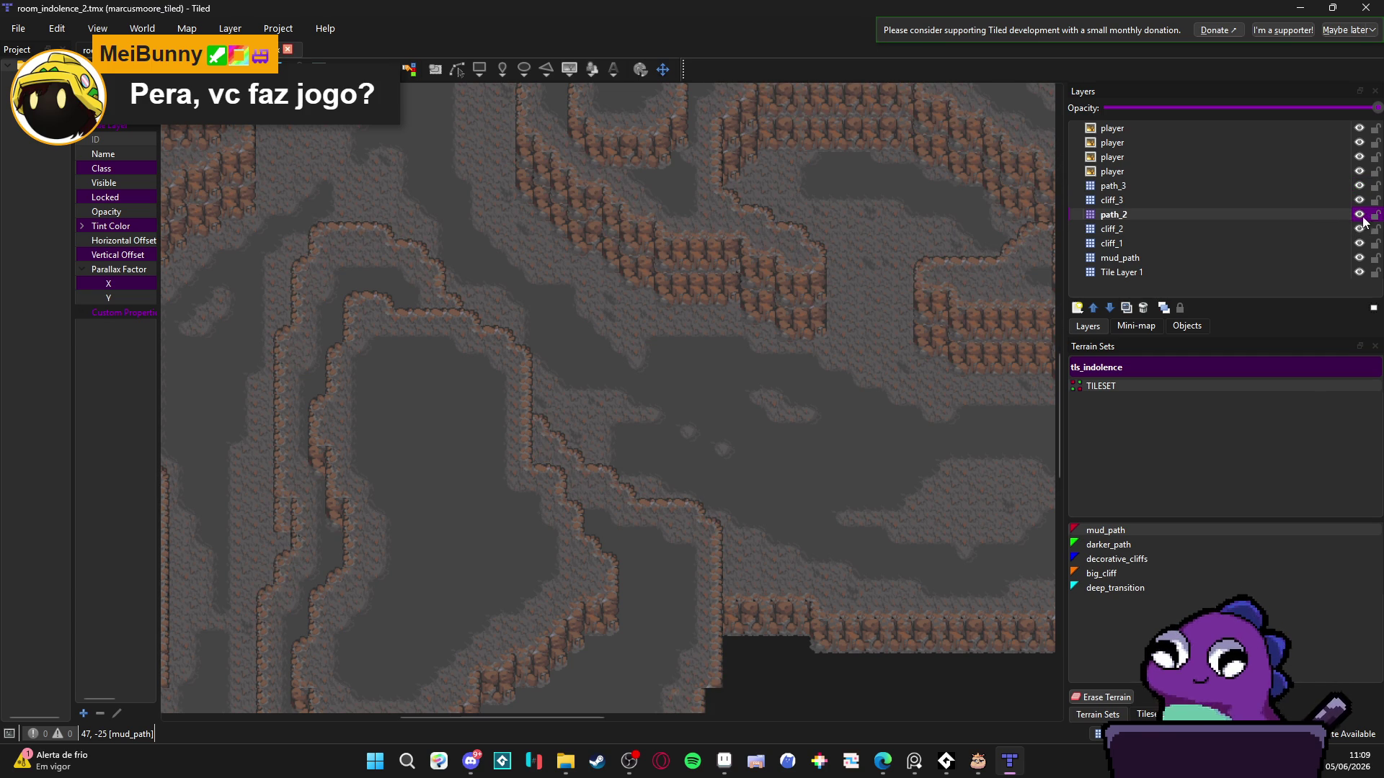
pyautogui.click(1360, 215)
pyautogui.click(1360, 215)
pyautogui.click(1360, 215)
pyautogui.click(1360, 215)
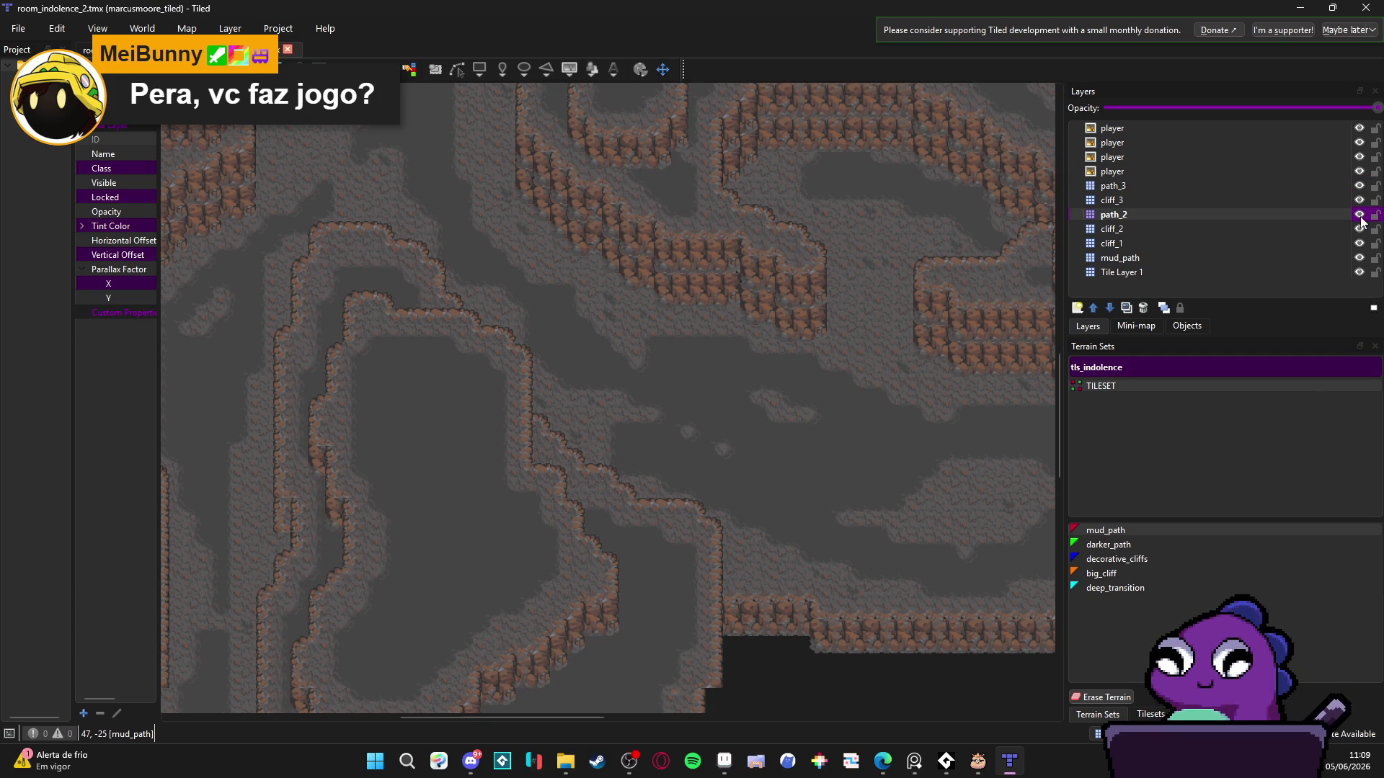
# - Check the mud_path layer's tiles, then rename it to path_1
pyautogui.click(1333, 257)
pyautogui.click(1360, 258)
pyautogui.click(1360, 258)
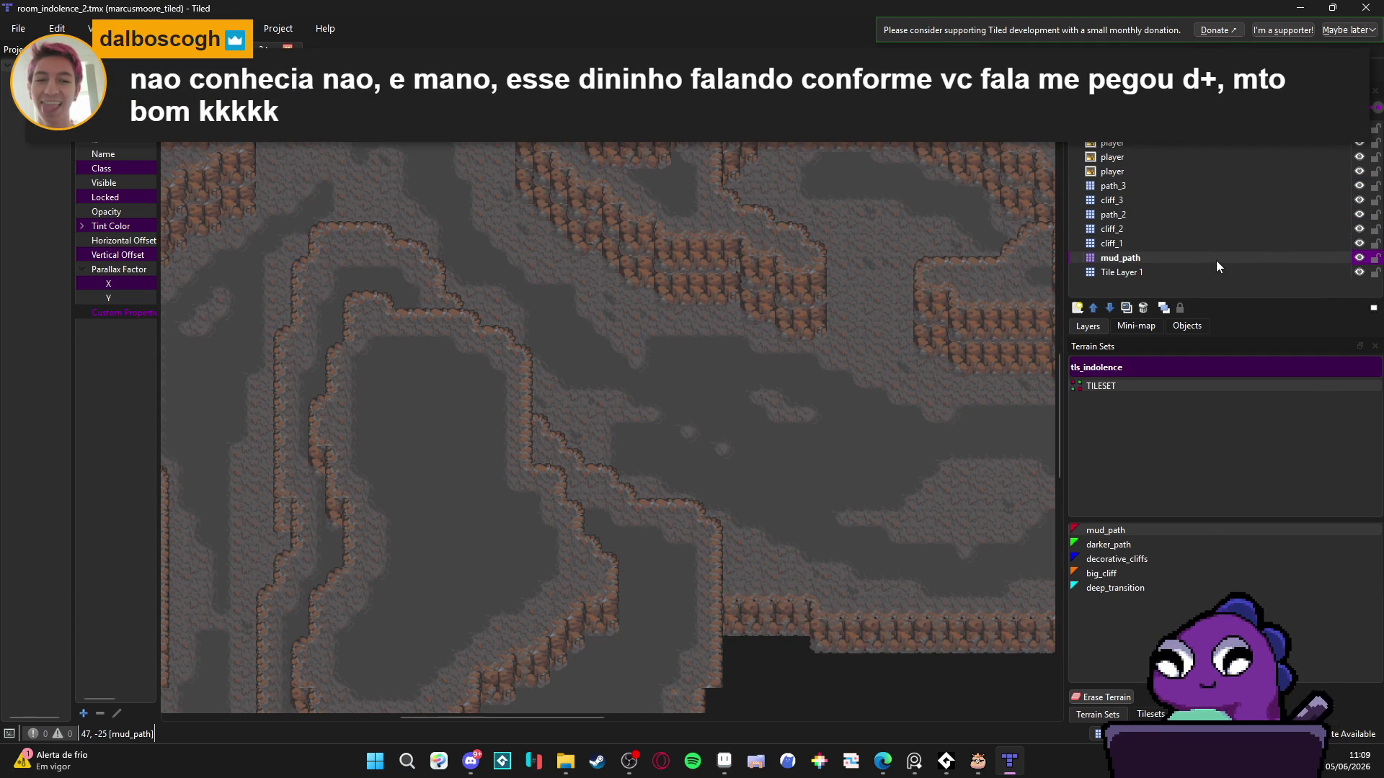
pyautogui.doubleClick(1217, 260)
pyautogui.write('path_1')
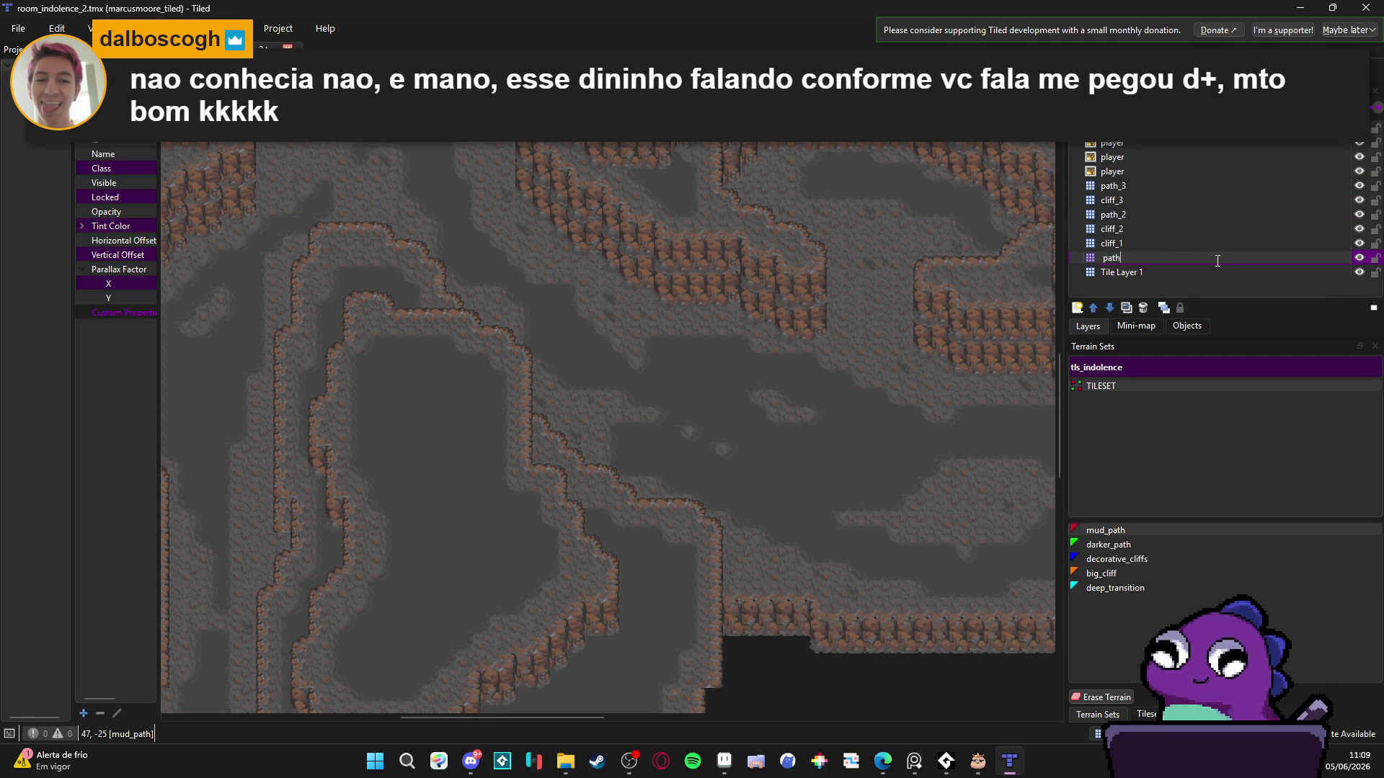
pyautogui.press('Return')
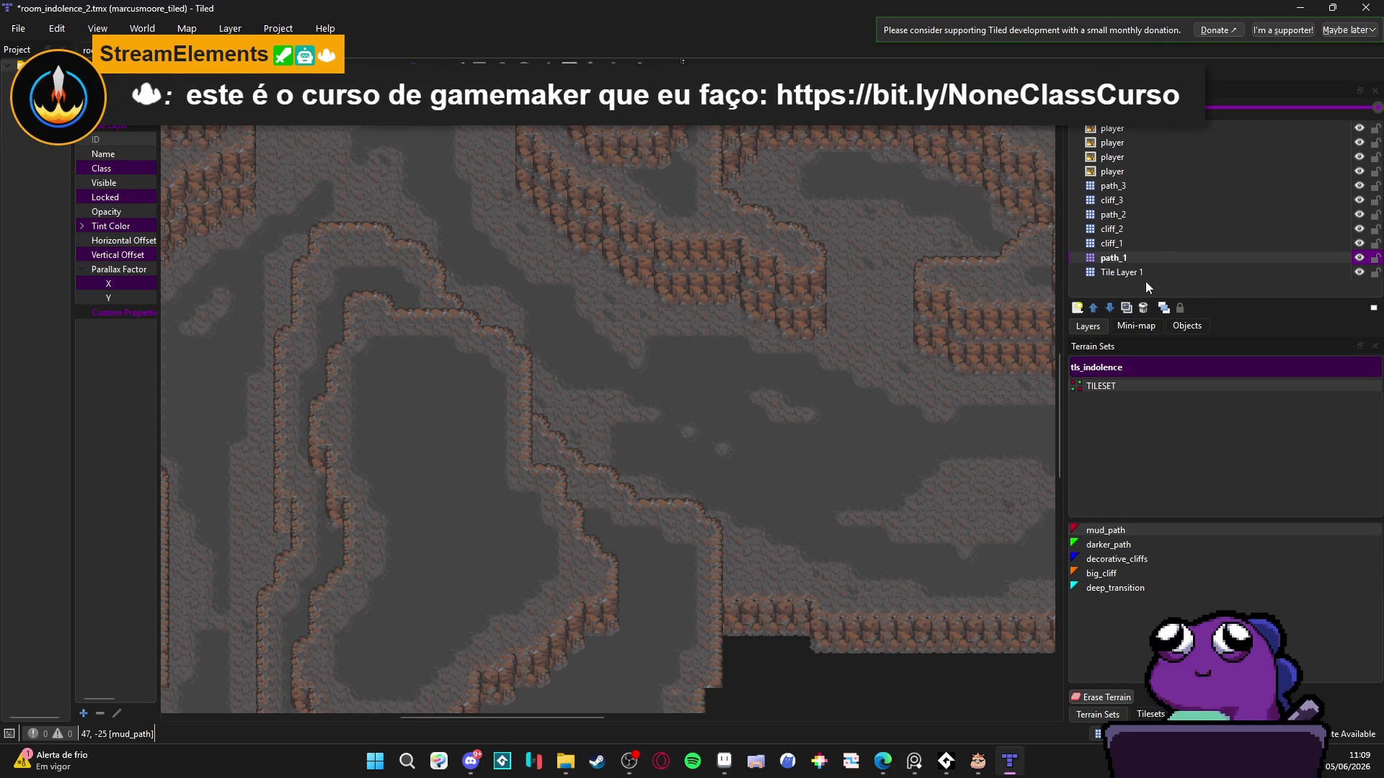
# - Pick the darker_path terrain and add a tile layer dark_path_1 above path_1
pyautogui.click(1152, 547)
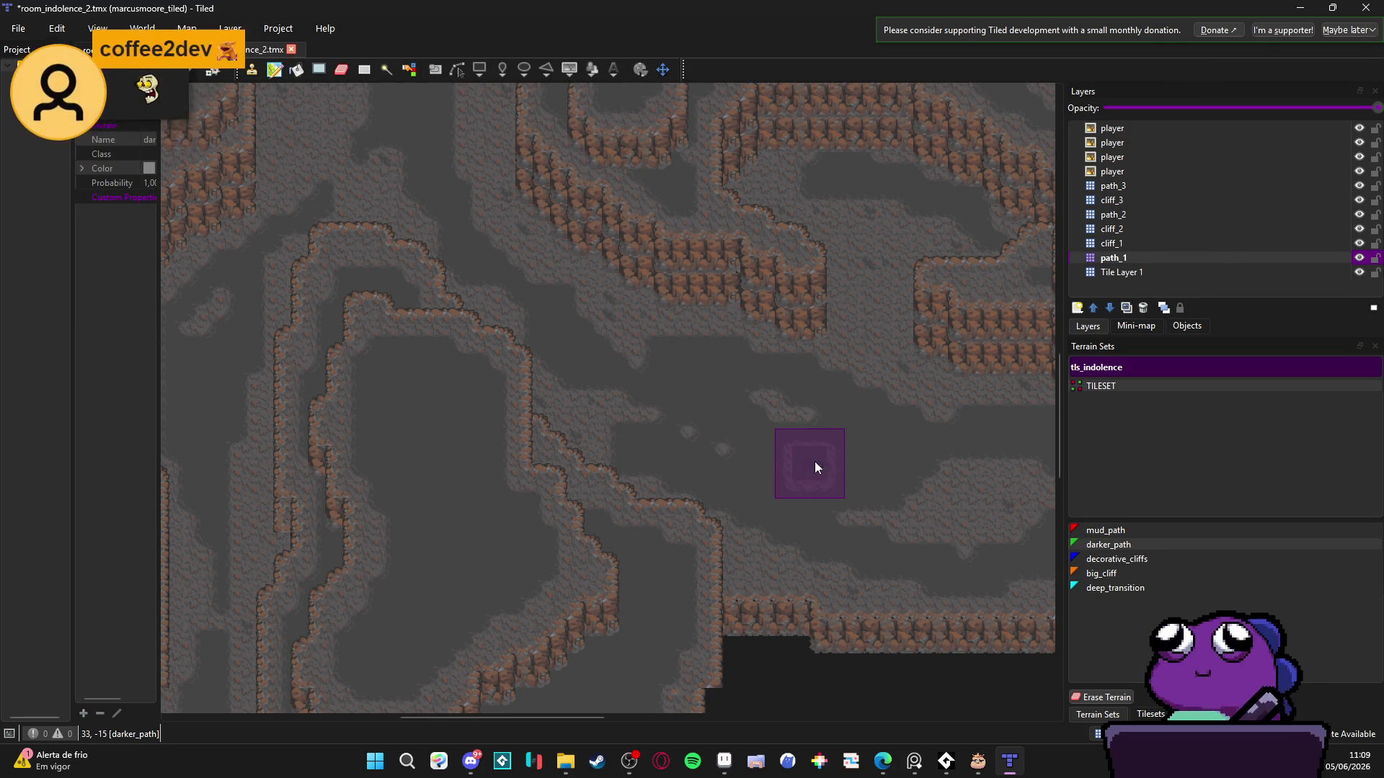
pyautogui.click(1140, 260)
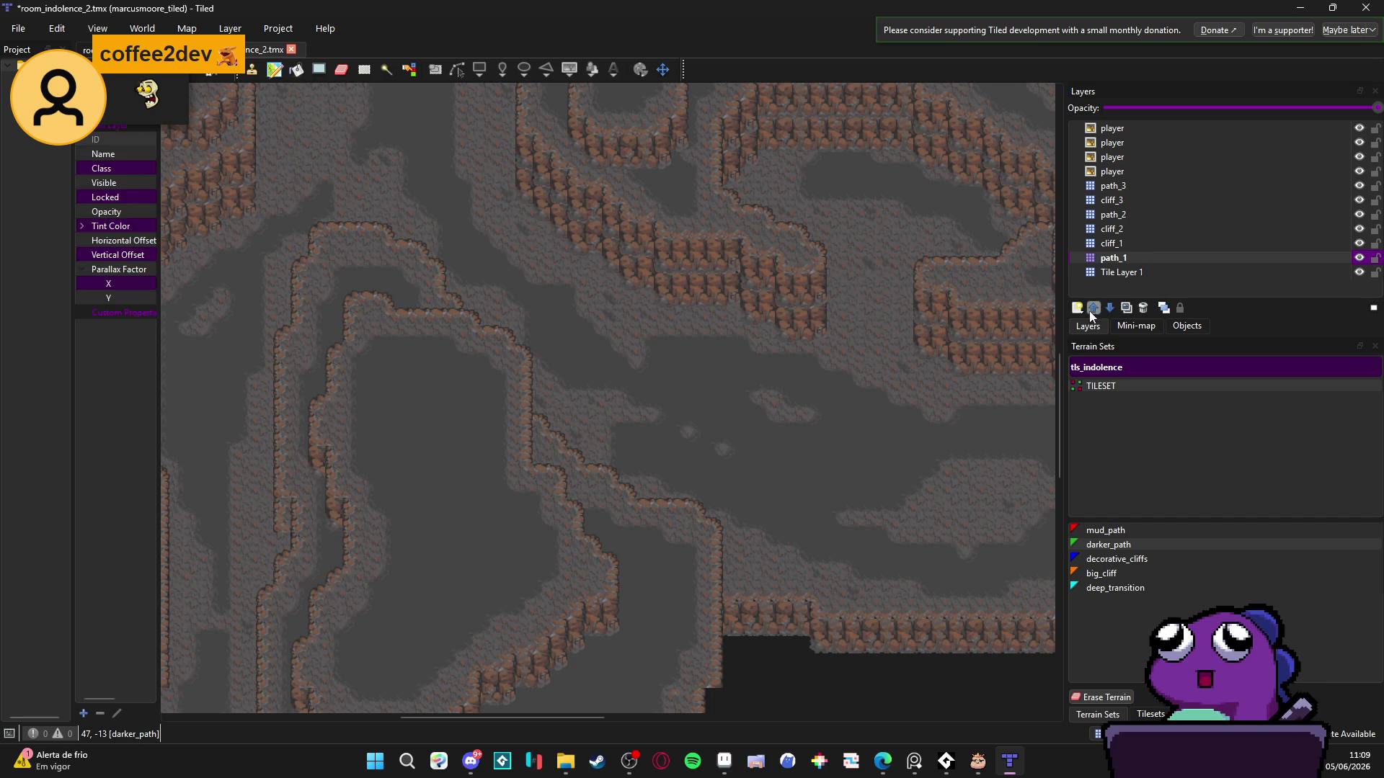
pyautogui.click(1078, 308)
pyautogui.click(1105, 328)
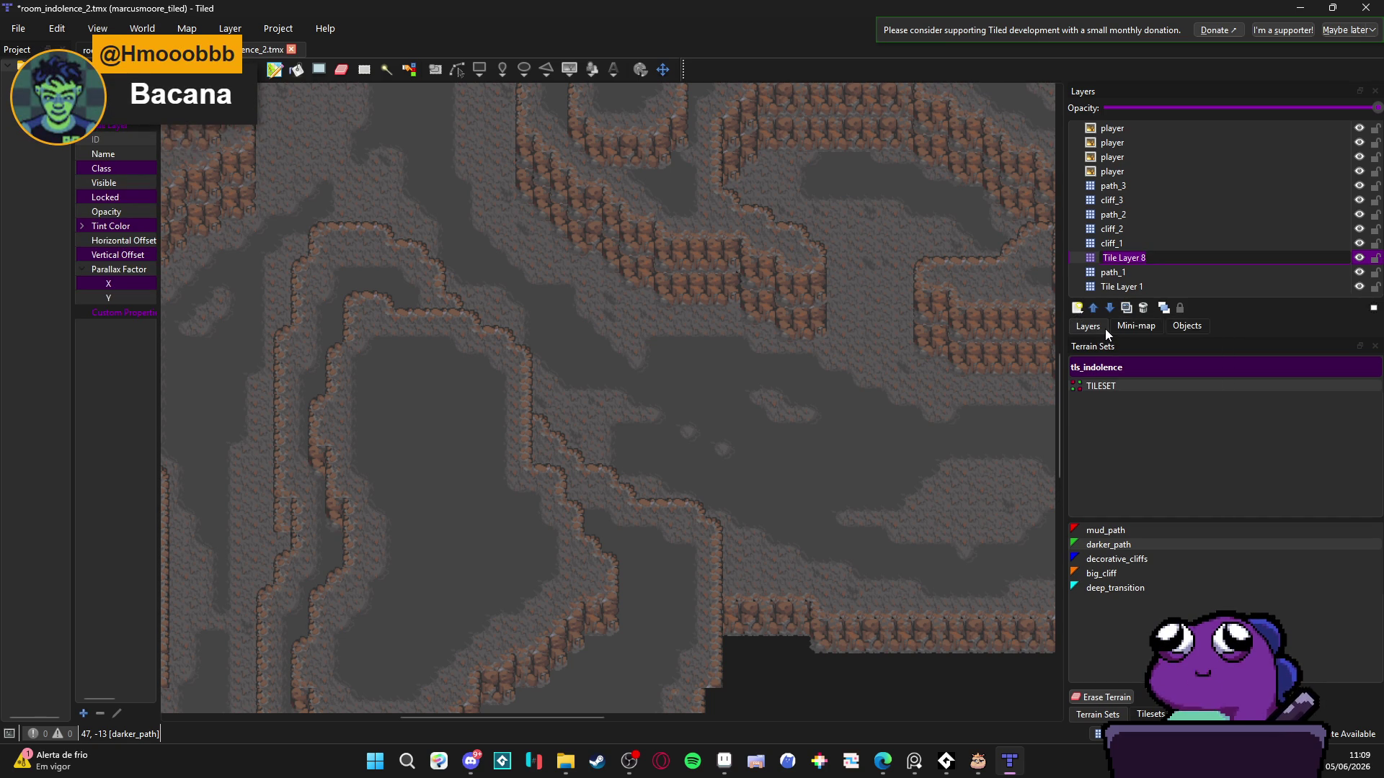
pyautogui.write('da')
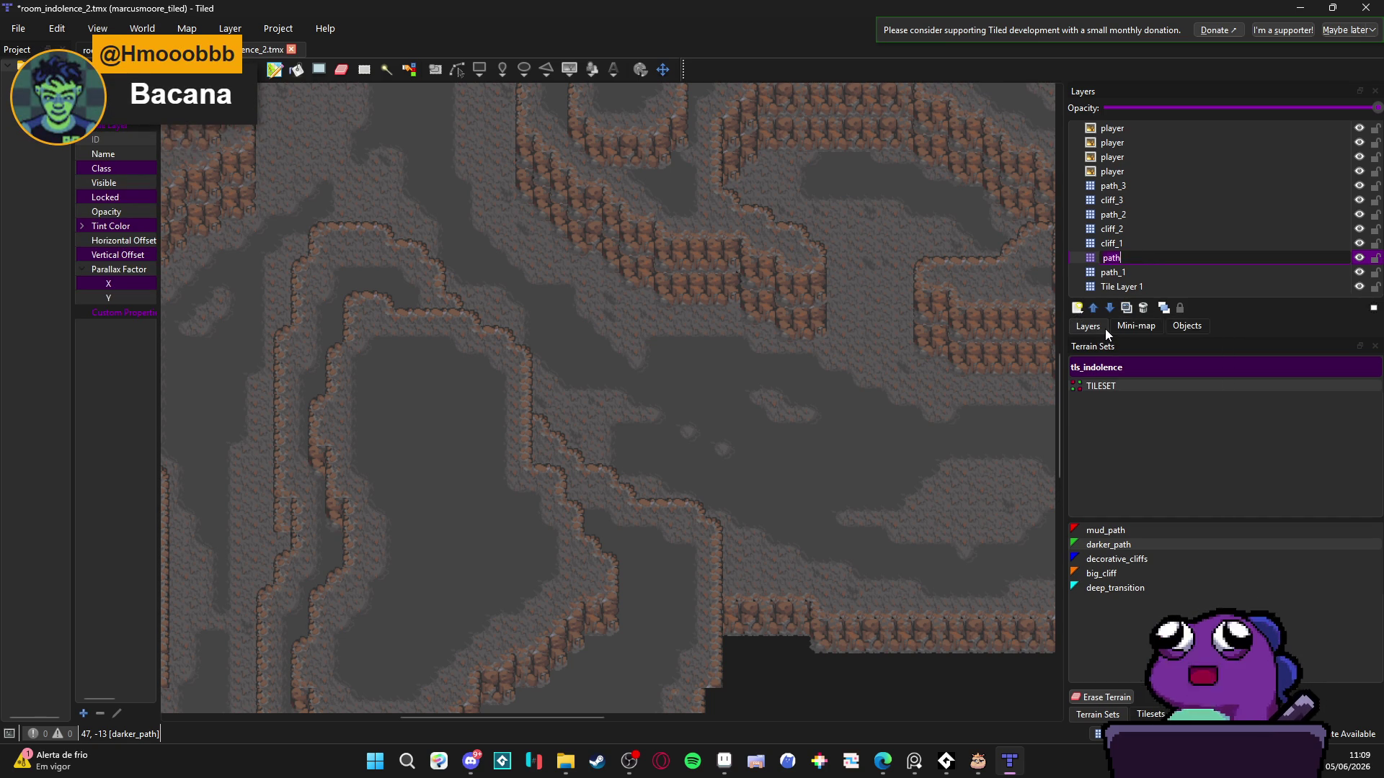
pyautogui.write('rk_path_1')
pyautogui.press('Return')
# - Compare layer names in the room_indolence map, then return to room_indolence_2
pyautogui.click(123, 50)
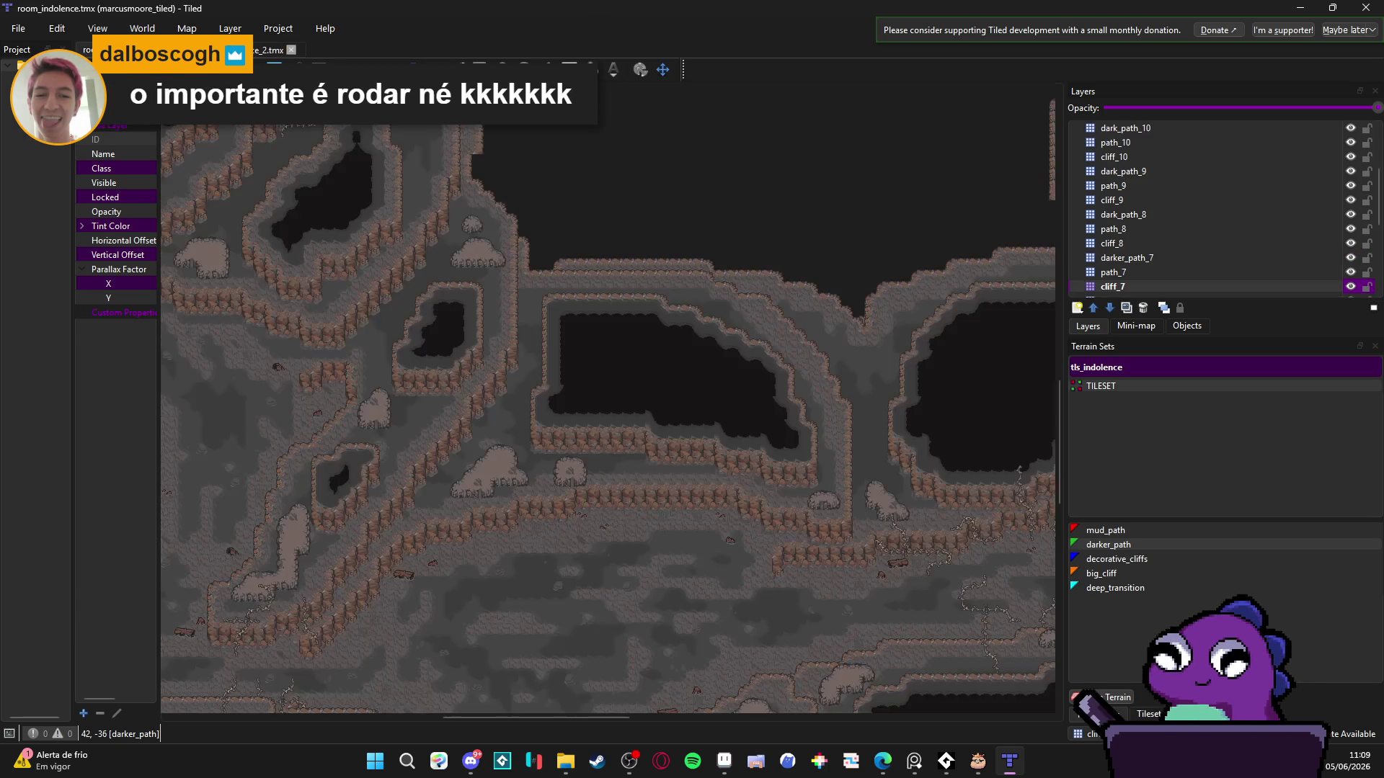
pyautogui.scroll(-3, 576, 461)
pyautogui.scroll(-4, 1199, 271)
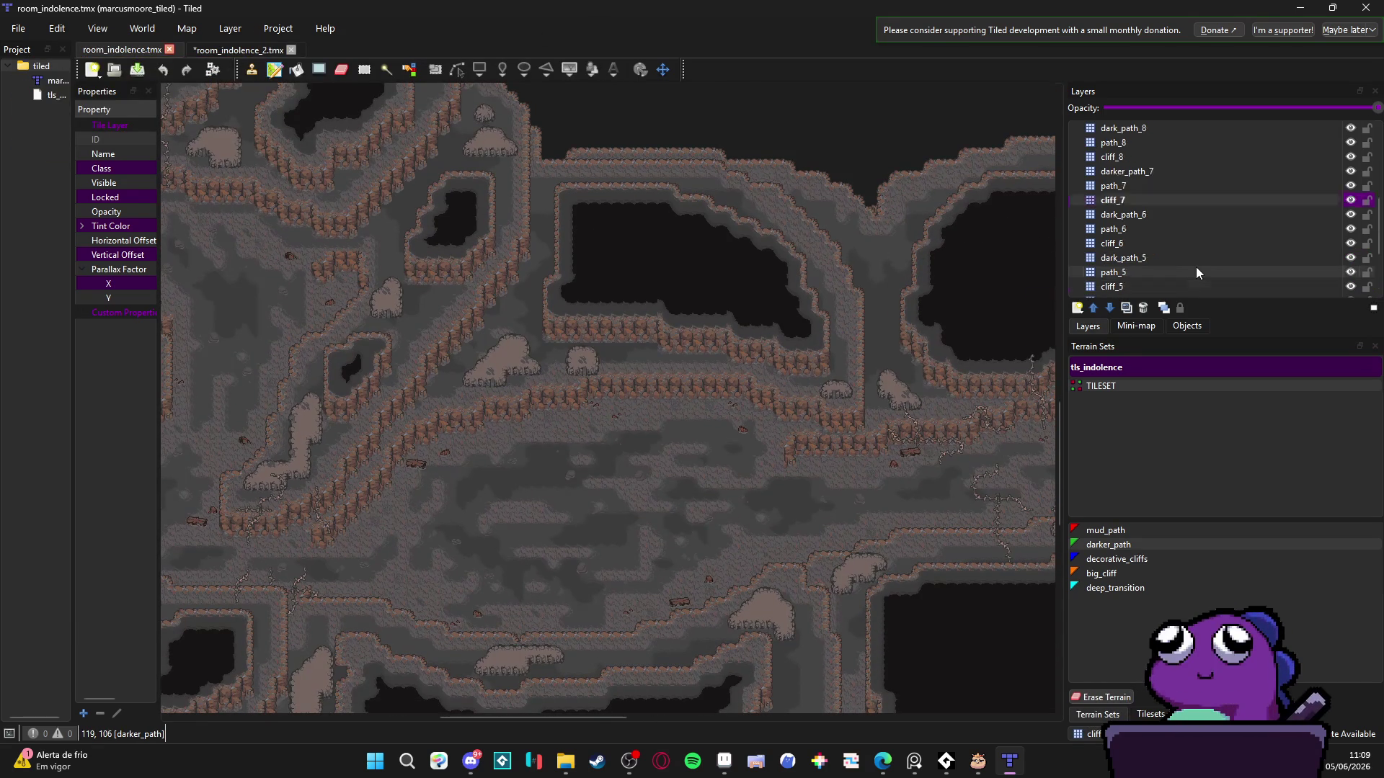
pyautogui.click(267, 50)
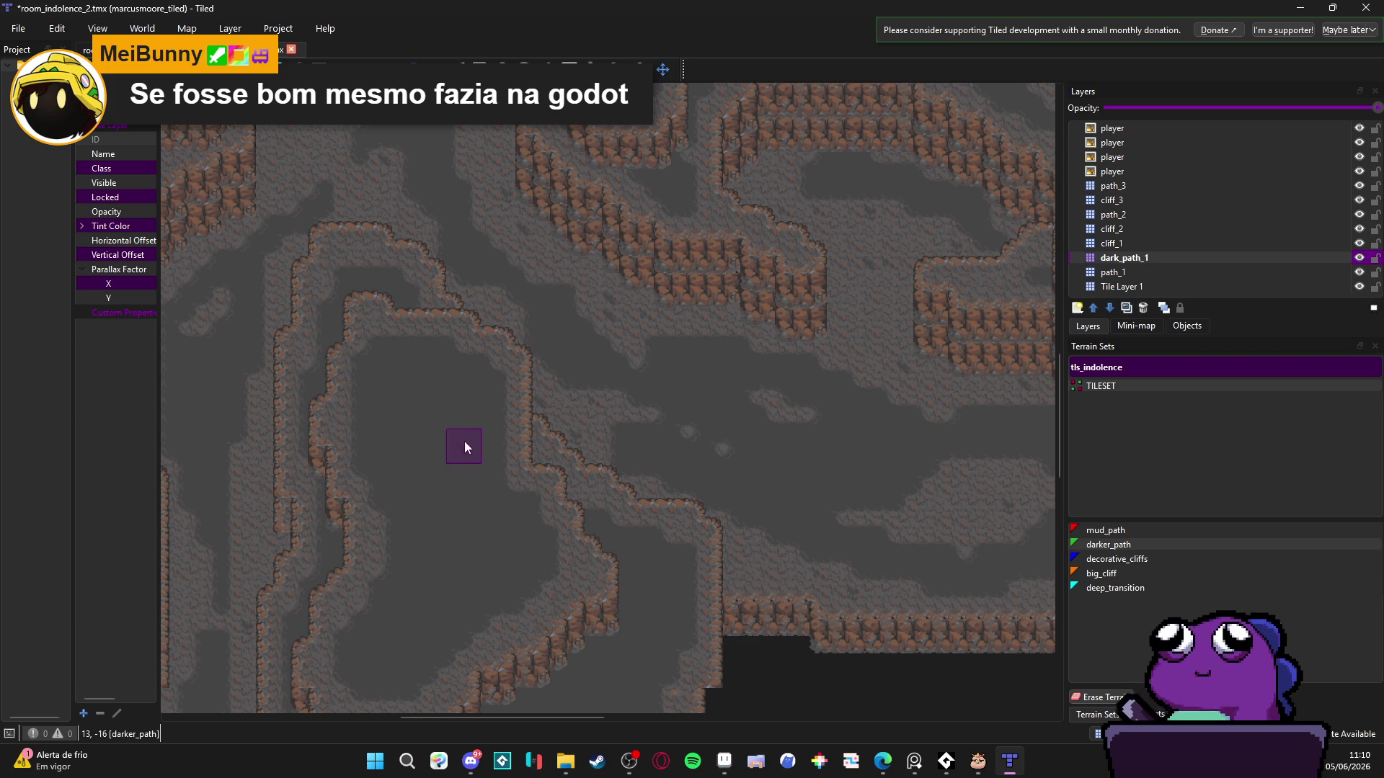
# - Paint darker_path terrain up the left floor strip
pyautogui.moveTo(463, 448)
pyautogui.mouseDown()
pyautogui.moveTo(532, 396)
pyautogui.moveTo(545, 408)
pyautogui.mouseUp()
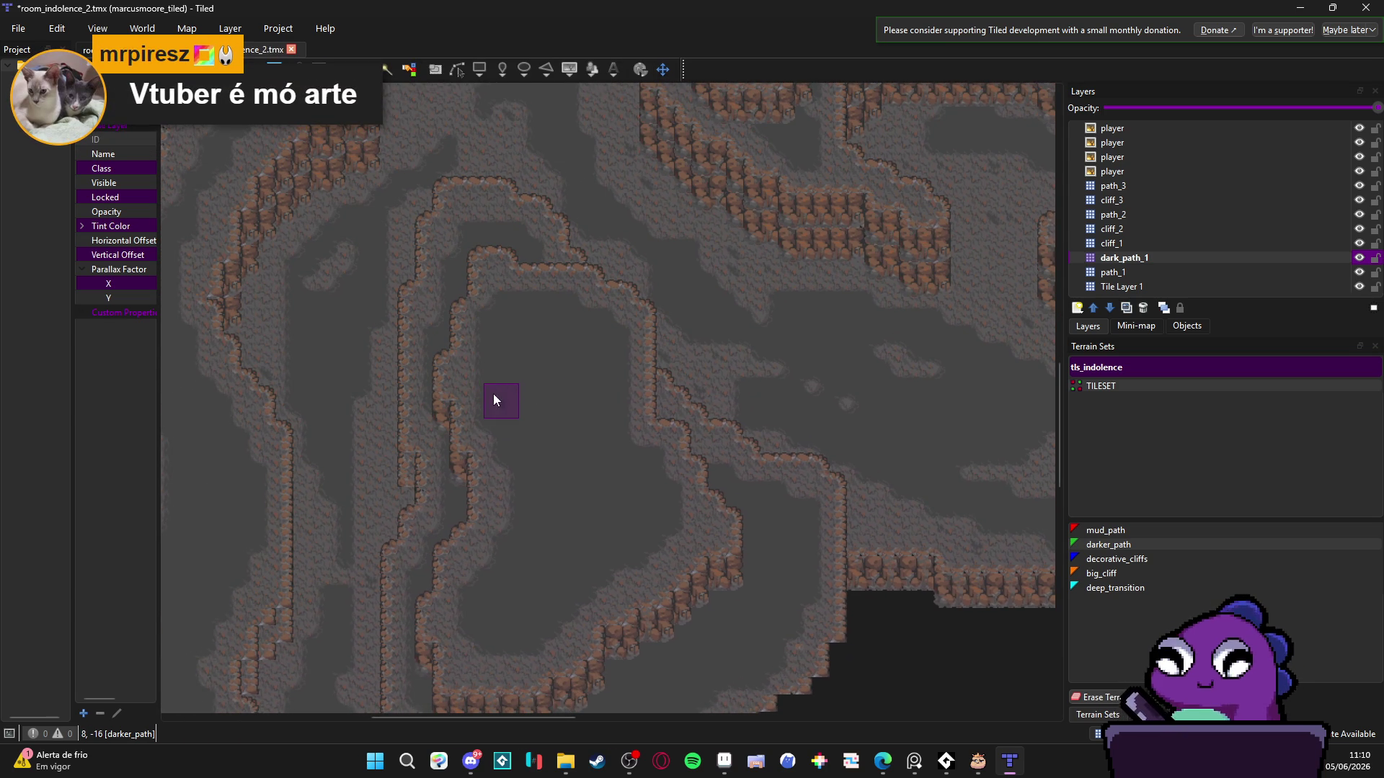
pyautogui.scroll(1, 493, 393)
pyautogui.scroll(1, 478, 394)
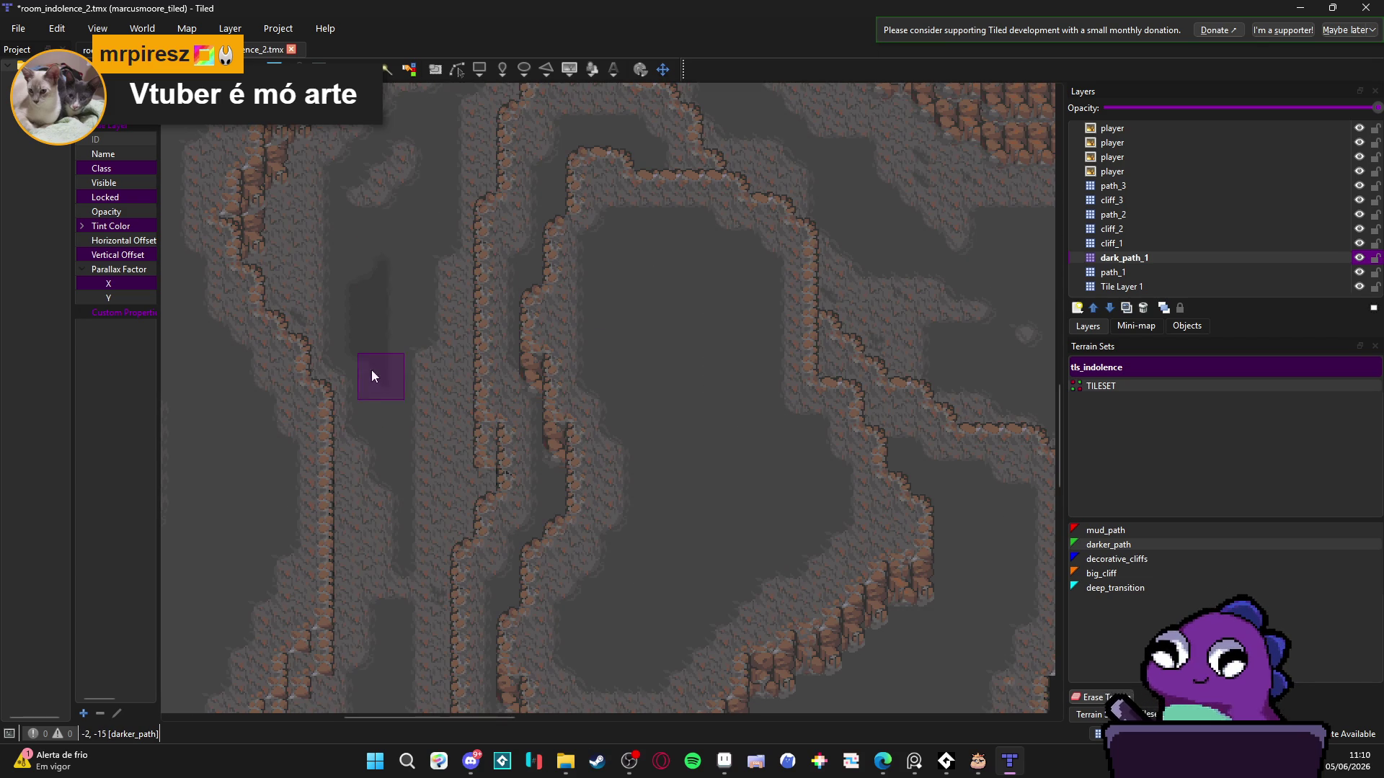
pyautogui.moveTo(402, 327)
pyautogui.mouseDown()
pyautogui.moveTo(392, 246)
pyautogui.moveTo(355, 276)
pyautogui.moveTo(379, 240)
pyautogui.moveTo(419, 235)
pyautogui.mouseUp()
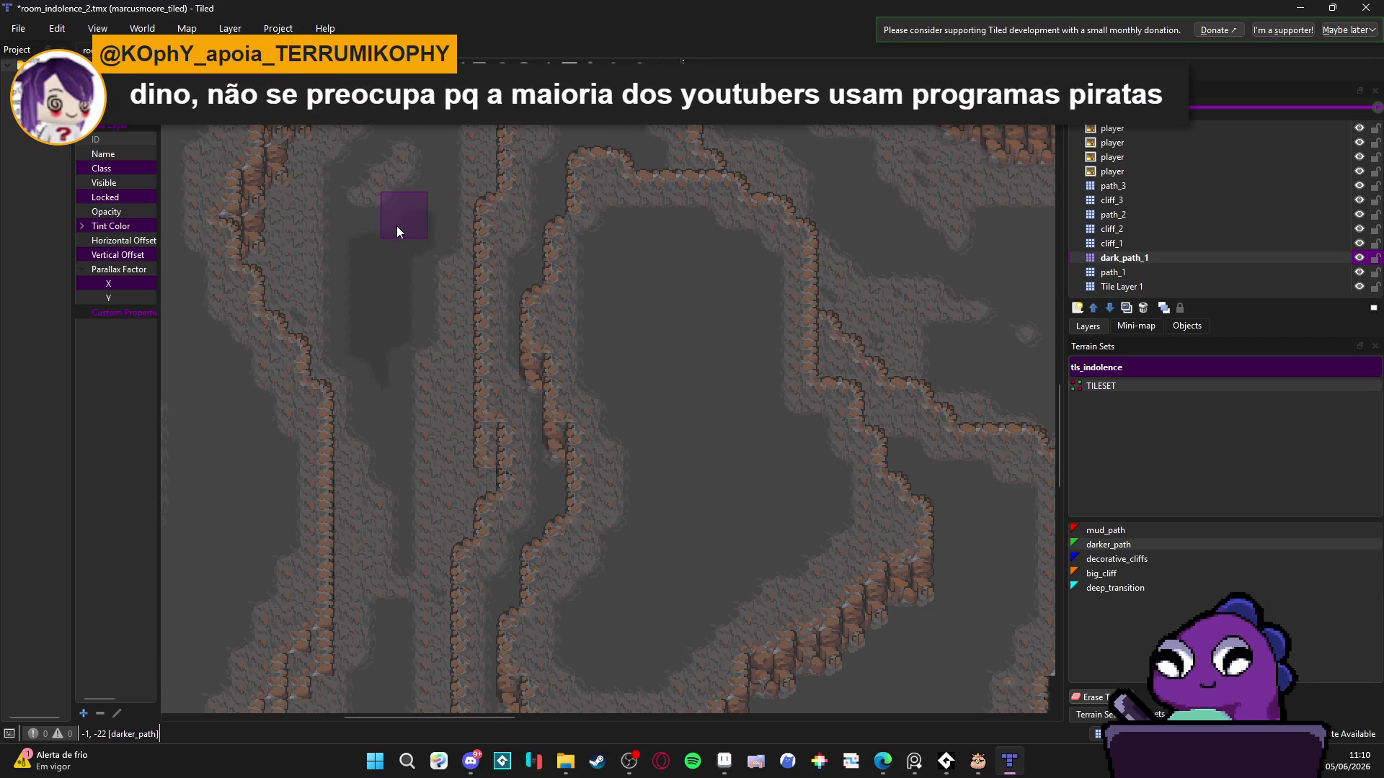
# - Paint a darker_path band across the cave floor
pyautogui.scroll(-2, 397, 237)
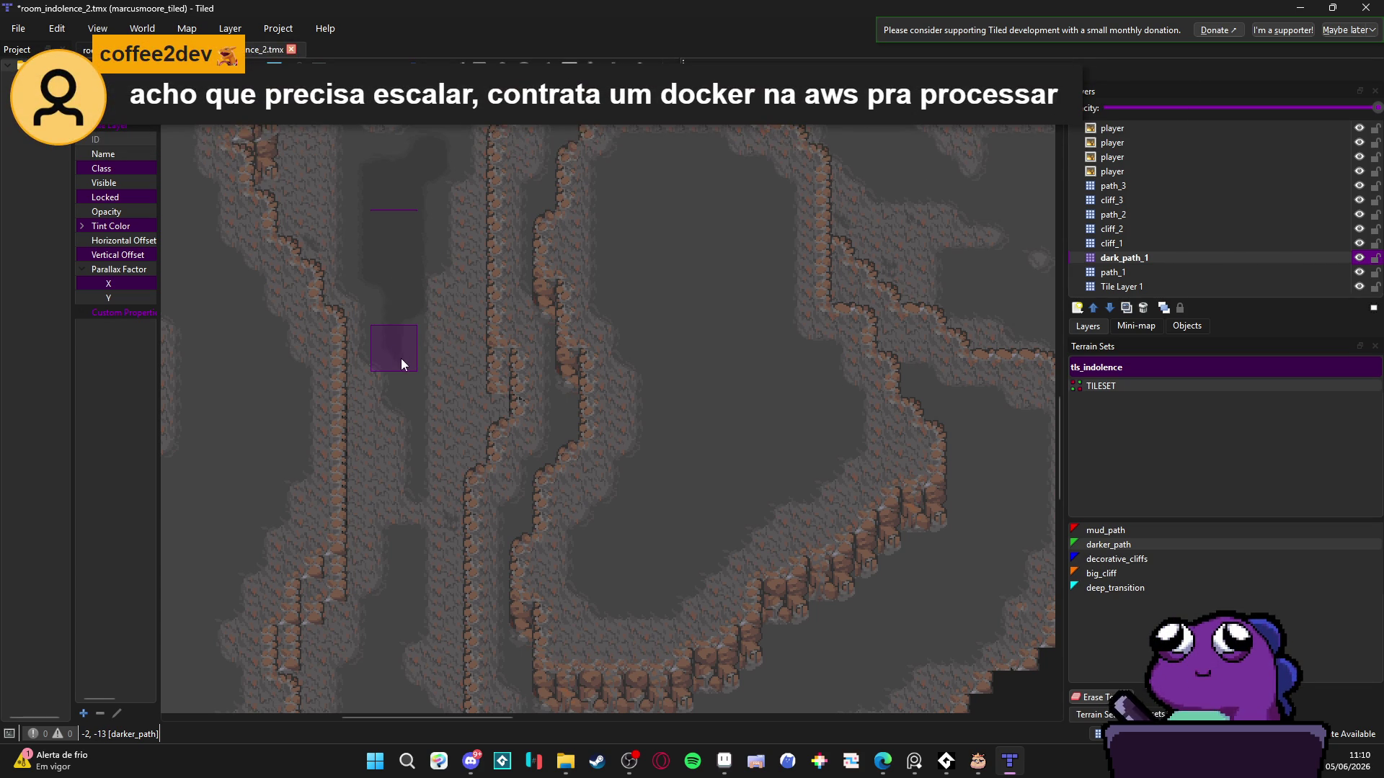
pyautogui.scroll(-5, 401, 357)
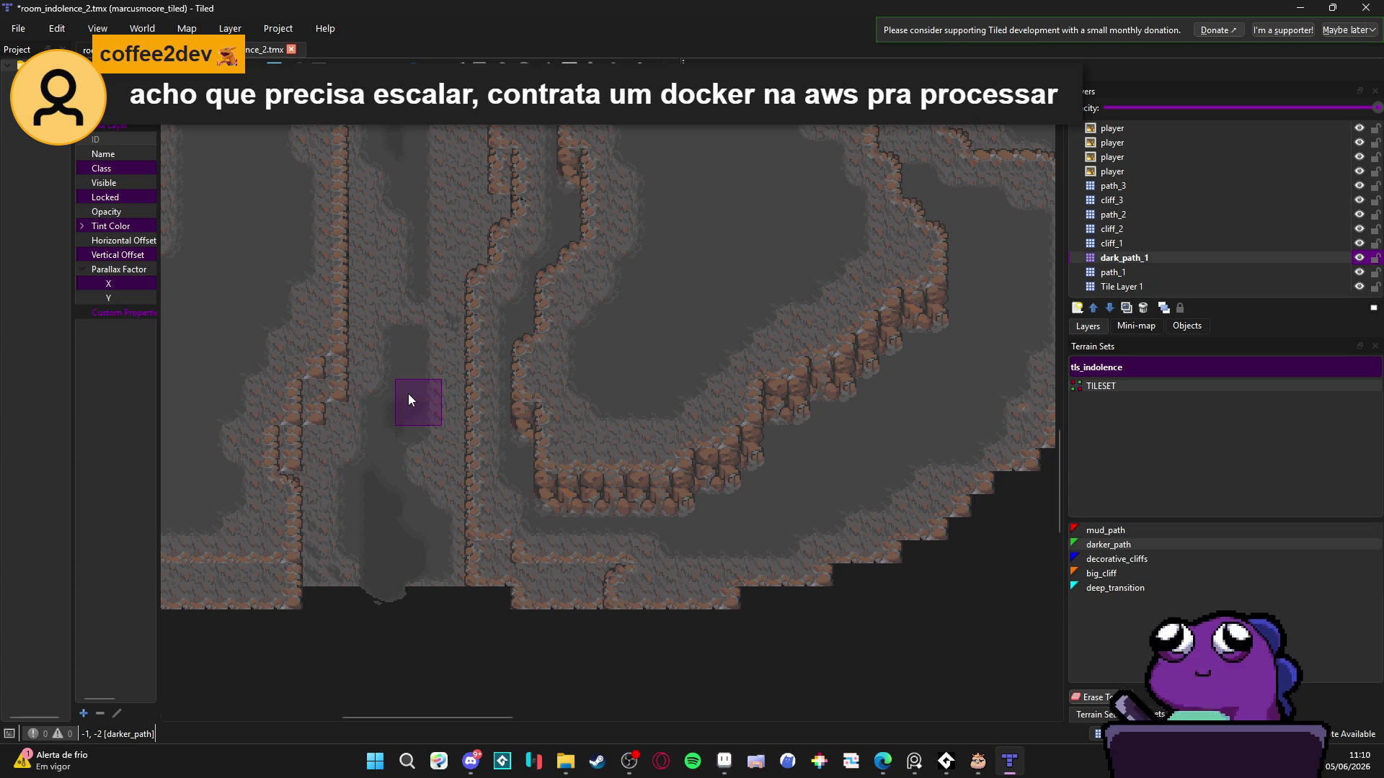
pyautogui.scroll(10, 479, 308)
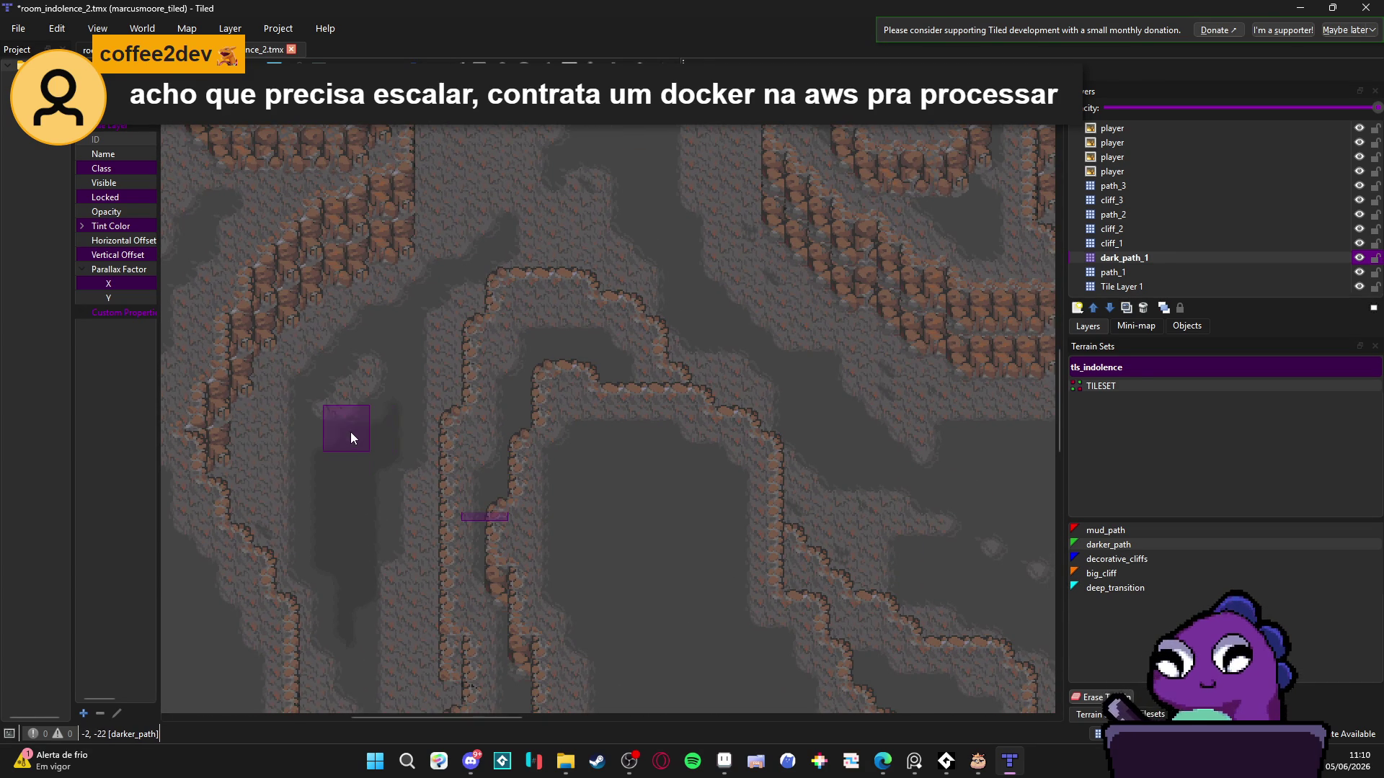
pyautogui.scroll(3, 421, 465)
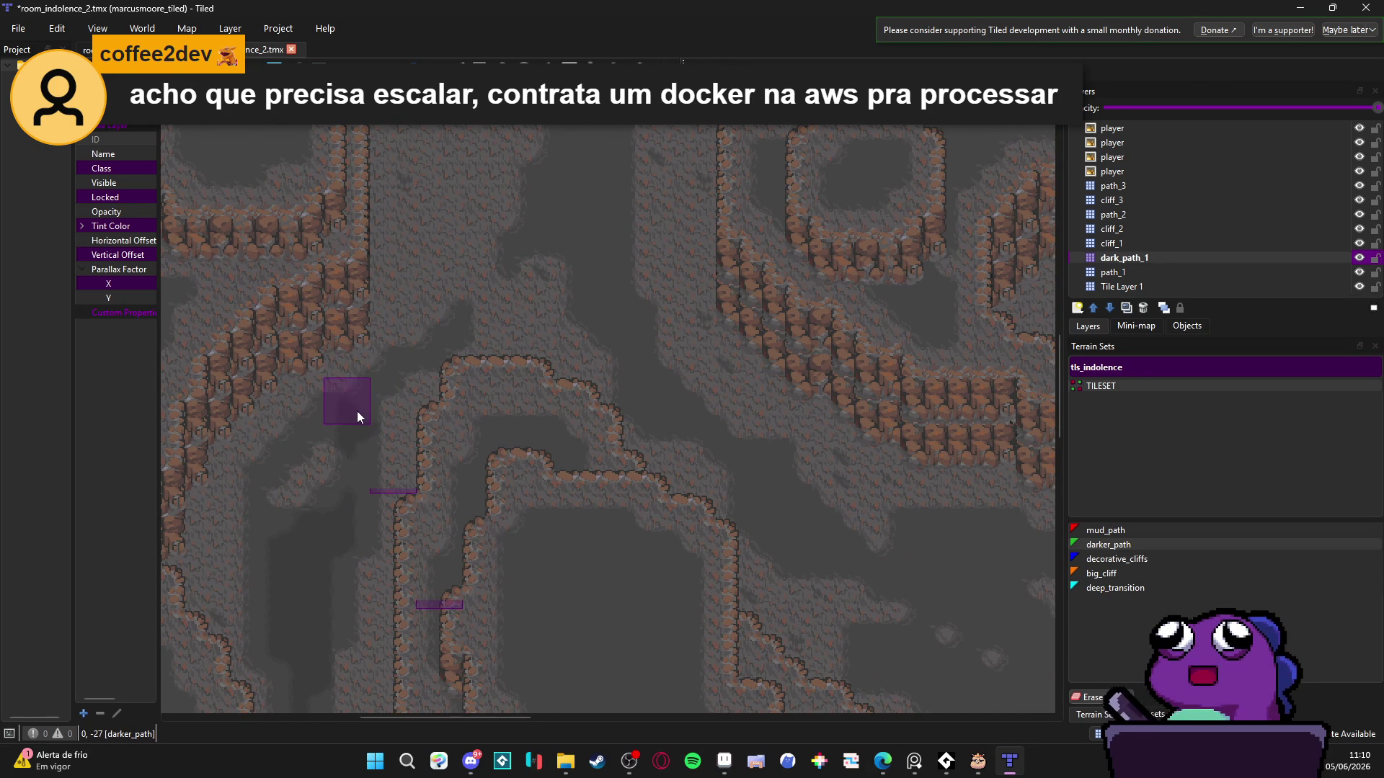
pyautogui.hscroll(1, 365, 410)
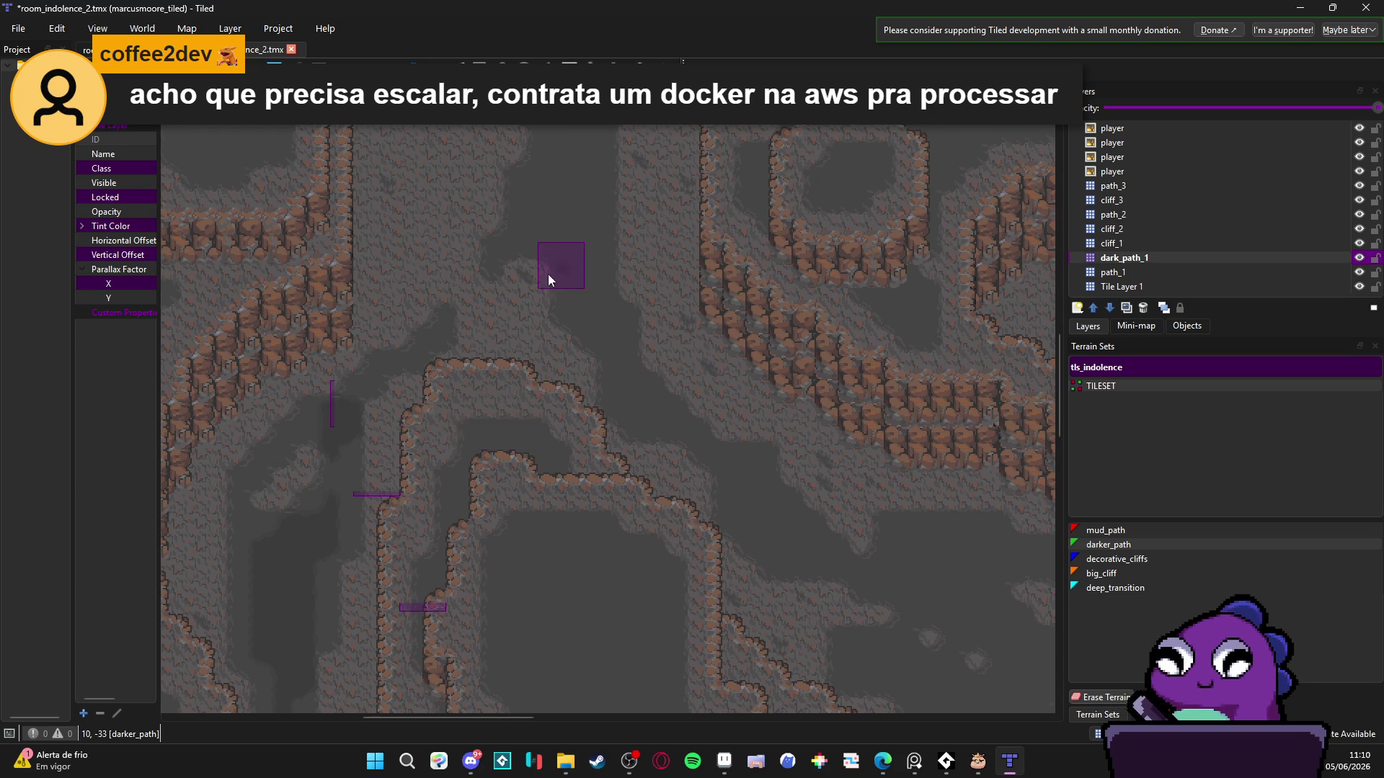
pyautogui.scroll(3, 548, 275)
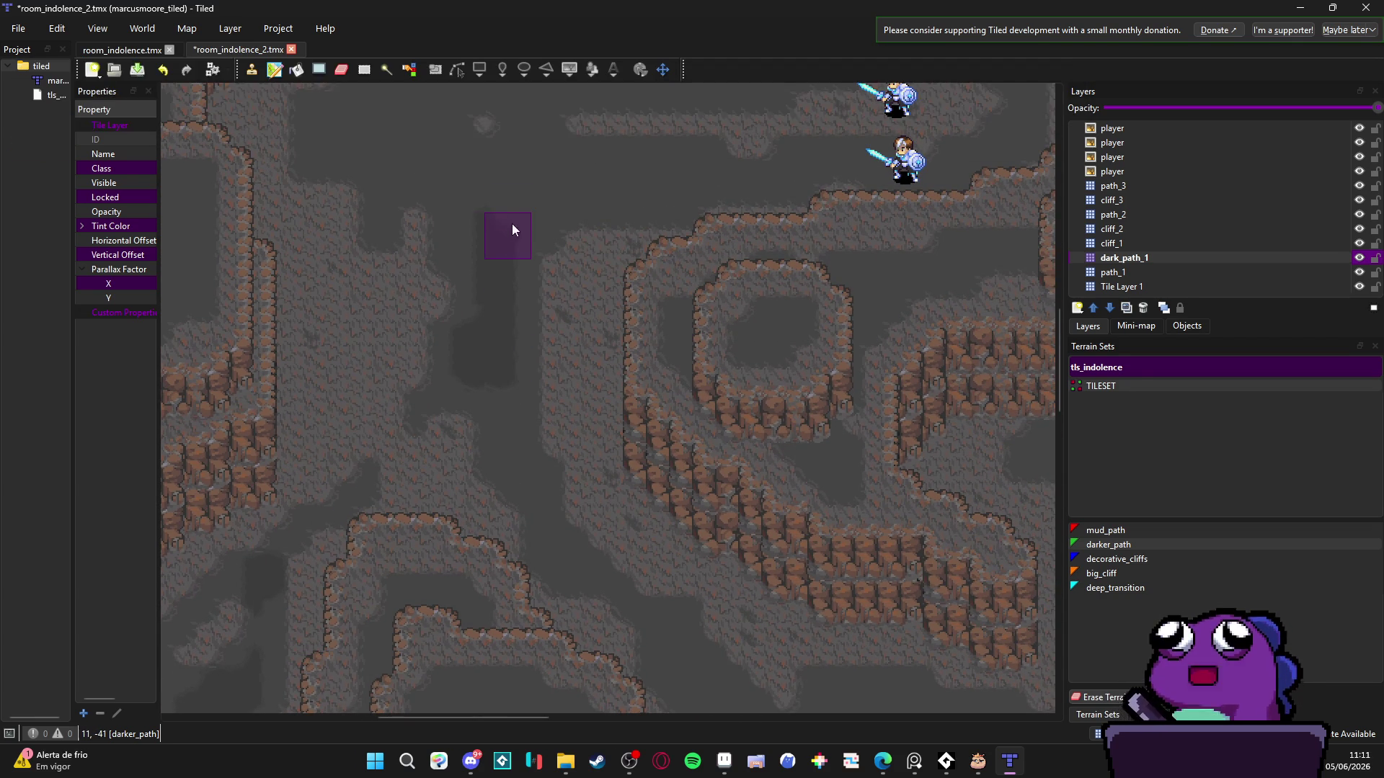
pyautogui.scroll(2, 511, 288)
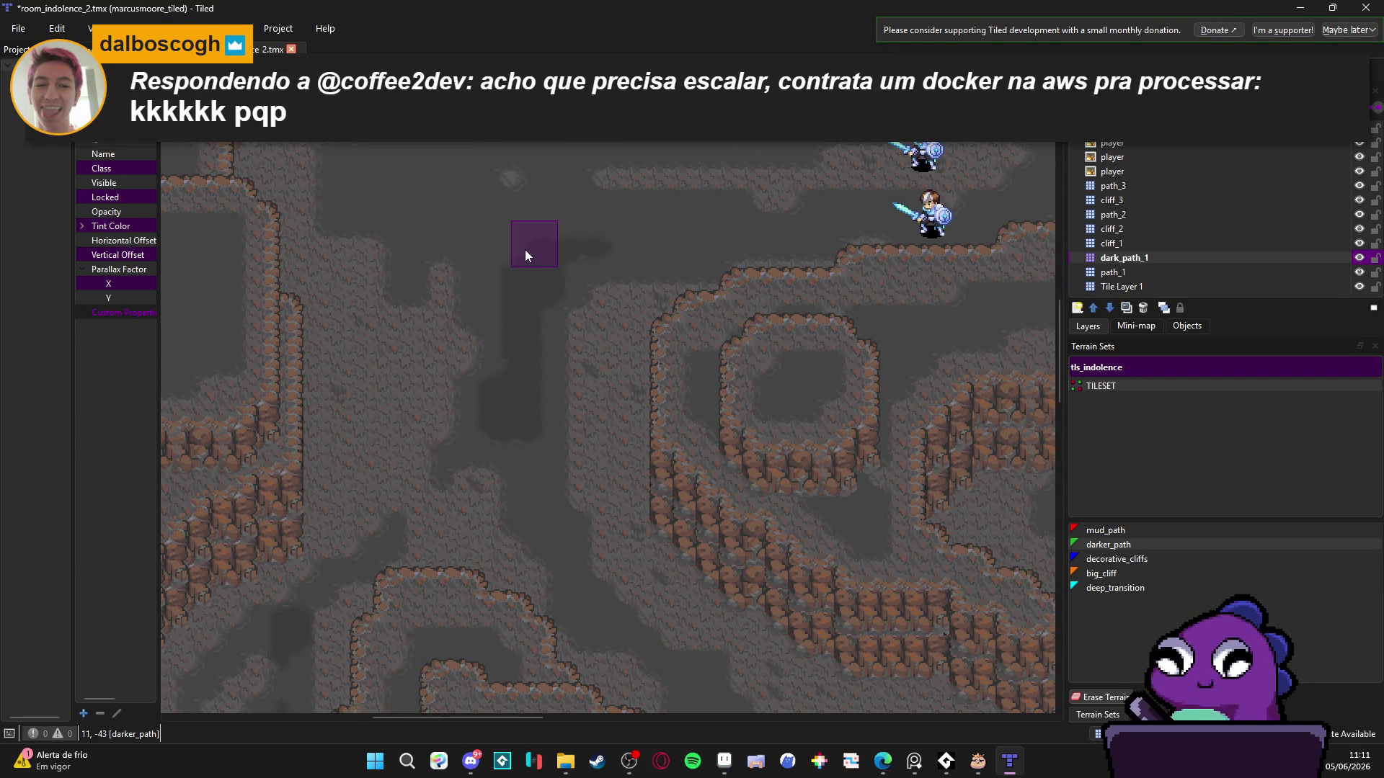
pyautogui.moveTo(525, 249)
pyautogui.mouseDown()
pyautogui.moveTo(453, 214)
pyautogui.moveTo(486, 244)
pyautogui.moveTo(573, 245)
pyautogui.moveTo(498, 253)
pyautogui.moveTo(423, 198)
pyautogui.mouseUp()
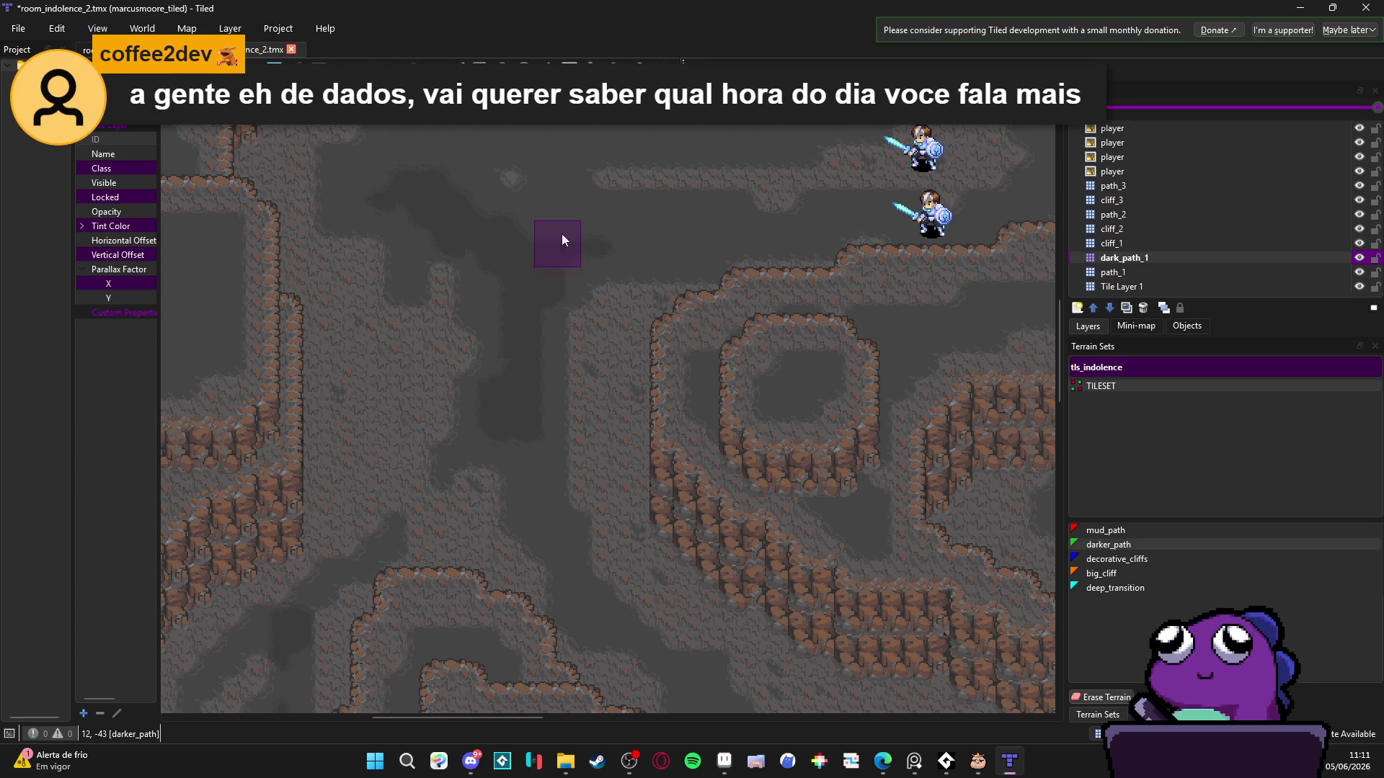
# - Zoom and pan along the cave to inspect the painted floor
pyautogui.scroll(3, 570, 238)
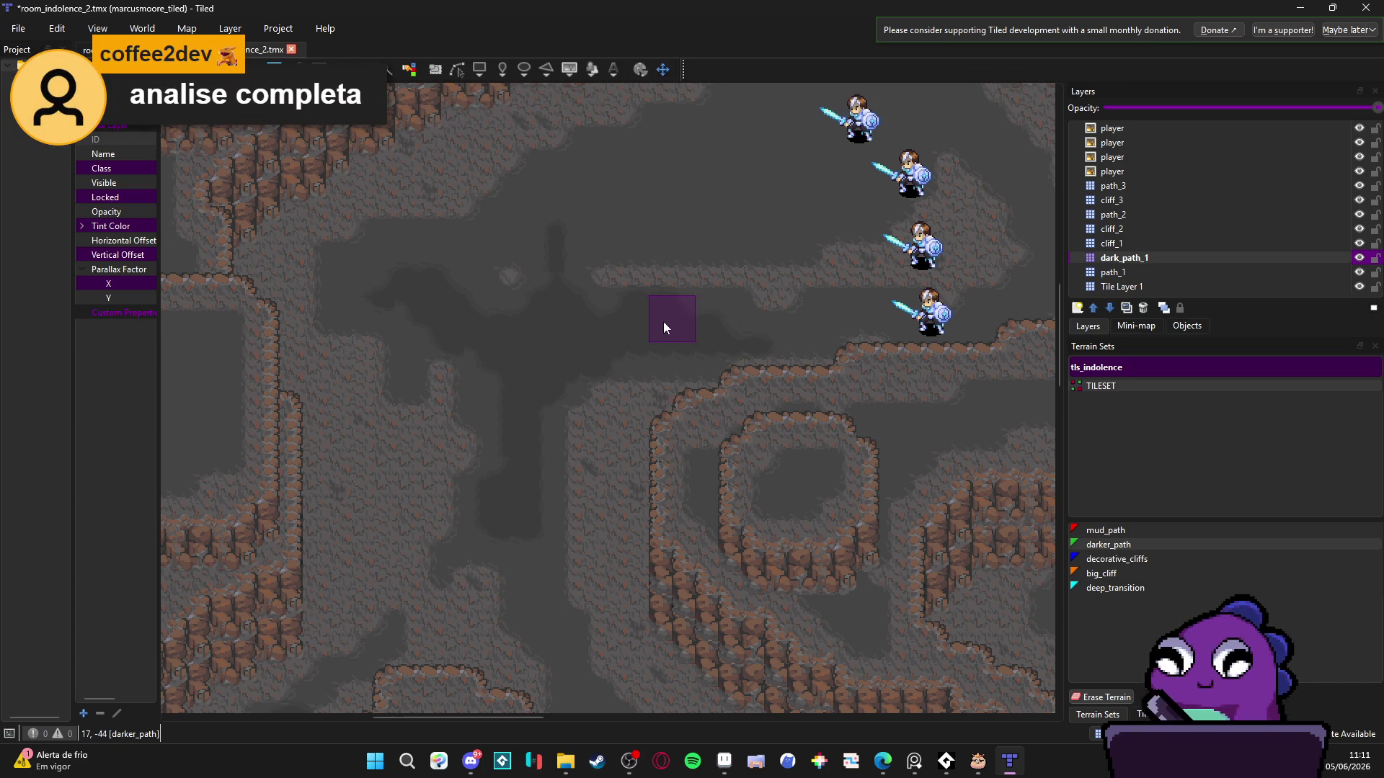
pyautogui.scroll(3, 663, 328)
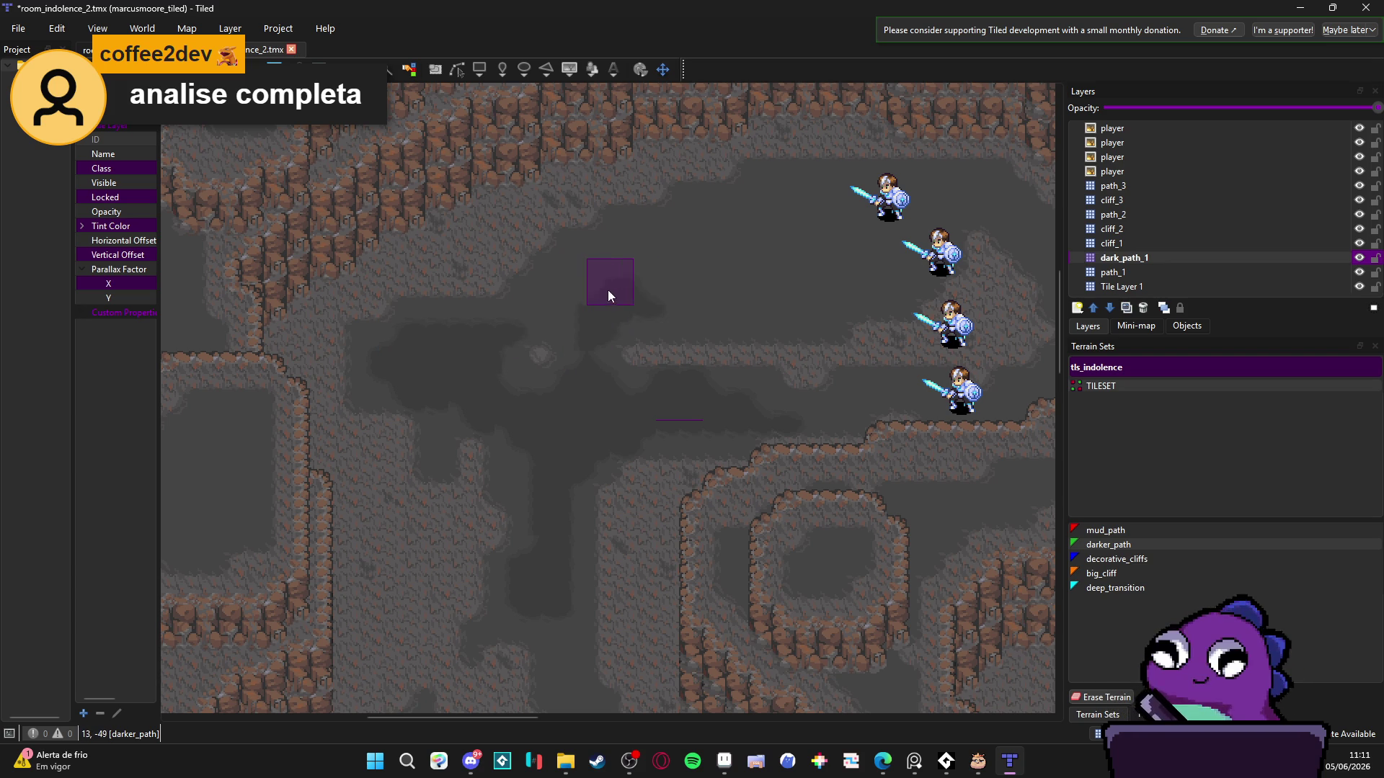
pyautogui.moveTo(629, 286); pyautogui.dragTo(561, 308)
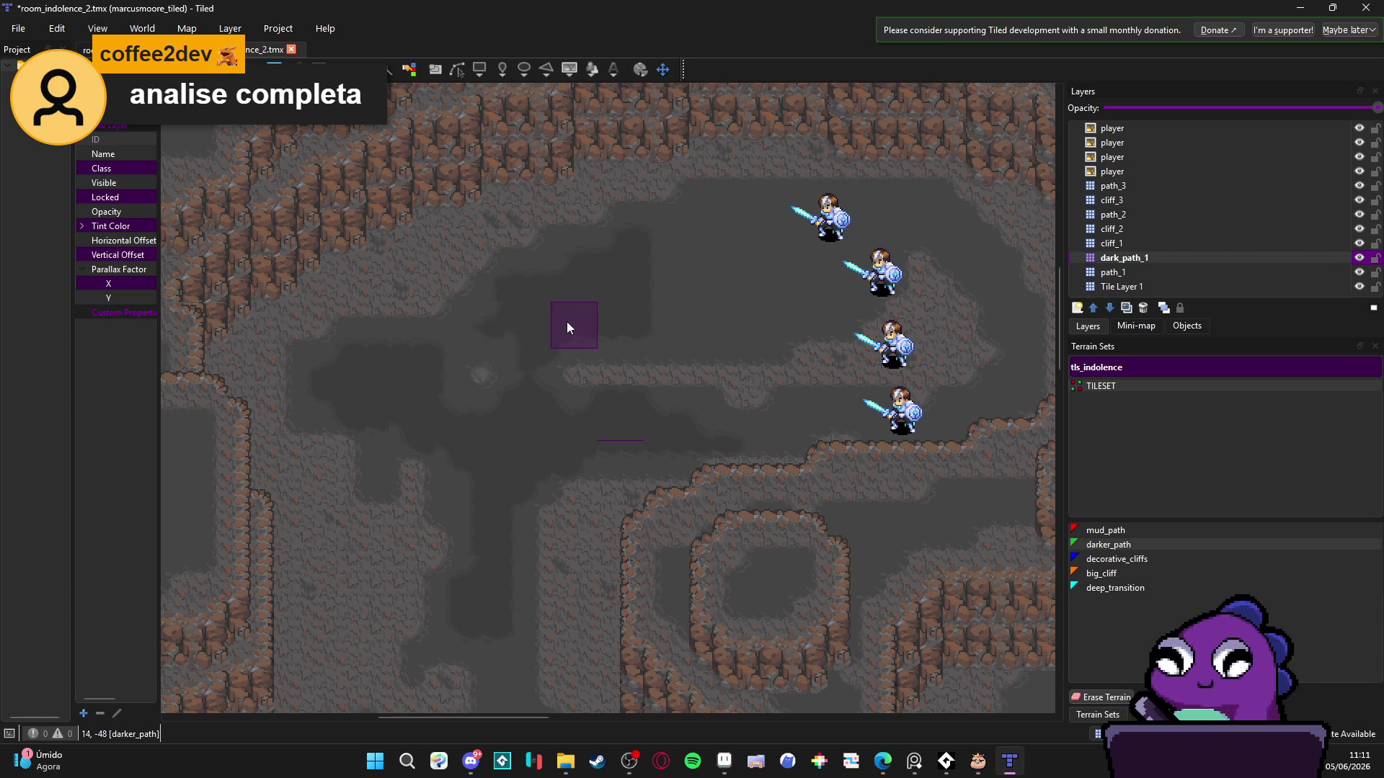
pyautogui.moveTo(573, 315); pyautogui.dragTo(522, 317)
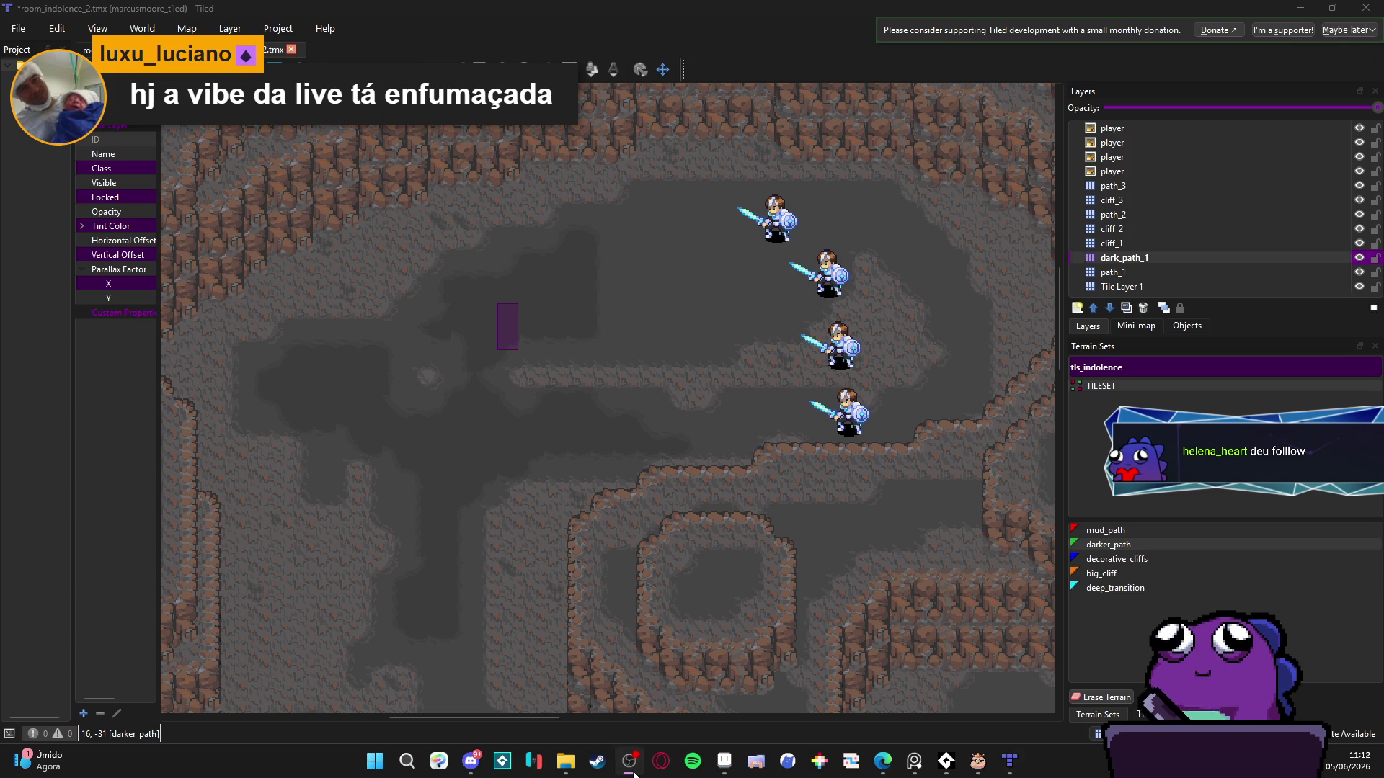
pyautogui.click(659, 297)
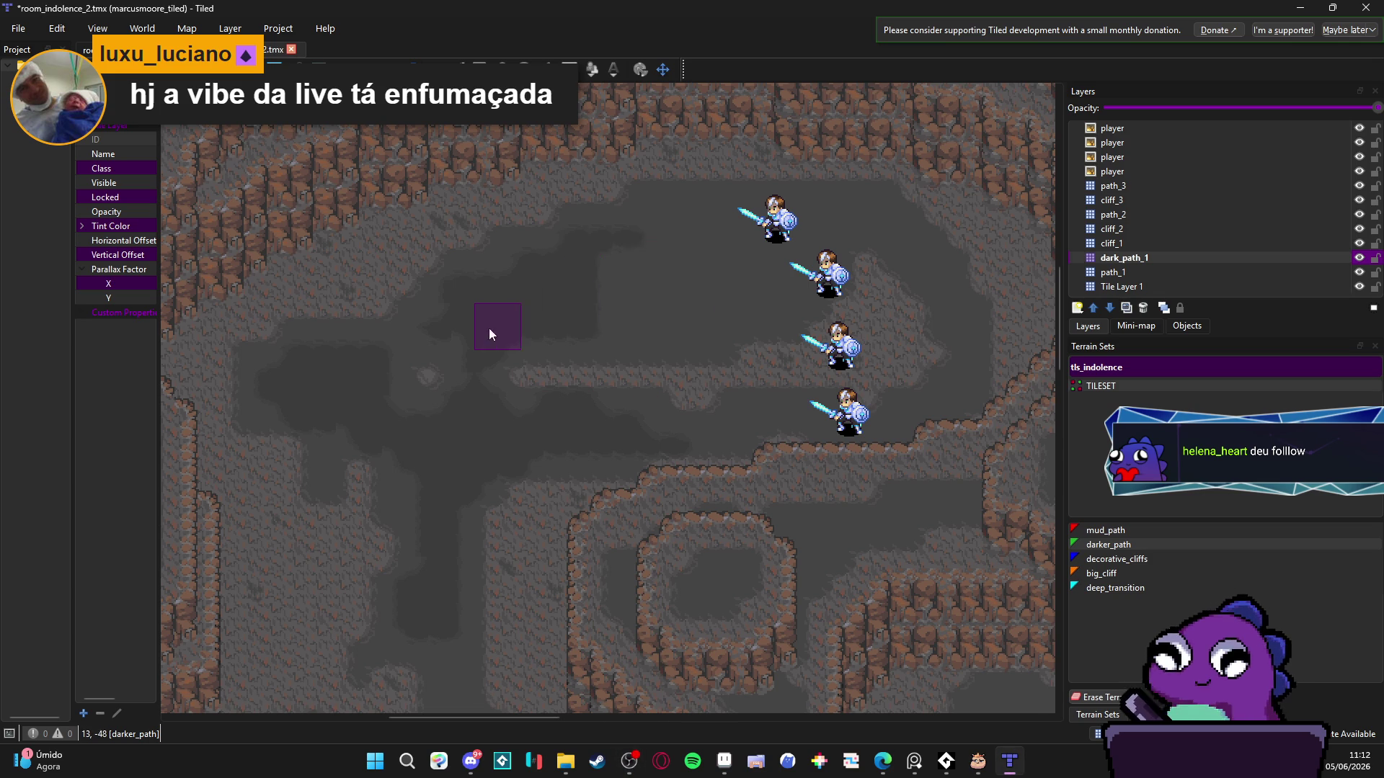
pyautogui.moveTo(579, 291); pyautogui.dragTo(566, 296)
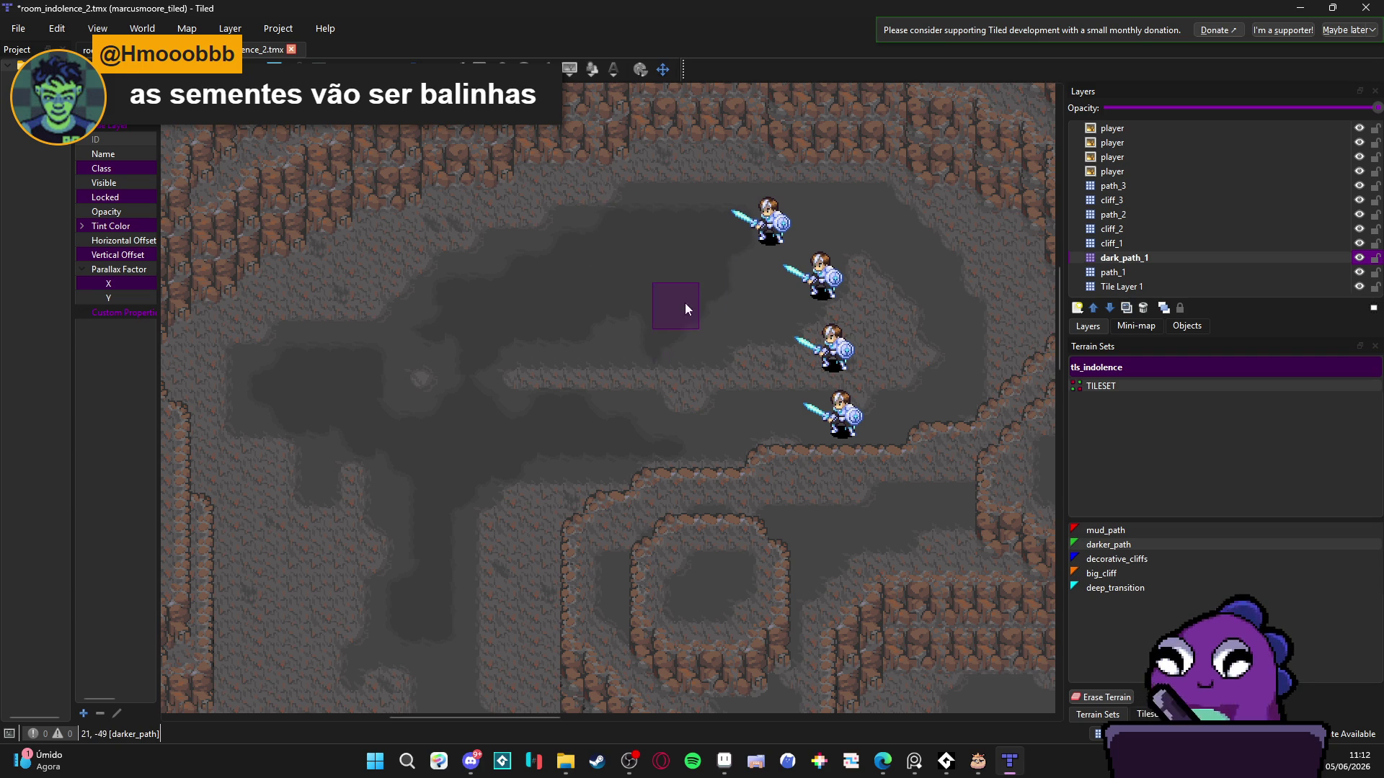
pyautogui.moveTo(688, 283); pyautogui.dragTo(648, 300)
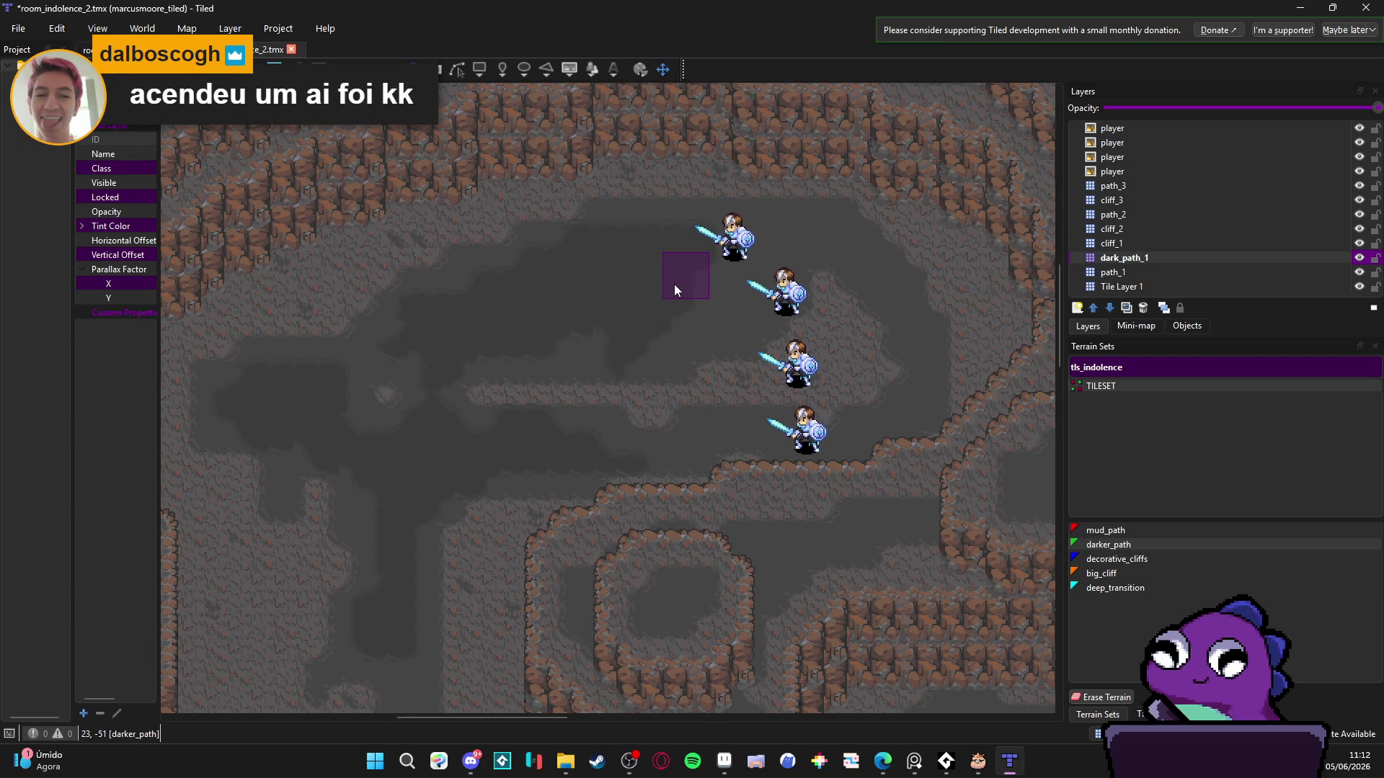
pyautogui.moveTo(675, 285); pyautogui.dragTo(617, 311)
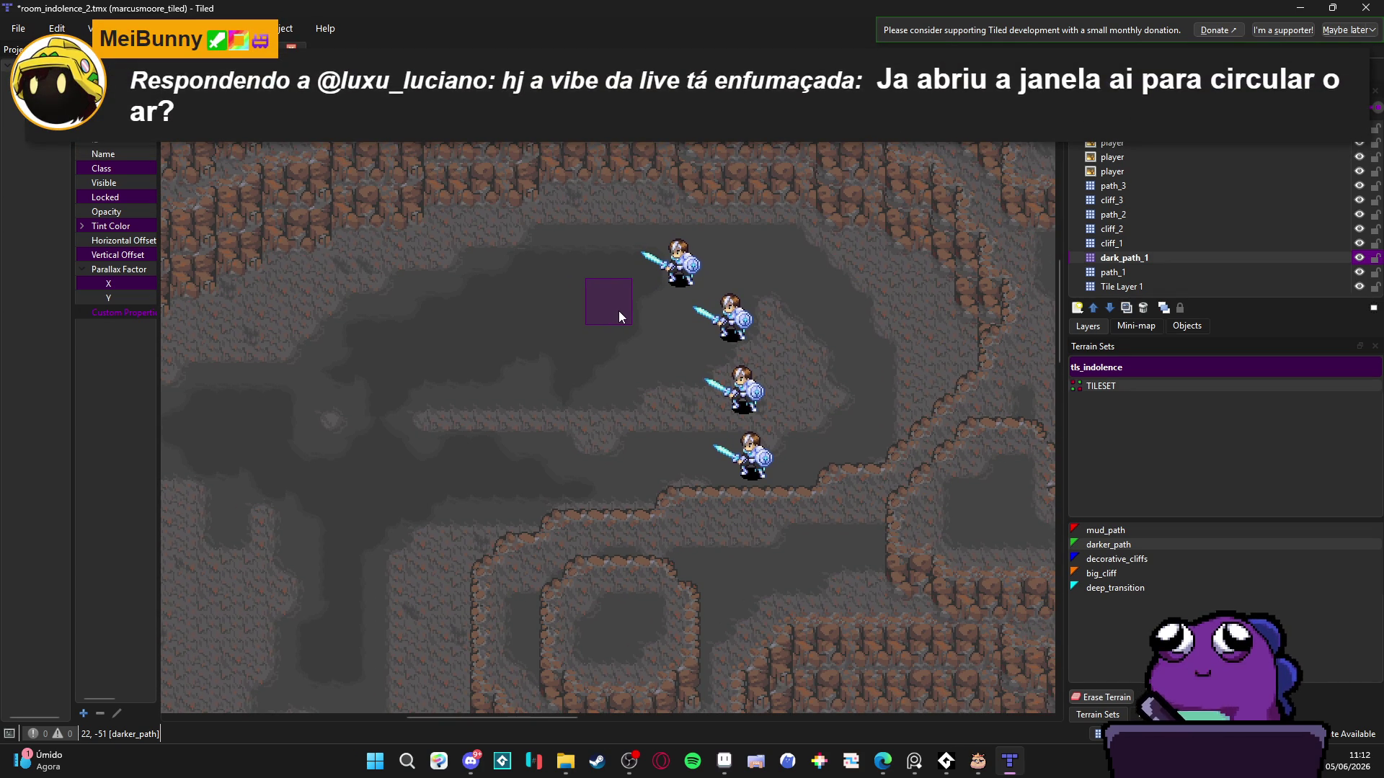
pyautogui.moveTo(618, 309); pyautogui.dragTo(539, 353)
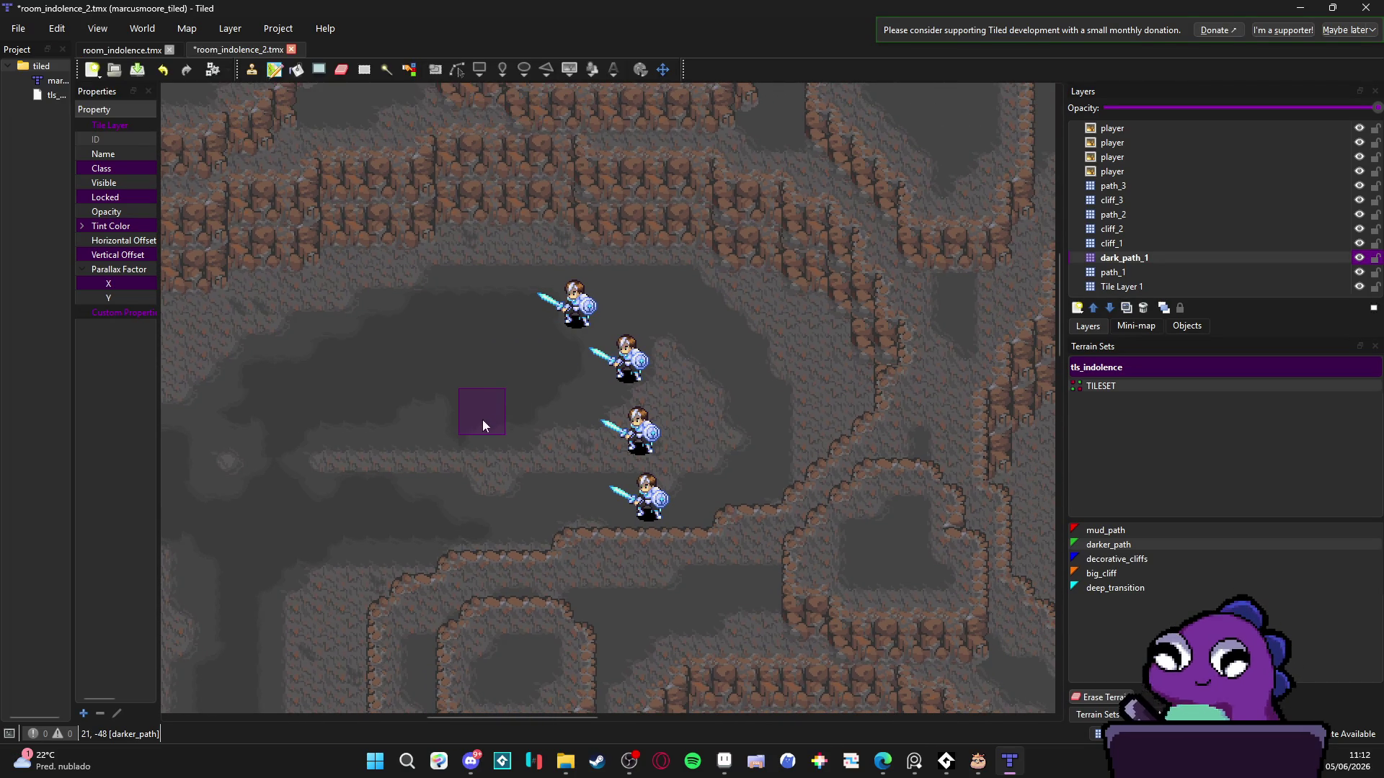
pyautogui.moveTo(482, 420); pyautogui.dragTo(462, 426)
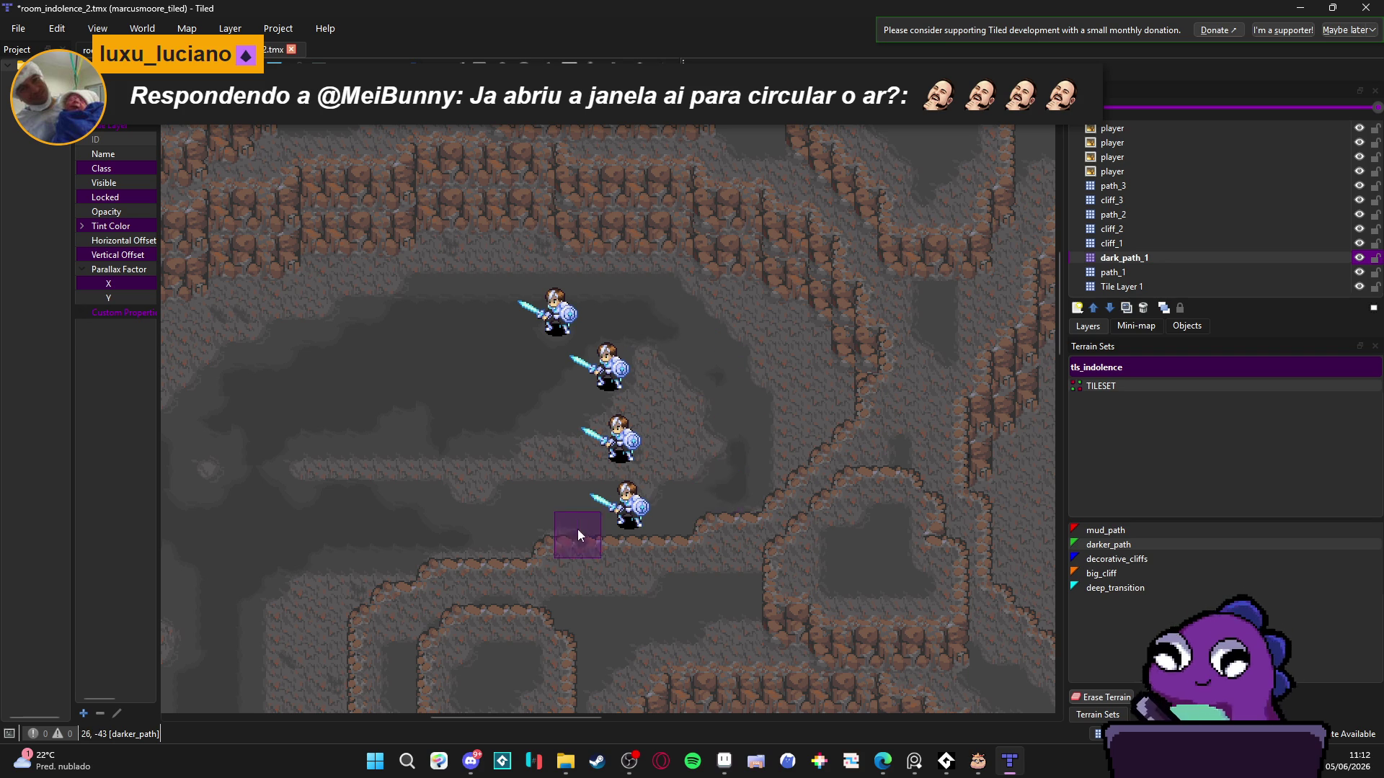
pyautogui.hscroll(-3, 563, 505)
pyautogui.scroll(-2, 562, 505)
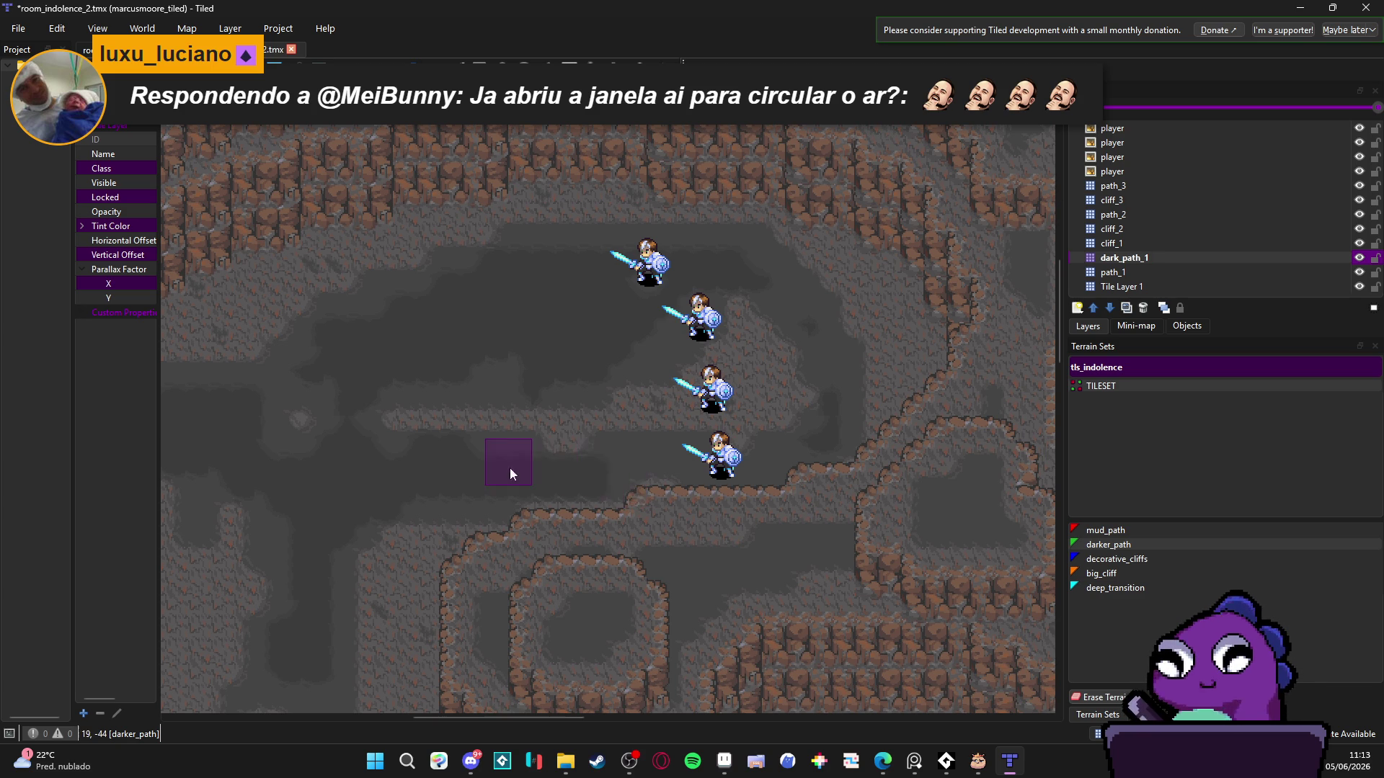
pyautogui.hscroll(-3, 633, 464)
# - Paint a darker_path patch onto the lower-right cave floor
pyautogui.scroll(-10, 538, 474)
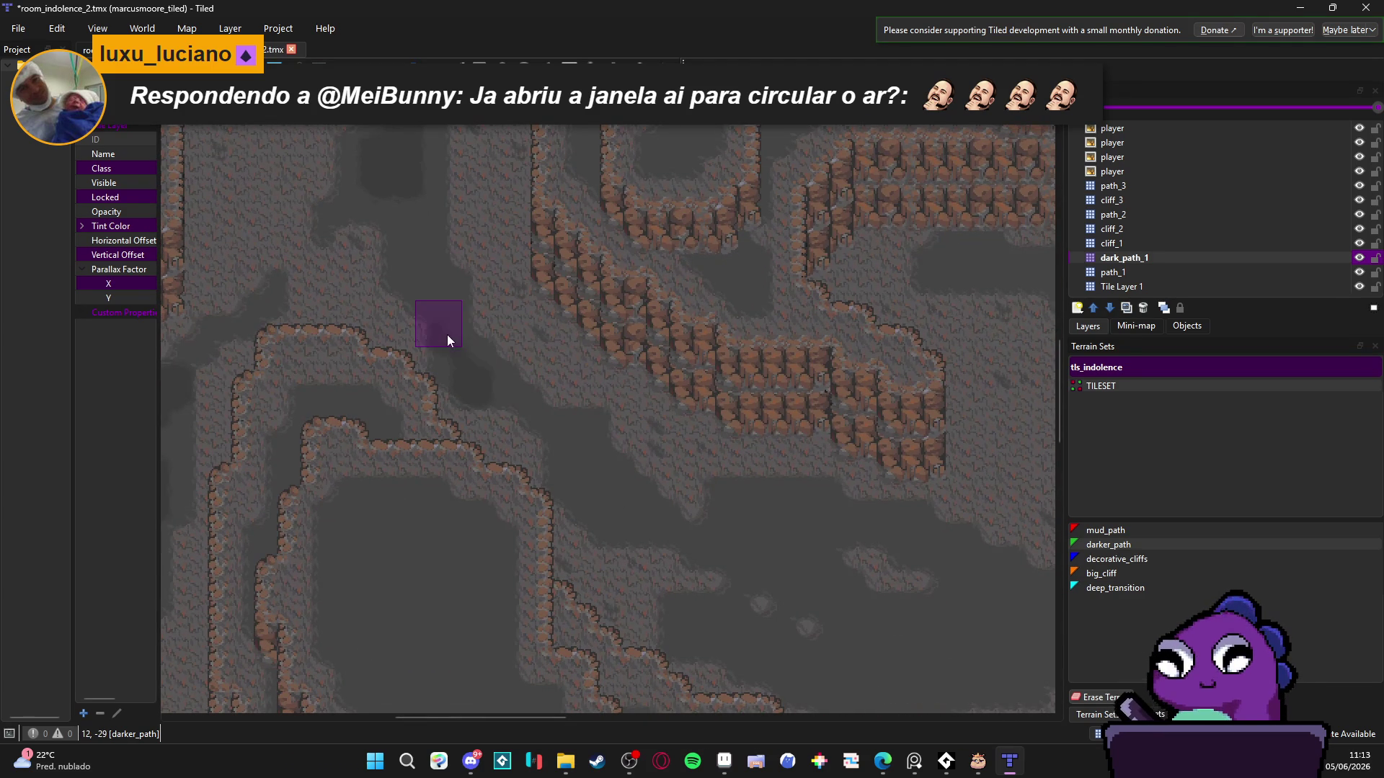
pyautogui.scroll(-5, 490, 299)
pyautogui.hscroll(5, 535, 297)
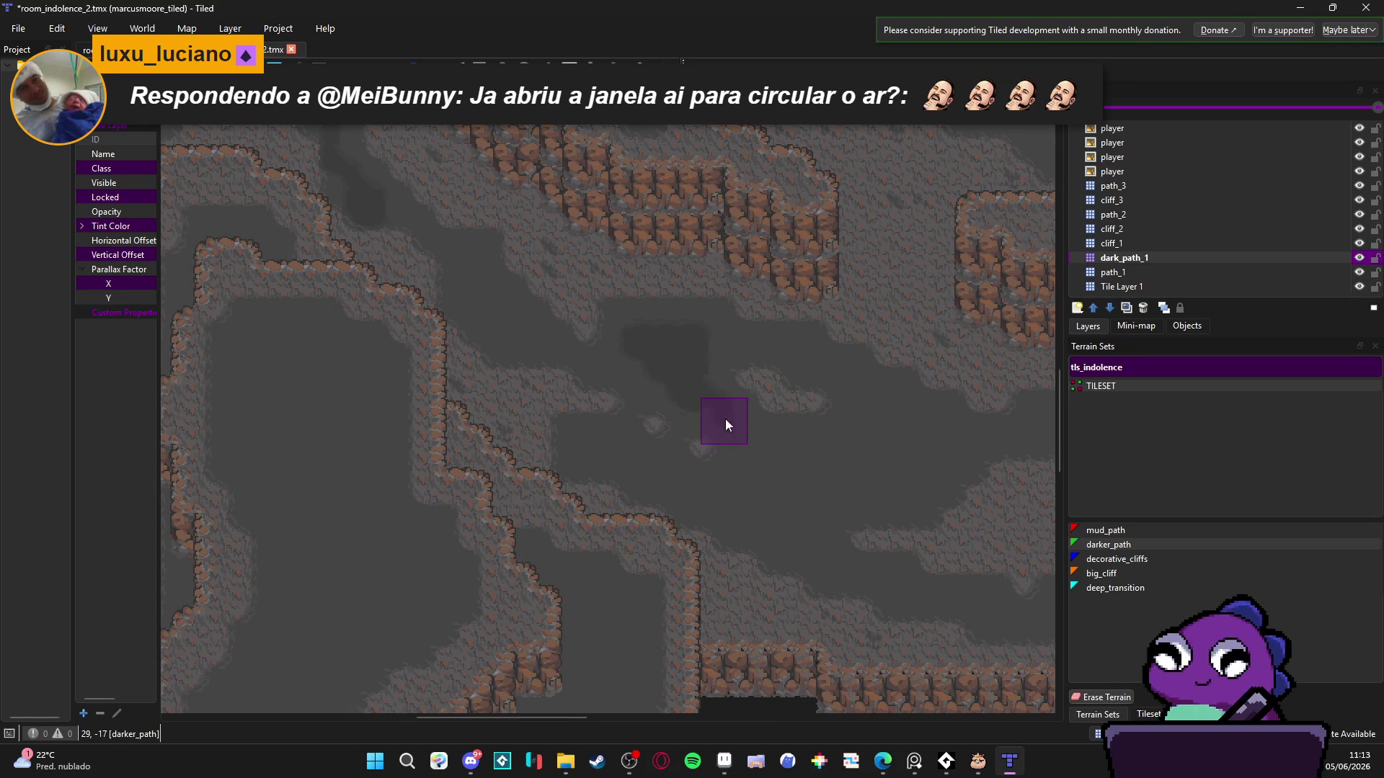
pyautogui.scroll(-2, 769, 452)
pyautogui.hscroll(1, 768, 451)
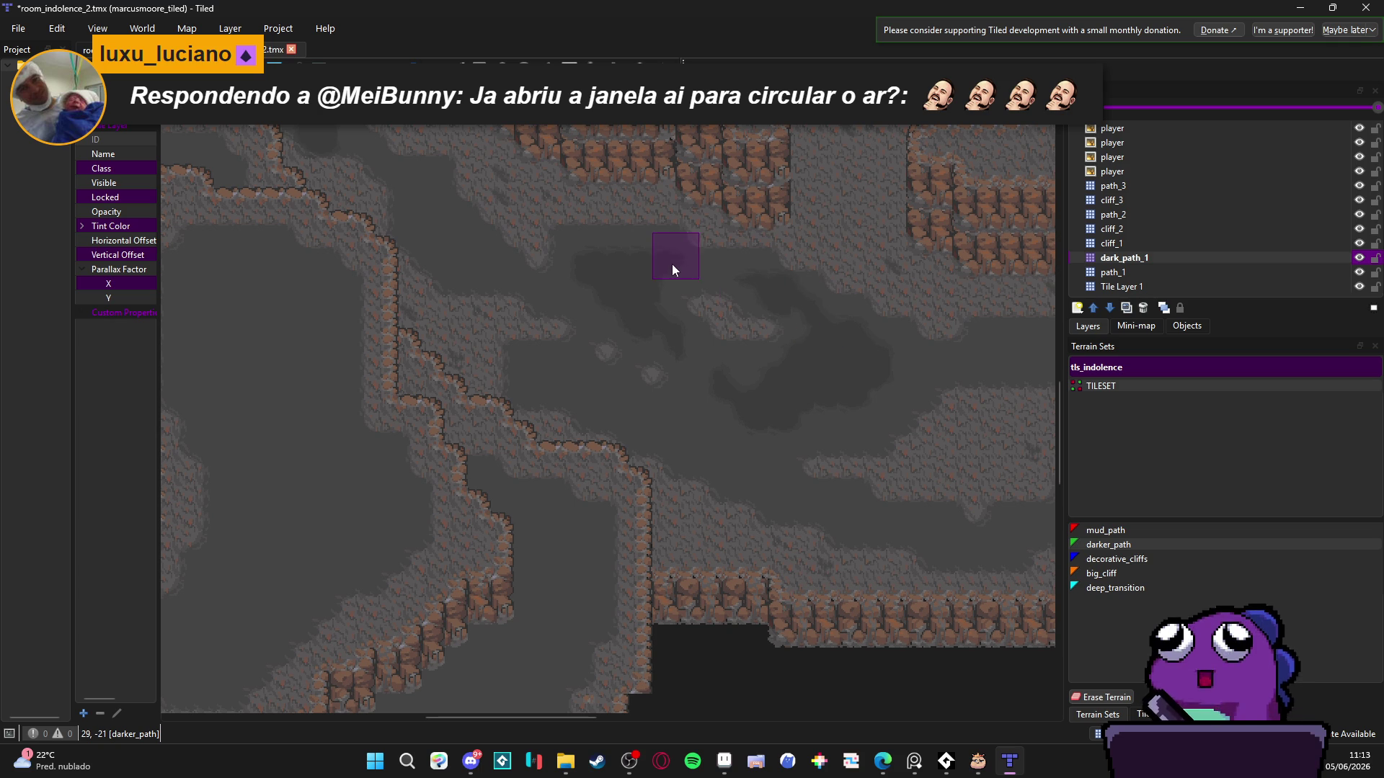
pyautogui.click(676, 428)
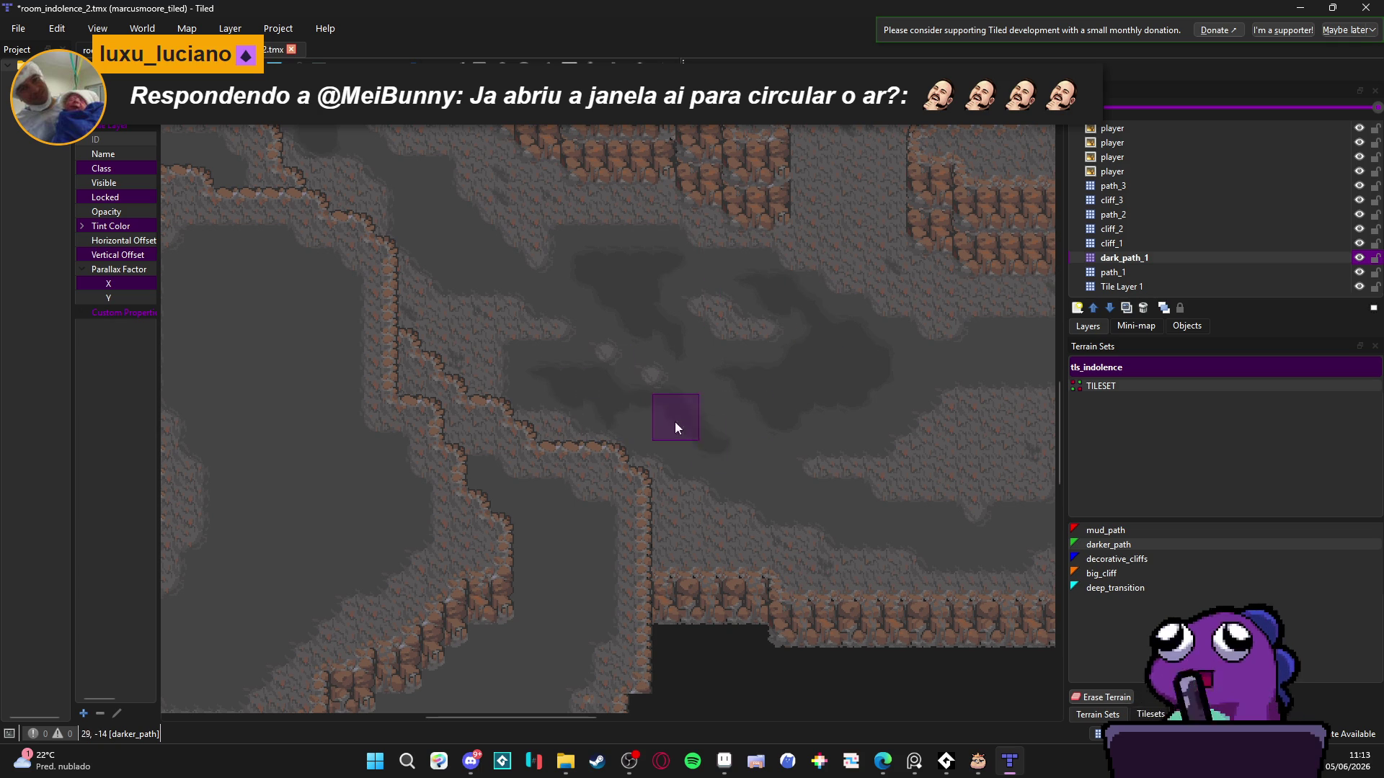
# - Paint a darker_path stretch along another section of the cave floor
pyautogui.scroll(-1, 654, 360)
pyautogui.hscroll(1, 654, 361)
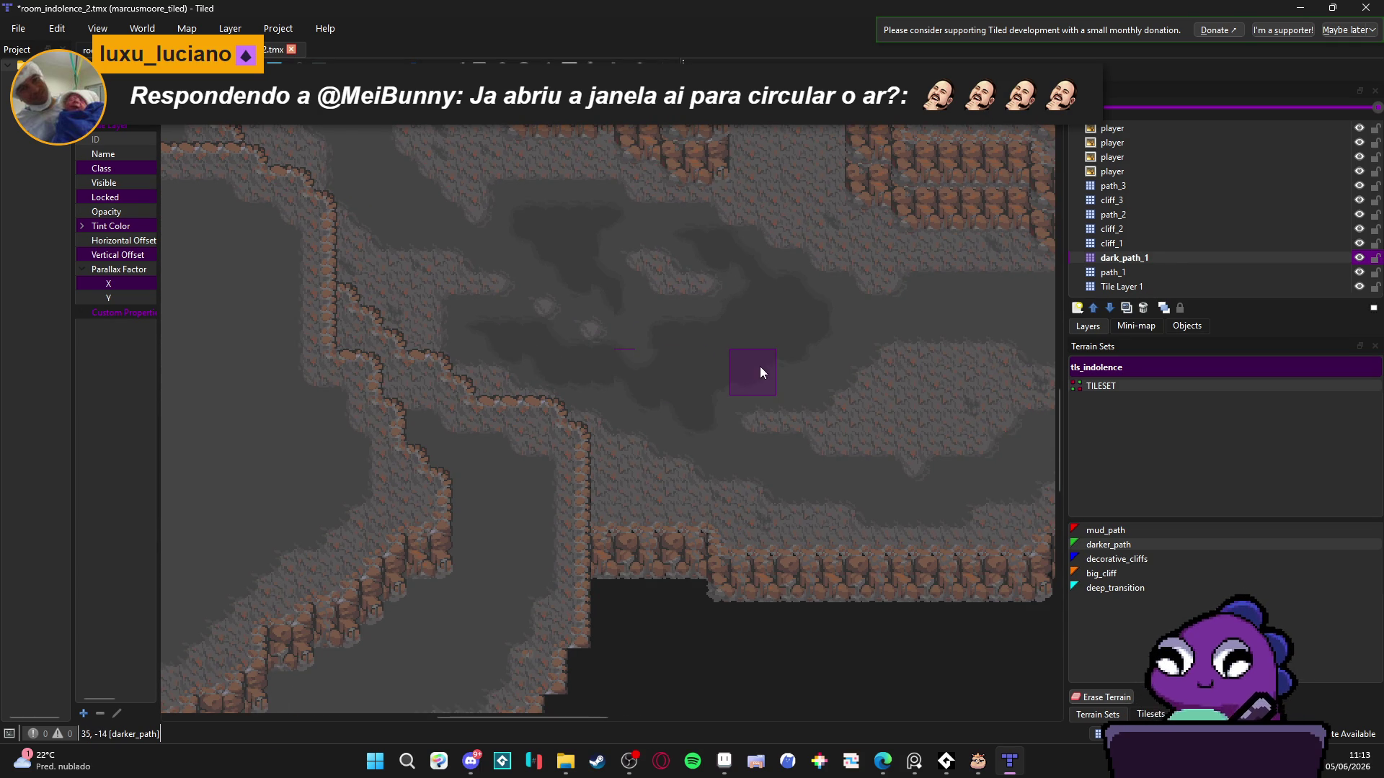
pyautogui.scroll(3, 760, 367)
pyautogui.hscroll(-4, 622, 395)
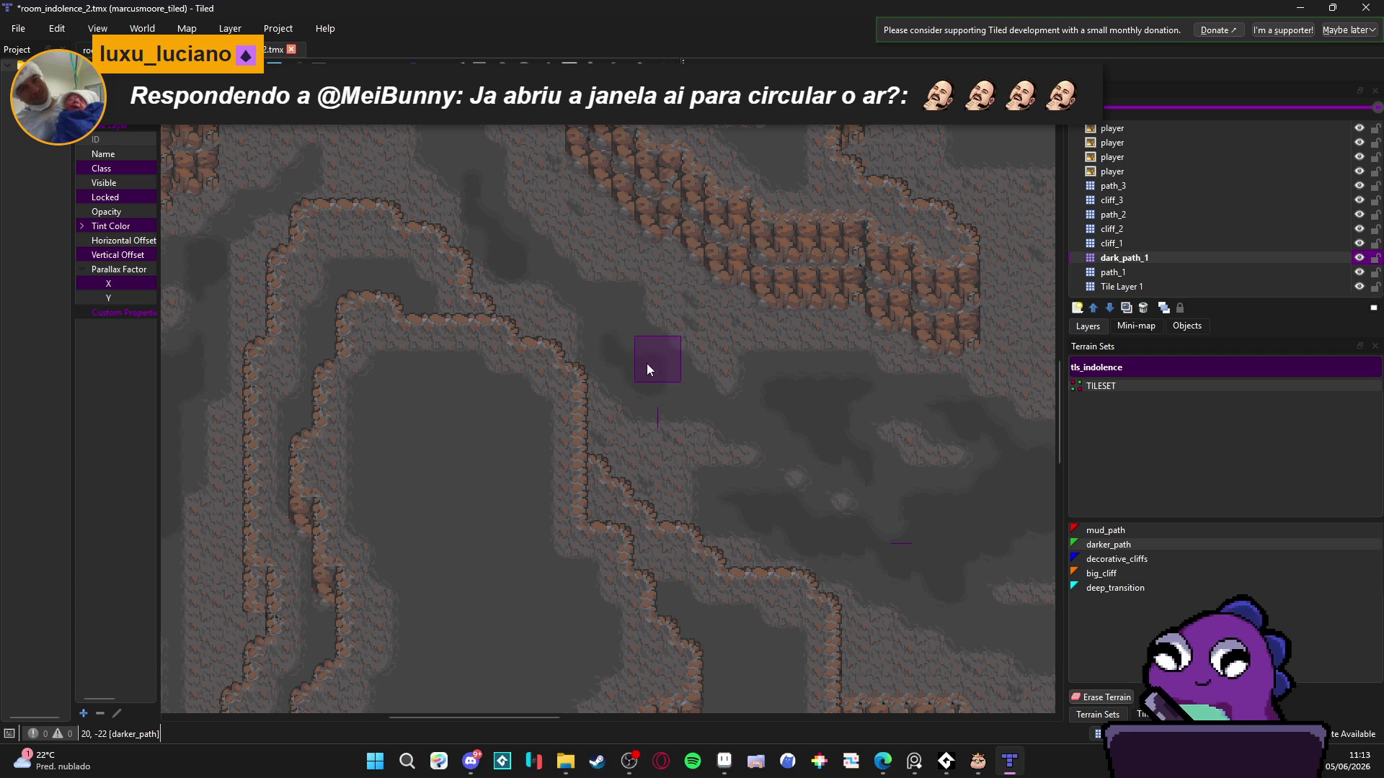
pyautogui.scroll(-2, 660, 377)
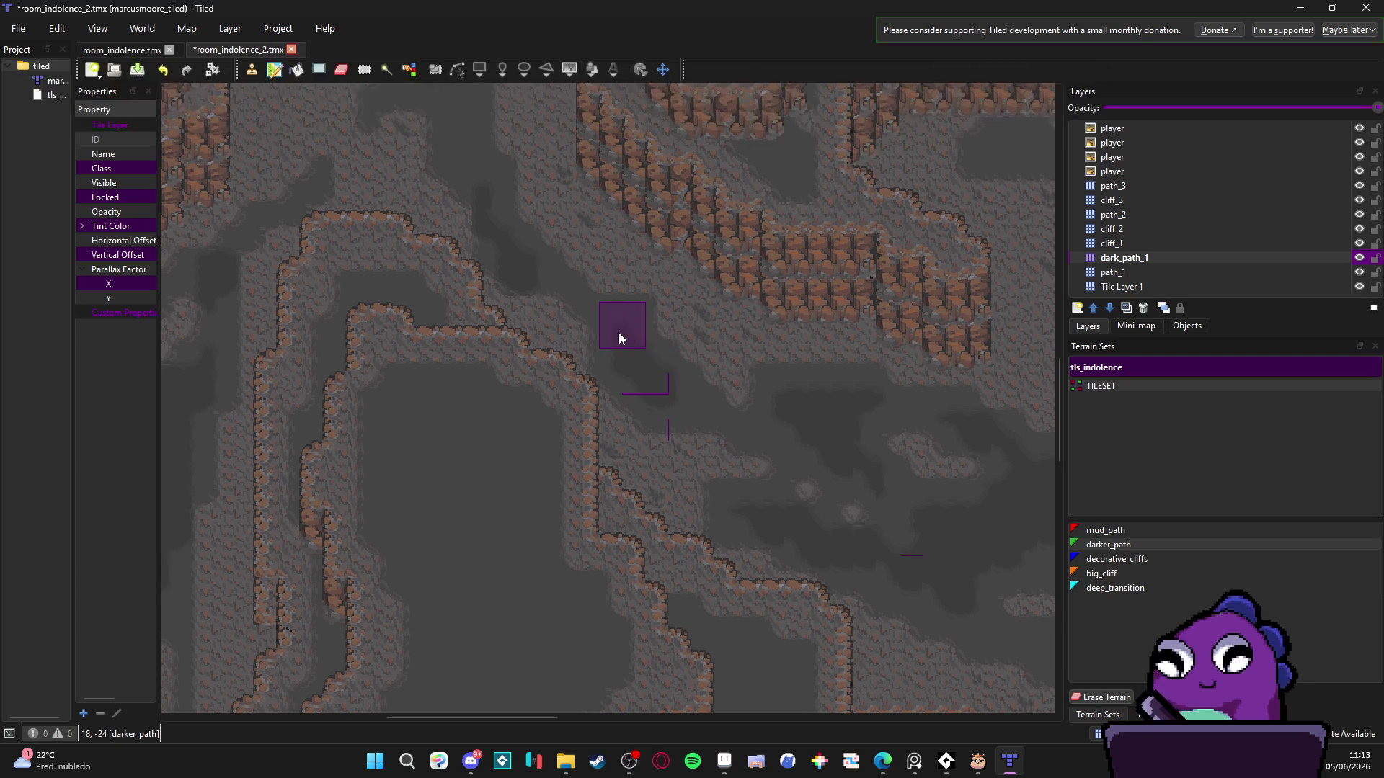
pyautogui.hscroll(2, 619, 332)
pyautogui.scroll(-1, 614, 324)
pyautogui.hscroll(1, 605, 331)
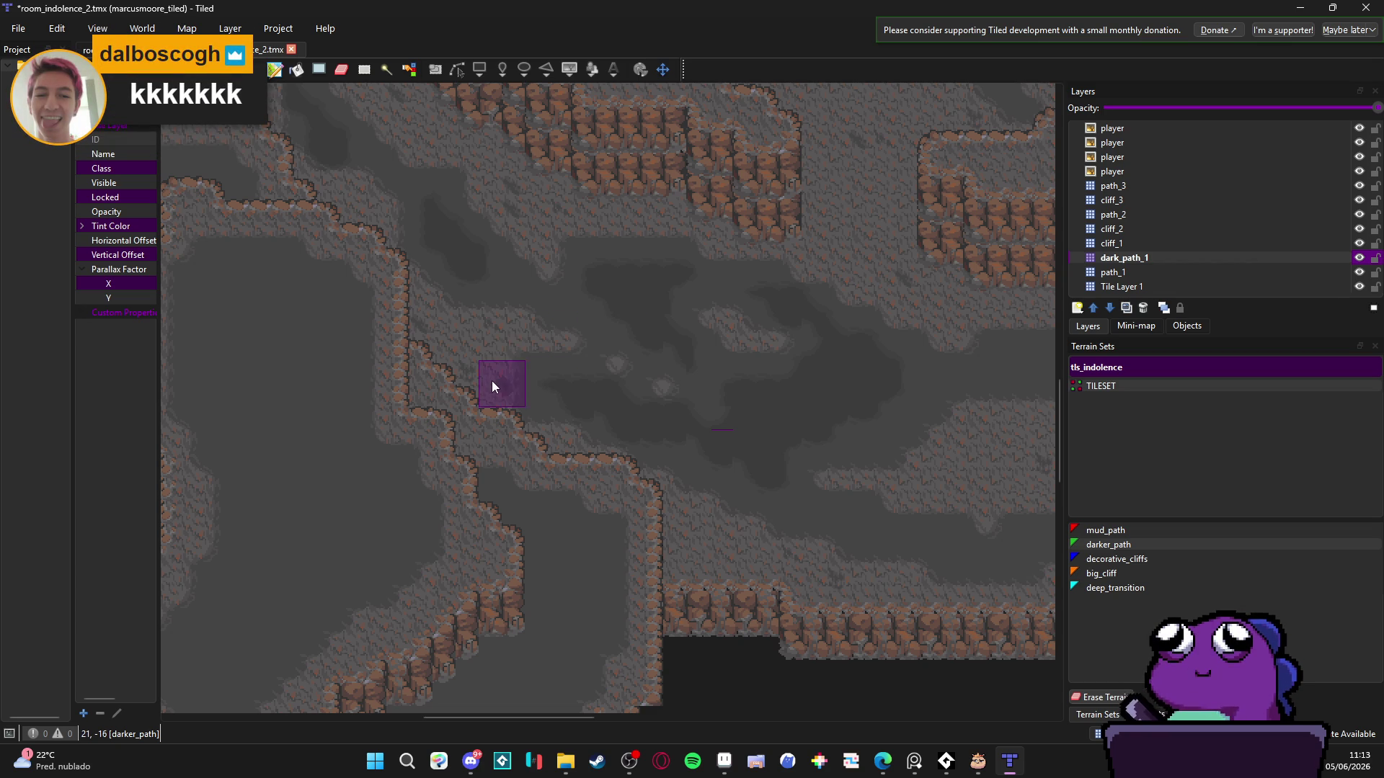
pyautogui.hscroll(10, 470, 366)
pyautogui.scroll(-2, 596, 312)
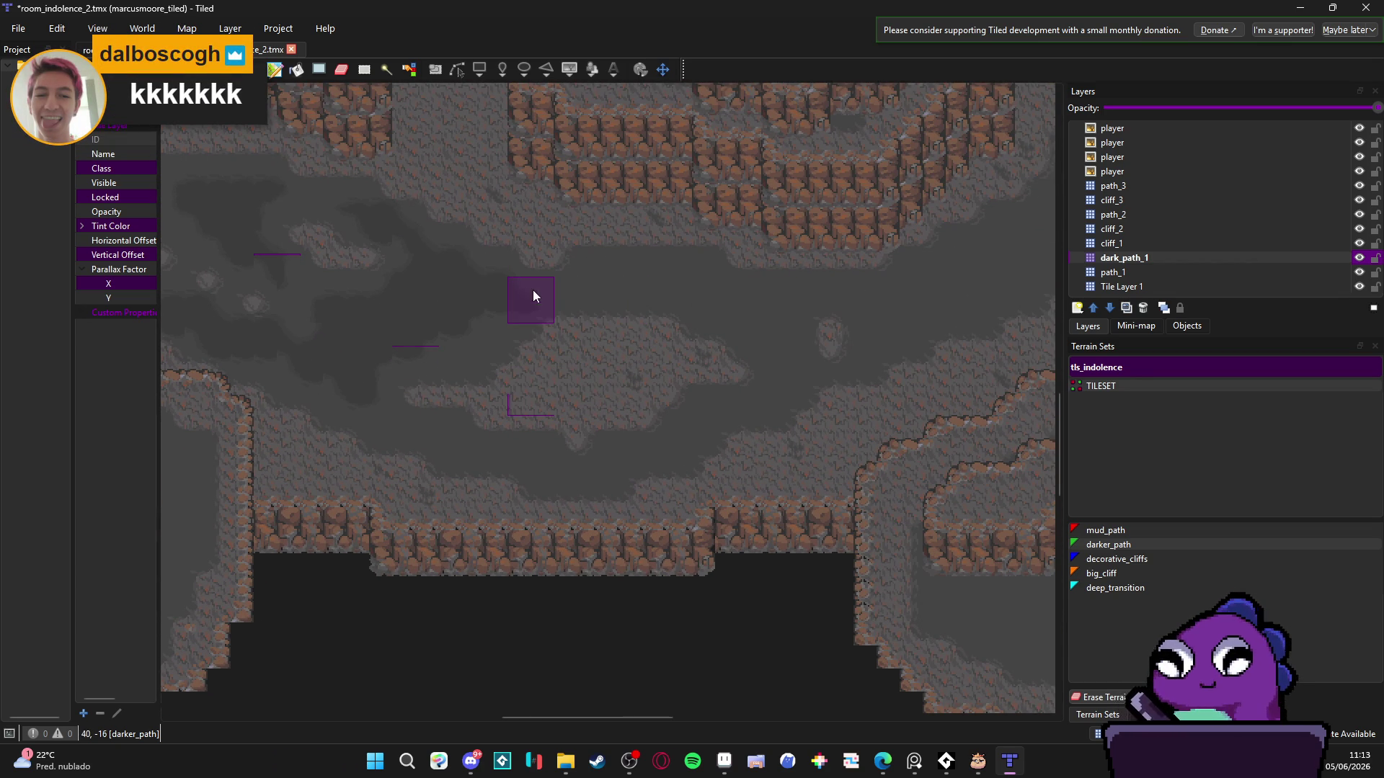
pyautogui.hscroll(4, 548, 292)
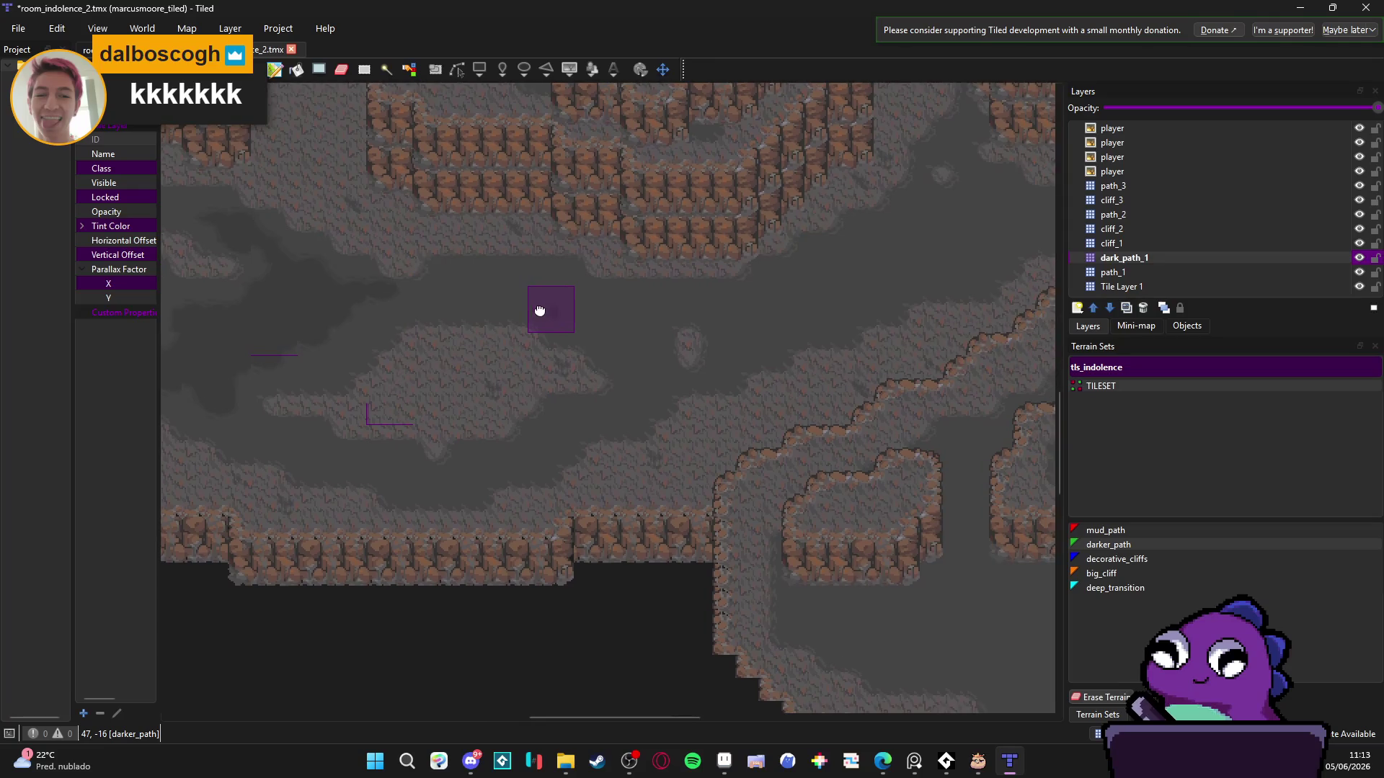
pyautogui.hscroll(1, 539, 311)
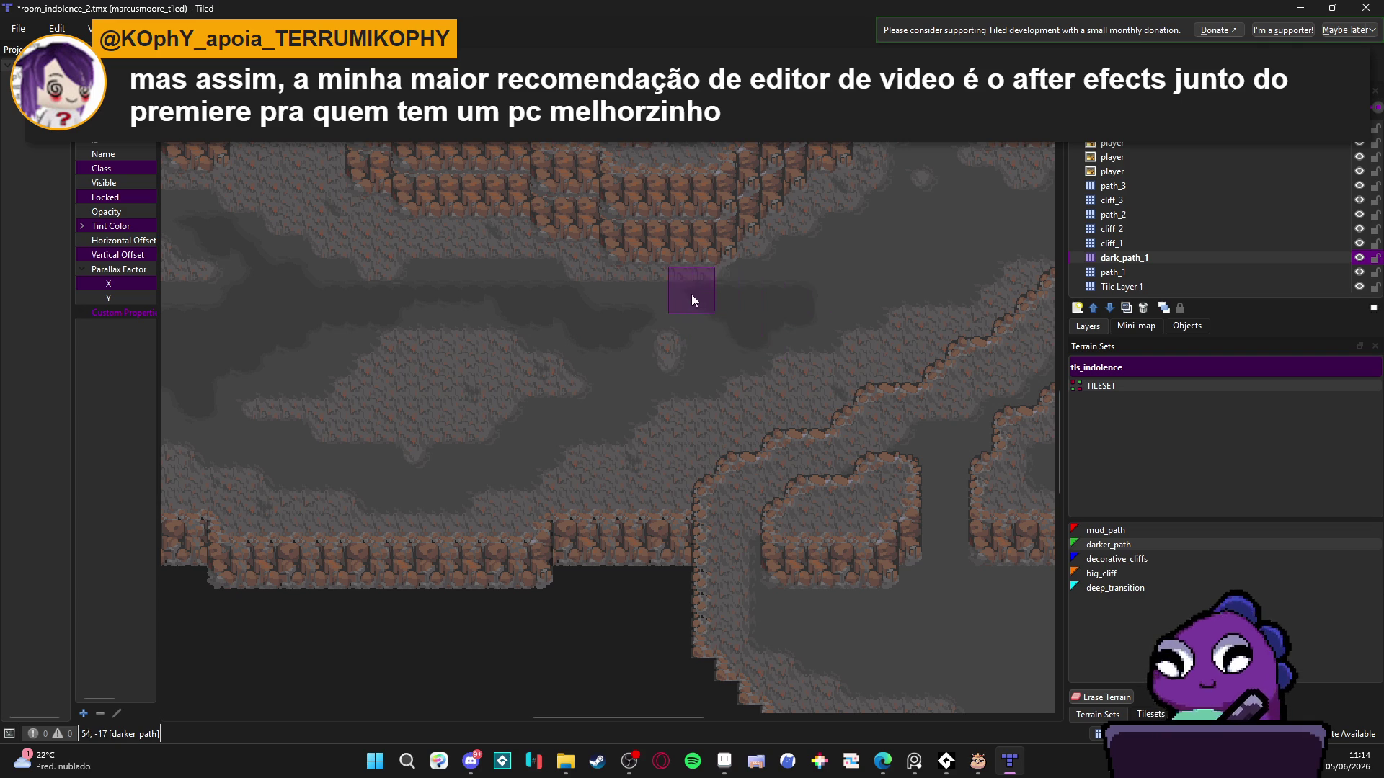
pyautogui.moveTo(580, 415); pyautogui.dragTo(513, 451)
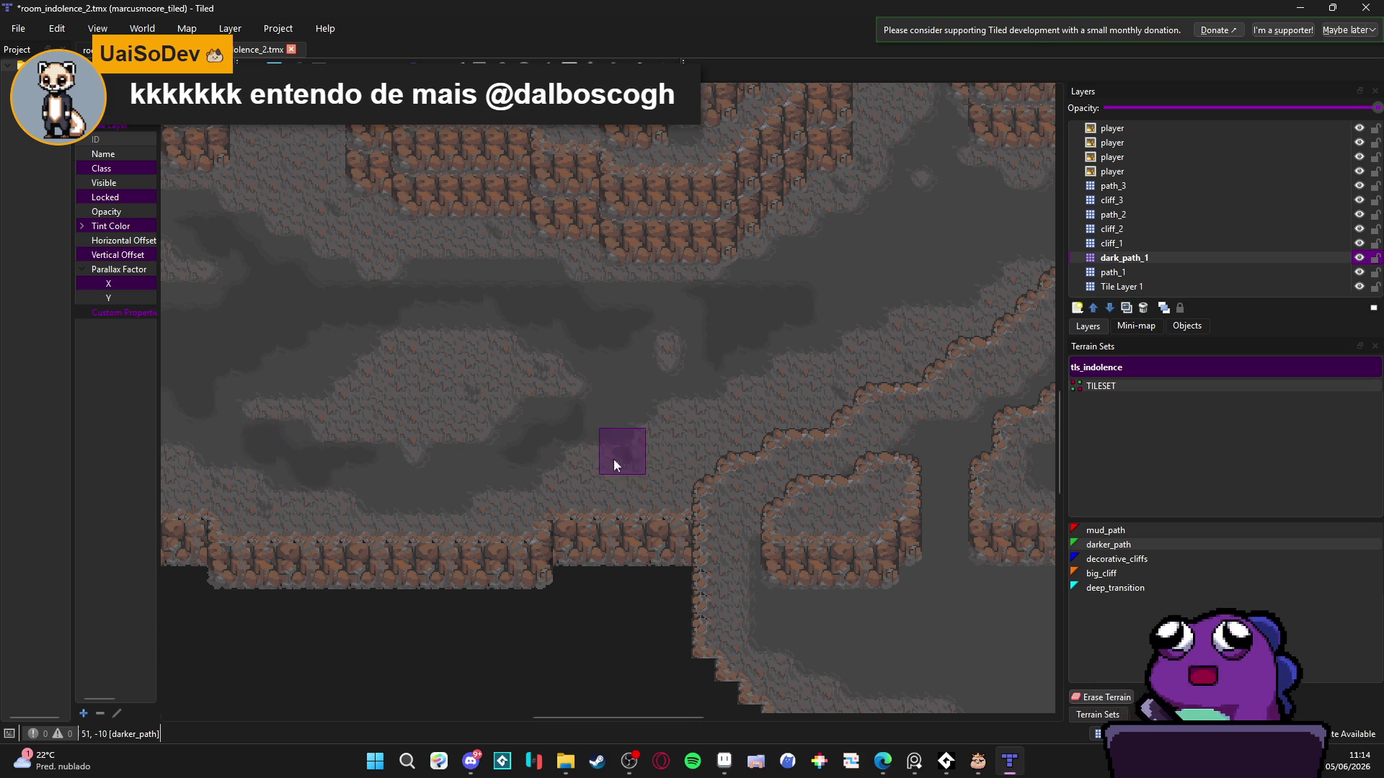
pyautogui.scroll(5, 614, 460)
pyautogui.hscroll(5, 613, 360)
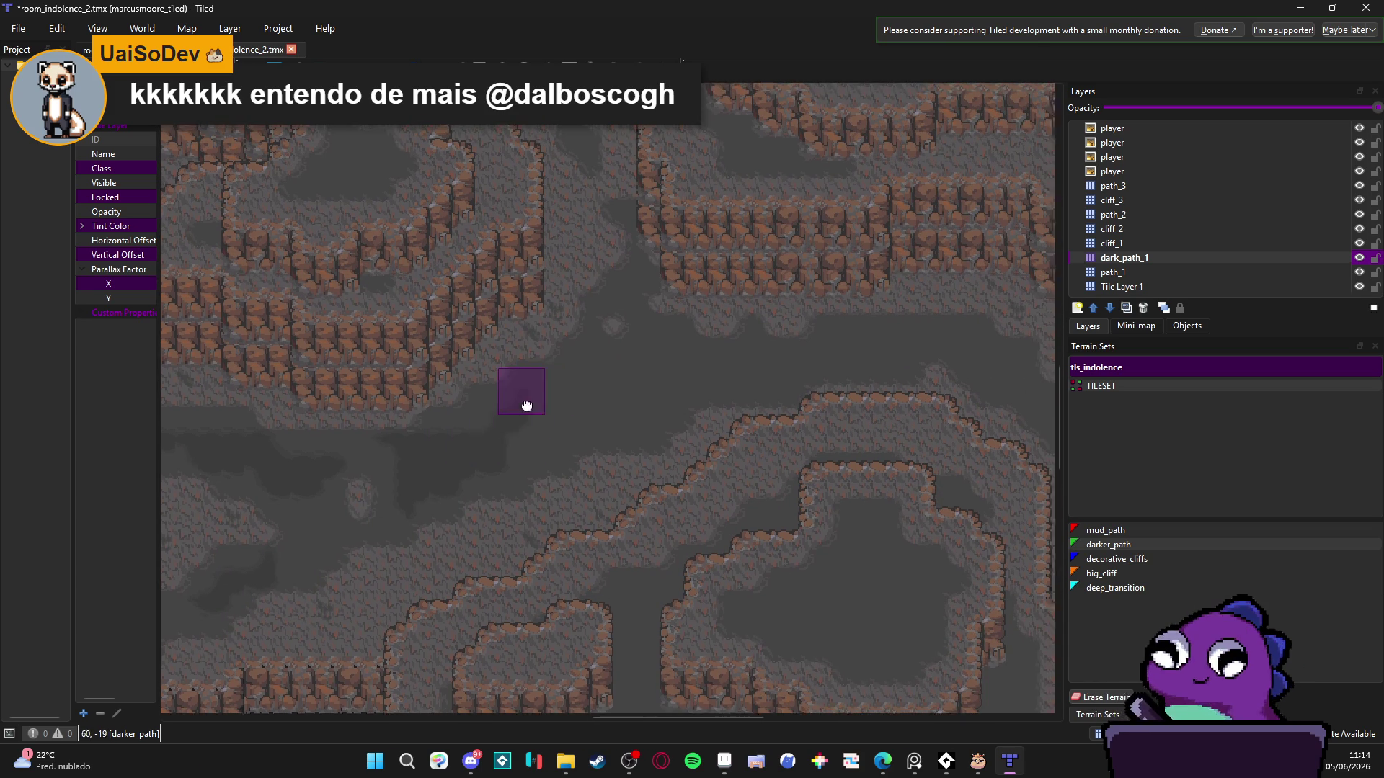
pyautogui.moveTo(526, 406); pyautogui.dragTo(494, 470)
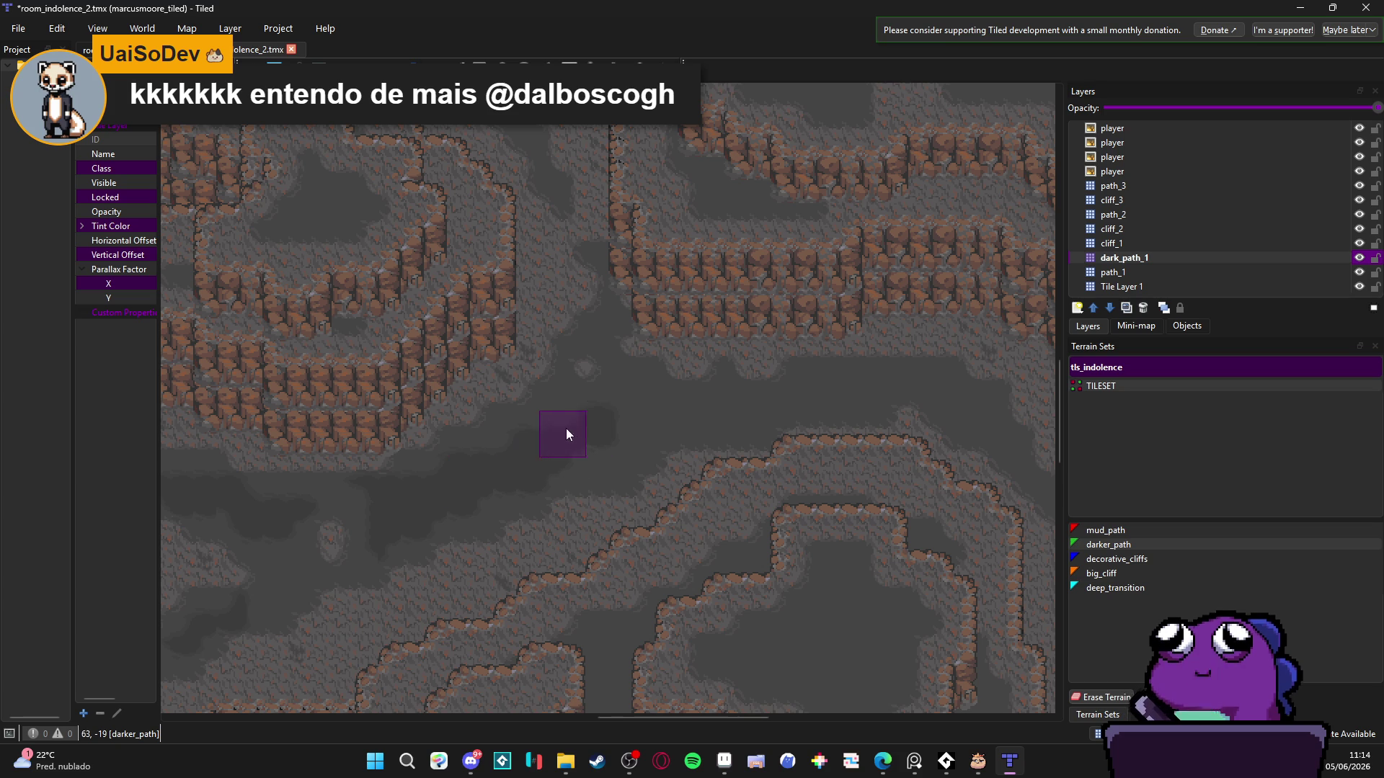
pyautogui.scroll(-3, 641, 411)
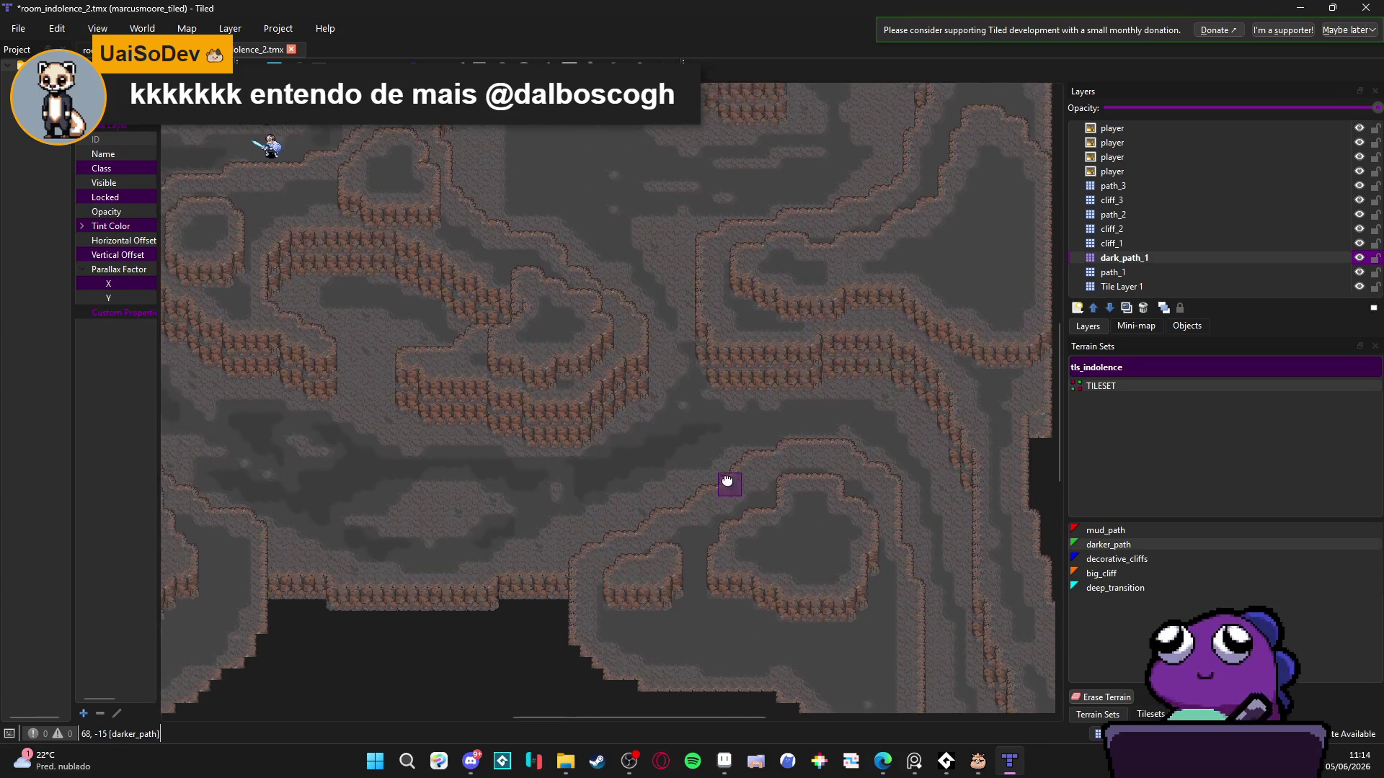
# - Paint darker_path patches along the floor below the upper cliffs
pyautogui.scroll(2, 640, 486)
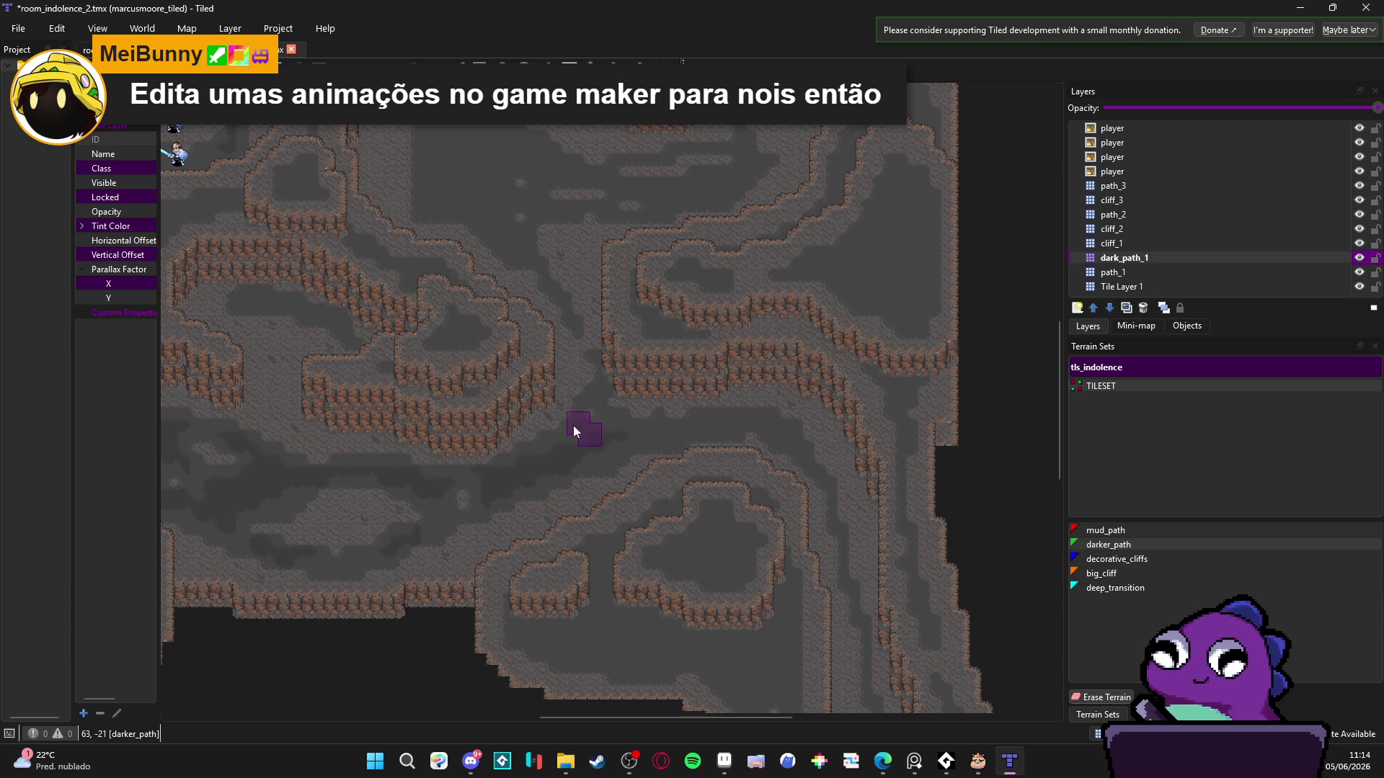
pyautogui.scroll(3, 613, 375)
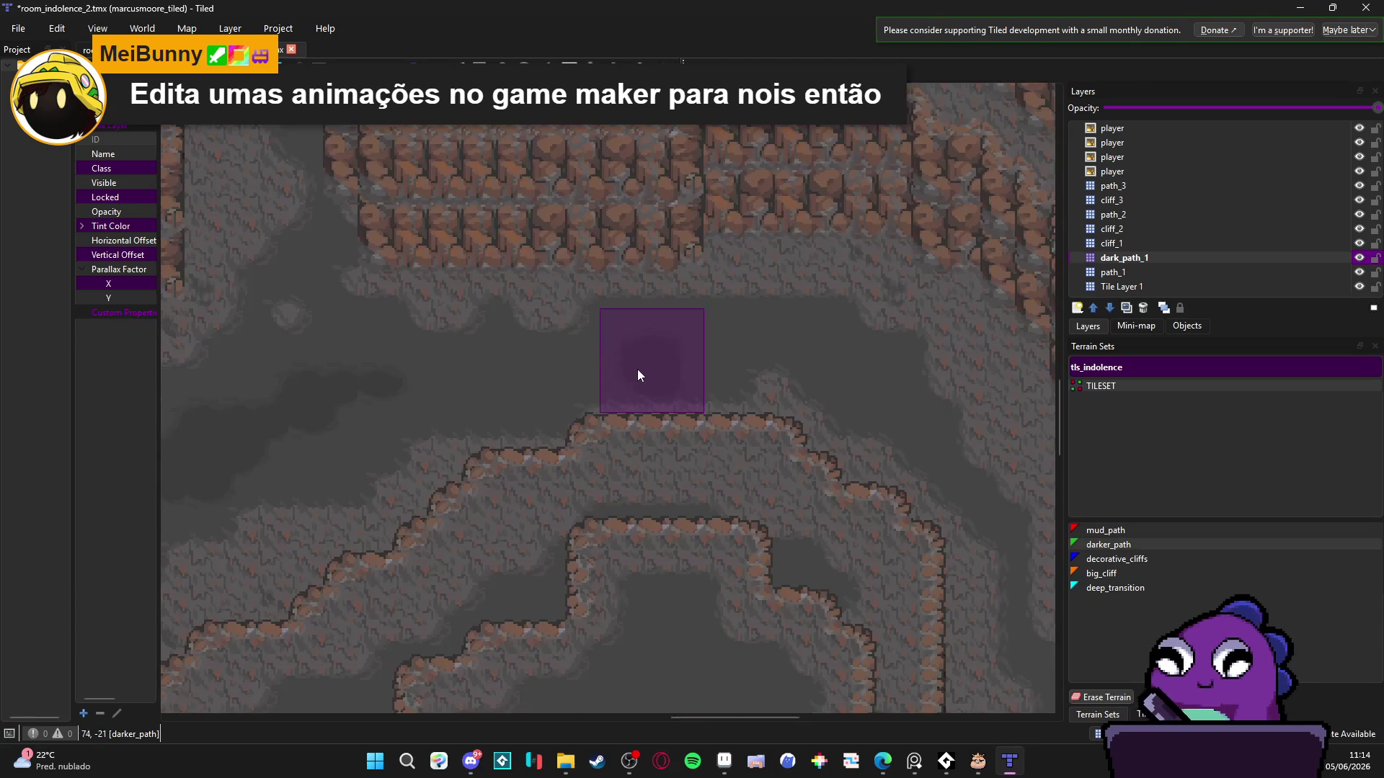
pyautogui.moveTo(637, 374)
pyautogui.mouseDown()
pyautogui.moveTo(695, 358)
pyautogui.moveTo(460, 377)
pyautogui.moveTo(532, 381)
pyautogui.mouseUp()
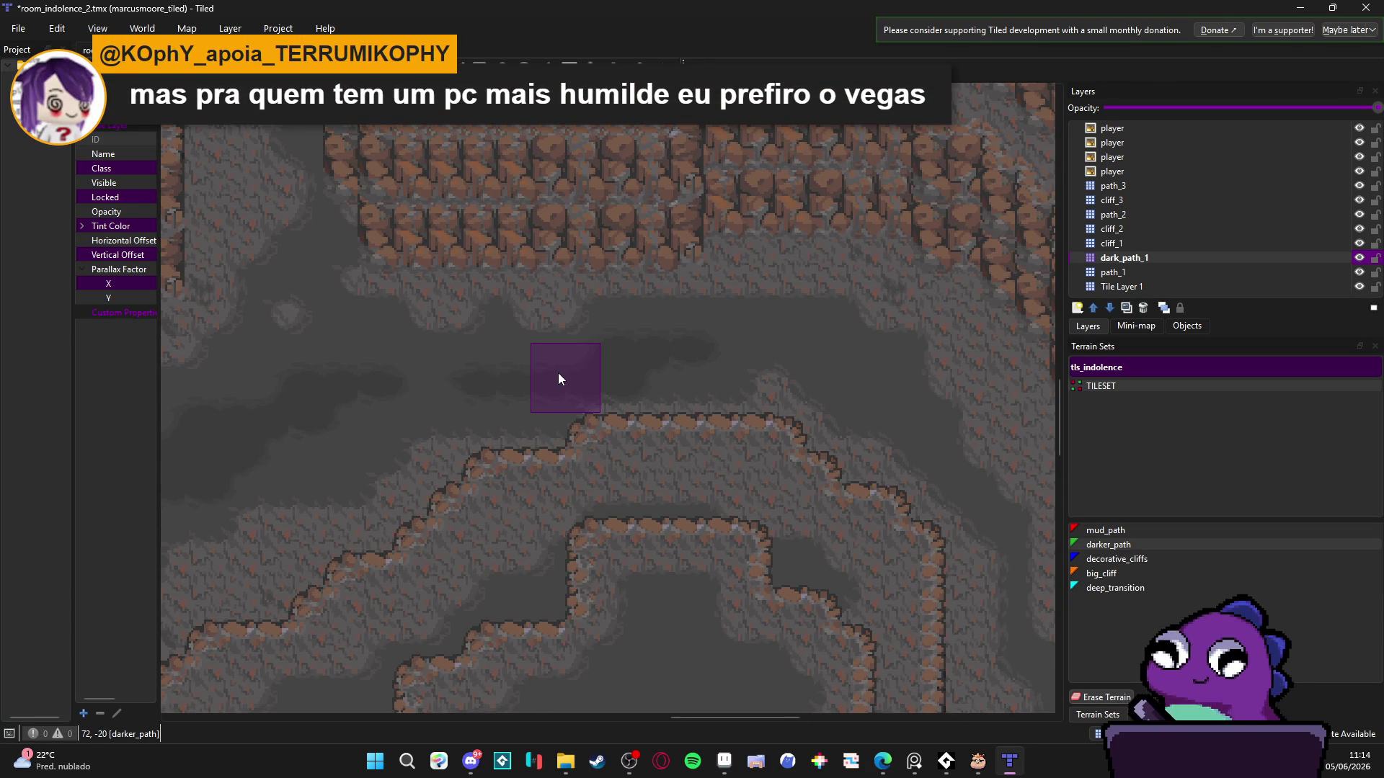
pyautogui.moveTo(555, 373)
pyautogui.mouseDown()
pyautogui.moveTo(651, 405)
pyautogui.moveTo(349, 396)
pyautogui.mouseUp()
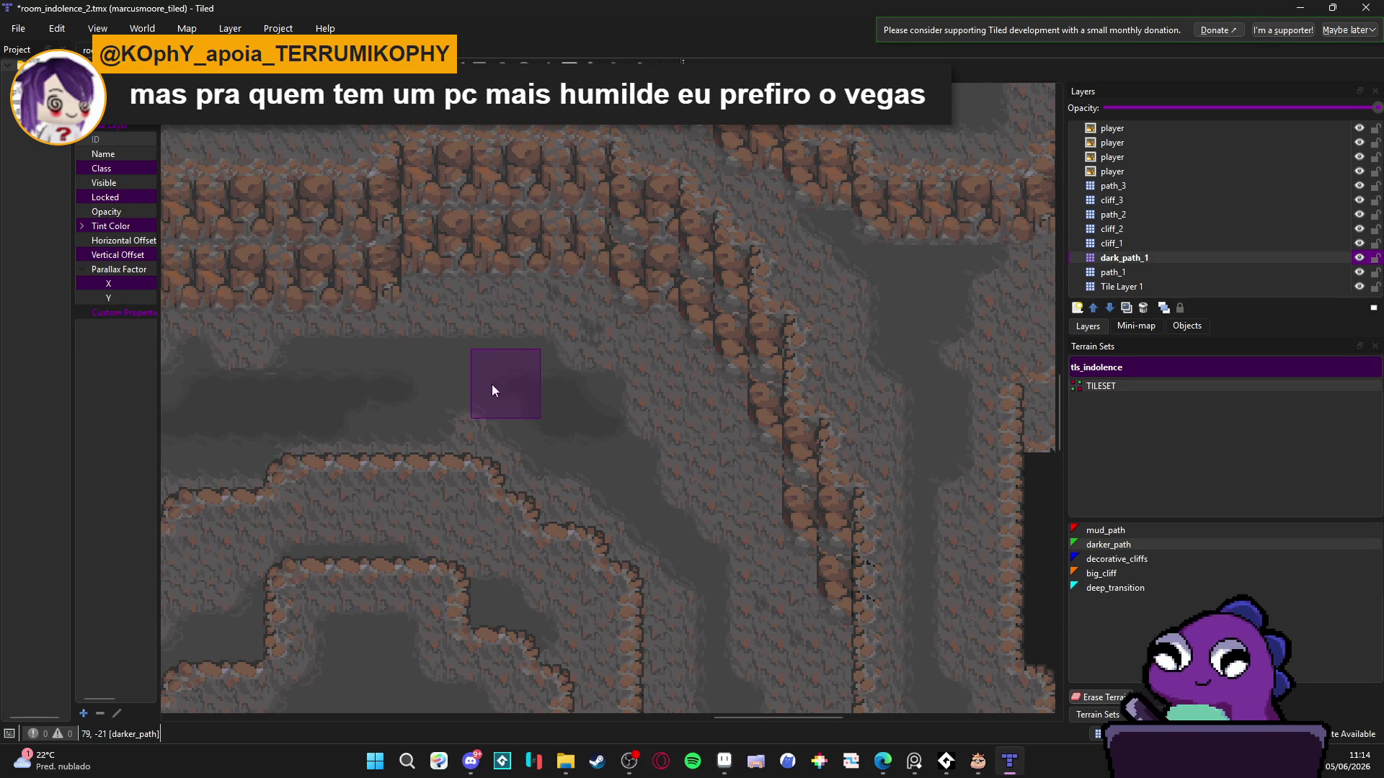
# - Paint a darker_path blob at the room's top and extend it down and right
pyautogui.scroll(-2, 614, 464)
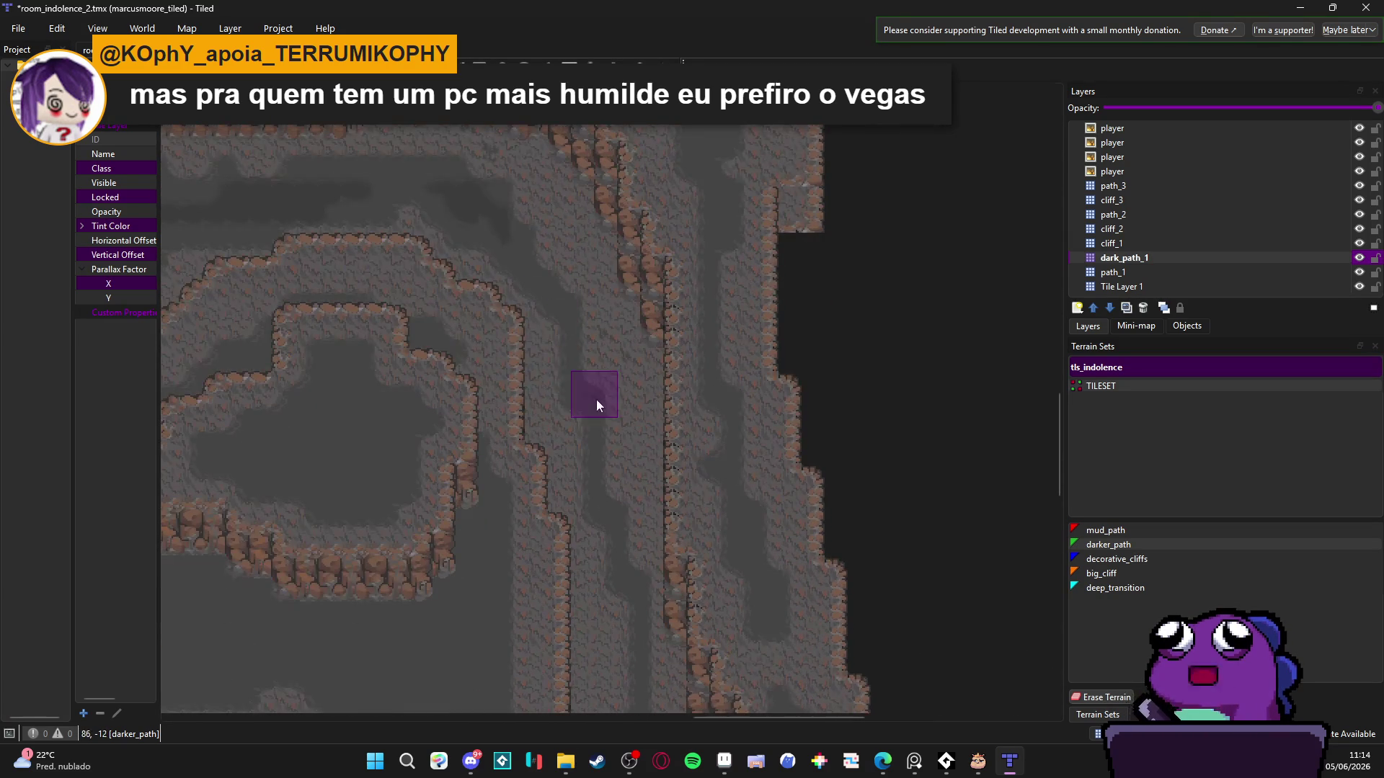
pyautogui.scroll(-1, 596, 406)
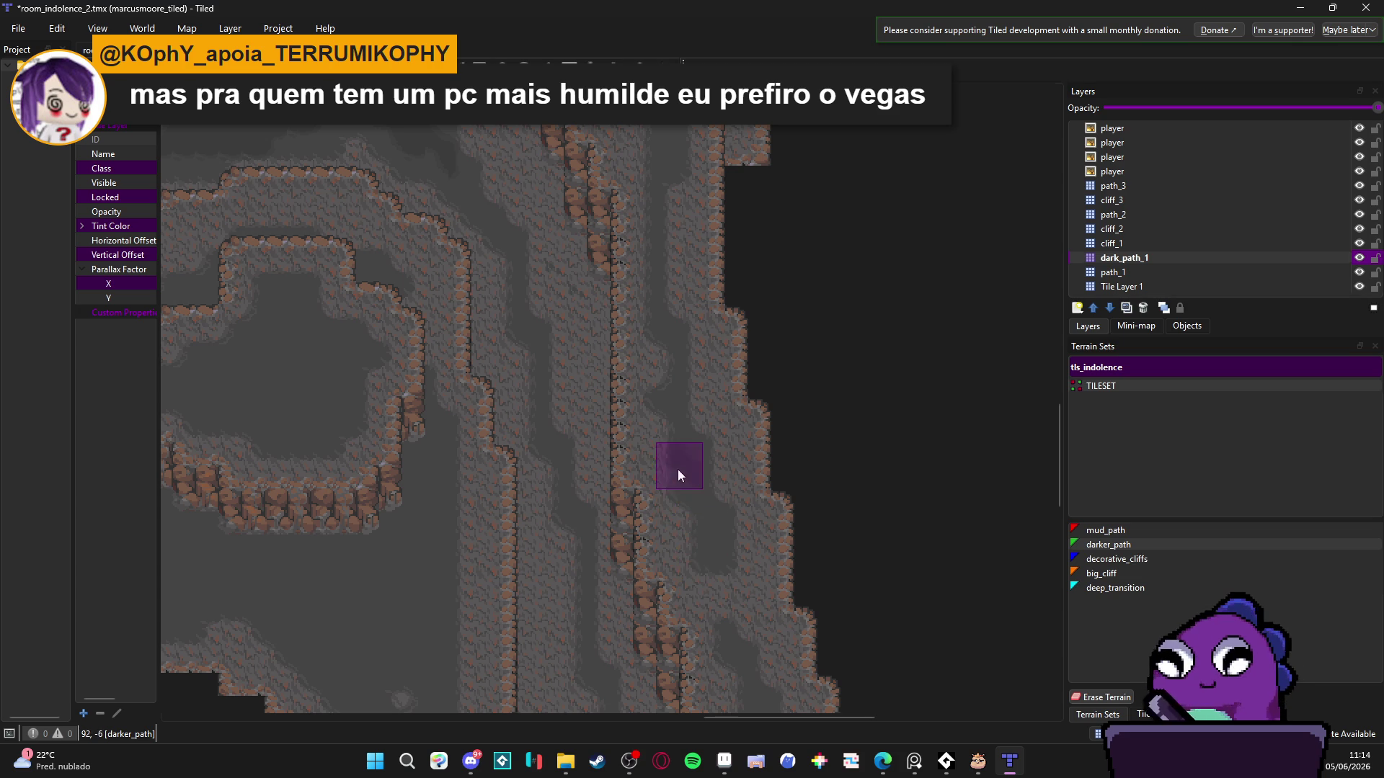
pyautogui.scroll(10, 678, 469)
pyautogui.hscroll(-10, 678, 470)
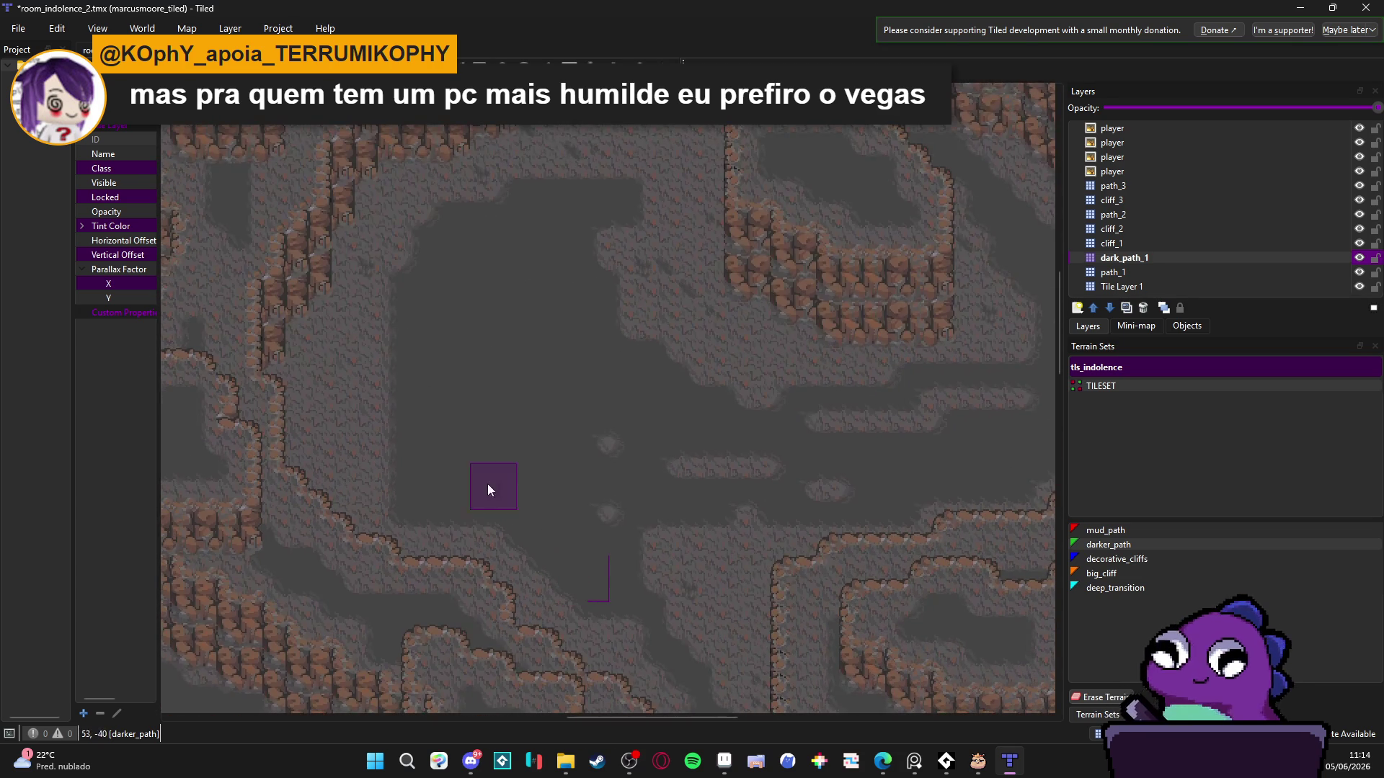
pyautogui.moveTo(504, 254)
pyautogui.mouseDown()
pyautogui.moveTo(459, 340)
pyautogui.moveTo(452, 410)
pyautogui.moveTo(532, 358)
pyautogui.mouseUp()
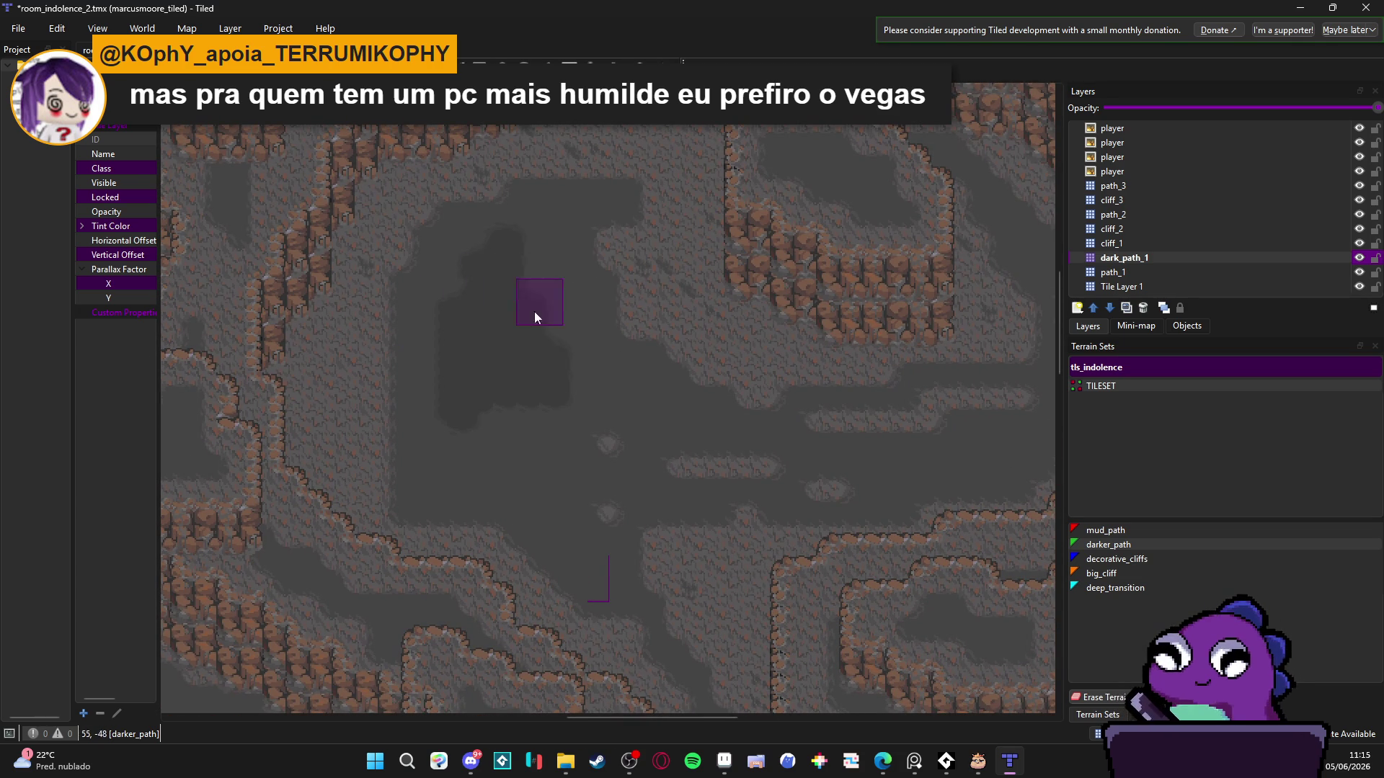
pyautogui.moveTo(450, 395); pyautogui.dragTo(529, 492)
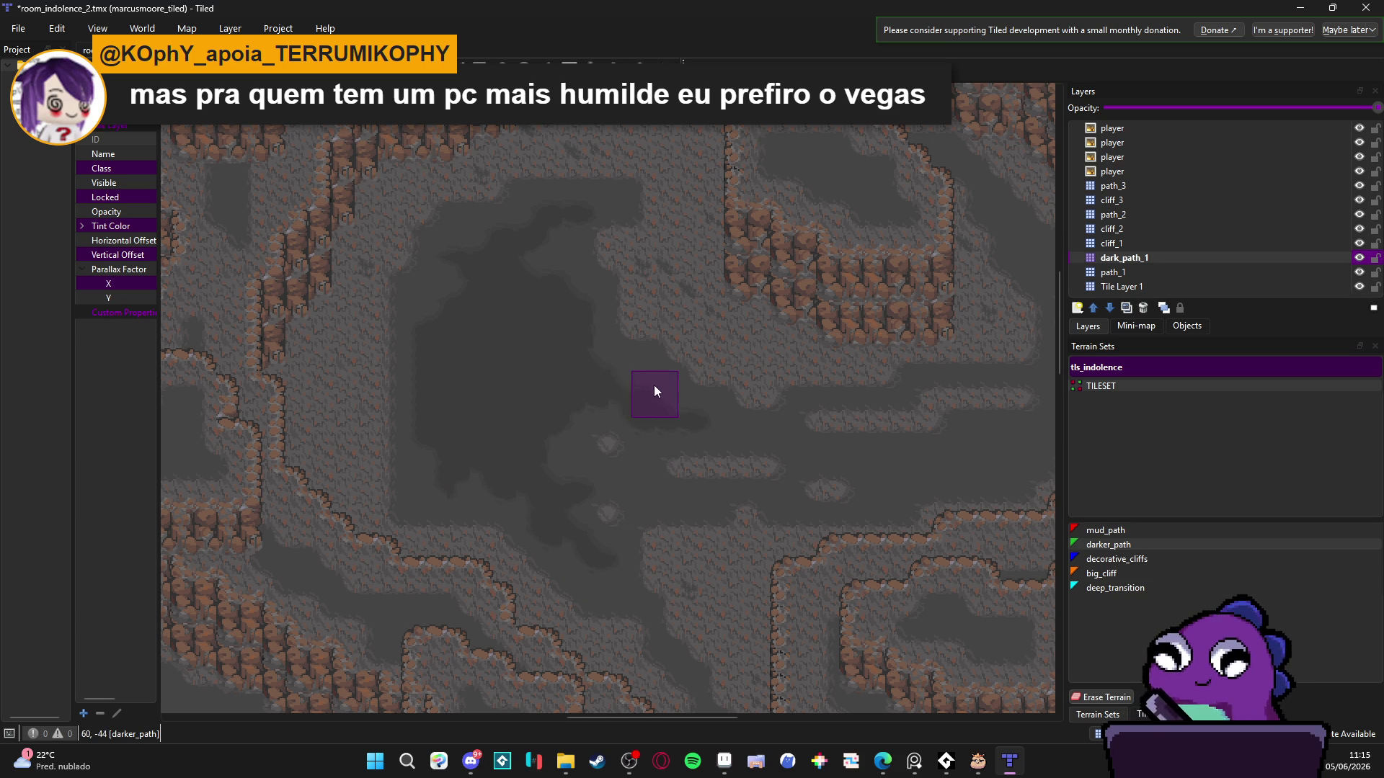
pyautogui.moveTo(911, 484); pyautogui.dragTo(733, 444)
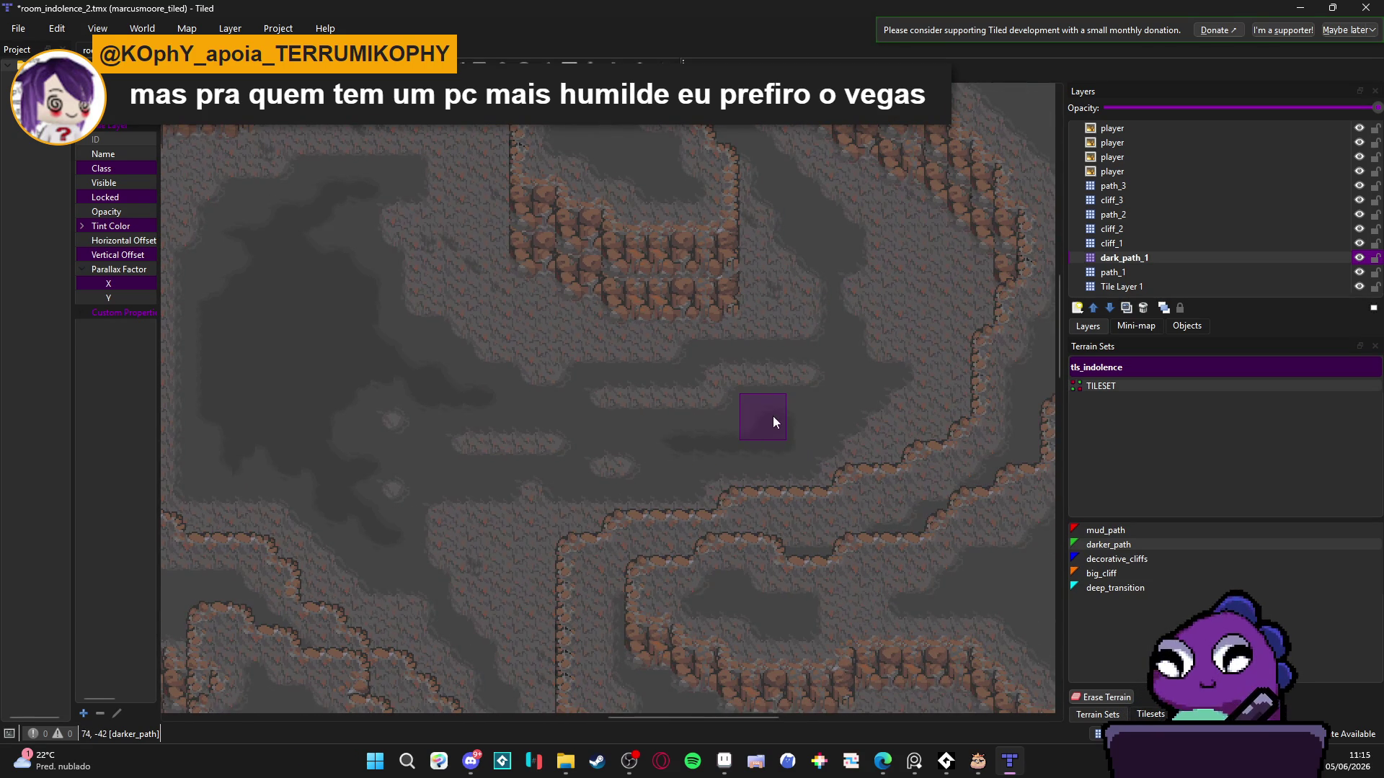
pyautogui.scroll(2, 822, 440)
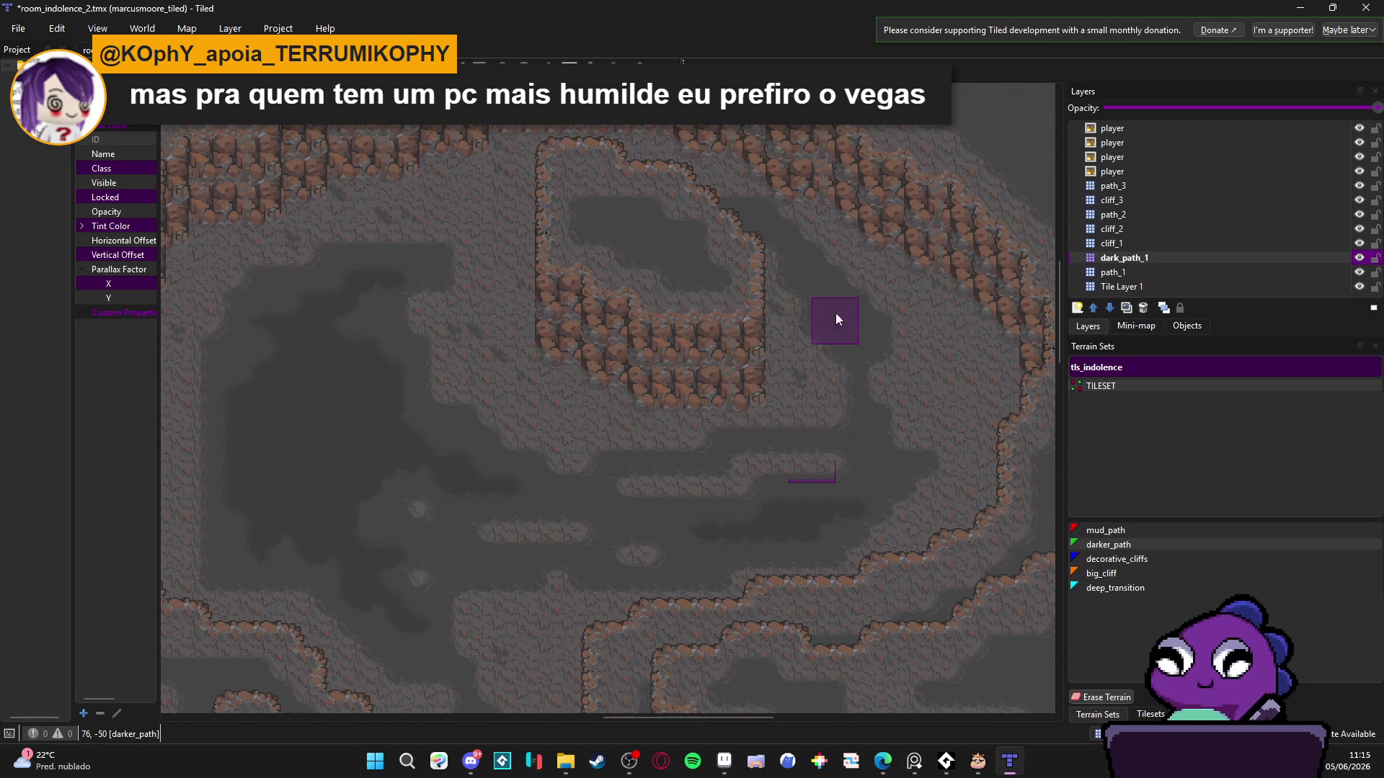
pyautogui.scroll(-3, 784, 338)
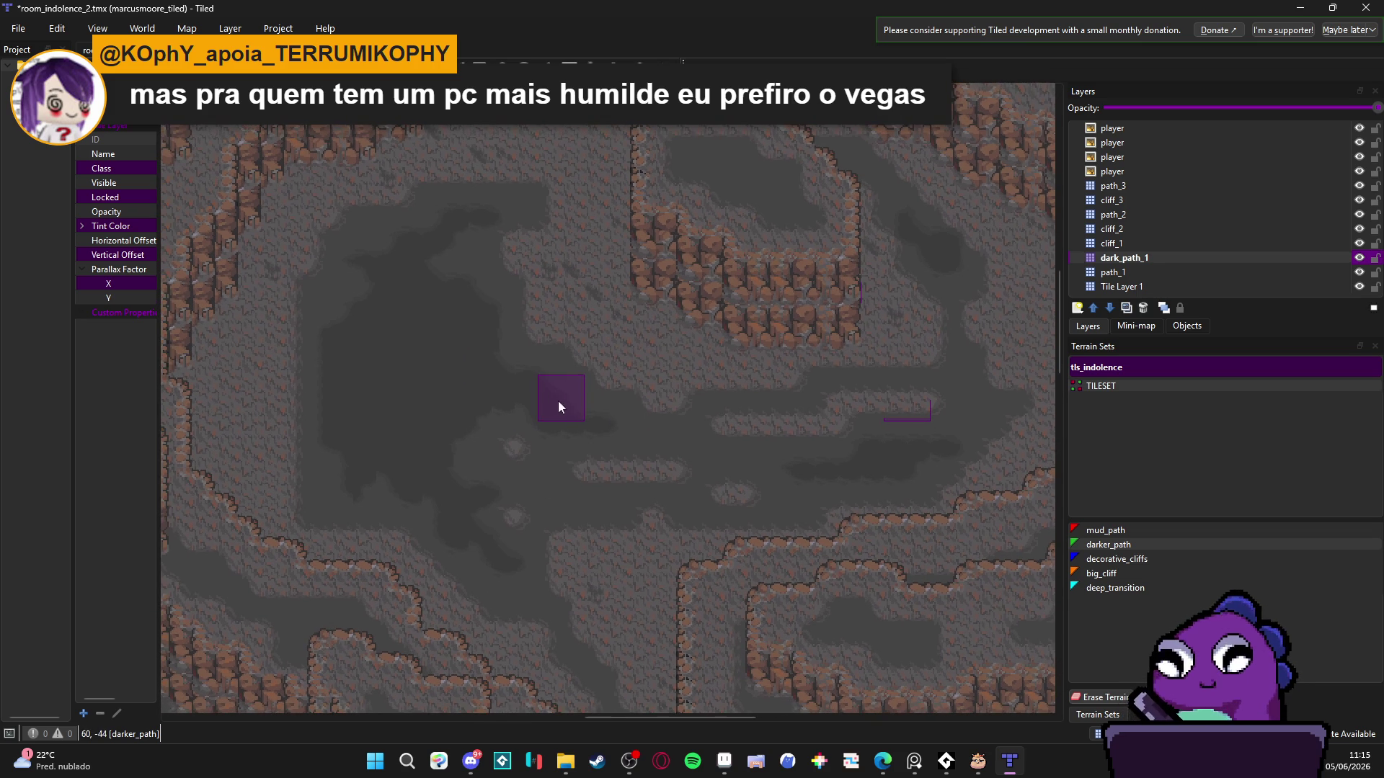
pyautogui.hscroll(-2, 525, 389)
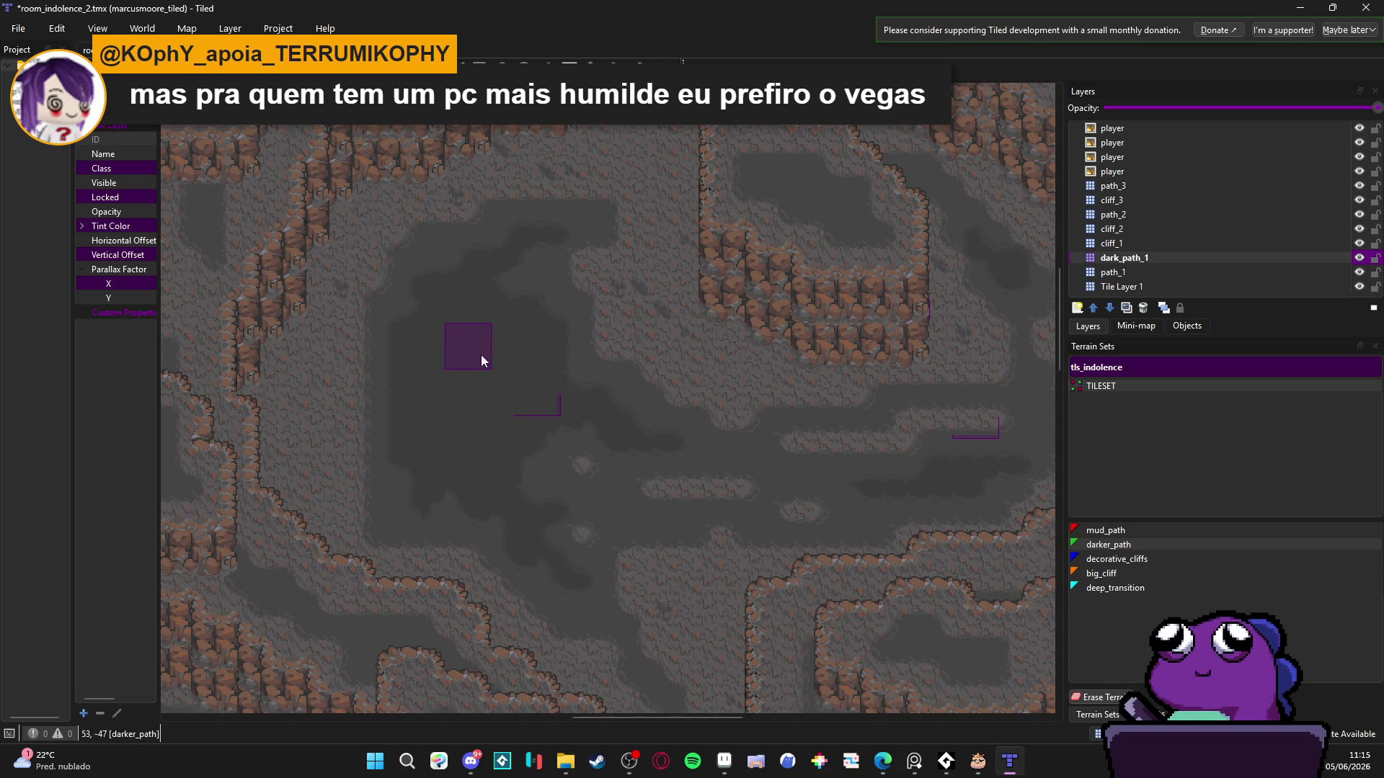
pyautogui.scroll(-5, 481, 360)
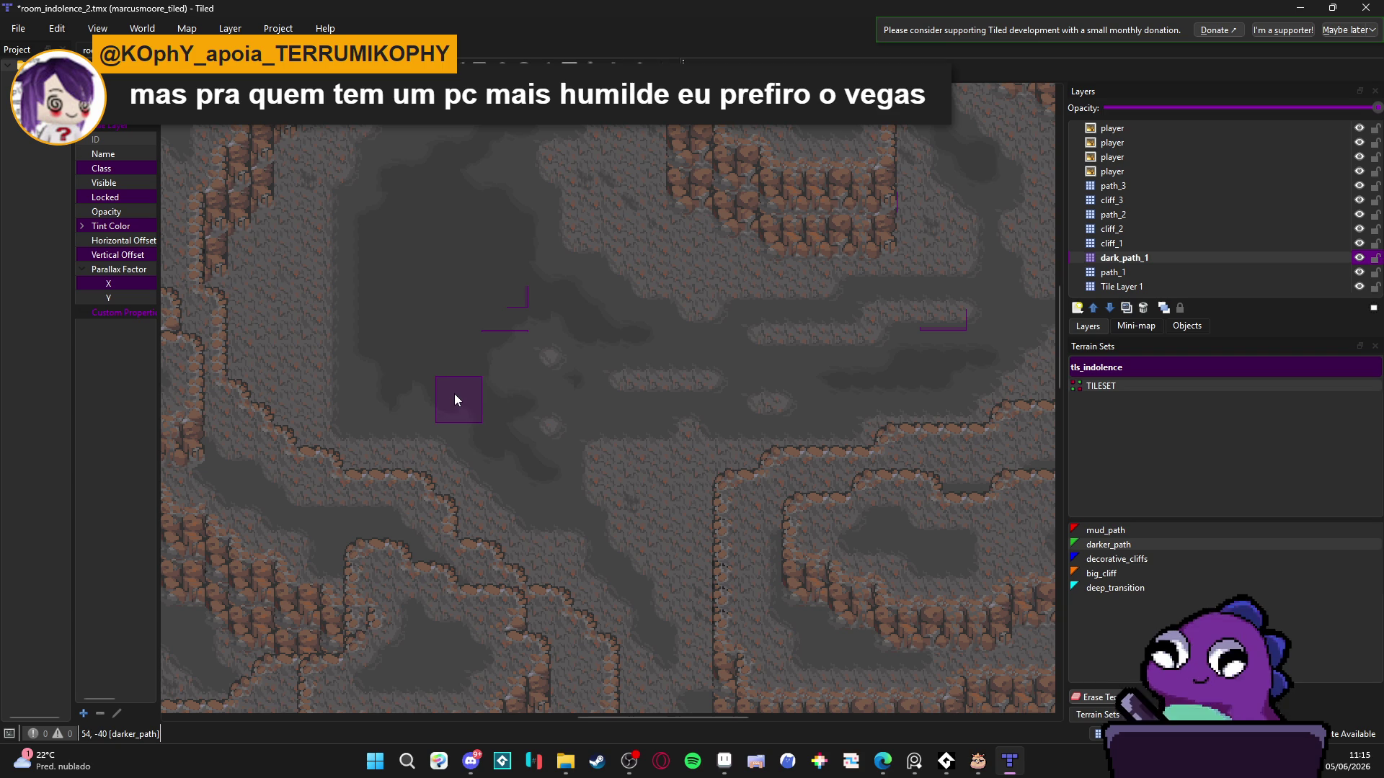
pyautogui.scroll(-3, 439, 392)
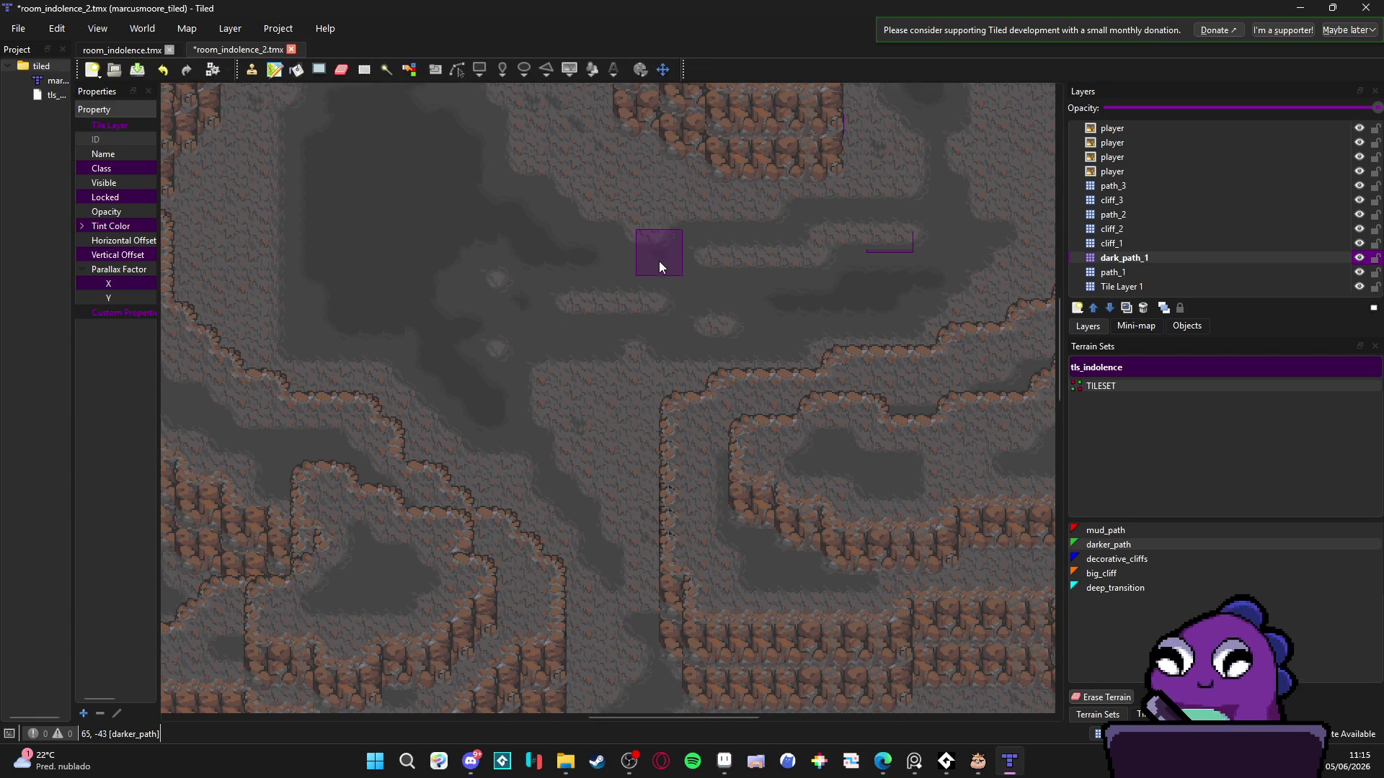
pyautogui.scroll(-1, 644, 309)
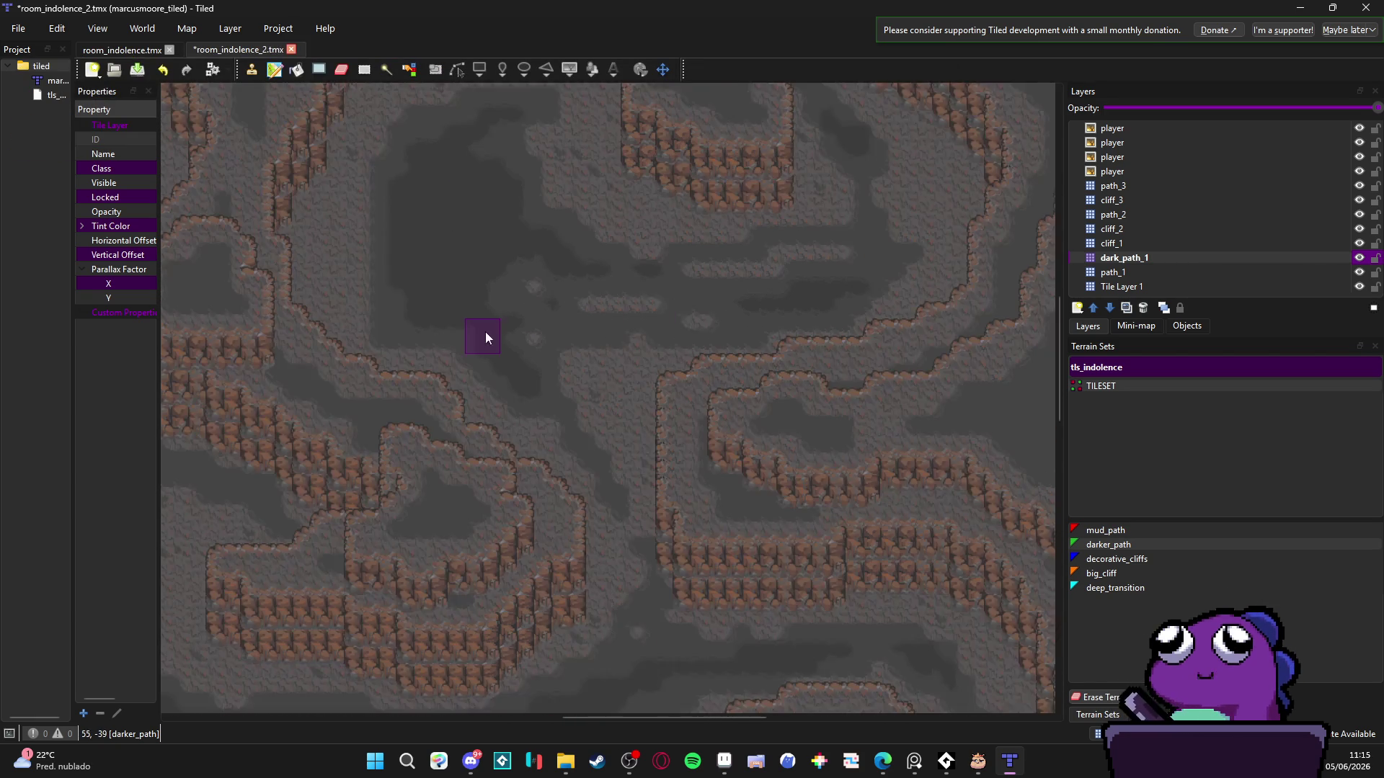
pyautogui.scroll(3, 486, 331)
pyautogui.scroll(-2, 566, 462)
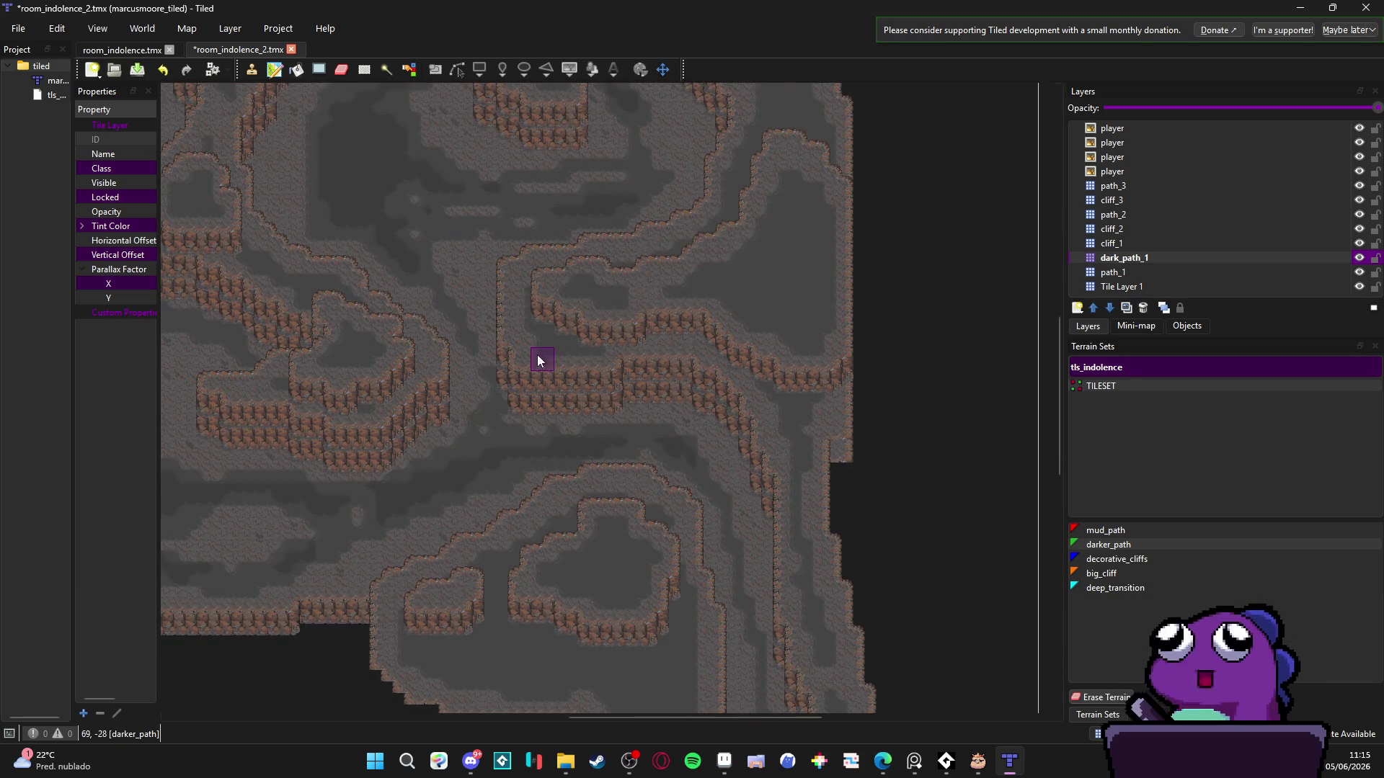
pyautogui.scroll(-1, 541, 346)
pyautogui.scroll(4, 717, 436)
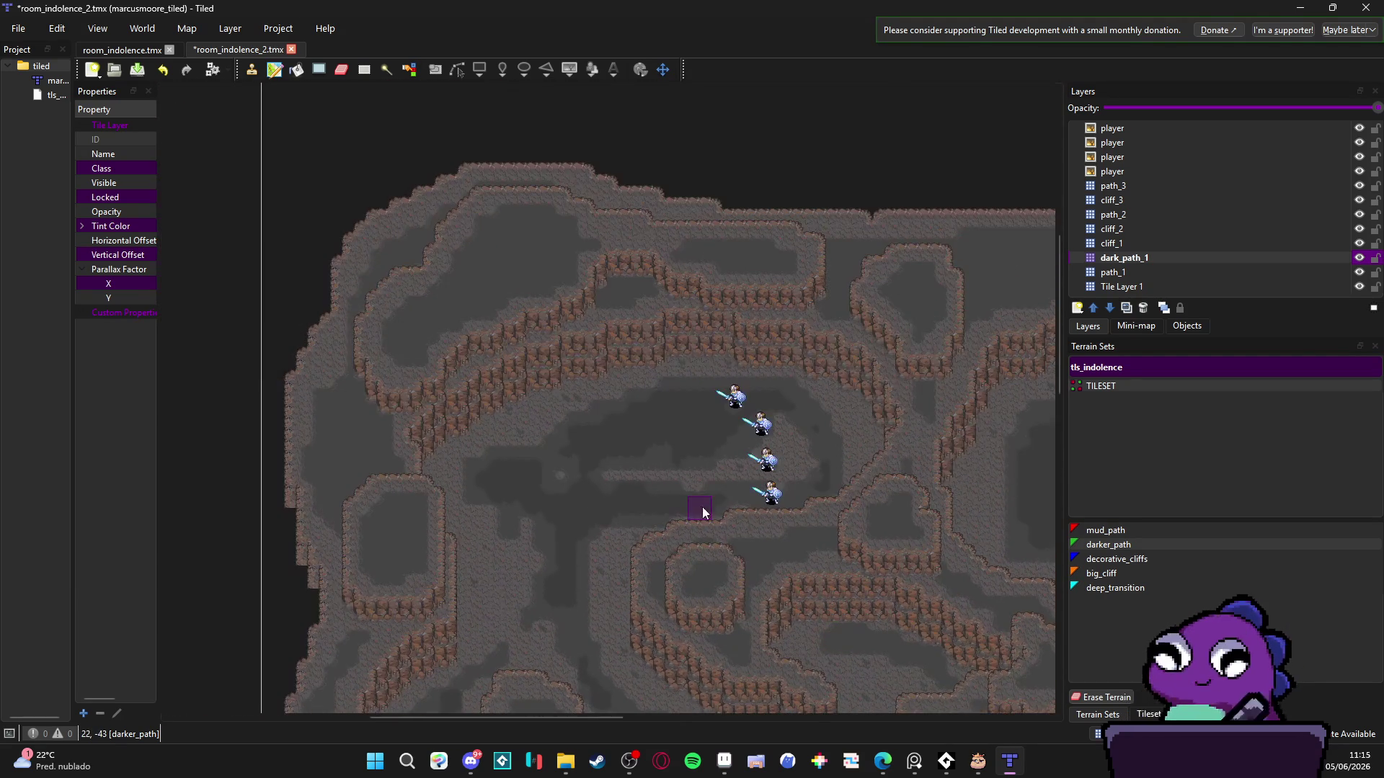
pyautogui.scroll(-5, 648, 396)
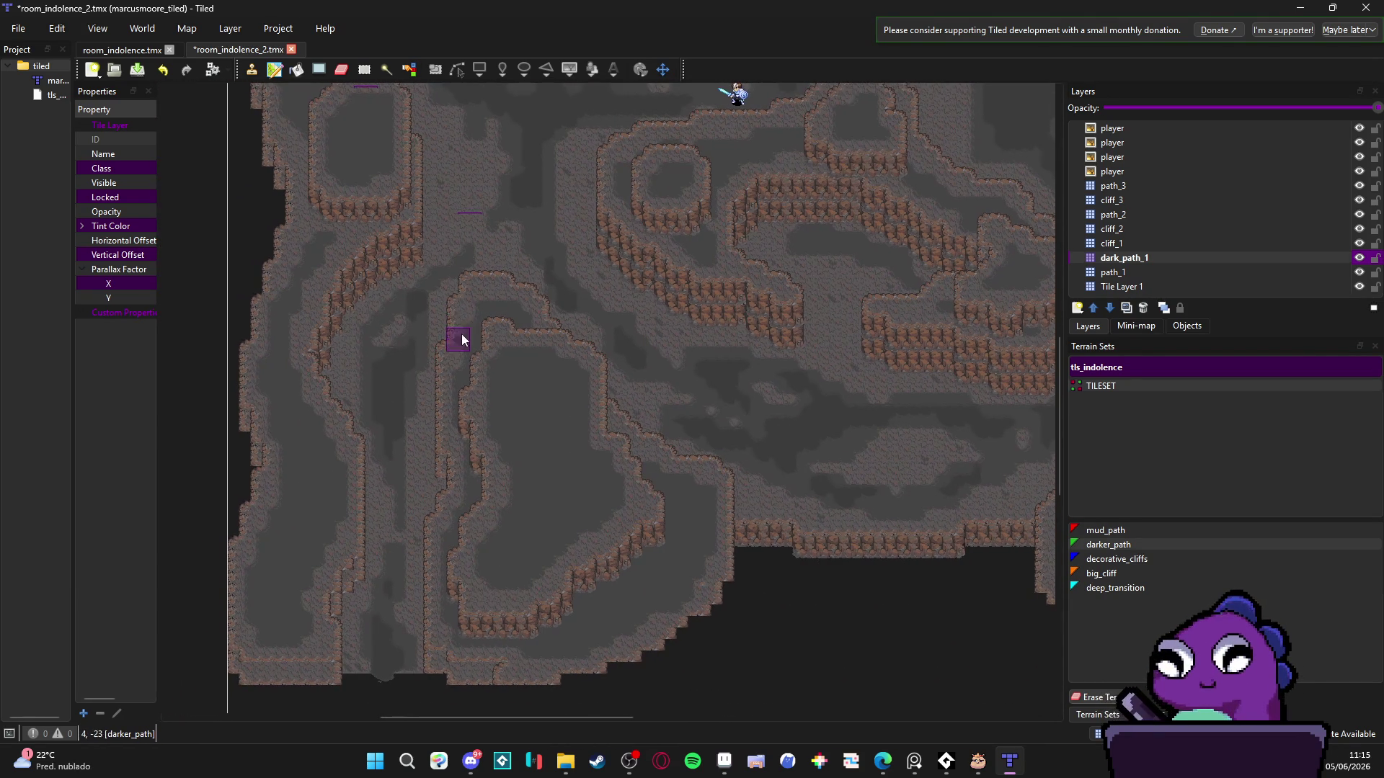
# - Save the map and compare the dark_path_1, cliff_2 and path_2 layers by toggling visibility
pyautogui.hotkey('ctrl', 's')
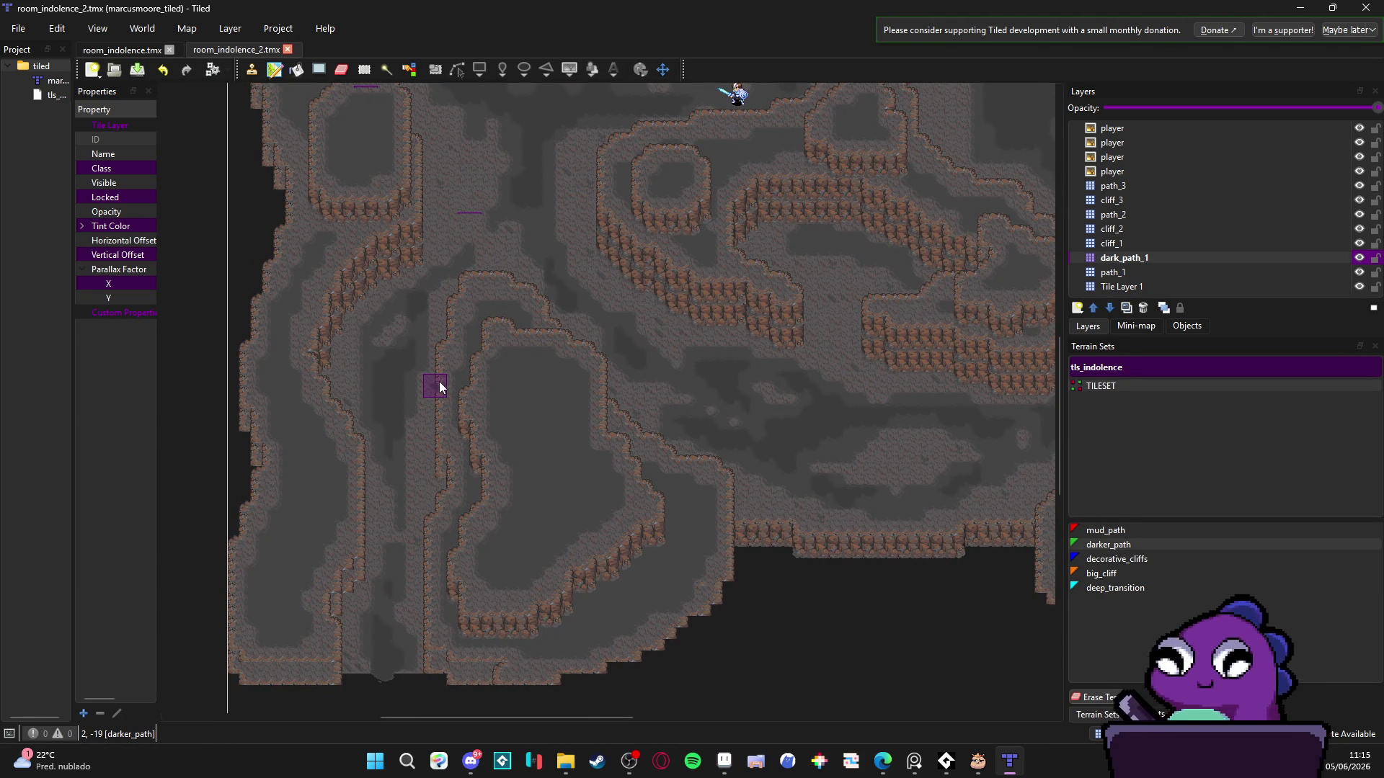
pyautogui.scroll(7, 468, 404)
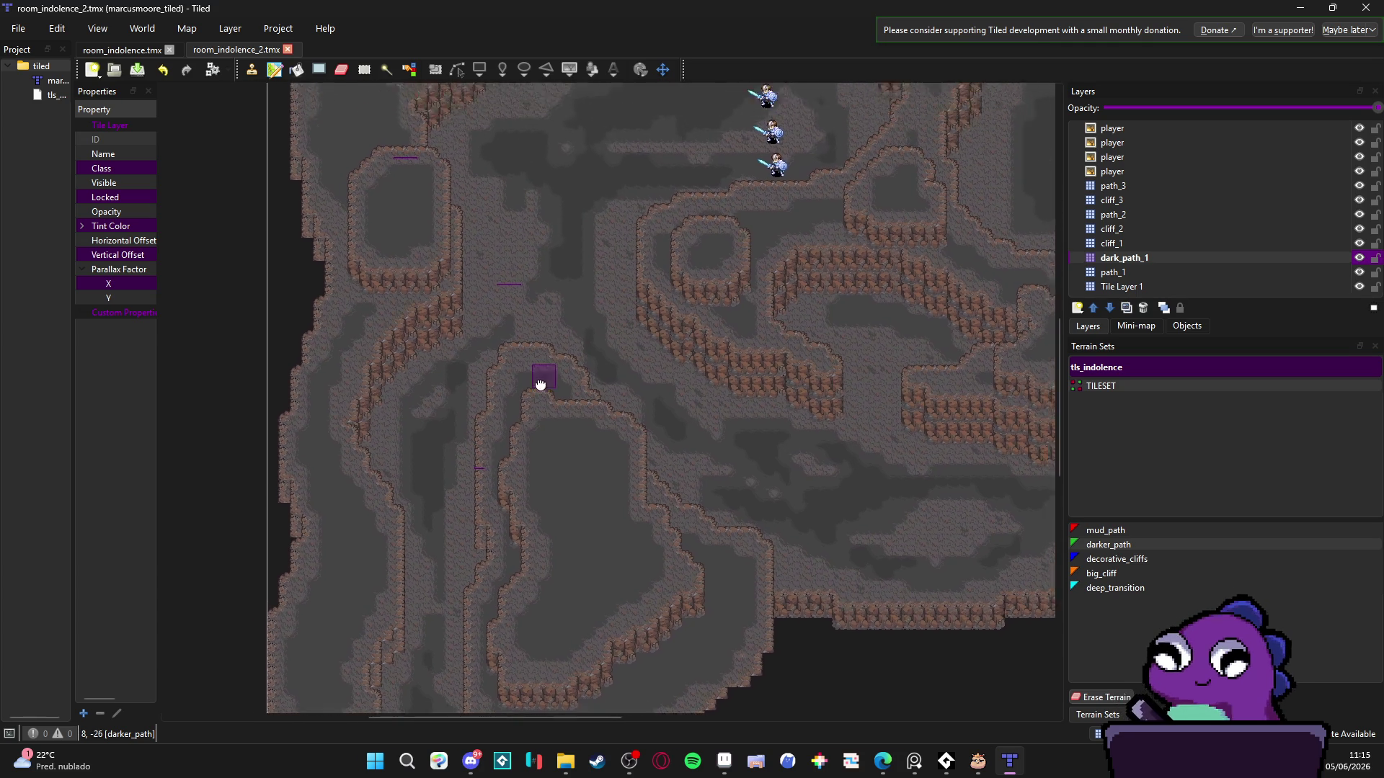
pyautogui.scroll(2, 517, 440)
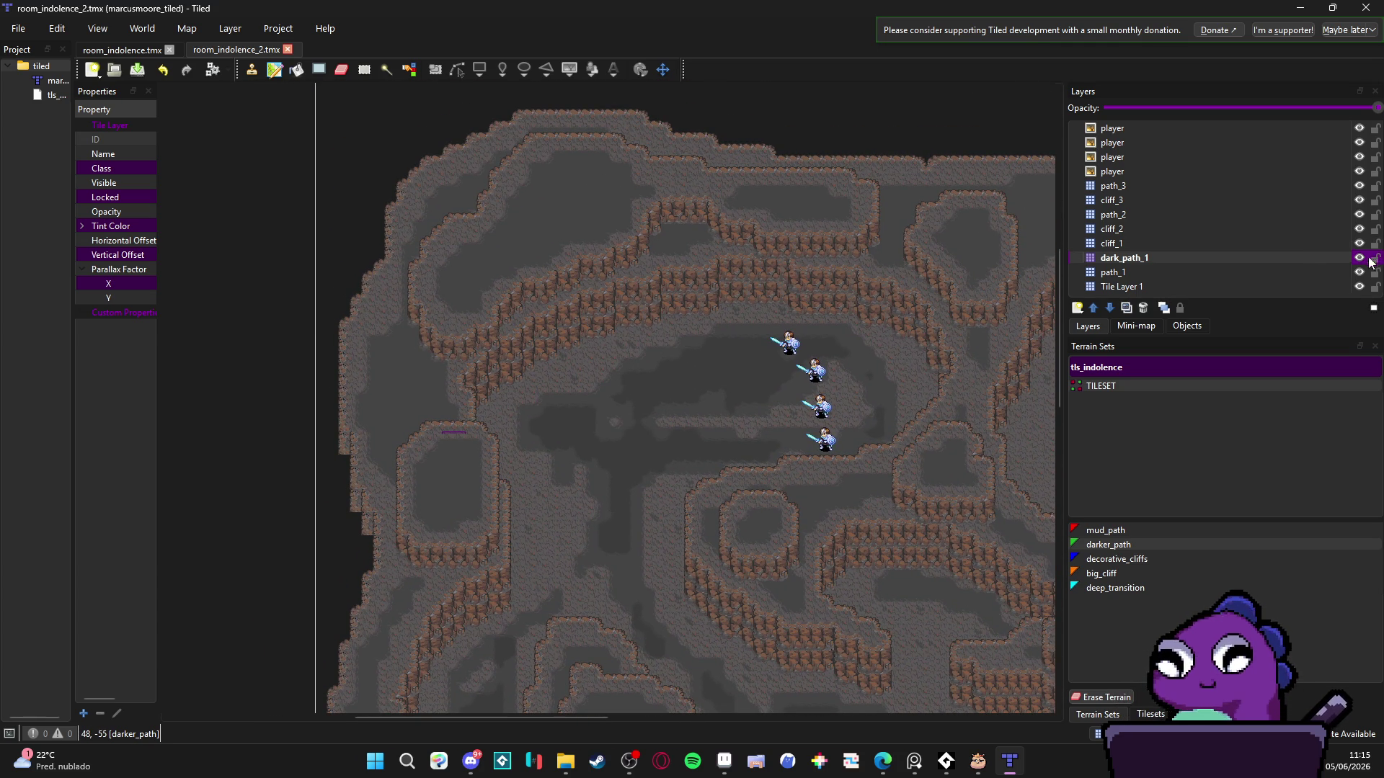
pyautogui.scroll(-3, 572, 472)
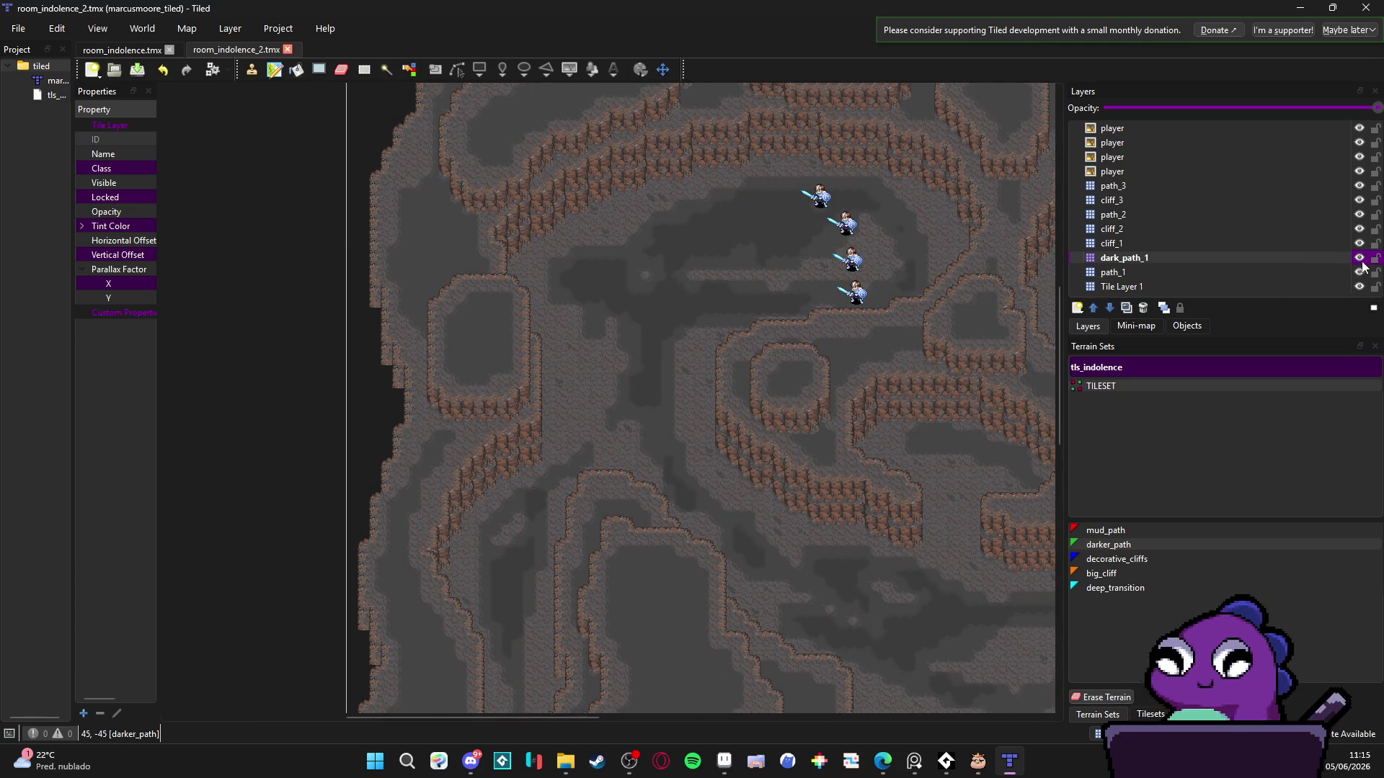
pyautogui.click(1359, 258)
pyautogui.click(1359, 258)
pyautogui.click(1257, 243)
pyautogui.click(1267, 232)
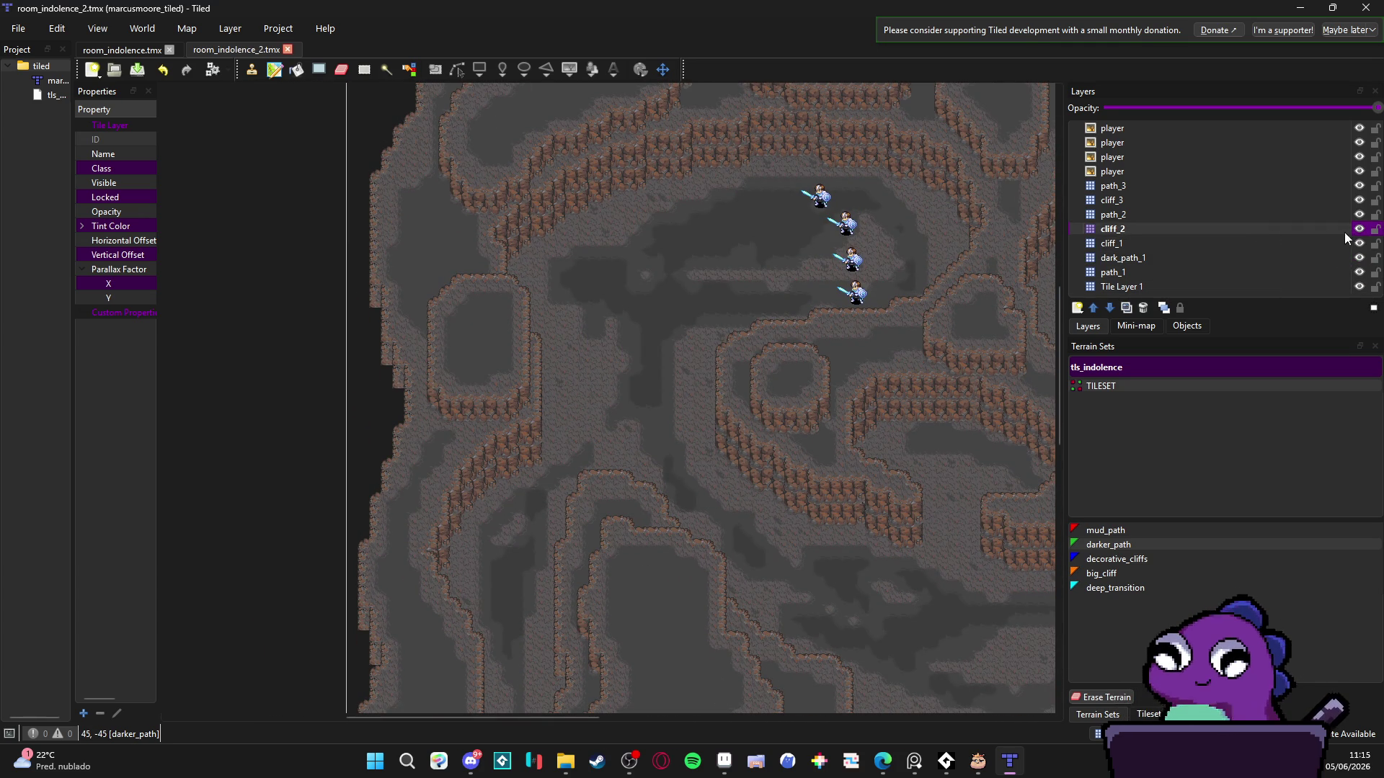
pyautogui.click(1360, 229)
pyautogui.click(1336, 215)
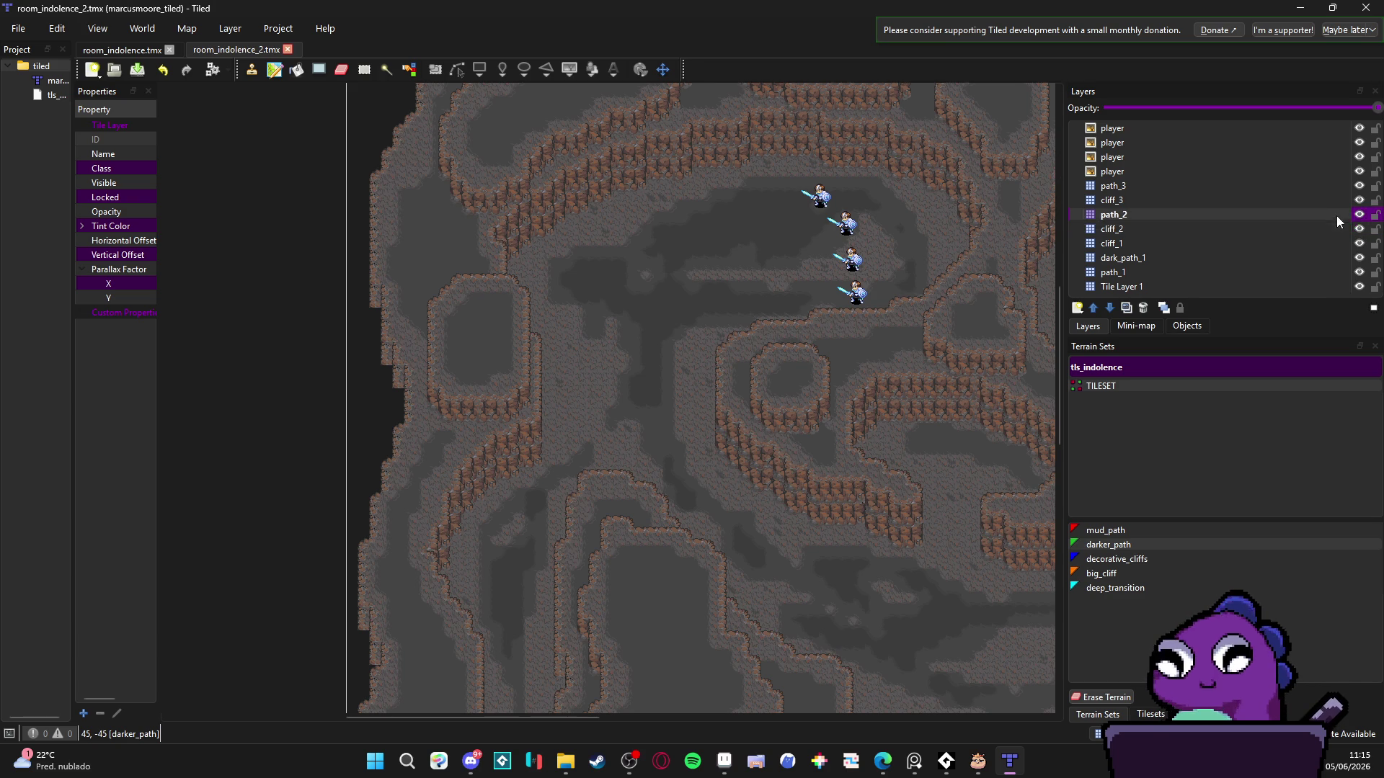
pyautogui.click(1359, 216)
pyautogui.click(1359, 215)
pyautogui.click(1360, 215)
pyautogui.click(1359, 216)
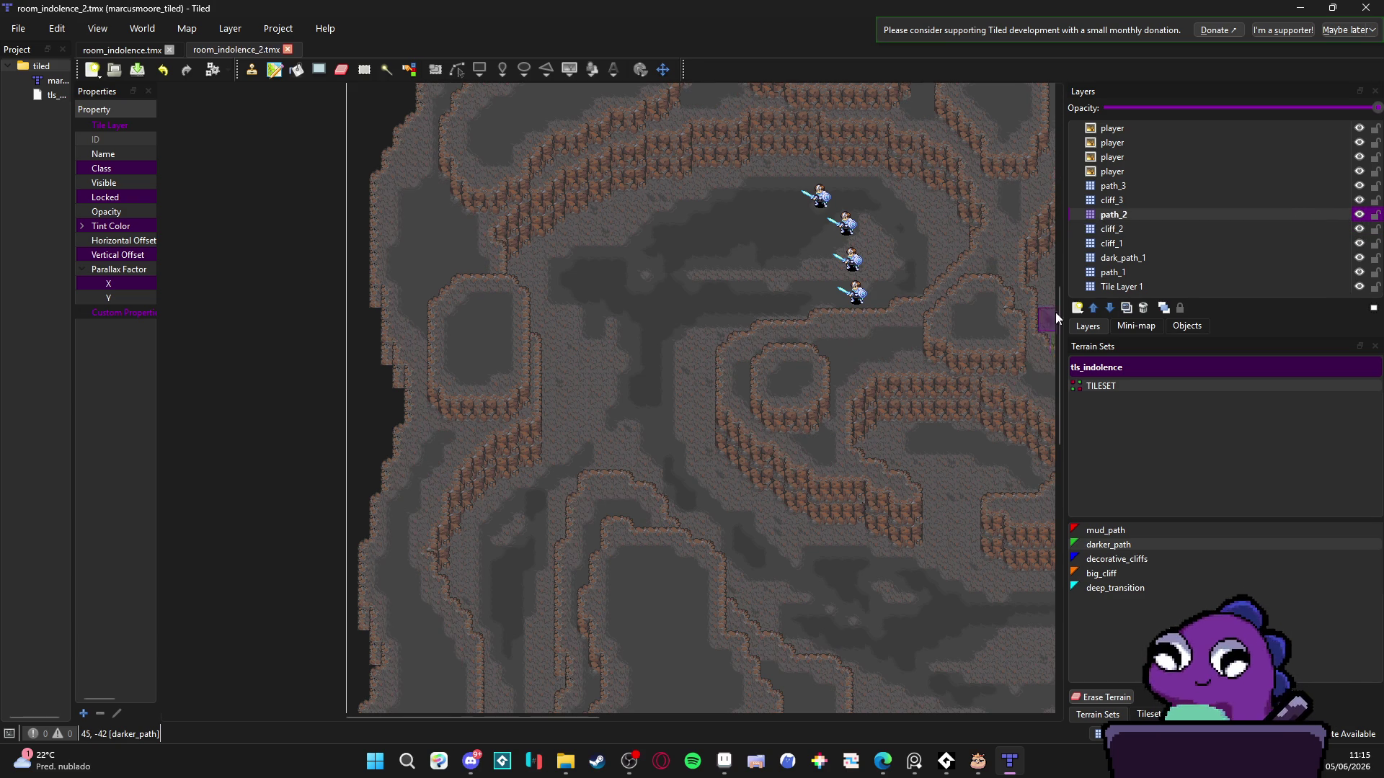
# - Add a new tile layer named dark_path_2 above path_2
pyautogui.click(1079, 307)
pyautogui.click(1142, 328)
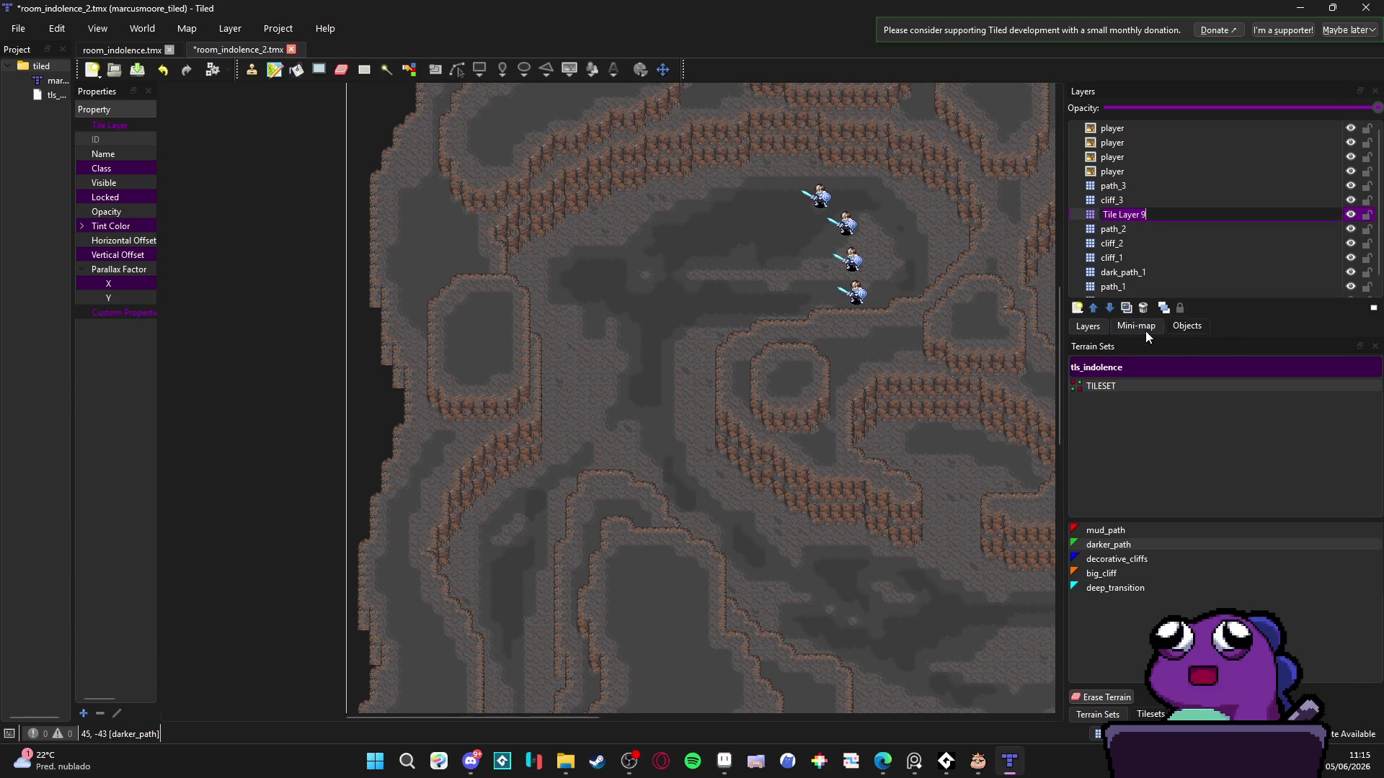
pyautogui.write('path_')
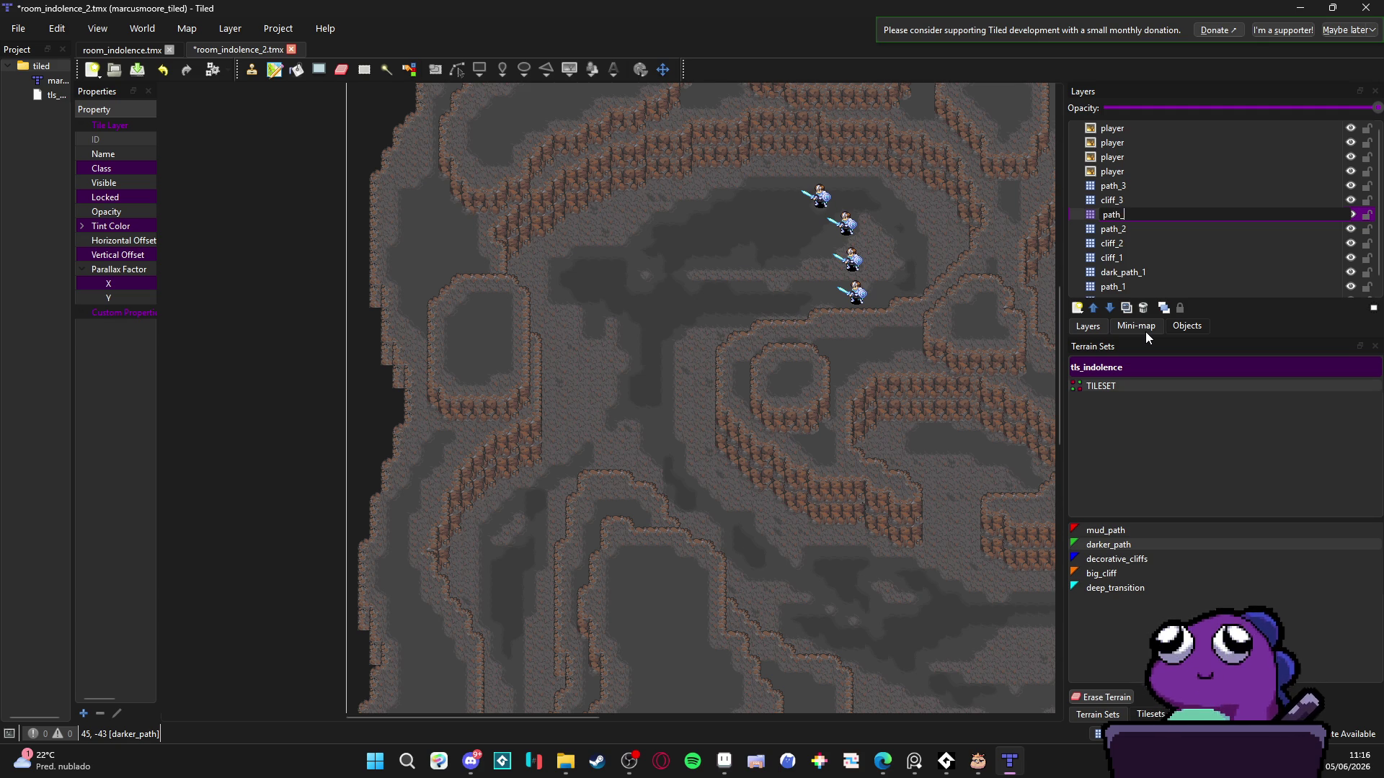
pyautogui.press('BackSpace')
pyautogui.press('BackSpace')
pyautogui.press('BackSpace')
pyautogui.write('dark_path_')
pyautogui.write('2')
pyautogui.press('Return')
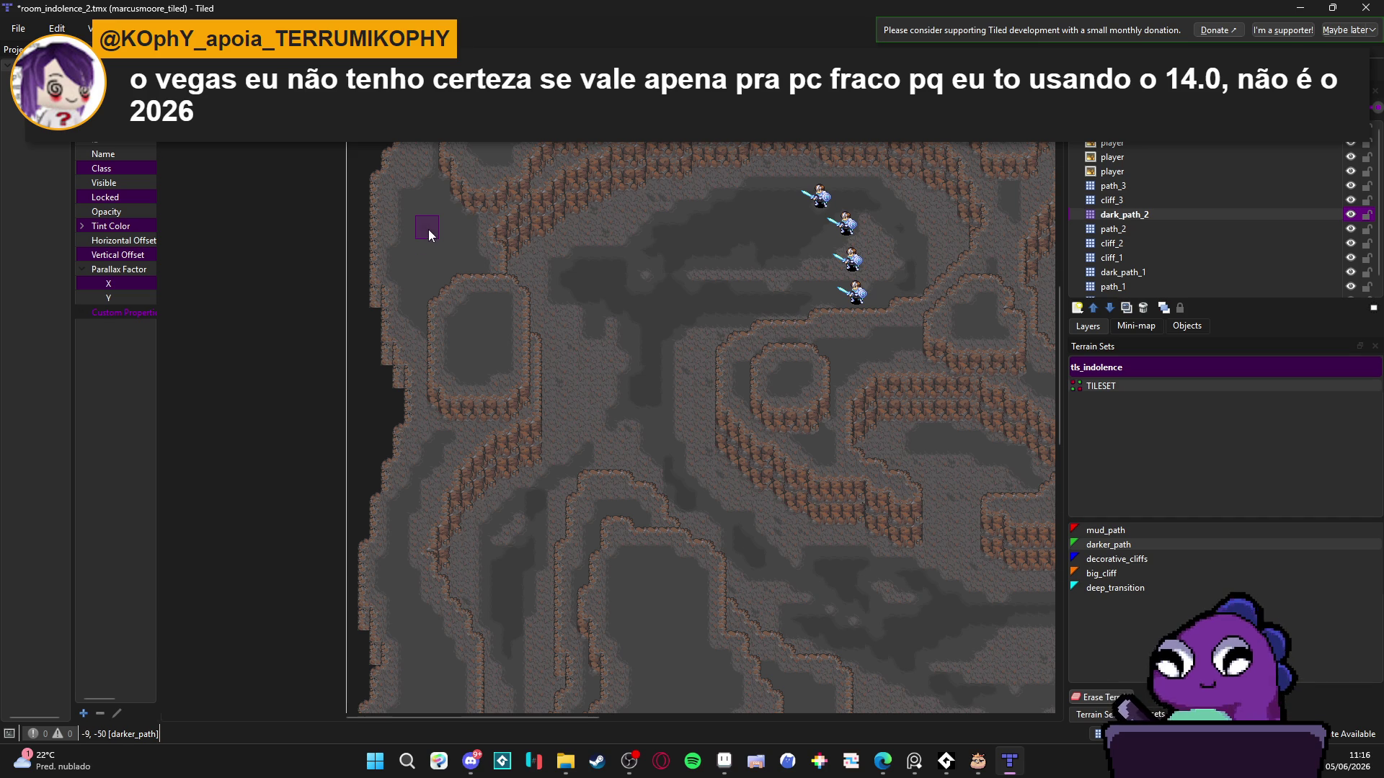
# - Zoom in, brush darker_path over the upper-left floor on dark_path_2, then zoom out
pyautogui.scroll(3, 430, 229)
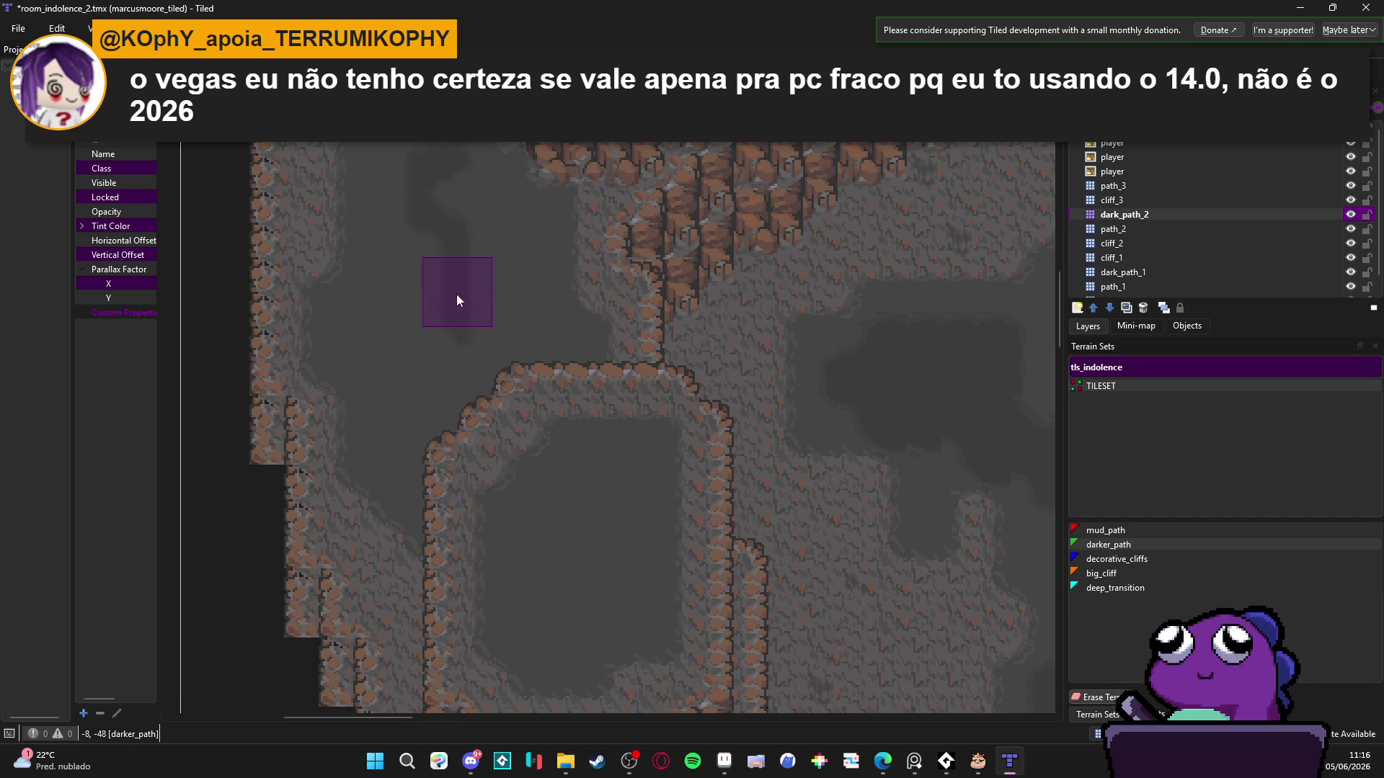
pyautogui.moveTo(493, 276)
pyautogui.mouseDown()
pyautogui.moveTo(413, 213)
pyautogui.moveTo(400, 284)
pyautogui.moveTo(488, 380)
pyautogui.moveTo(540, 394)
pyautogui.moveTo(476, 305)
pyautogui.moveTo(394, 414)
pyautogui.moveTo(477, 481)
pyautogui.moveTo(364, 348)
pyautogui.moveTo(407, 205)
pyautogui.mouseUp()
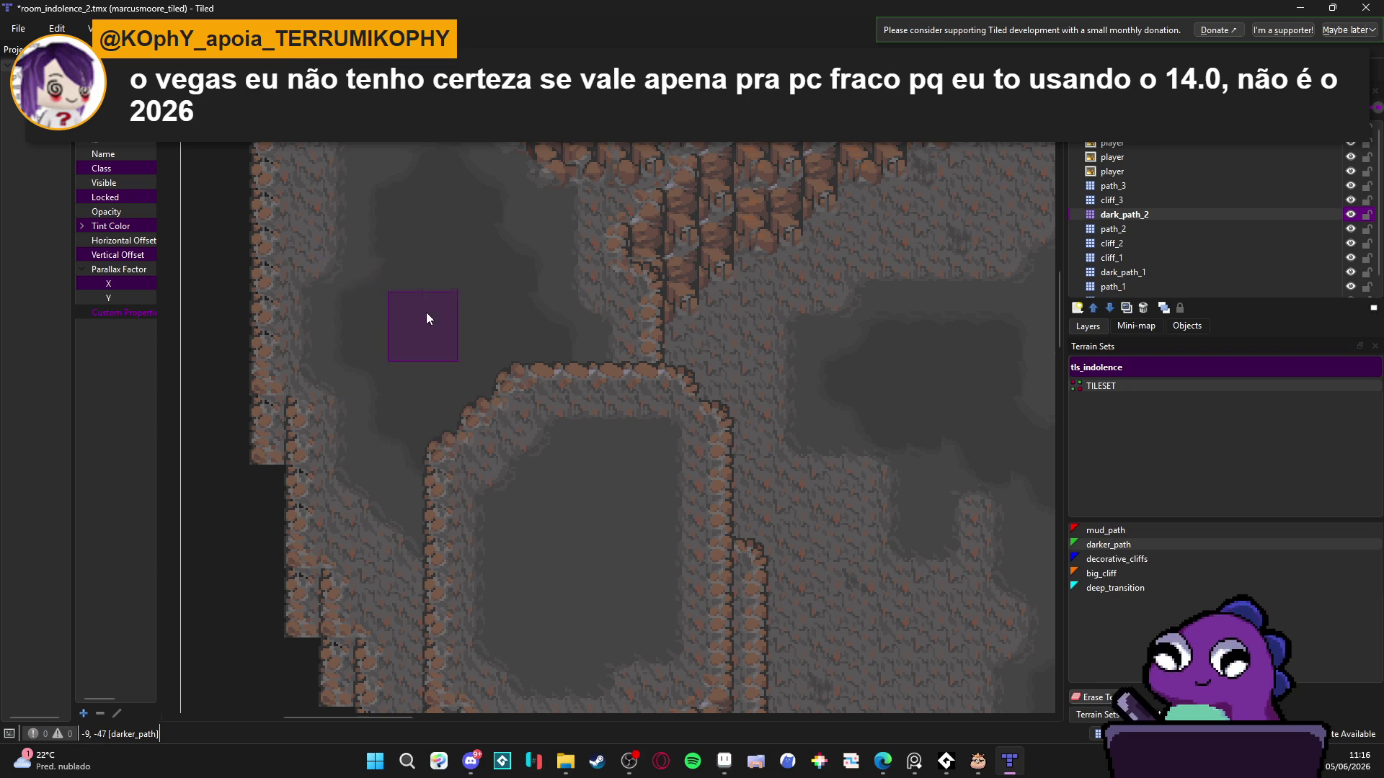
pyautogui.scroll(-1, 502, 391)
pyautogui.scroll(-2, 499, 389)
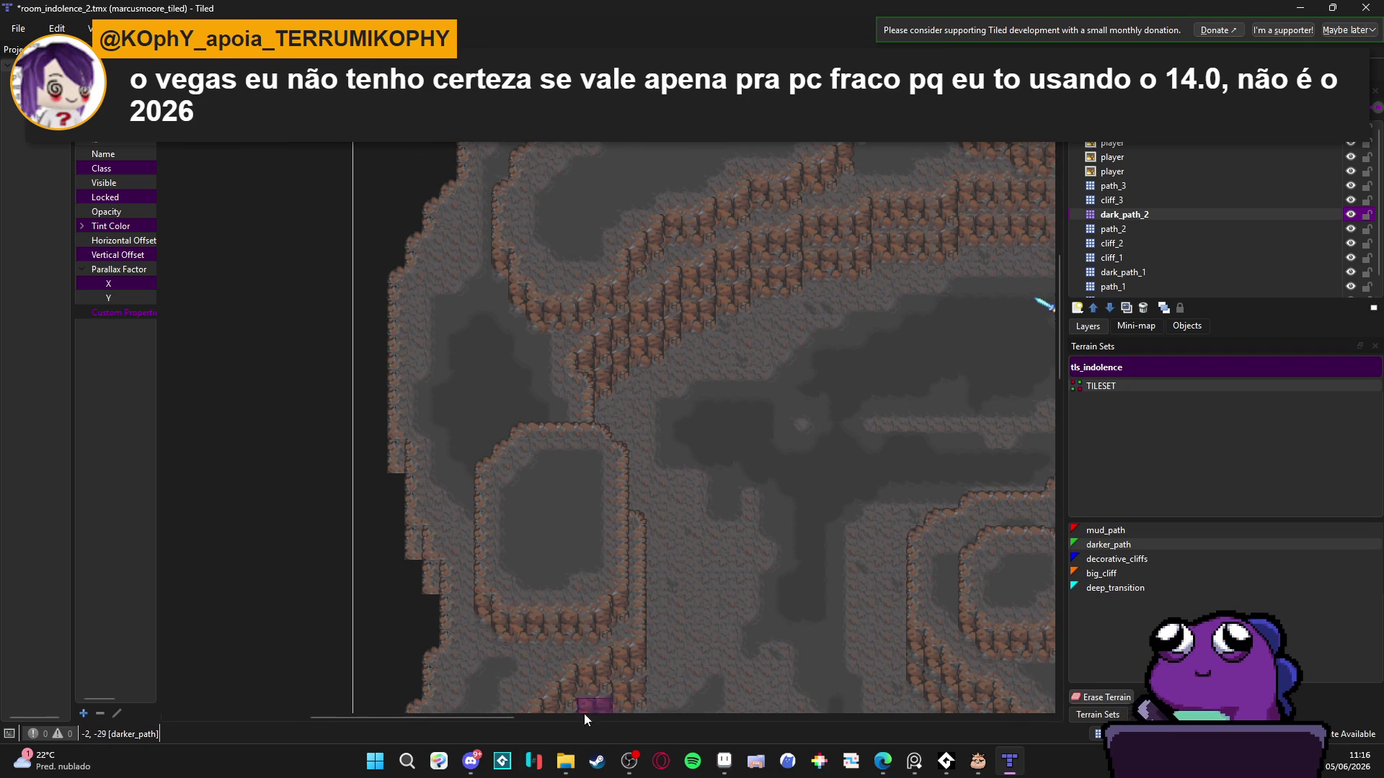
# - Launch DaVinci Resolve from the desktop folder and open battle_camera_dynamics_concept
pyautogui.click(565, 761)
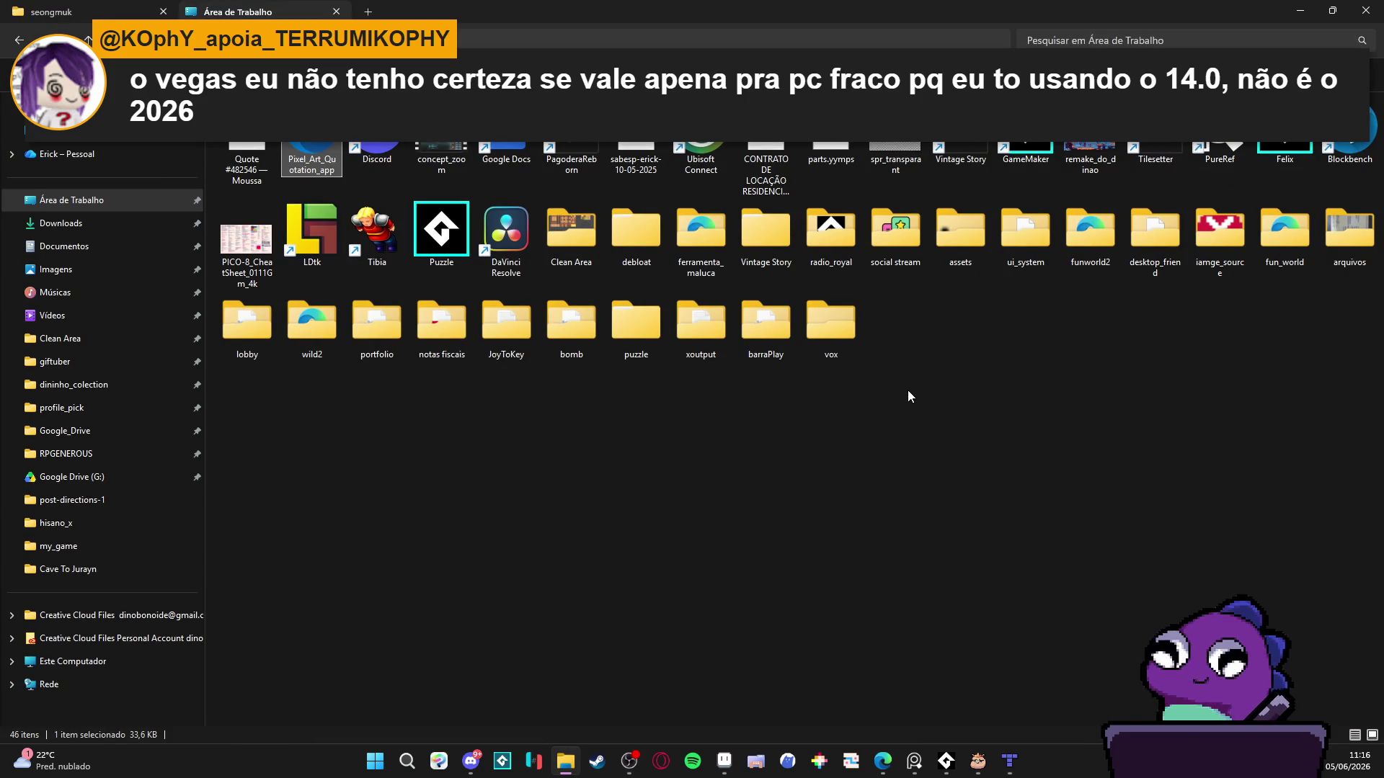
pyautogui.doubleClick(506, 232)
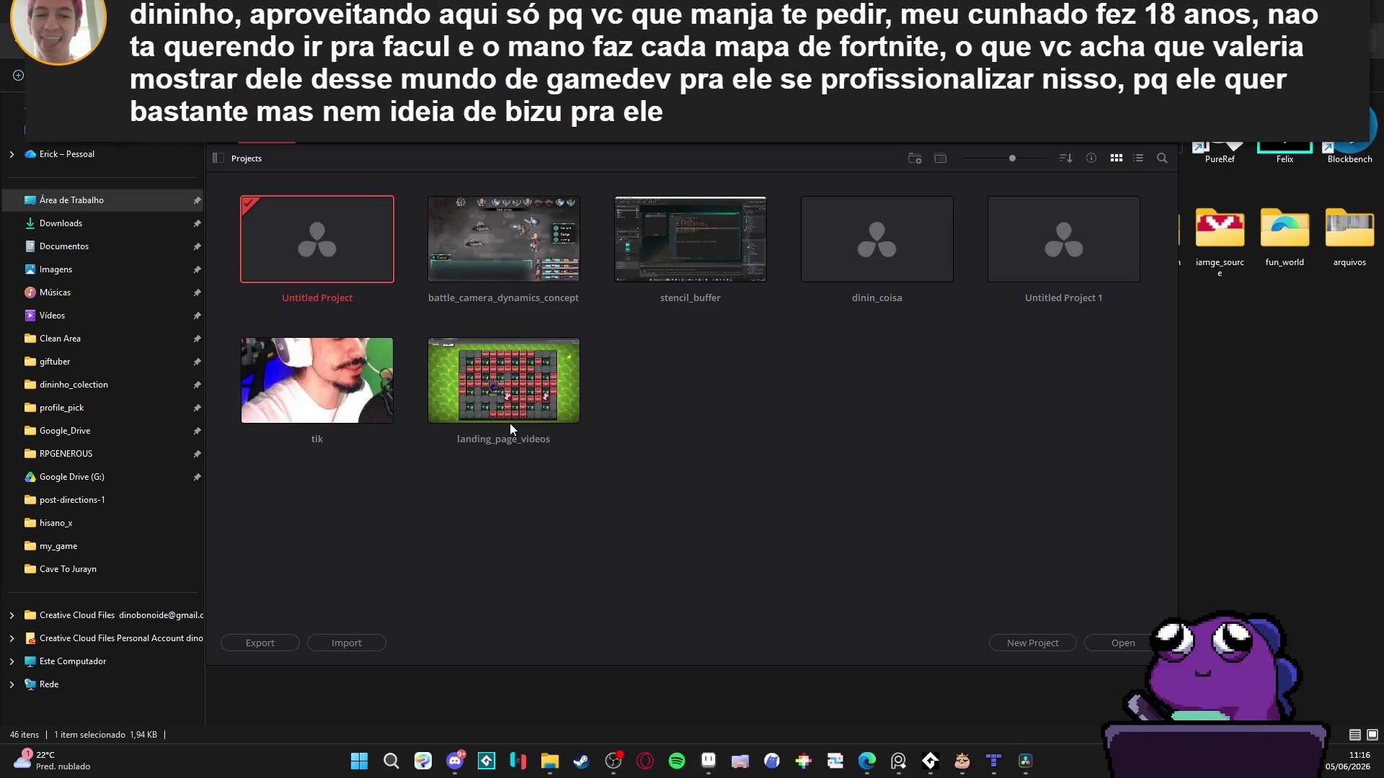
pyautogui.doubleClick(542, 225)
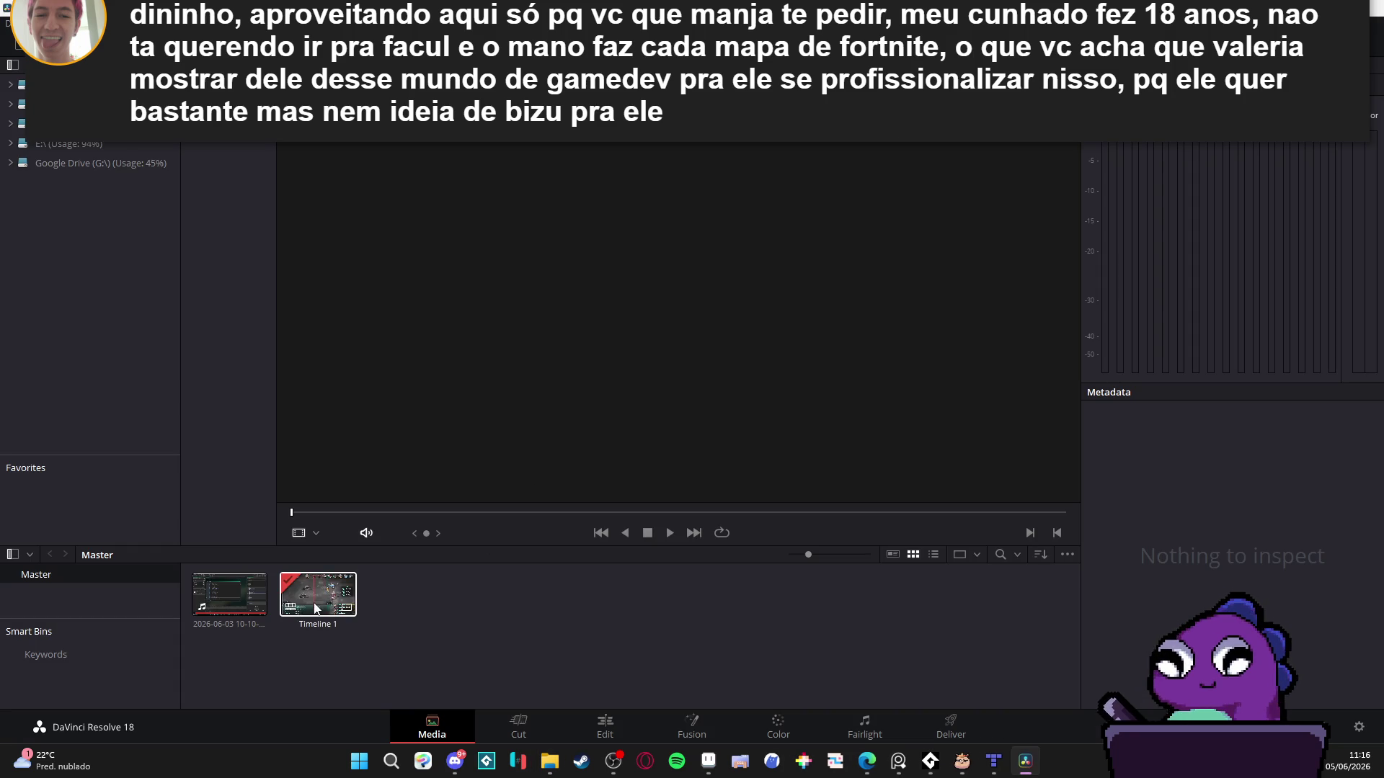
# - Open Timeline 1 on the Edit page, return the playhead to the start and select the clips
pyautogui.click(613, 728)
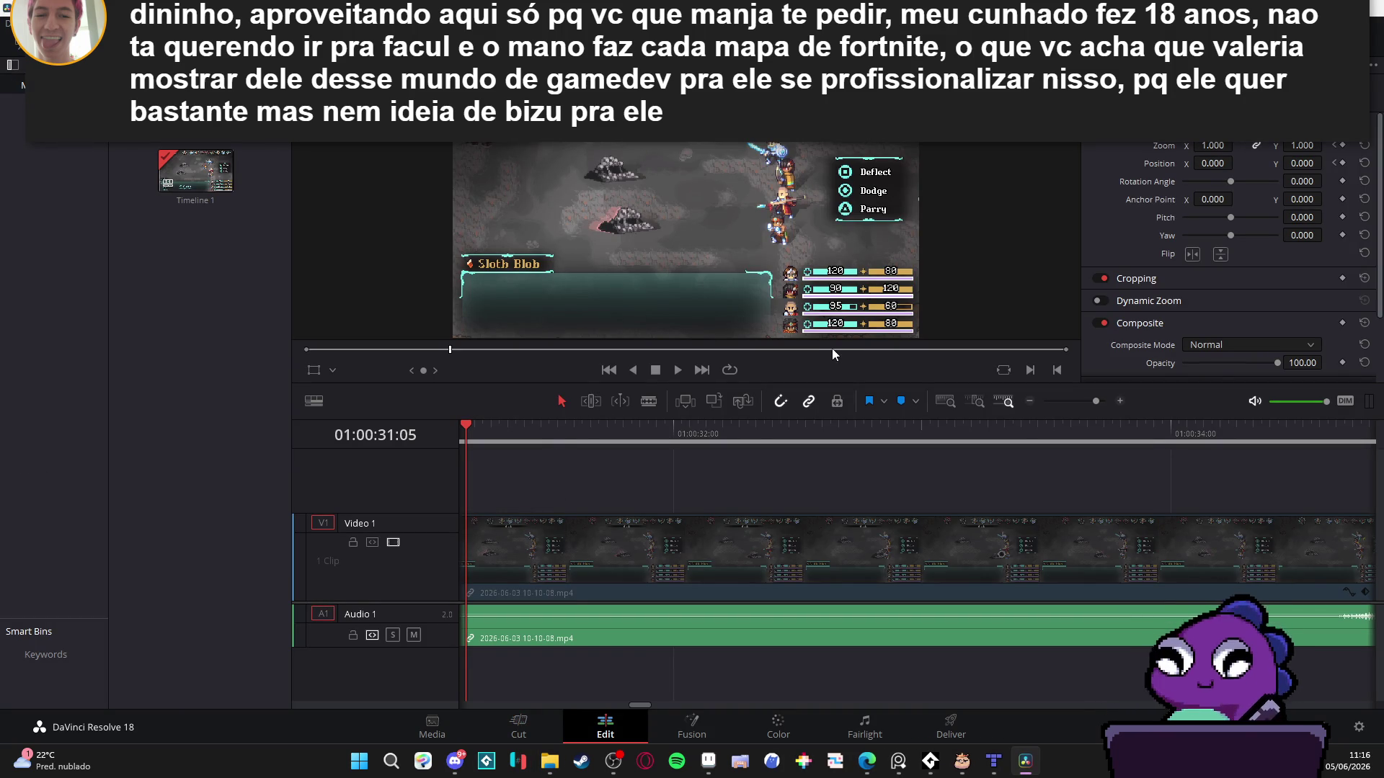
pyautogui.click(944, 351)
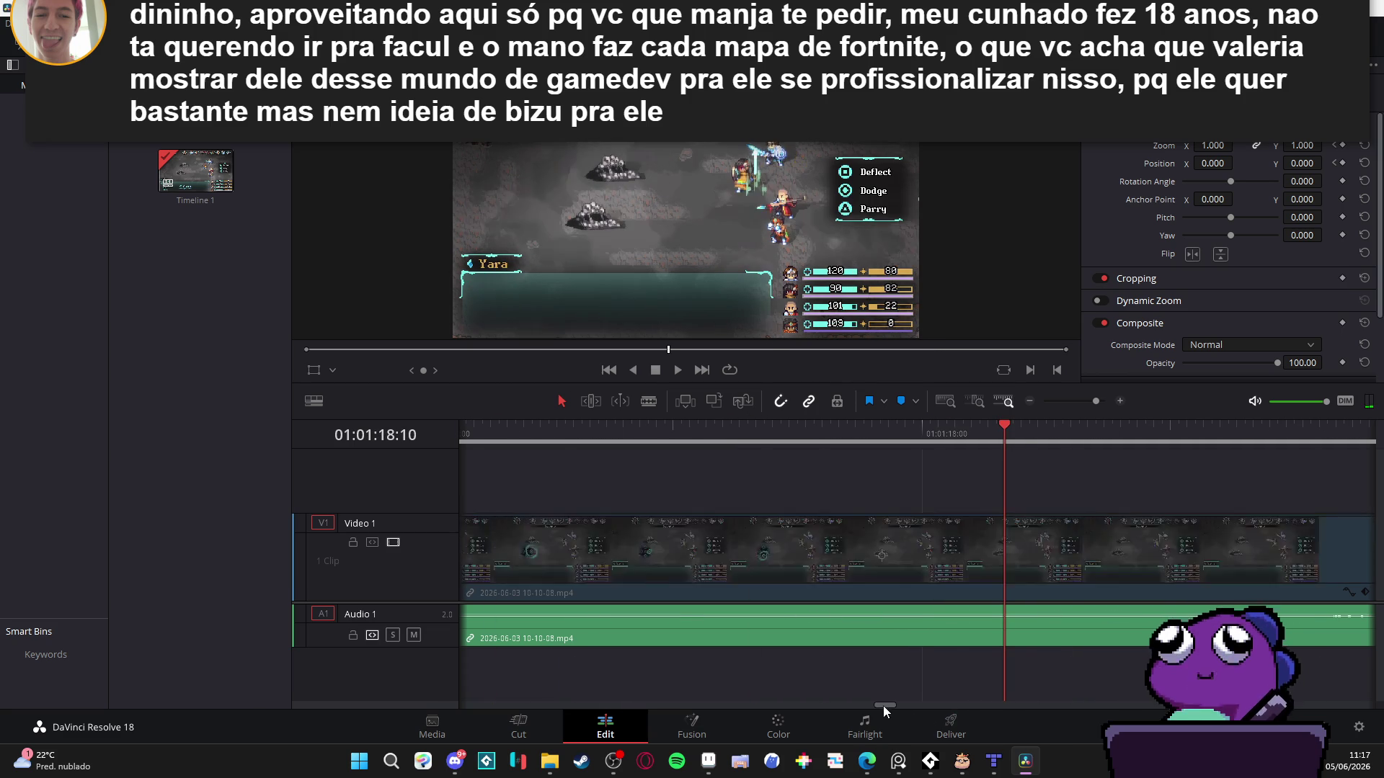
pyautogui.moveTo(884, 707); pyautogui.dragTo(426, 702)
pyautogui.moveTo(529, 425); pyautogui.dragTo(289, 431)
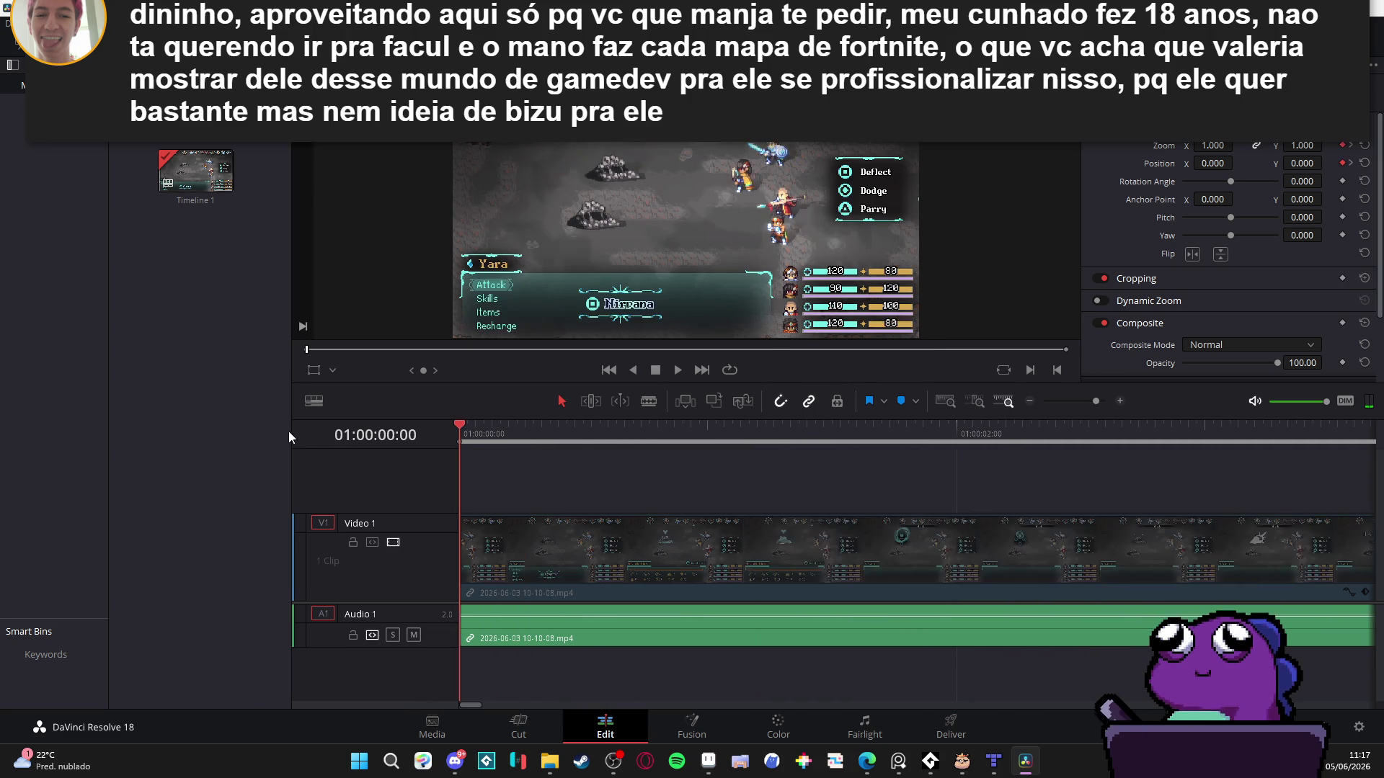
pyautogui.click(635, 531)
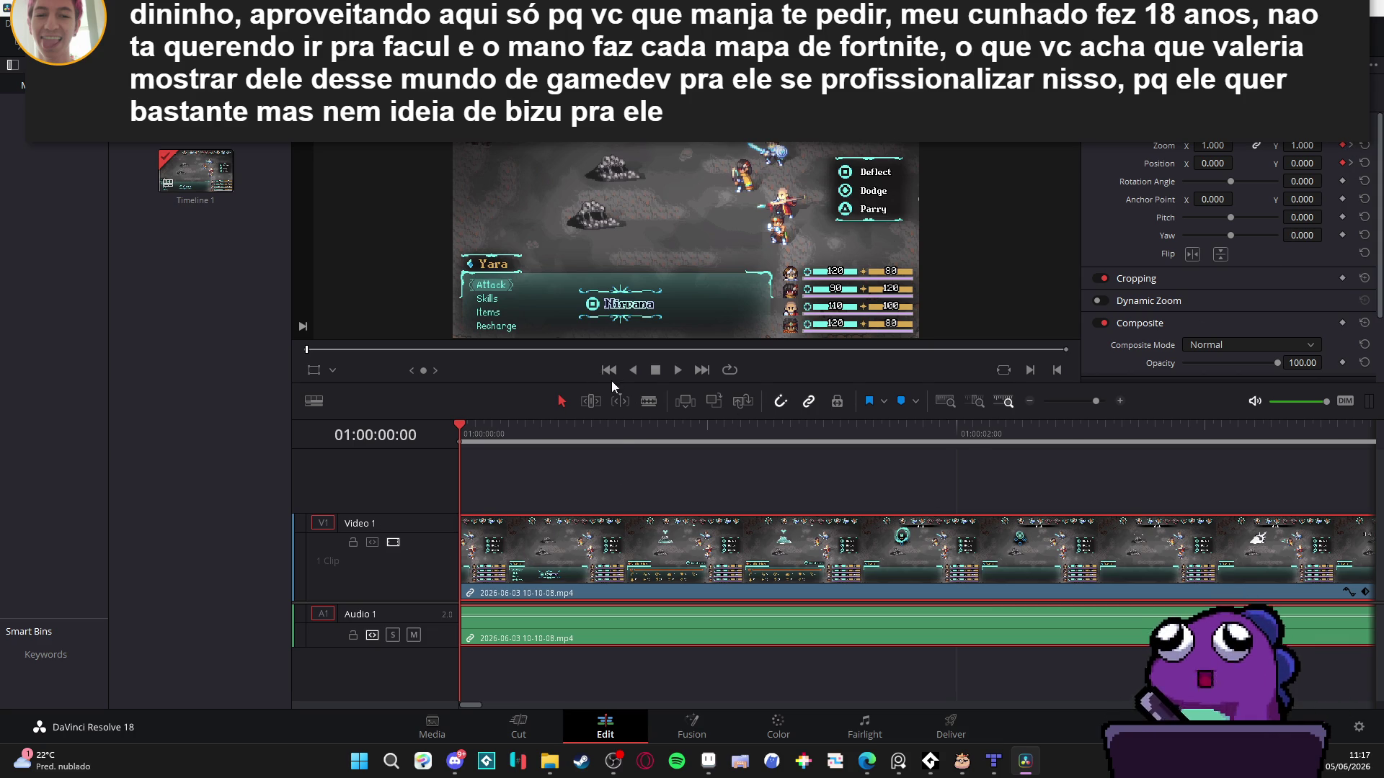
pyautogui.rightClick(534, 542)
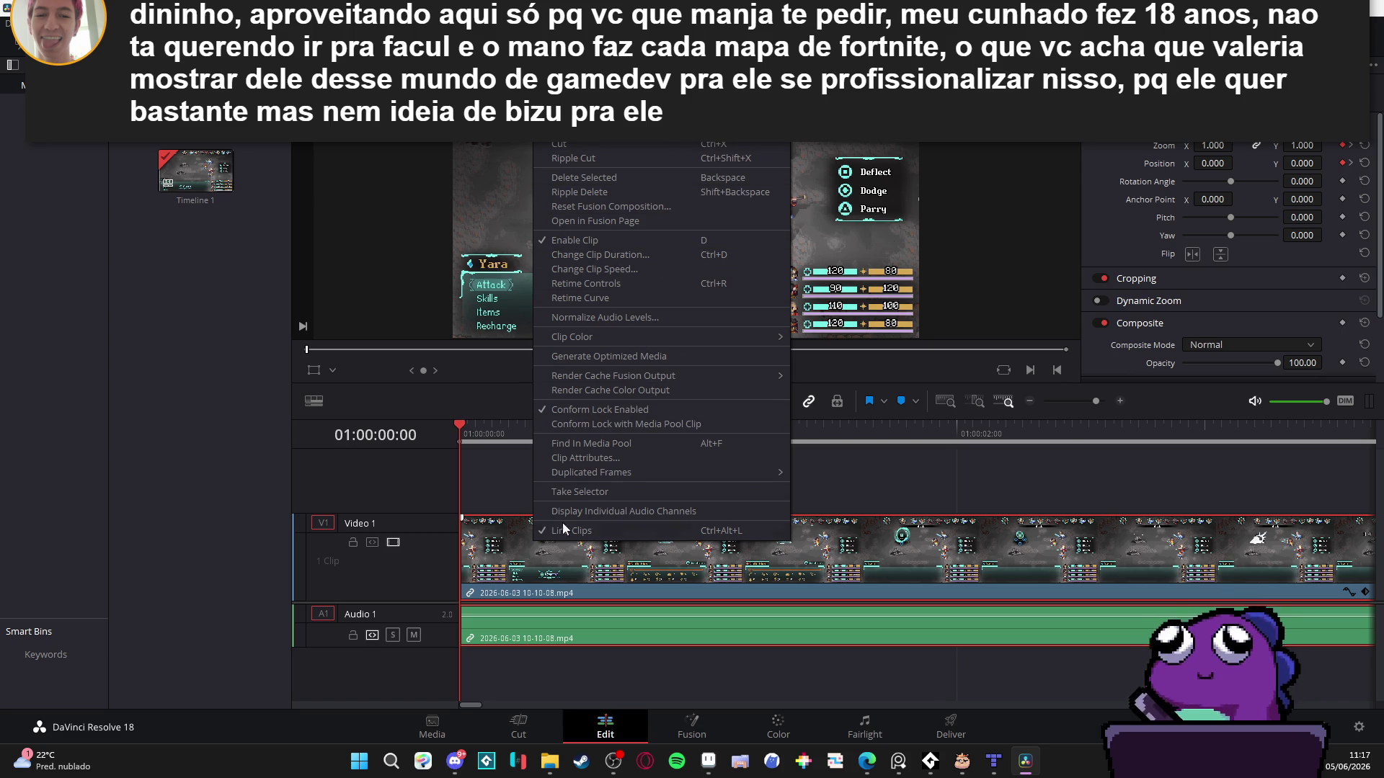
pyautogui.click(1375, 58)
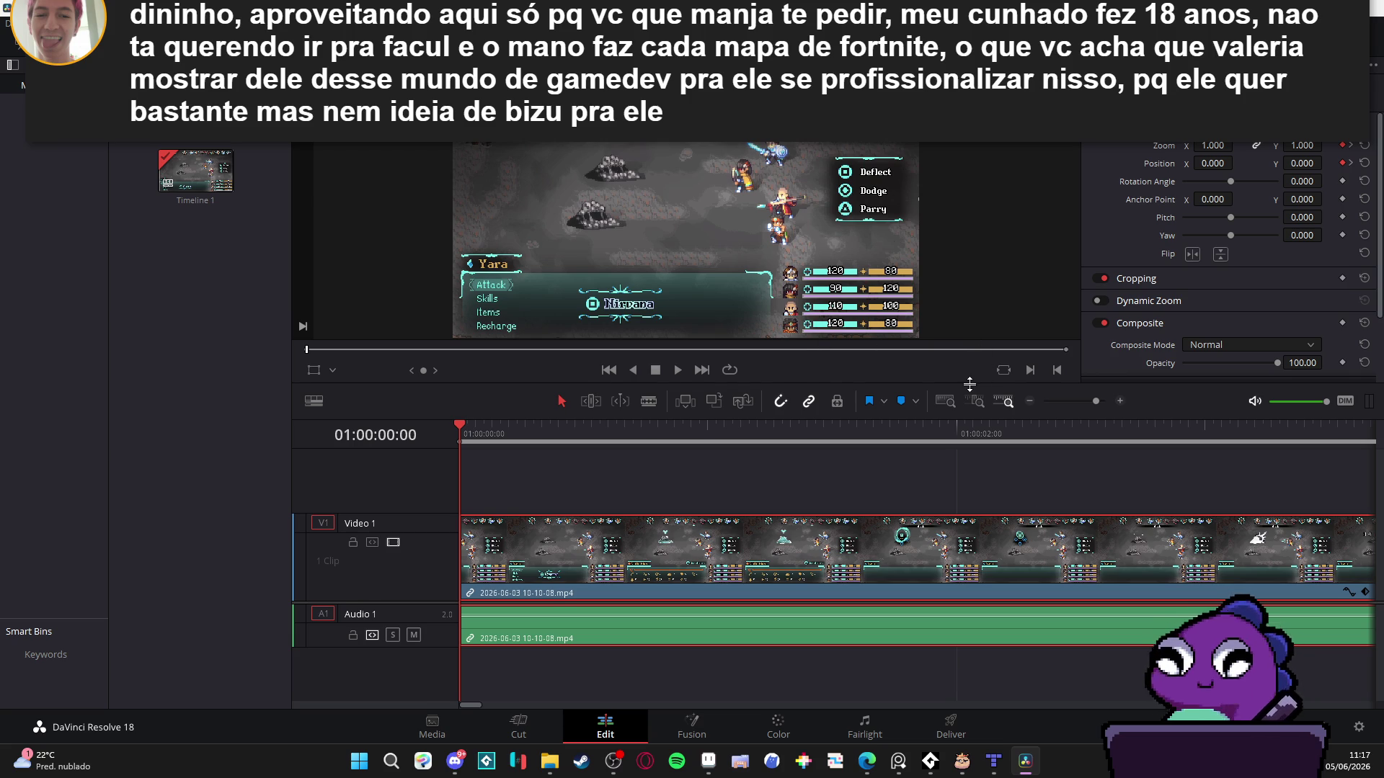
# - Enlarge the viewer and play the timeline through to 01:00:35:21
pyautogui.moveTo(966, 383)
pyautogui.mouseDown()
pyautogui.moveTo(927, 493)
pyautogui.moveTo(910, 500)
pyautogui.mouseUp()
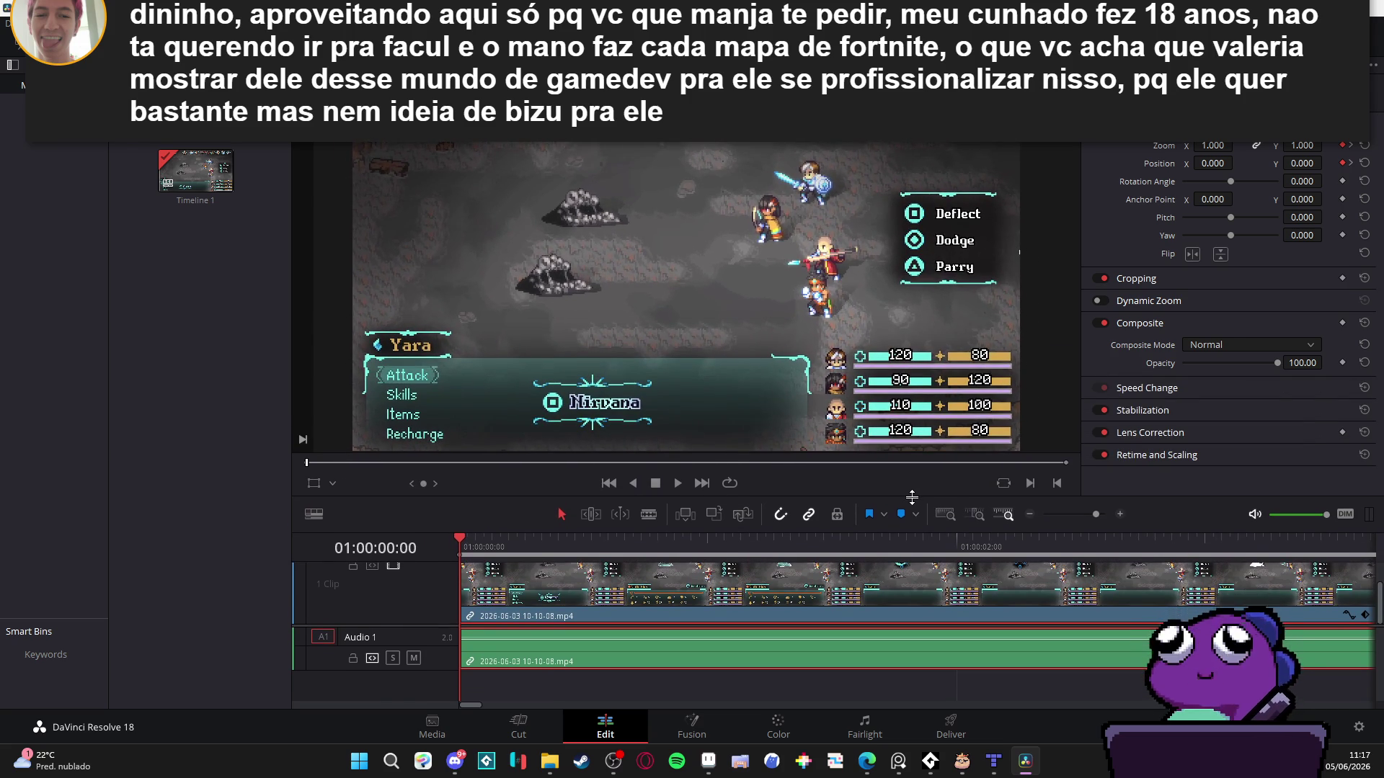
pyautogui.press('space')
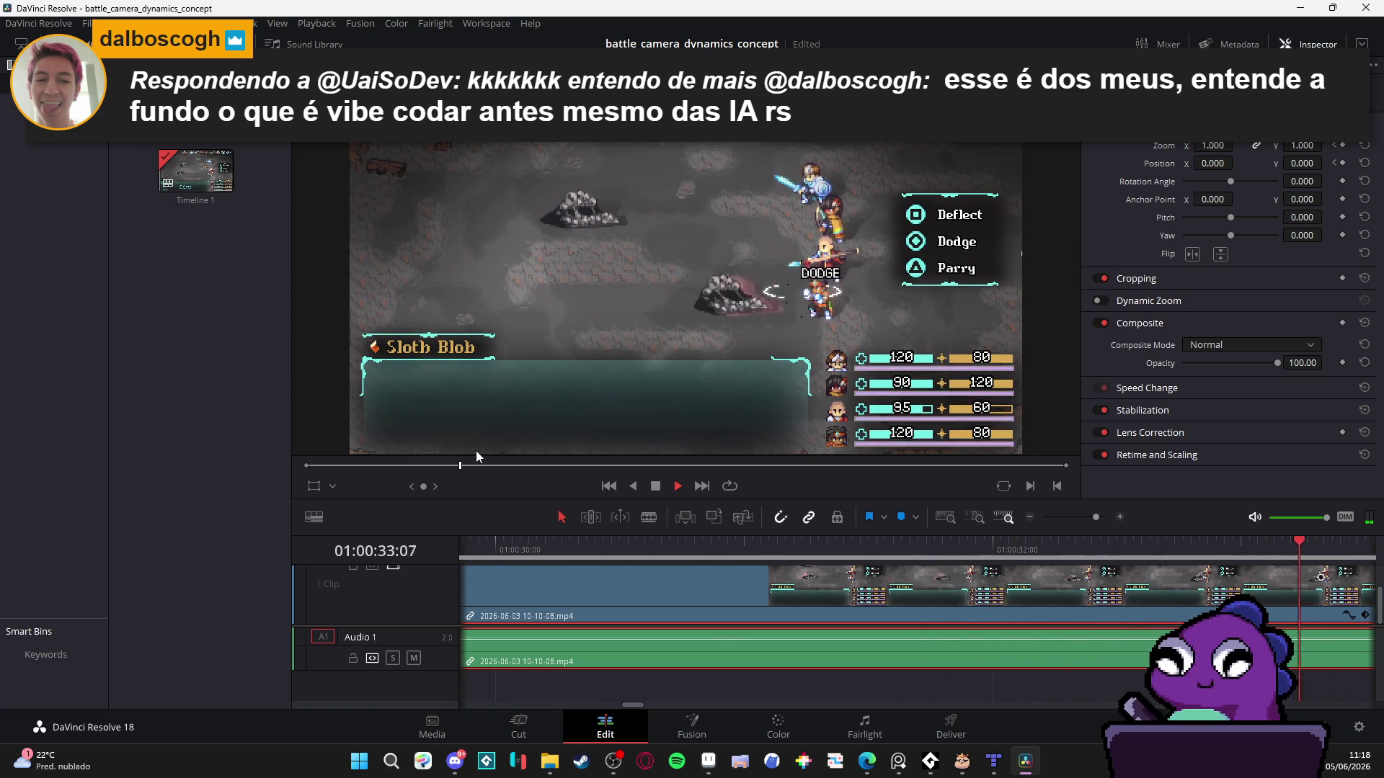
pyautogui.click(655, 486)
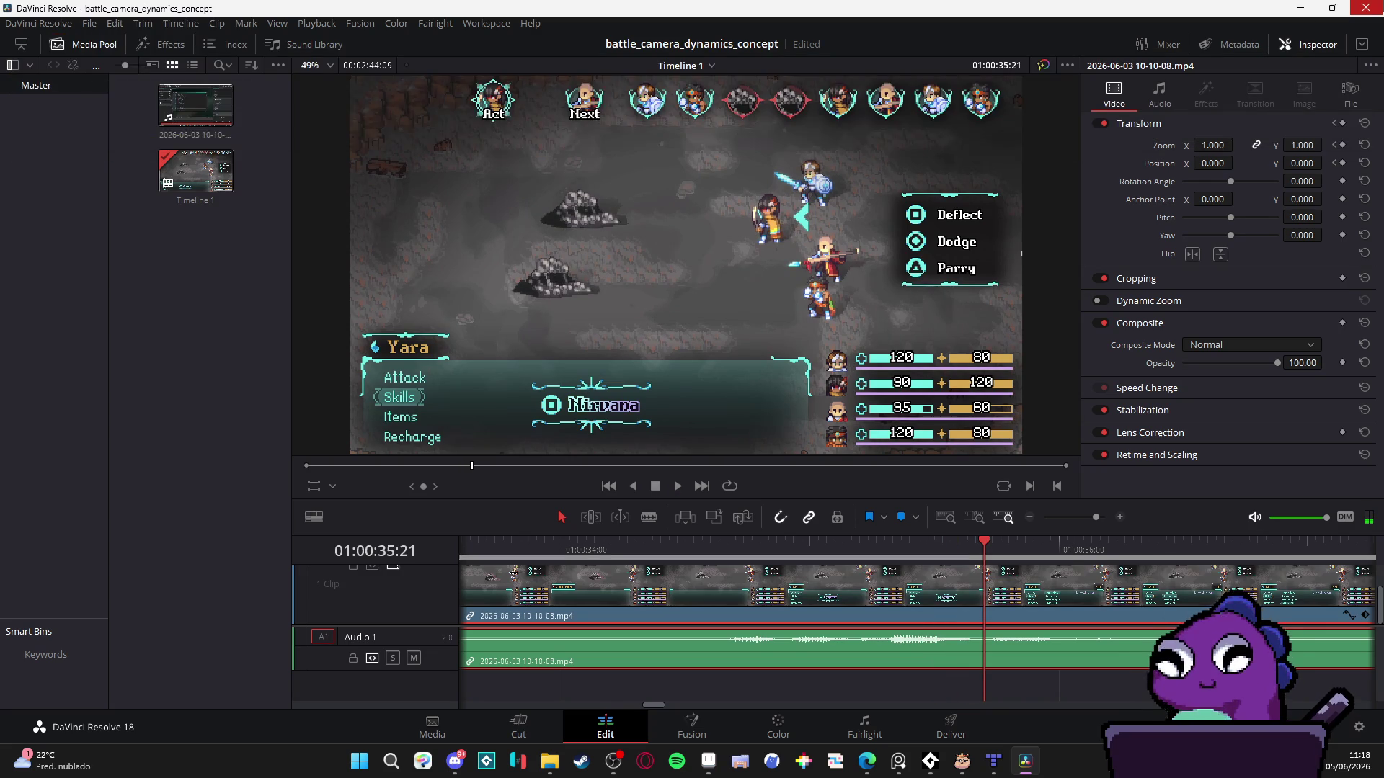
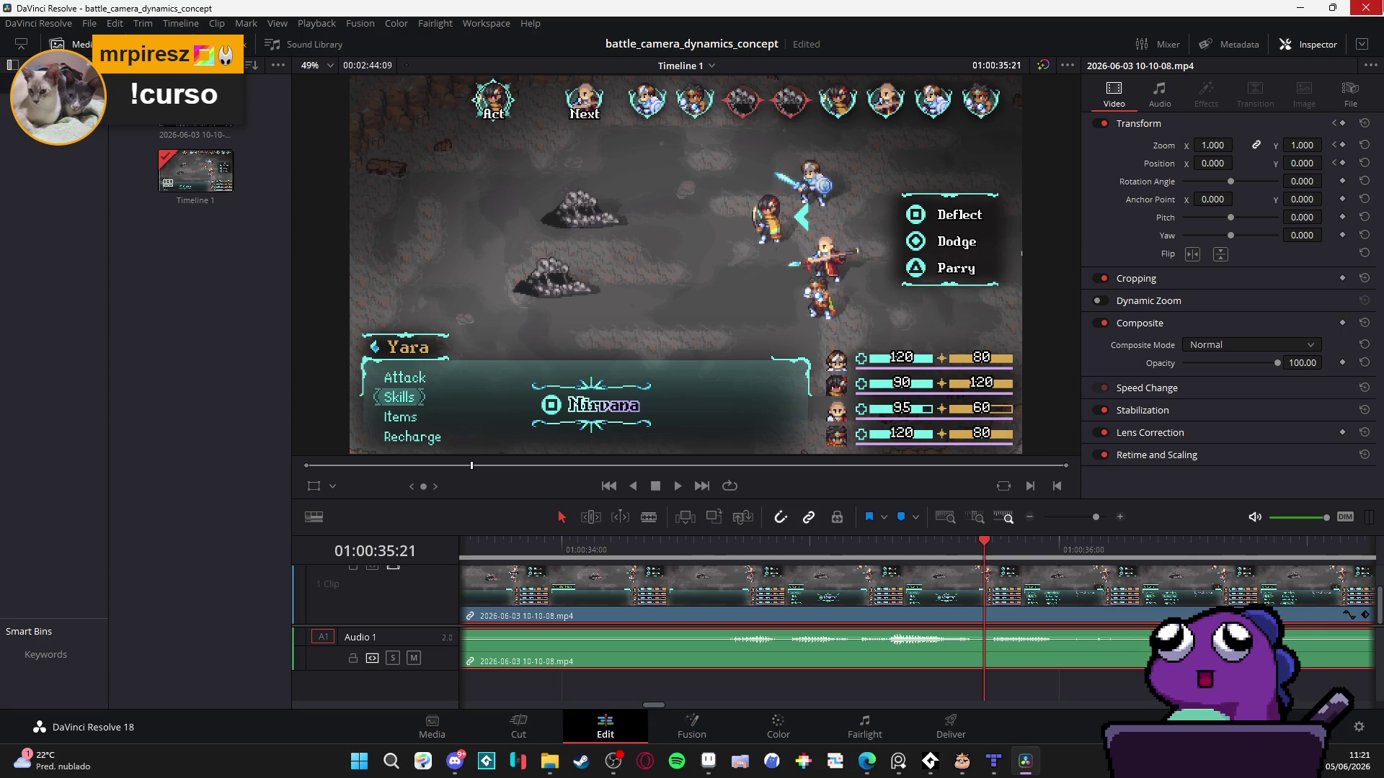
# - Close DaVinci Resolve, clear the desktop file selection, and bring up Discord
pyautogui.click(1367, 10)
pyautogui.moveTo(946, 761)
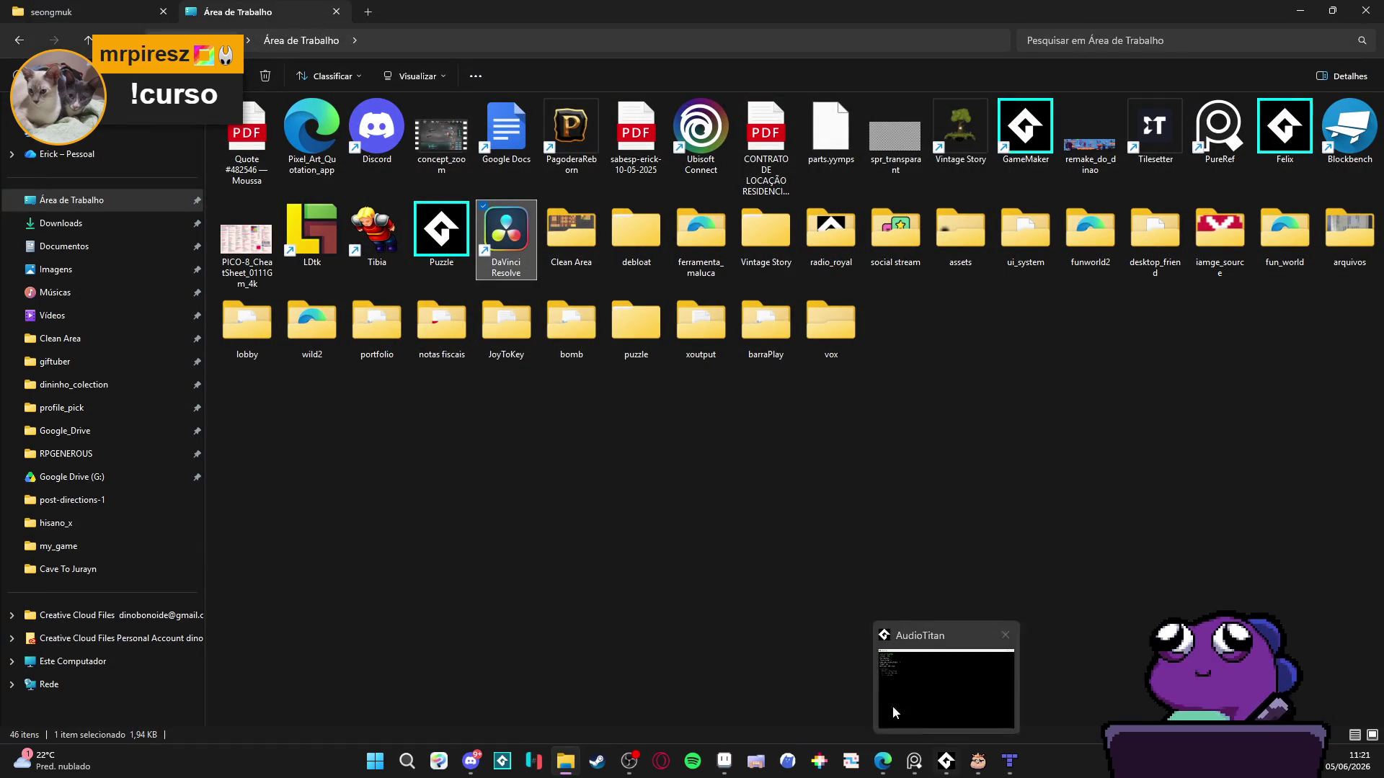
pyautogui.click(759, 653)
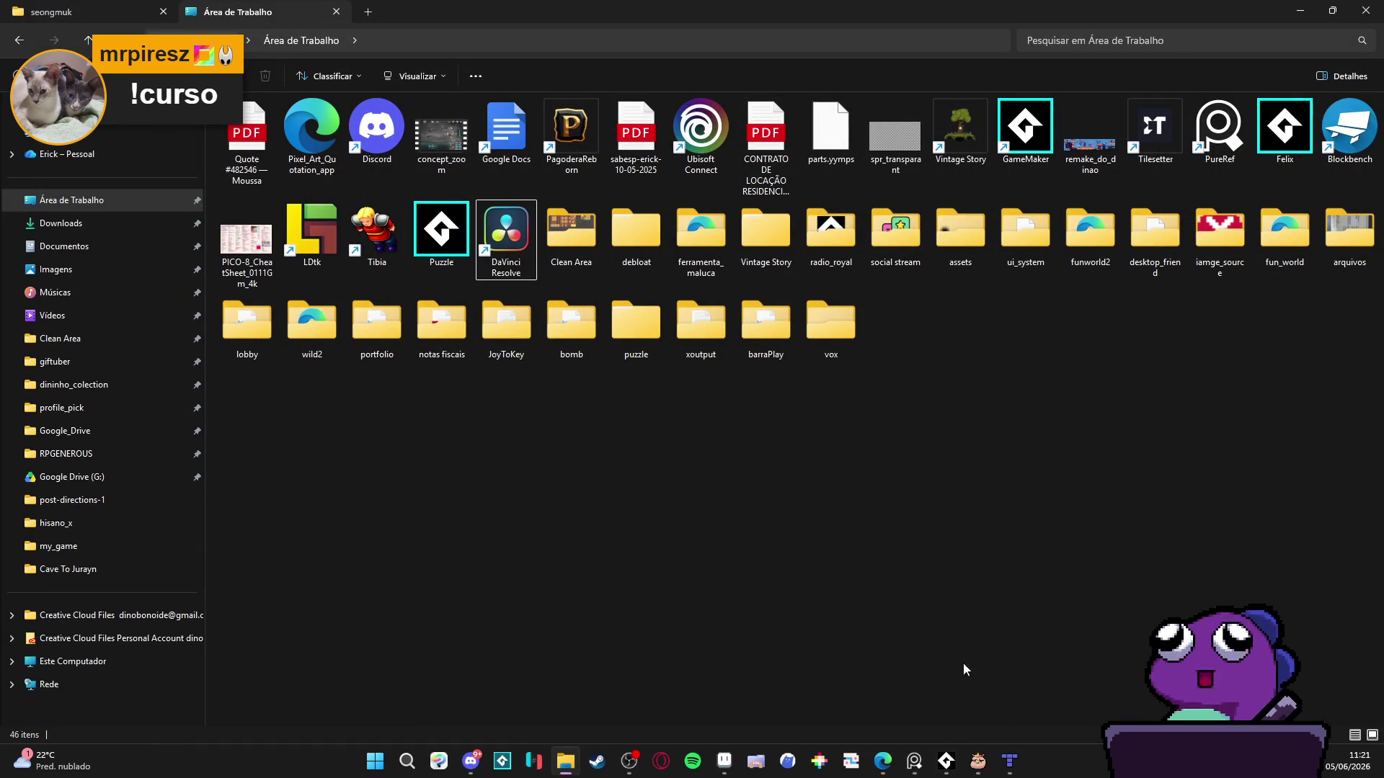
pyautogui.moveTo(944, 768)
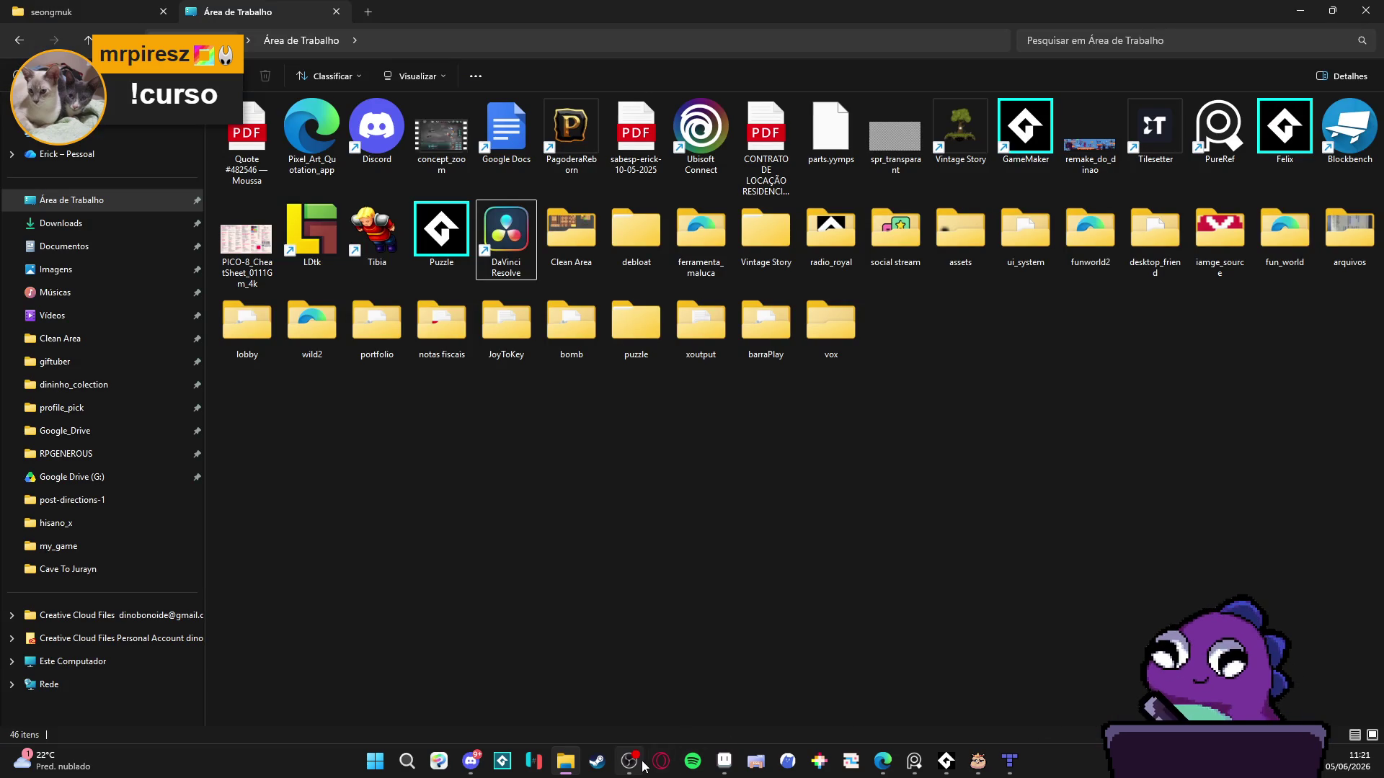
pyautogui.moveTo(639, 763)
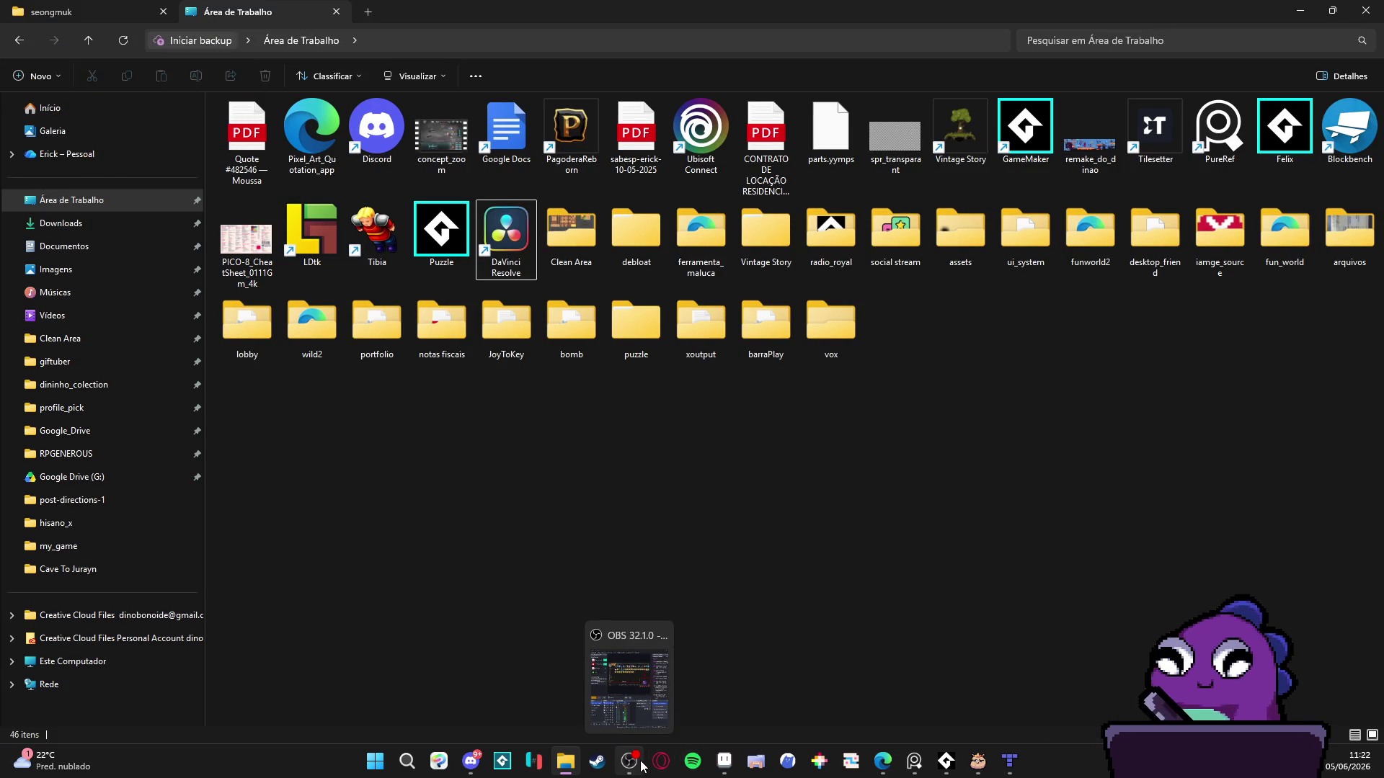
pyautogui.click(471, 761)
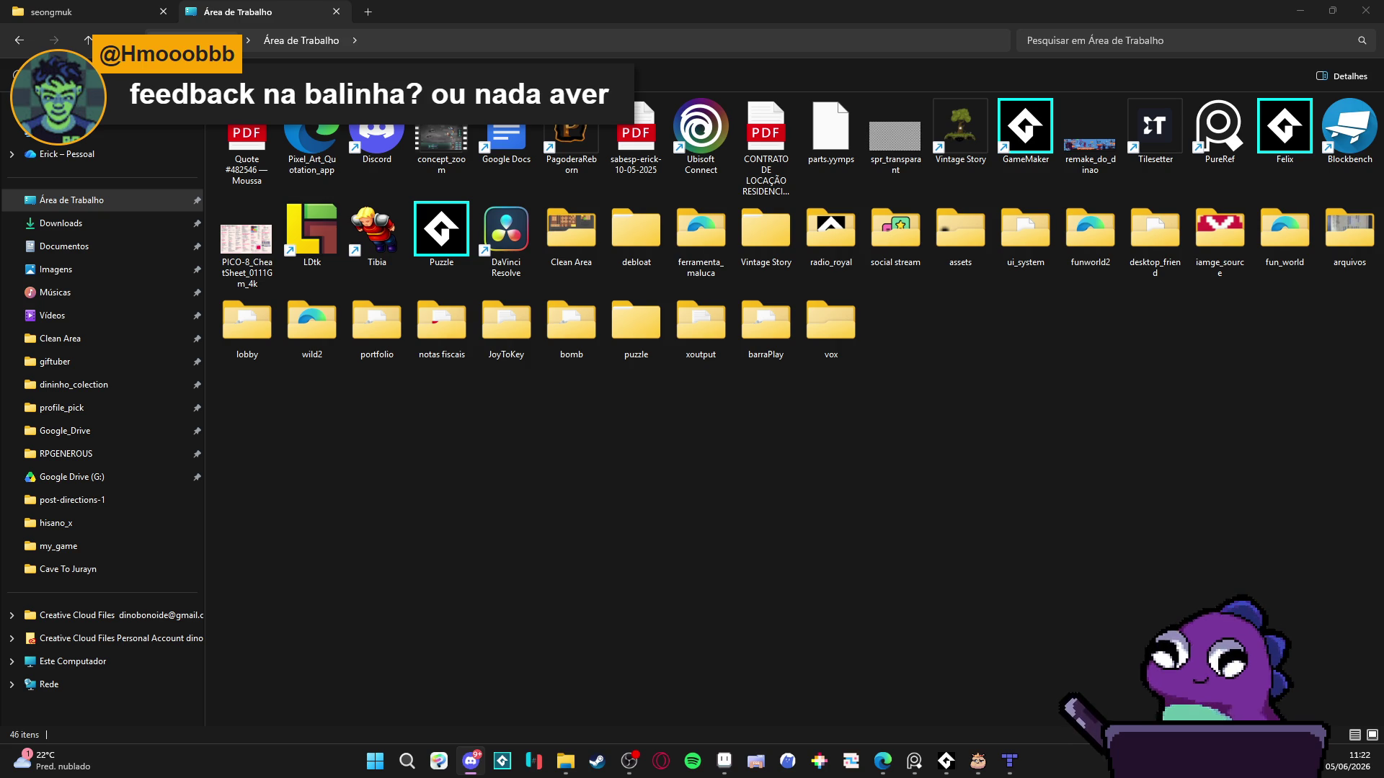
# - Copy the candy sprite image from #feedback_artistico to the clipboard with Copiar imagem
pyautogui.hotkey('alt', 'Tab')
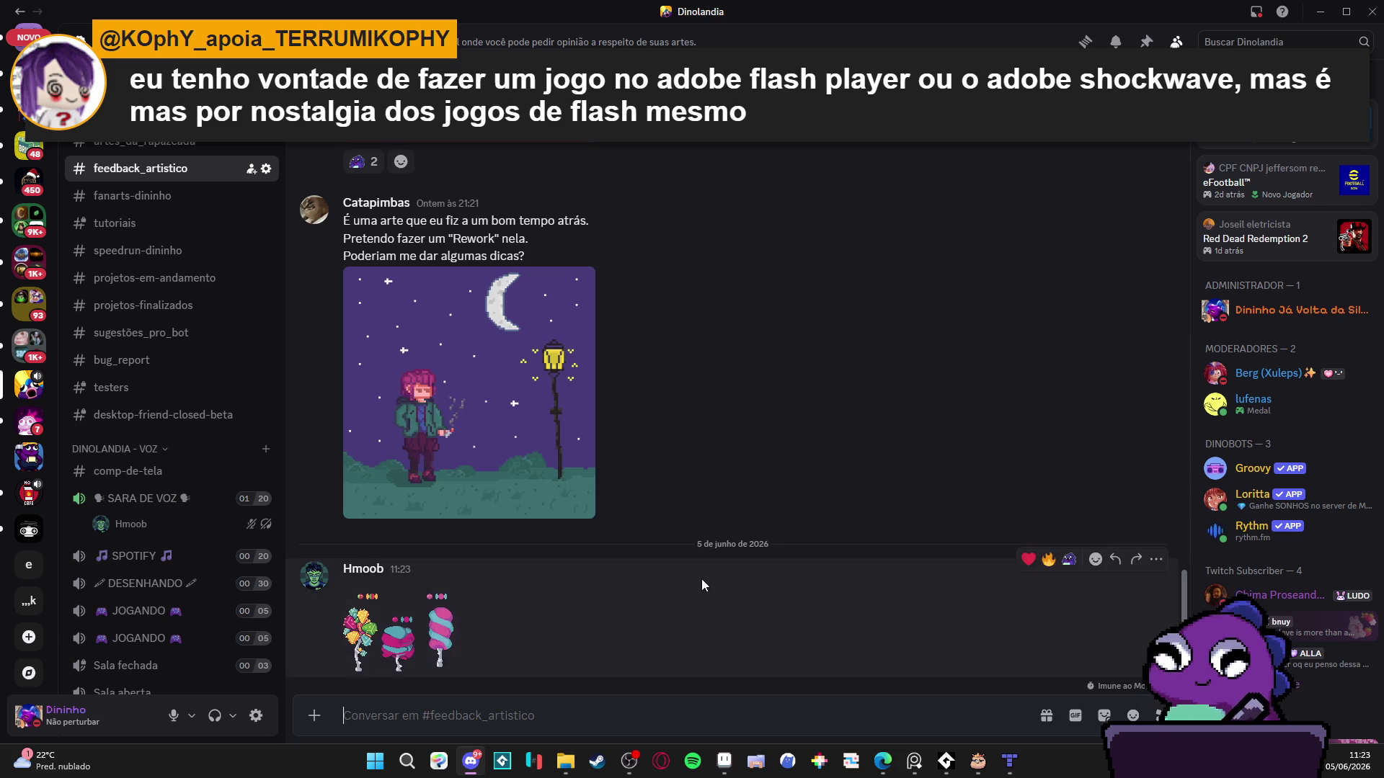
pyautogui.click(398, 633)
pyautogui.rightClick(678, 402)
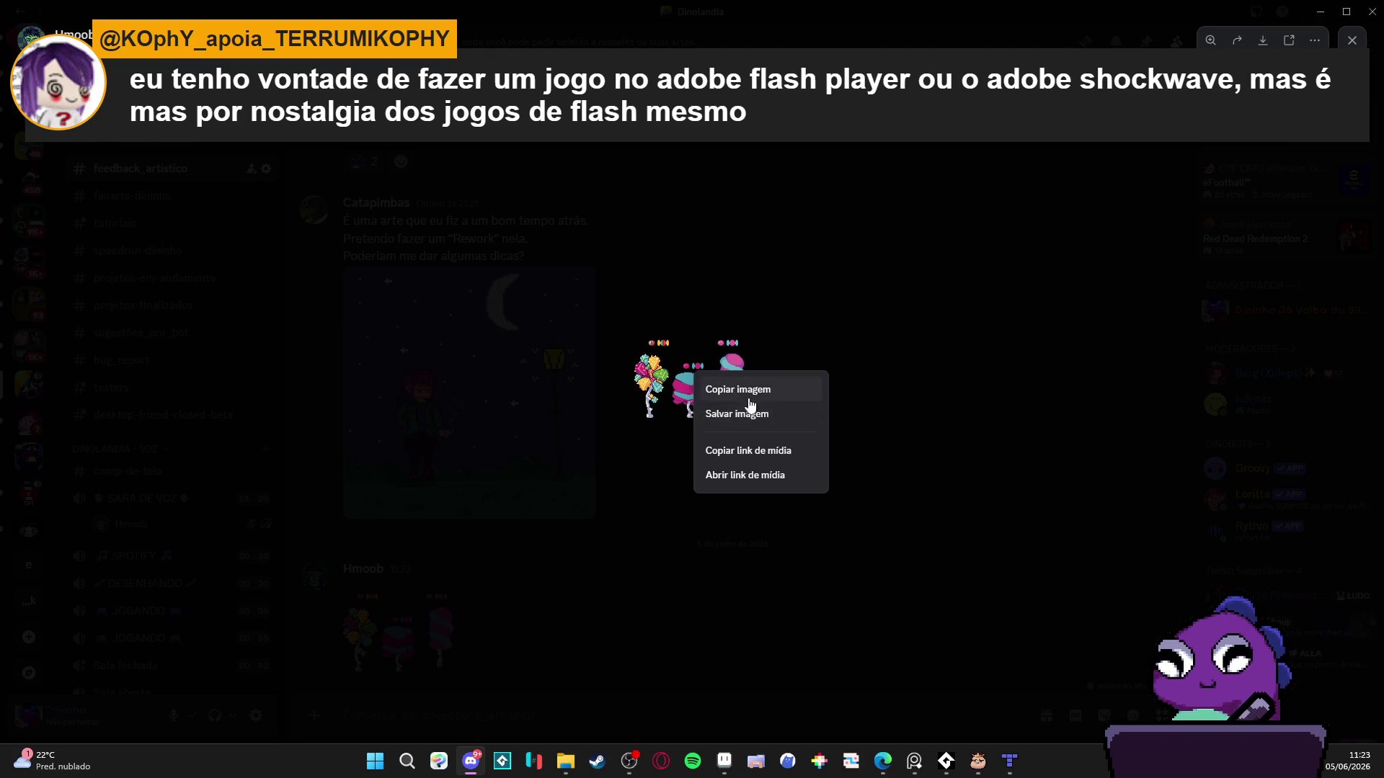
pyautogui.click(751, 395)
pyautogui.click(1019, 553)
# - Create a new sprite and paste the copied candy image into it
pyautogui.click(724, 761)
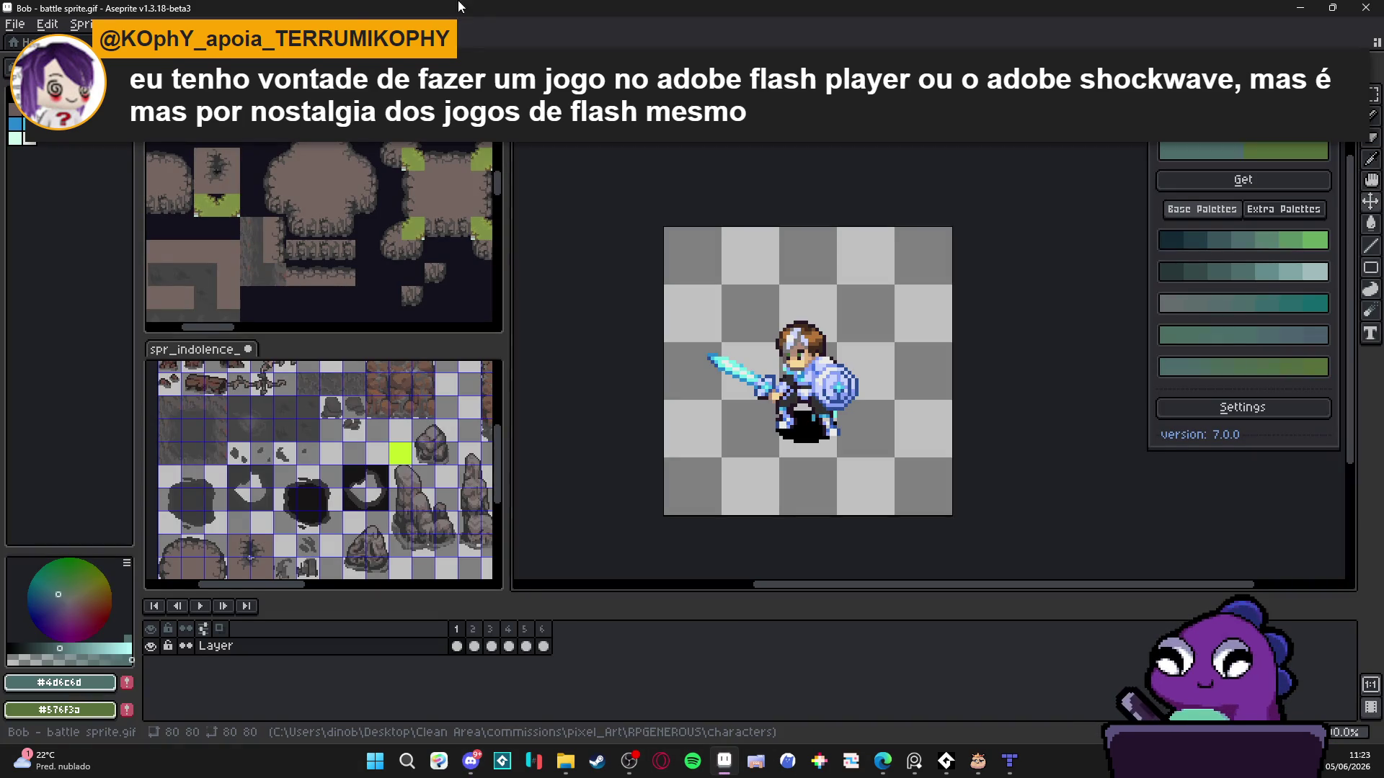
pyautogui.click(23, 30)
pyautogui.click(32, 46)
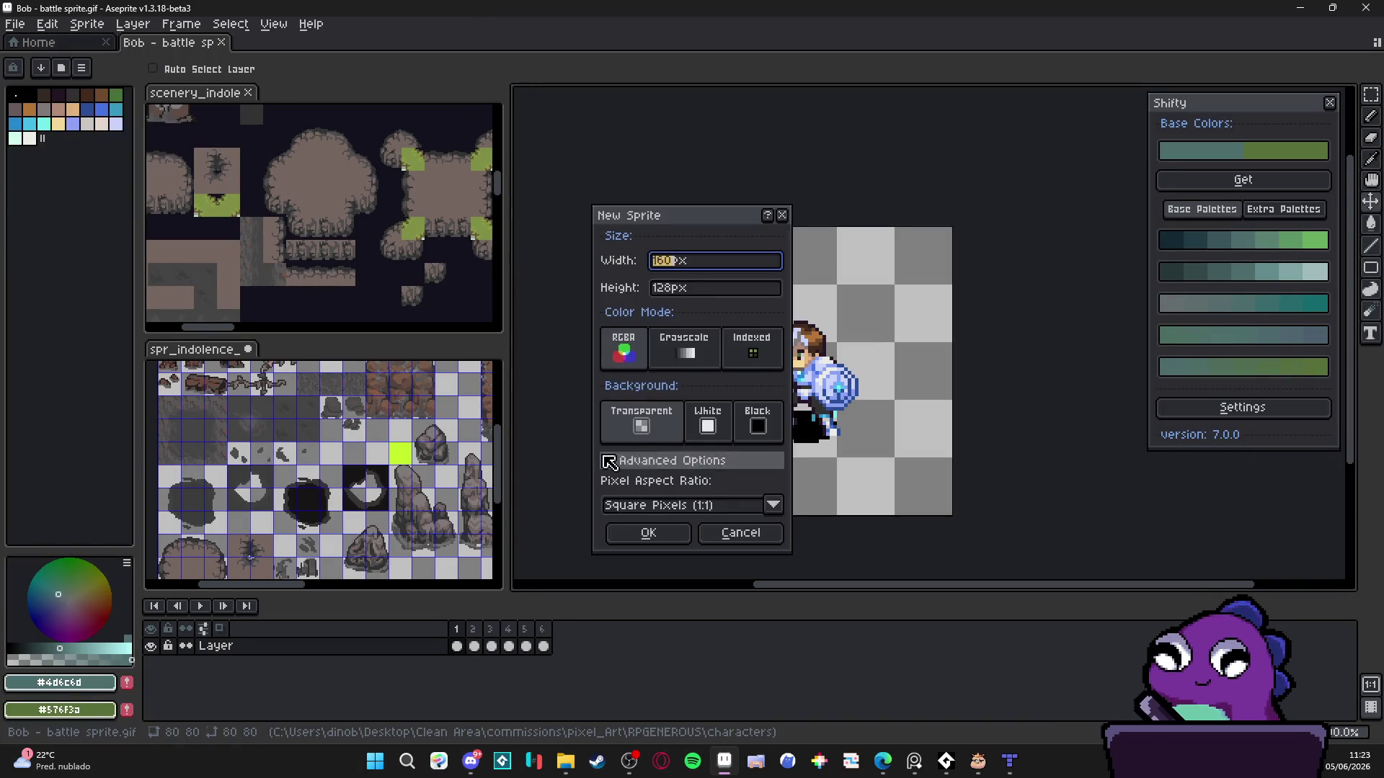
pyautogui.click(652, 532)
pyautogui.hotkey('ctrl', 'v')
pyautogui.scroll(4, 967, 322)
pyautogui.scroll(-1, 797, 225)
pyautogui.press('Return')
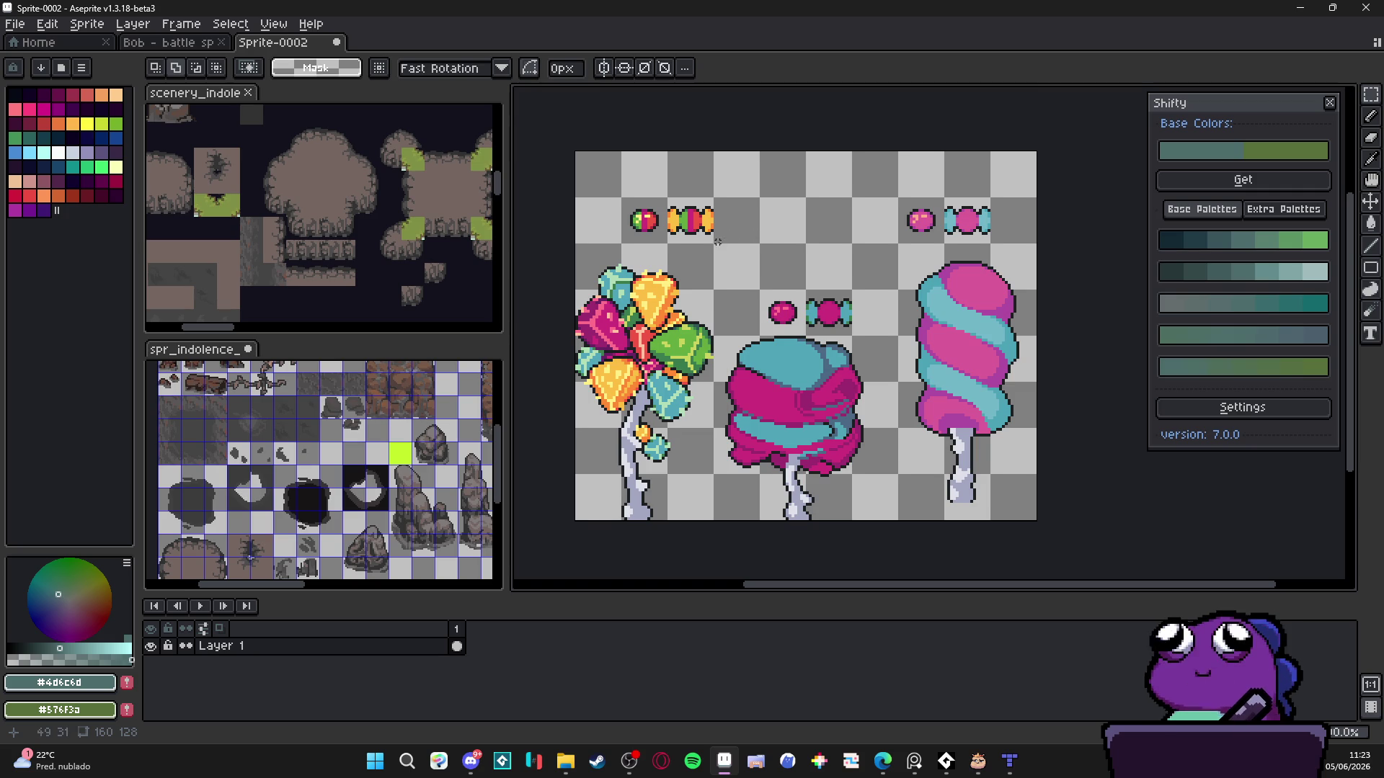
# - Show the pixel grid and fix the candy outline, adding a dark pixel and erasing a stray one
pyautogui.hotkey('ctrl', "'")
pyautogui.press('b')
pyautogui.scroll(3, 707, 214)
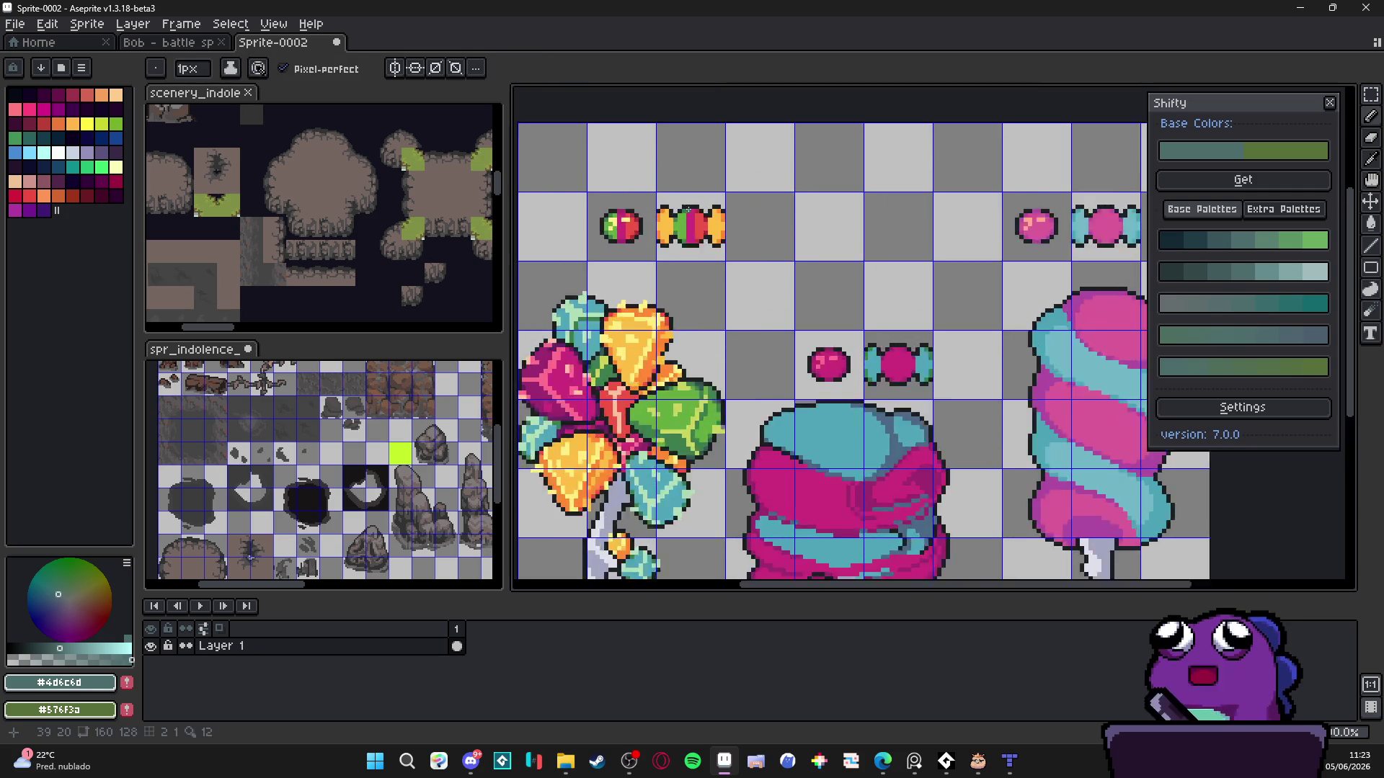
pyautogui.scroll(-2, 718, 244)
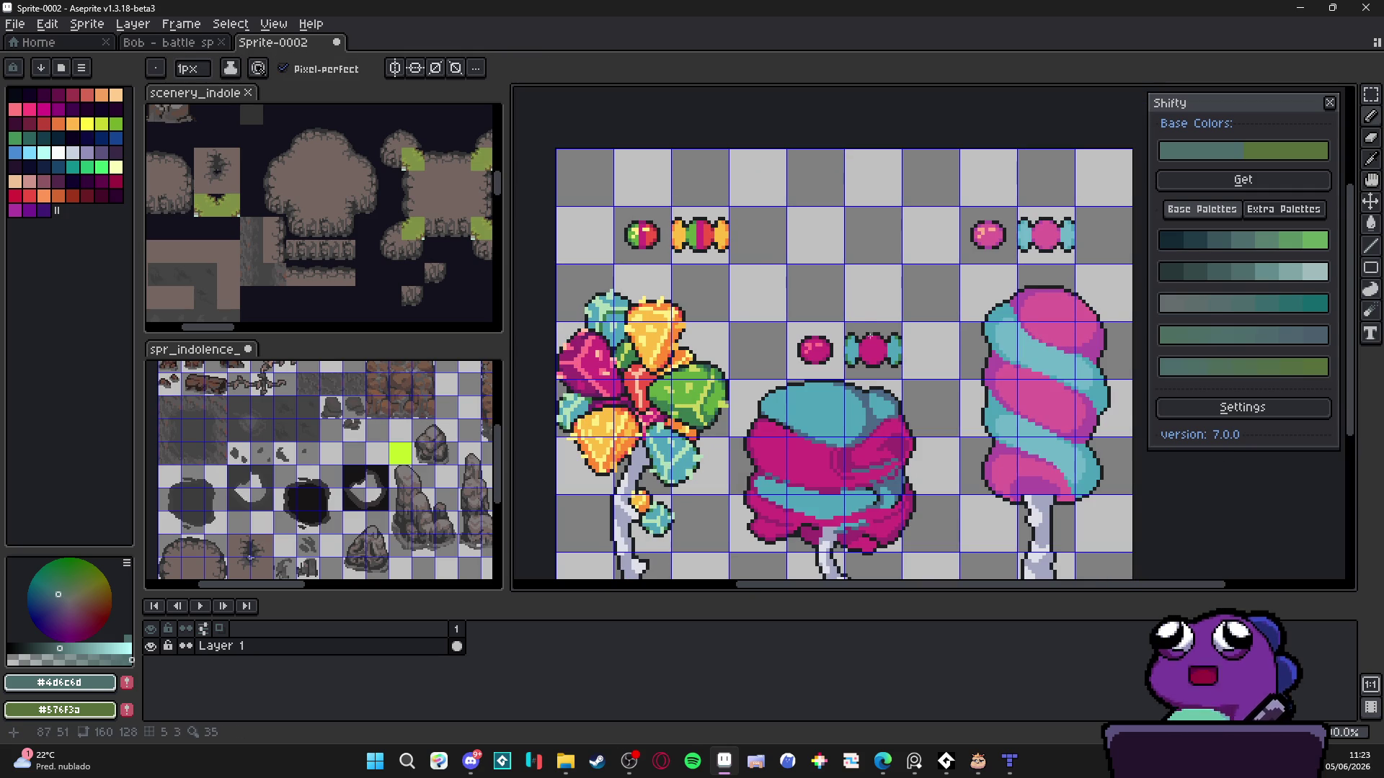
pyautogui.scroll(5, 730, 288)
pyautogui.keyDown('alt'); pyautogui.click(681, 181); pyautogui.keyUp('alt')
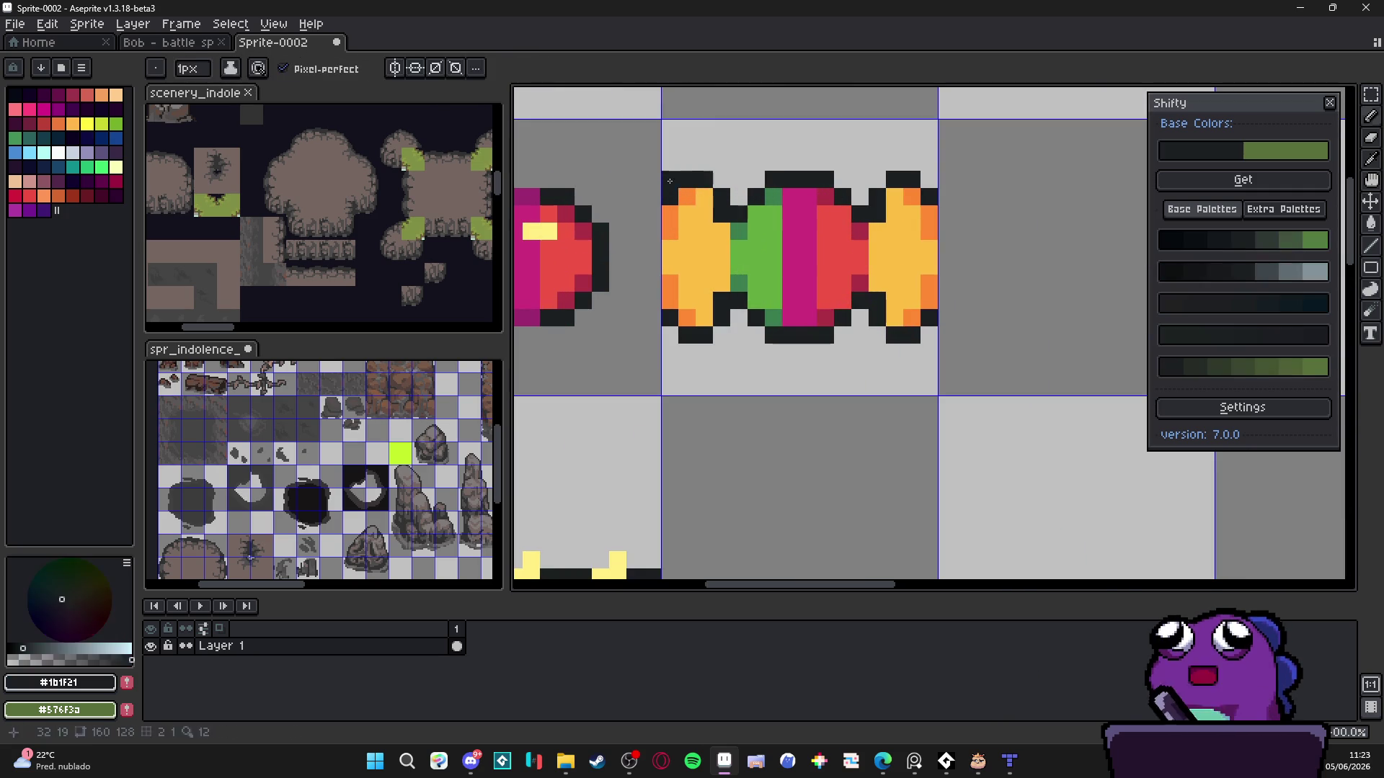
pyautogui.click(670, 179)
pyautogui.press('e')
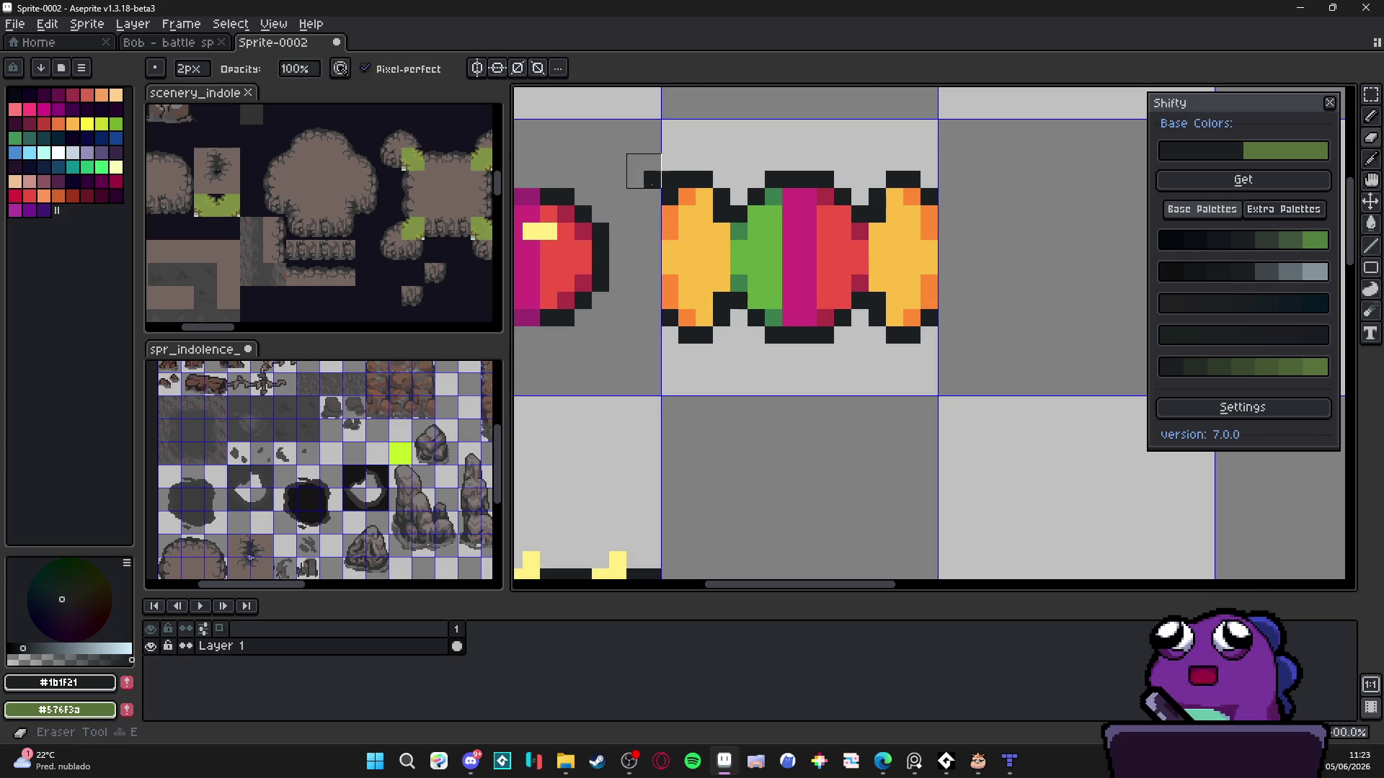
pyautogui.click(652, 179)
pyautogui.press('b')
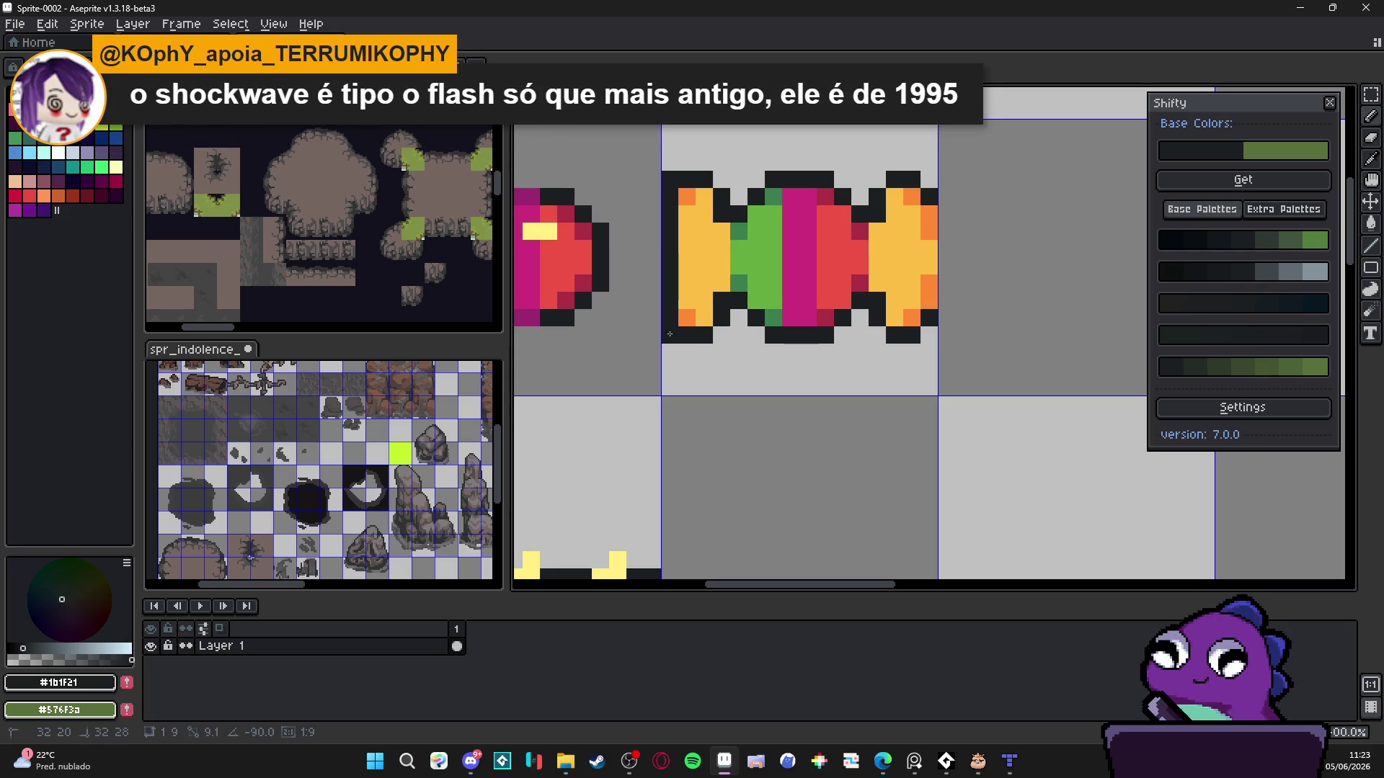
# - Shade the candy's yellow left end with orange
pyautogui.scroll(-2, 701, 348)
pyautogui.scroll(2, 701, 349)
pyautogui.keyDown('alt'); pyautogui.click(695, 330); pyautogui.keyUp('alt')
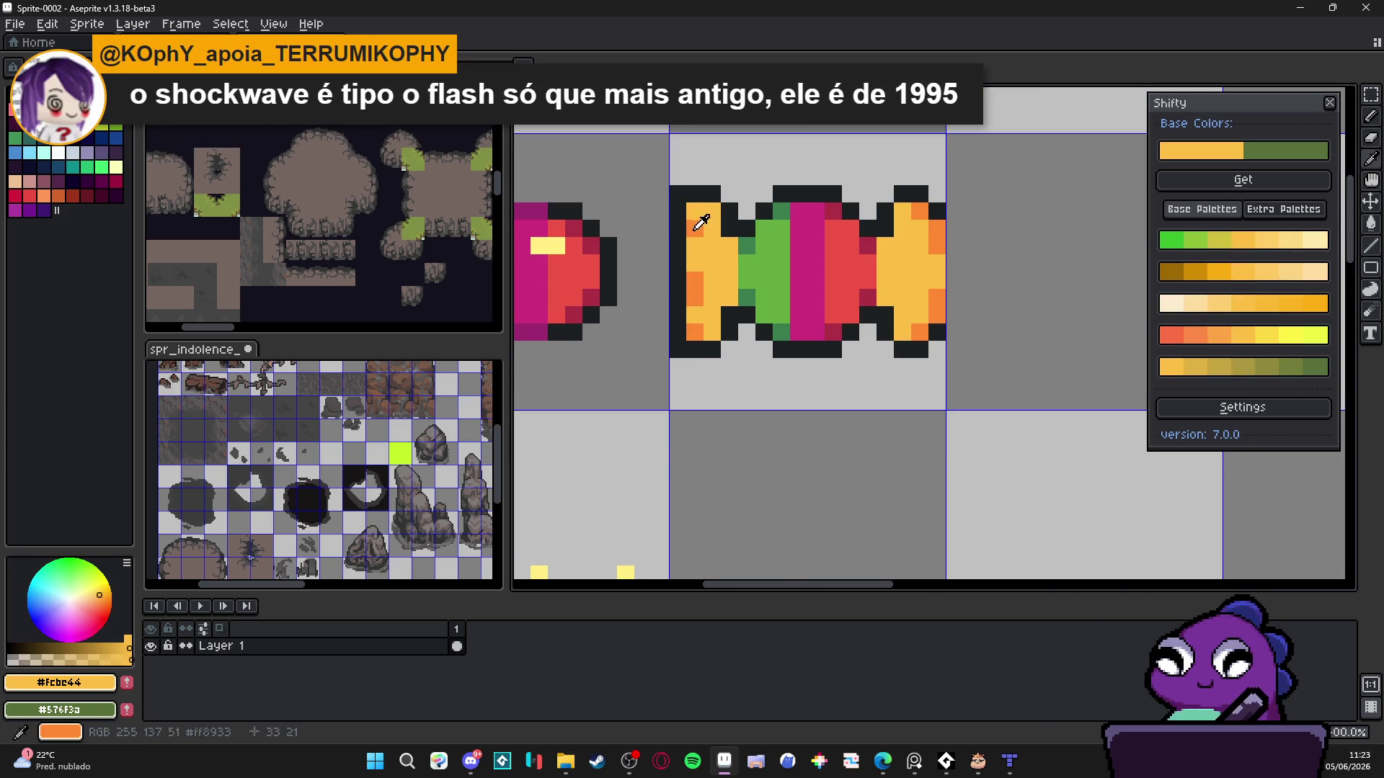
pyautogui.moveTo(711, 281); pyautogui.dragTo(711, 293)
pyautogui.moveTo(712, 228)
pyautogui.mouseDown()
pyautogui.moveTo(703, 245)
pyautogui.moveTo(728, 249)
pyautogui.mouseUp()
pyautogui.scroll(-2, 807, 295)
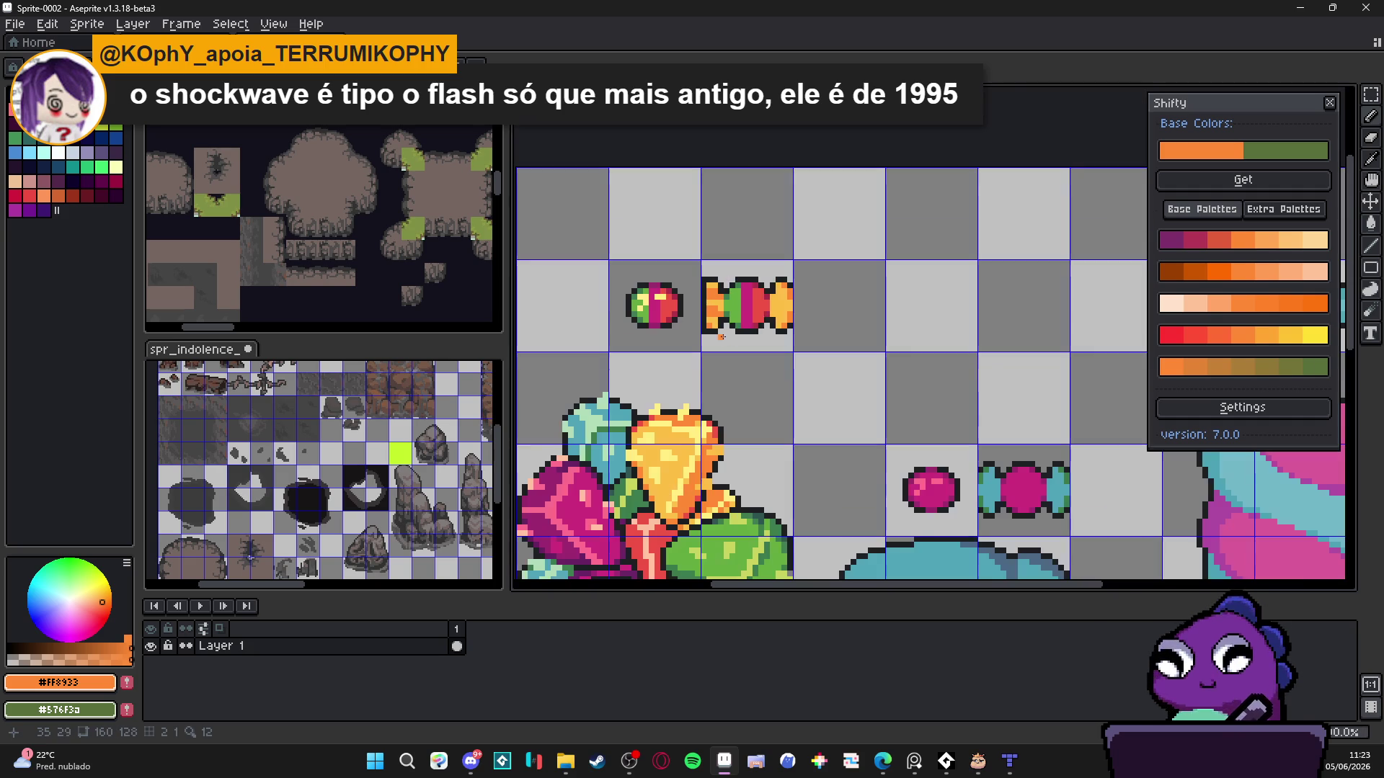
pyautogui.scroll(1, 810, 297)
pyautogui.scroll(1, 810, 297)
# - Remove the candy's right end and replace it with a horizontally flipped copy of the left end
pyautogui.press('u')
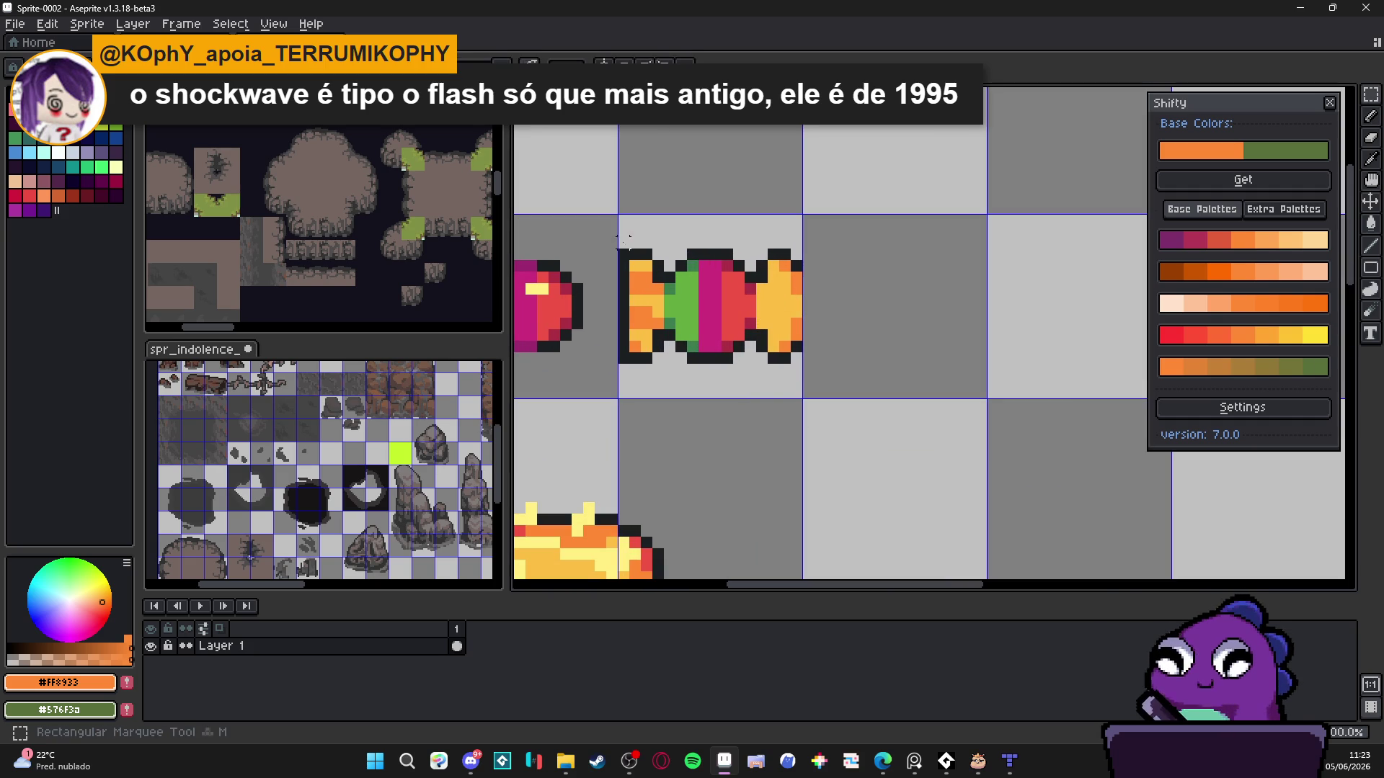
pyautogui.moveTo(834, 227); pyautogui.dragTo(759, 406)
pyautogui.hotkey('ctrl', 'z')
pyautogui.press('m')
pyautogui.moveTo(591, 222)
pyautogui.mouseDown()
pyautogui.moveTo(631, 272)
pyautogui.moveTo(668, 390)
pyautogui.mouseUp()
pyautogui.moveTo(636, 323); pyautogui.dragTo(808, 323)
pyautogui.hotkey('shift', 'h')
pyautogui.hotkey('ctrl', 'd')
# - Add lighter highlight pixels to the green, magenta and red stripes
pyautogui.scroll(1, 708, 295)
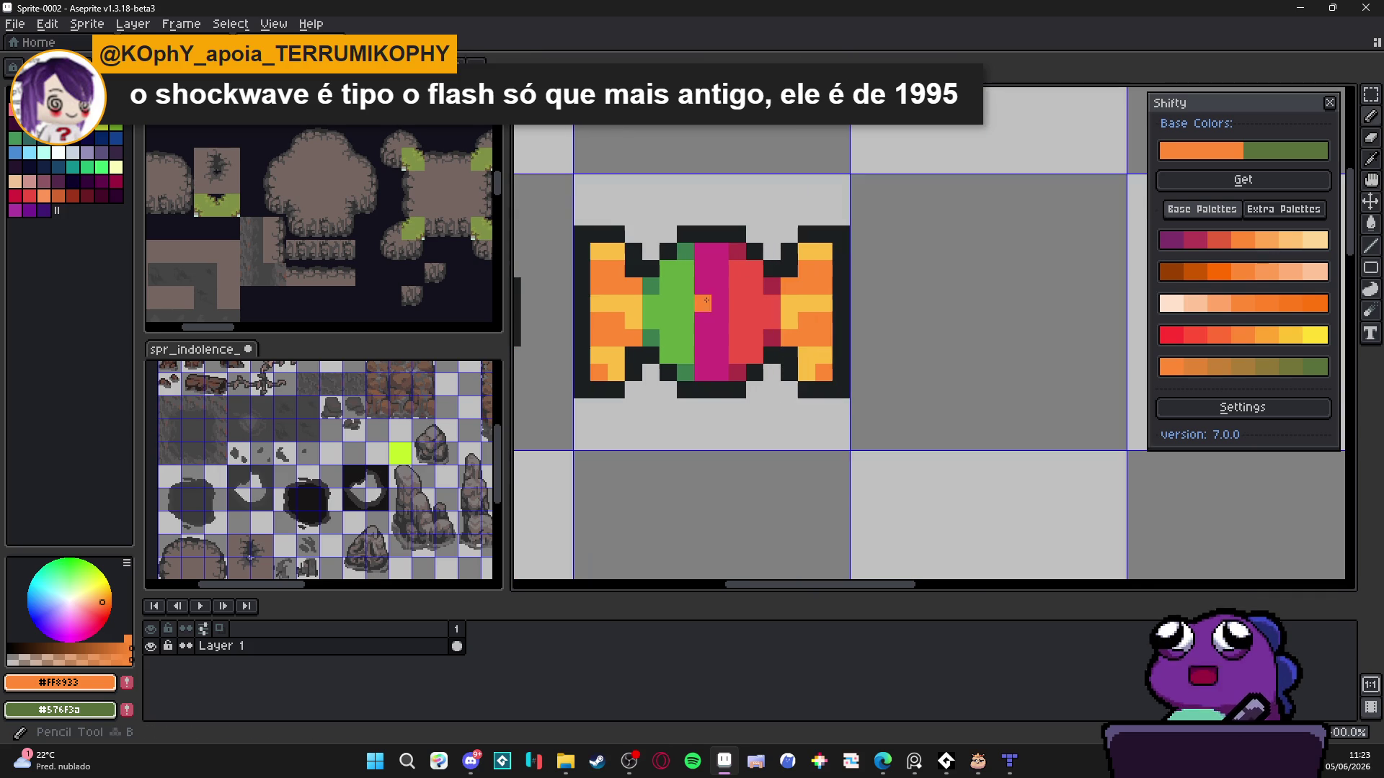
pyautogui.keyDown('alt'); pyautogui.click(688, 302); pyautogui.keyUp('alt')
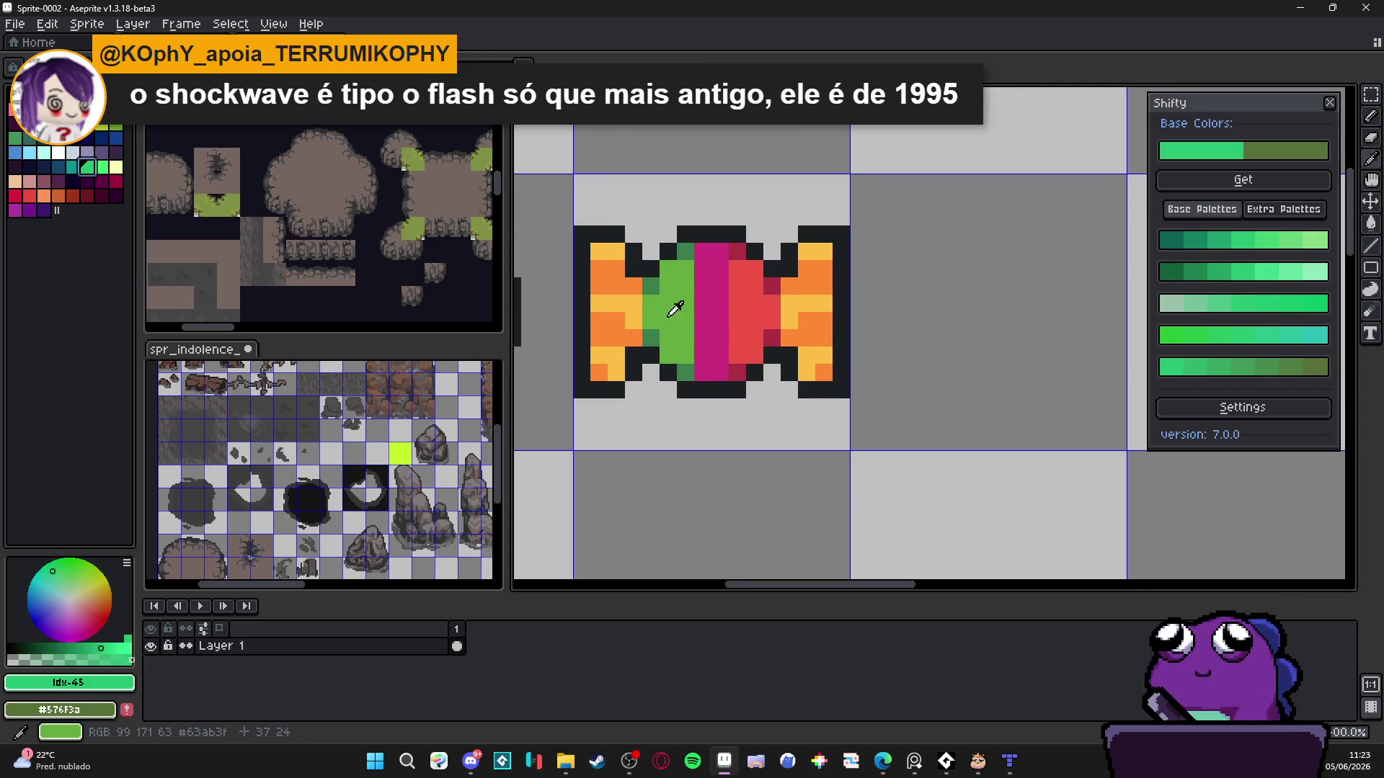
pyautogui.click(1287, 285)
pyautogui.moveTo(685, 285)
pyautogui.mouseDown()
pyautogui.moveTo(668, 285)
pyautogui.moveTo(692, 289)
pyautogui.mouseUp()
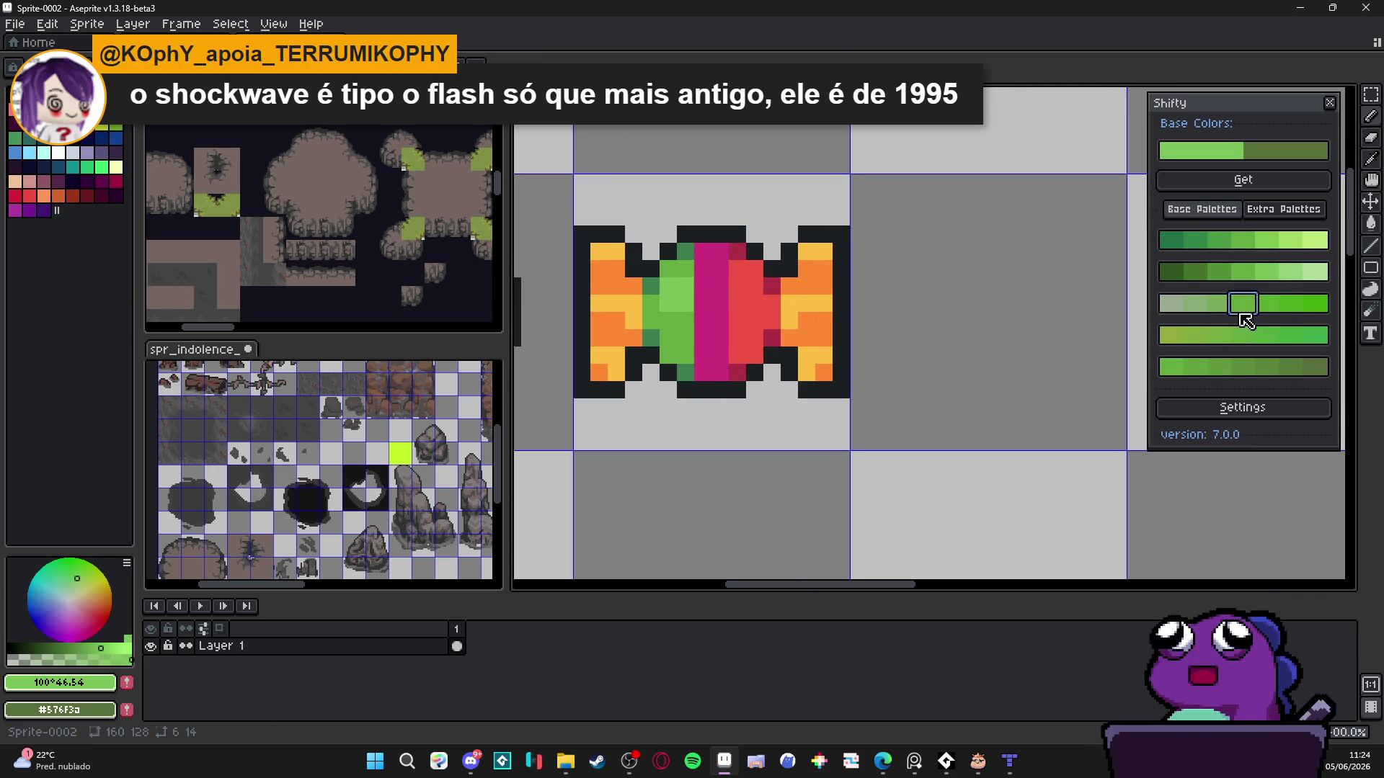
pyautogui.click(1291, 272)
pyautogui.keyDown('alt'); pyautogui.click(714, 296); pyautogui.keyUp('alt')
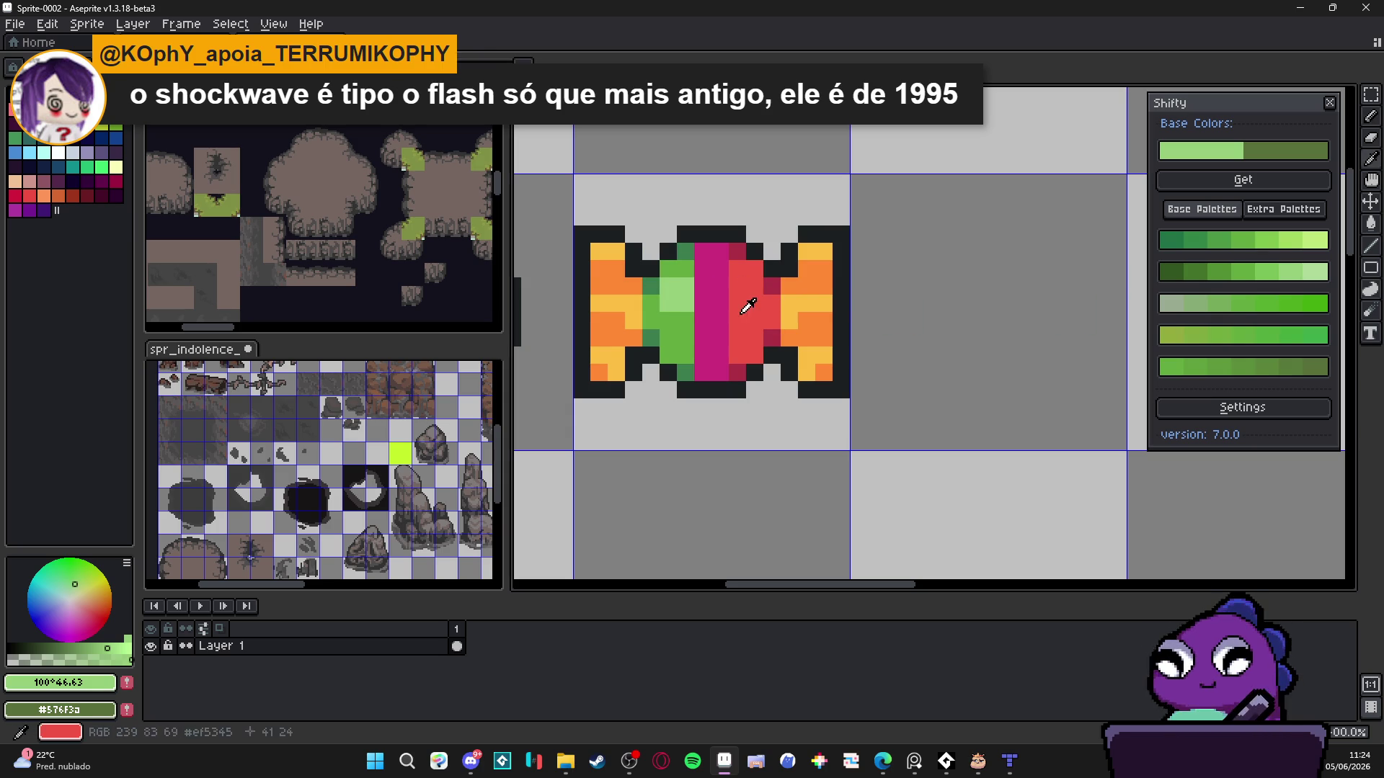
pyautogui.click(1298, 287)
pyautogui.click(711, 297)
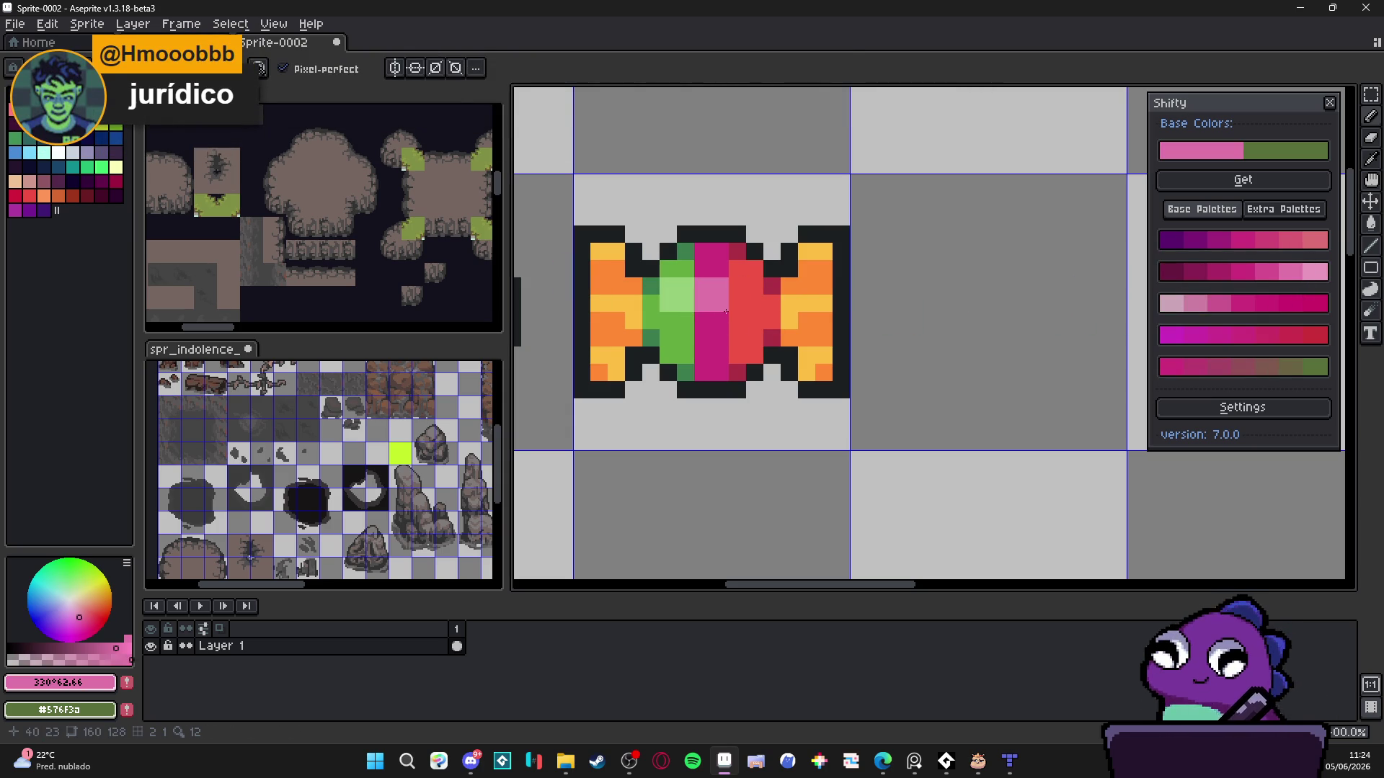
pyautogui.click(1206, 303)
pyautogui.click(1298, 273)
pyautogui.click(758, 305)
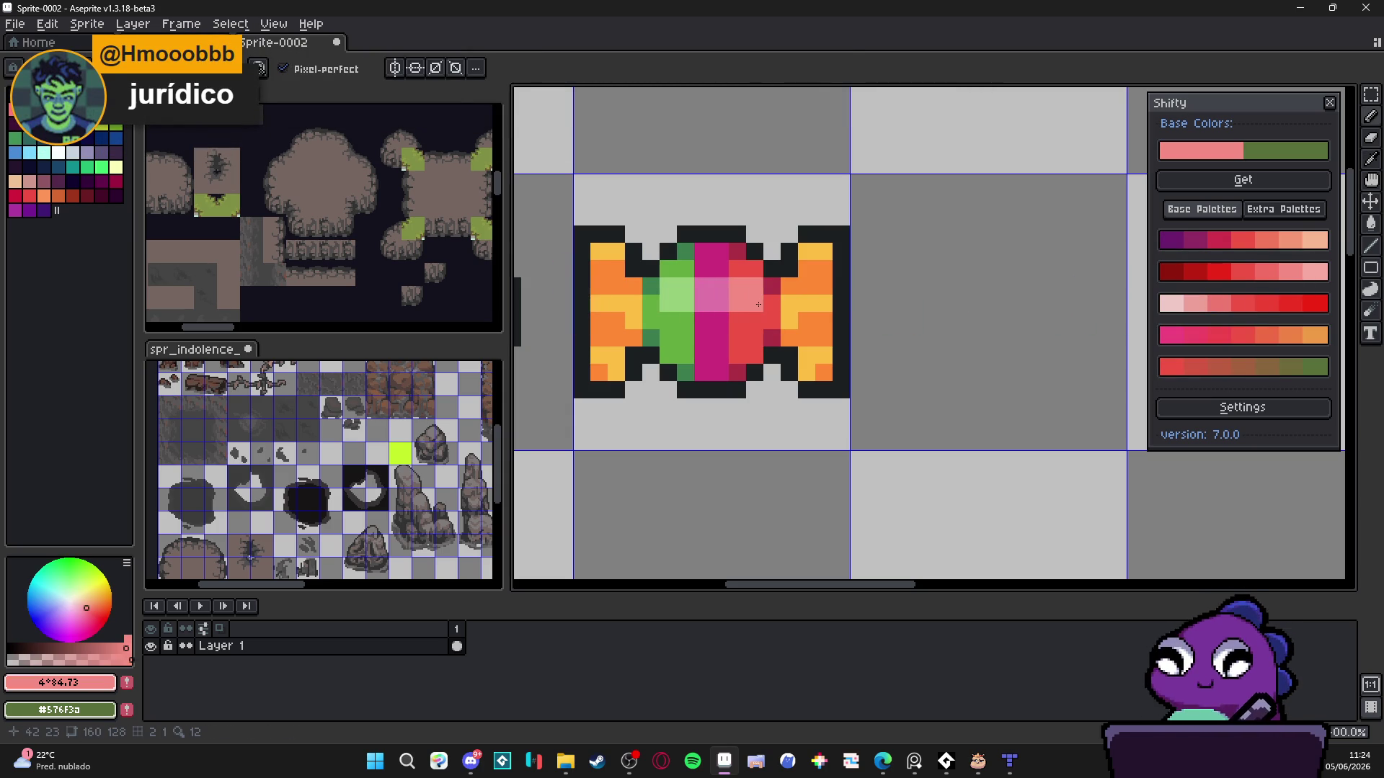
pyautogui.scroll(-7, 758, 304)
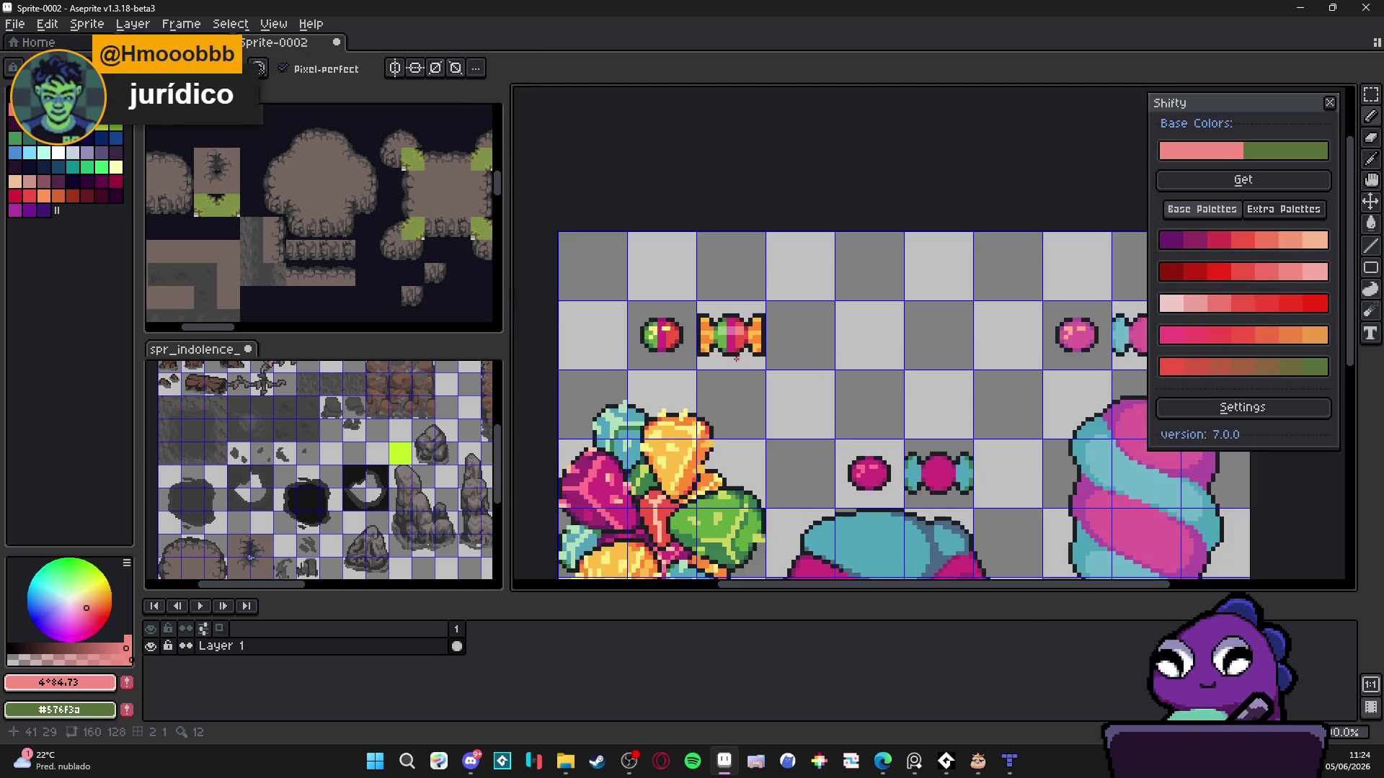
# - Sample the candy's outline, red and darker crimson shades as drawing colours
pyautogui.scroll(1, 746, 358)
pyautogui.scroll(2, 698, 326)
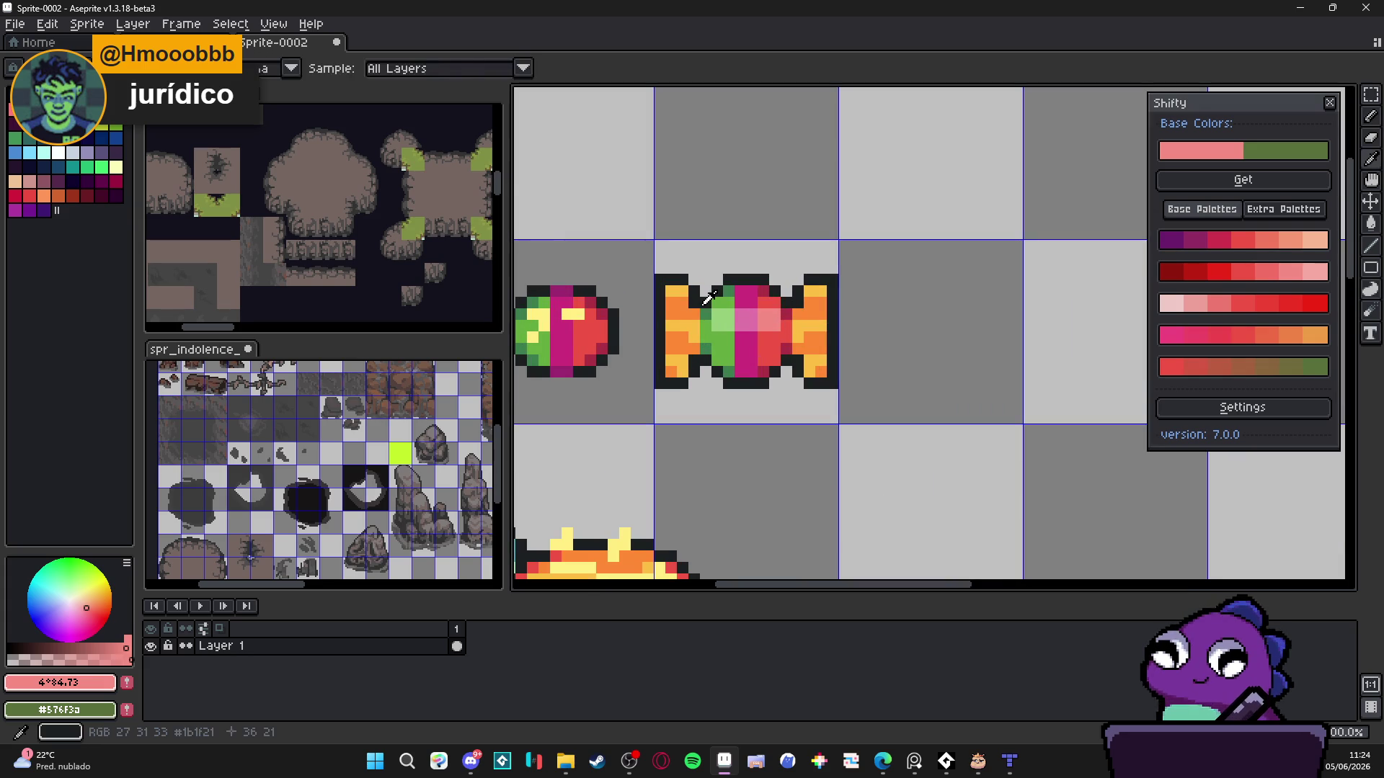
pyautogui.keyDown('alt'); pyautogui.click(709, 311); pyautogui.keyUp('alt')
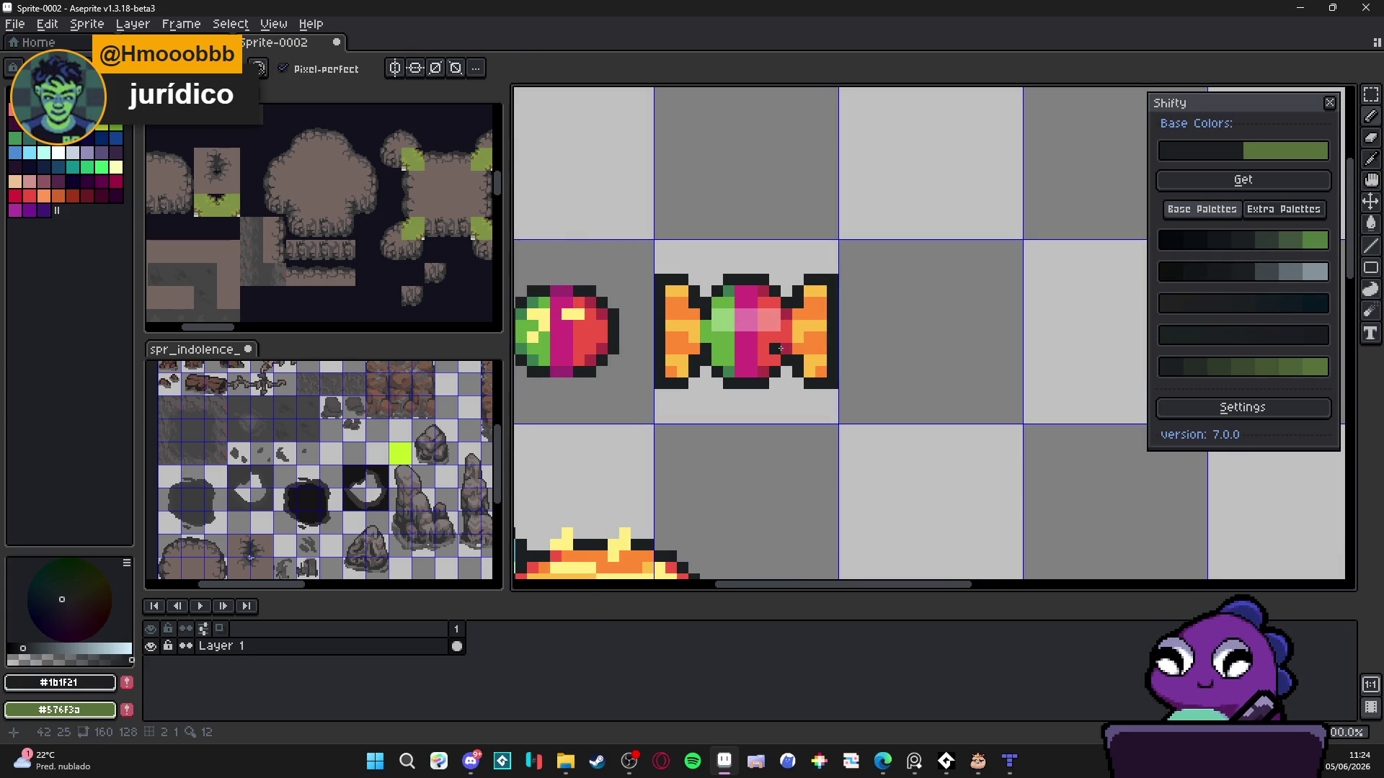
pyautogui.scroll(-3, 781, 349)
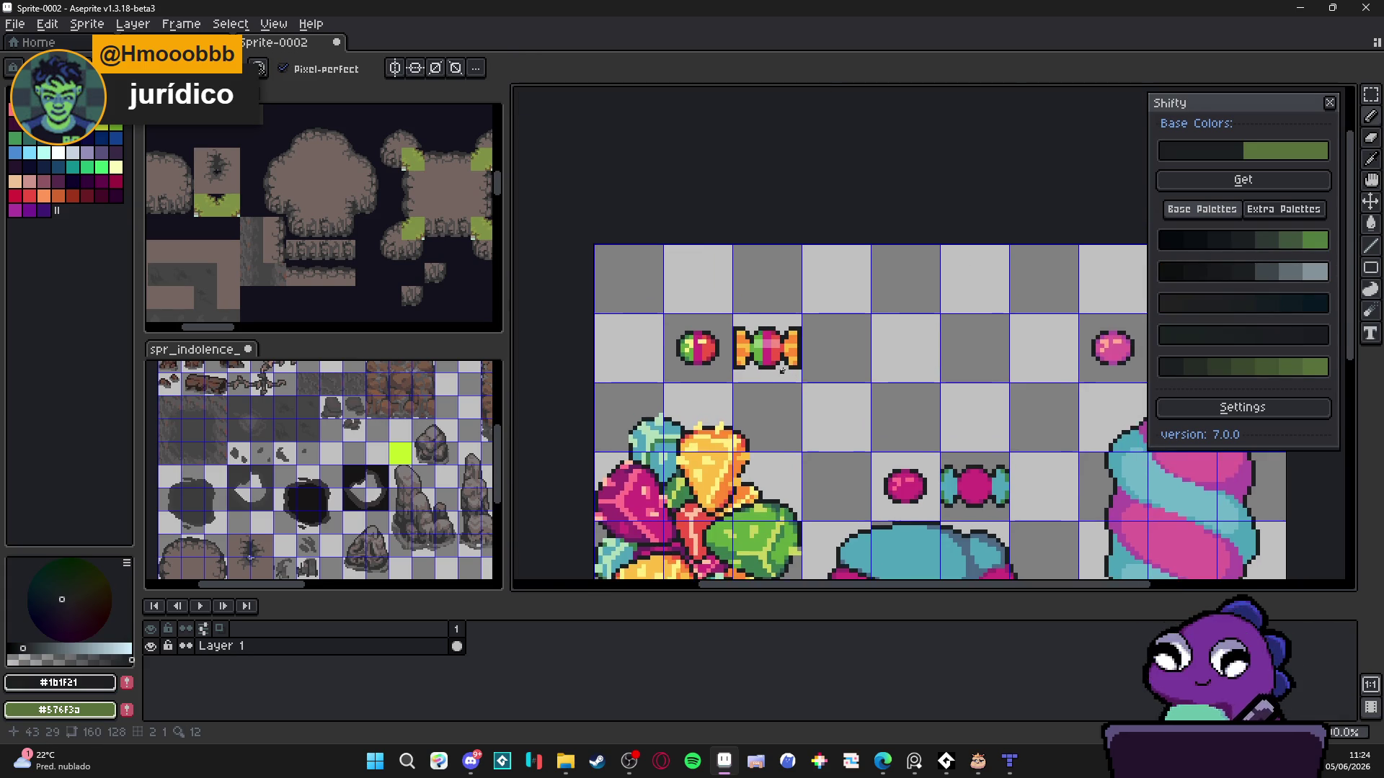
pyautogui.scroll(1, 782, 369)
pyautogui.scroll(-1, 771, 371)
pyautogui.scroll(1, 748, 378)
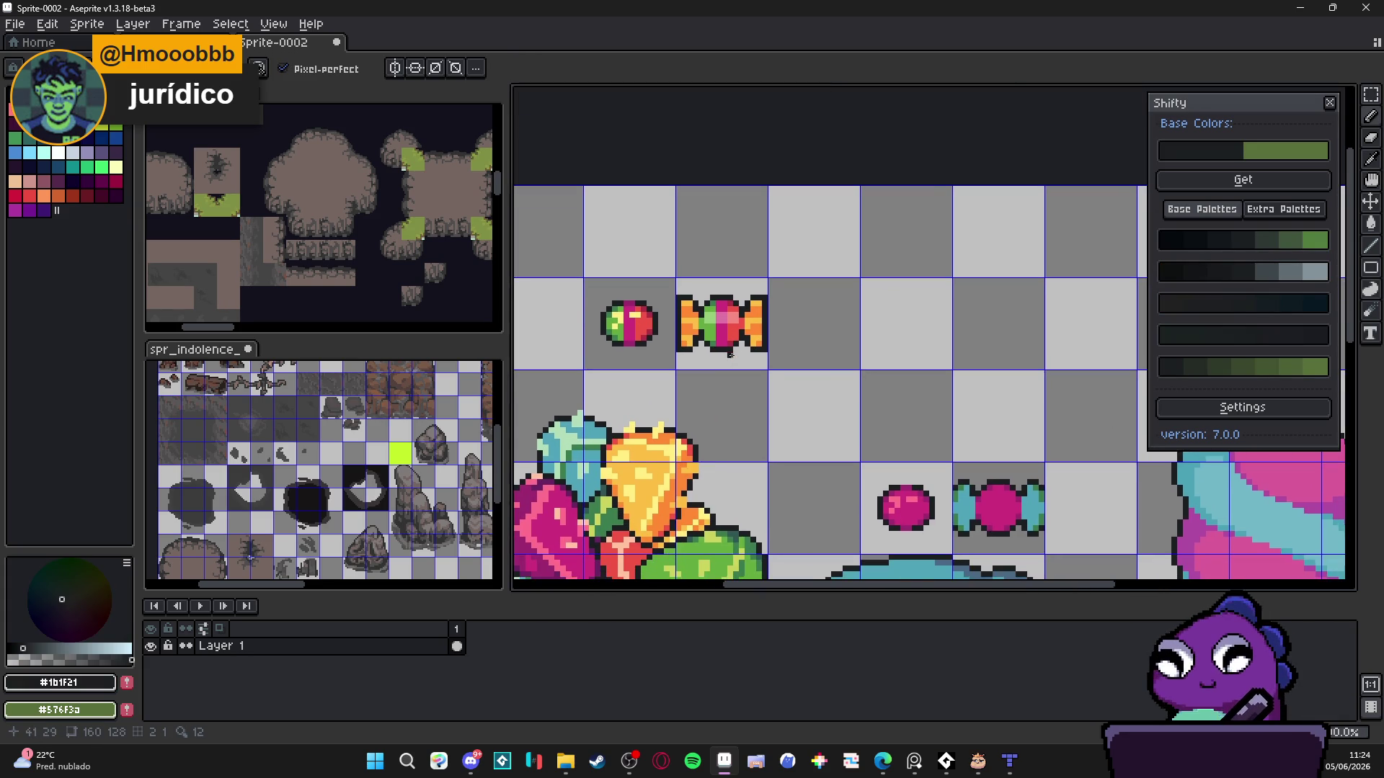
pyautogui.scroll(2, 730, 353)
pyautogui.keyDown('alt'); pyautogui.click(757, 310); pyautogui.keyUp('alt')
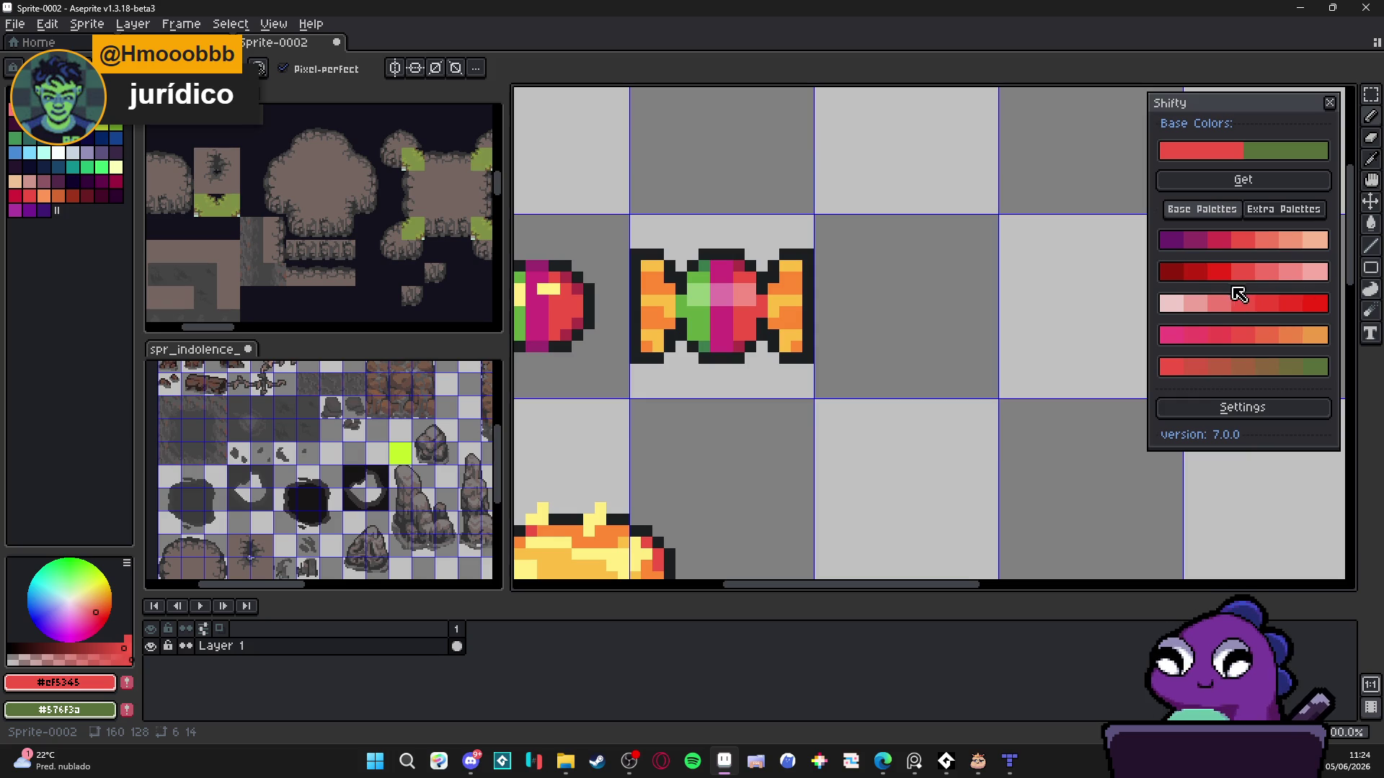
pyautogui.click(1215, 240)
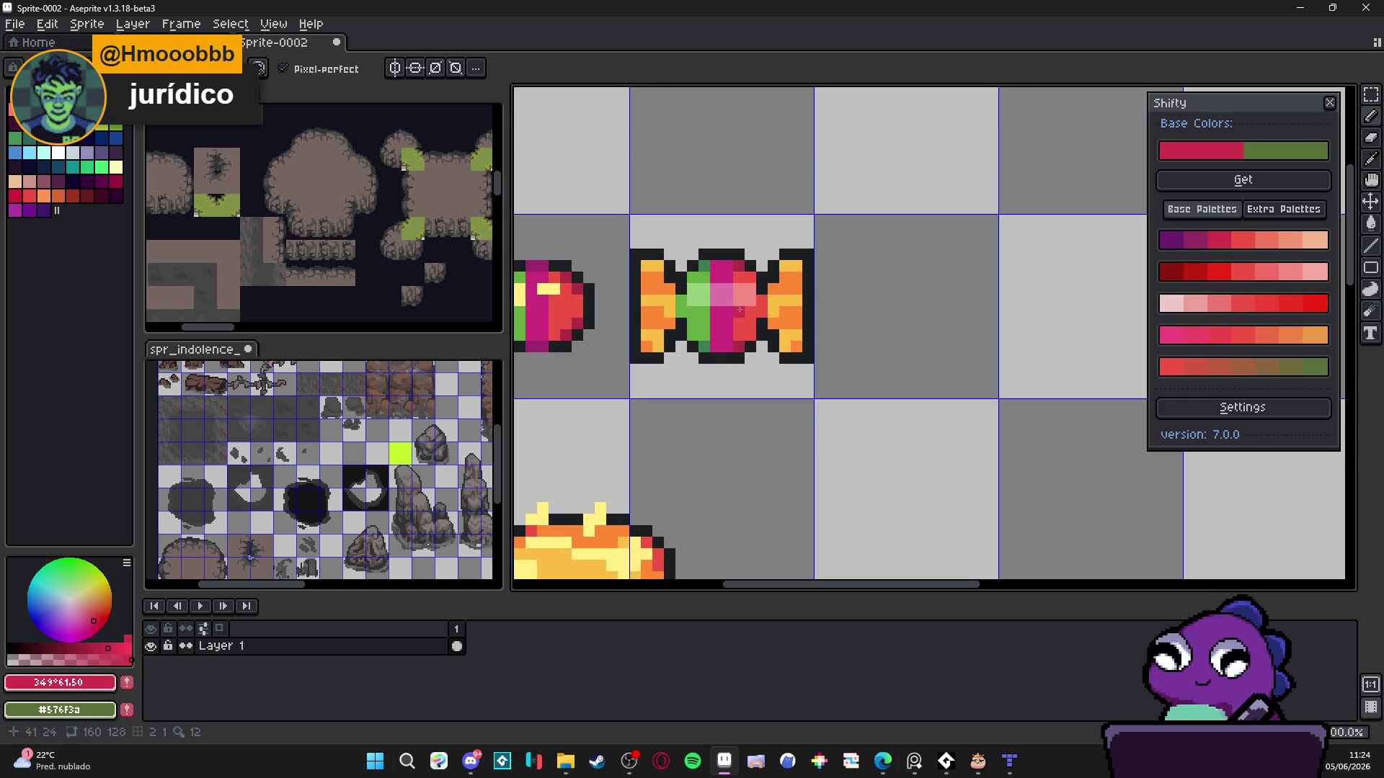
pyautogui.keyDown('alt'); pyautogui.click(770, 323); pyautogui.keyUp('alt')
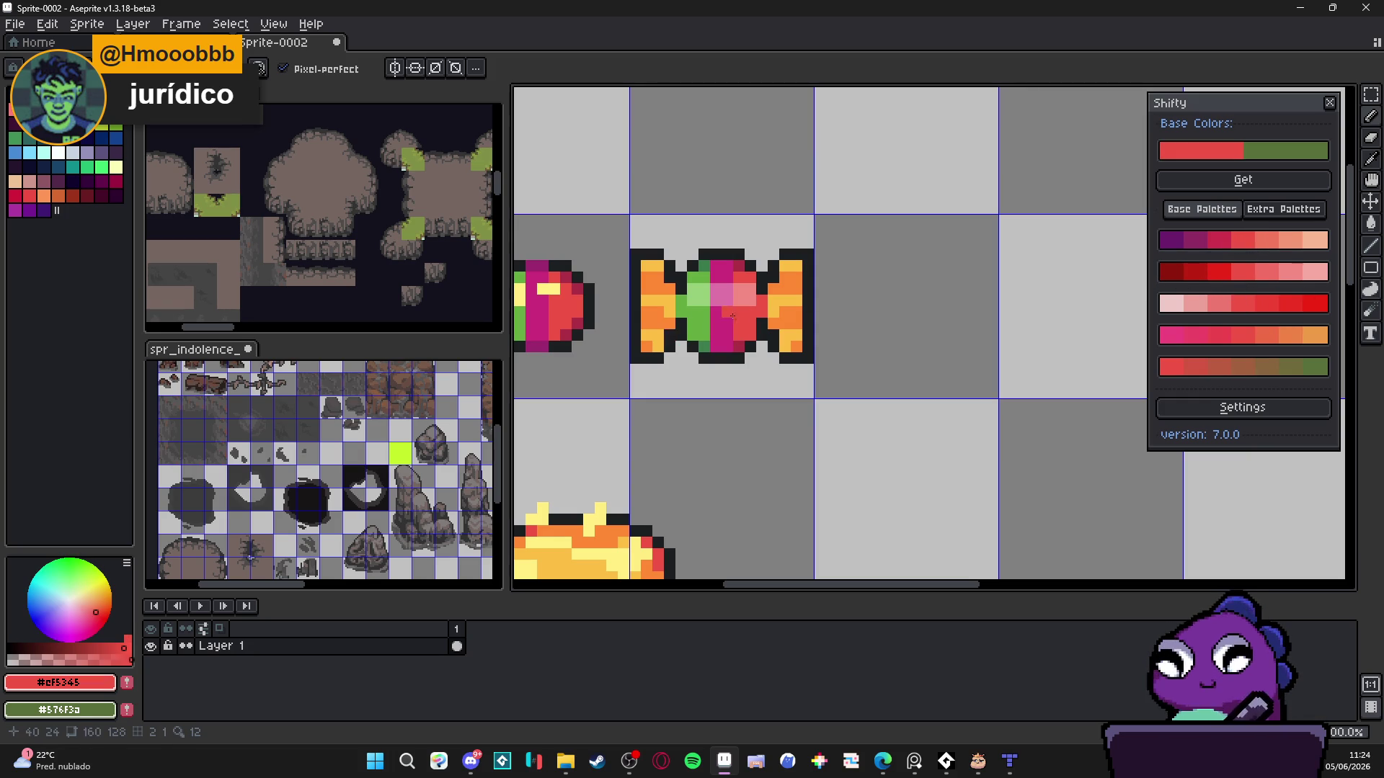
pyautogui.click(1220, 240)
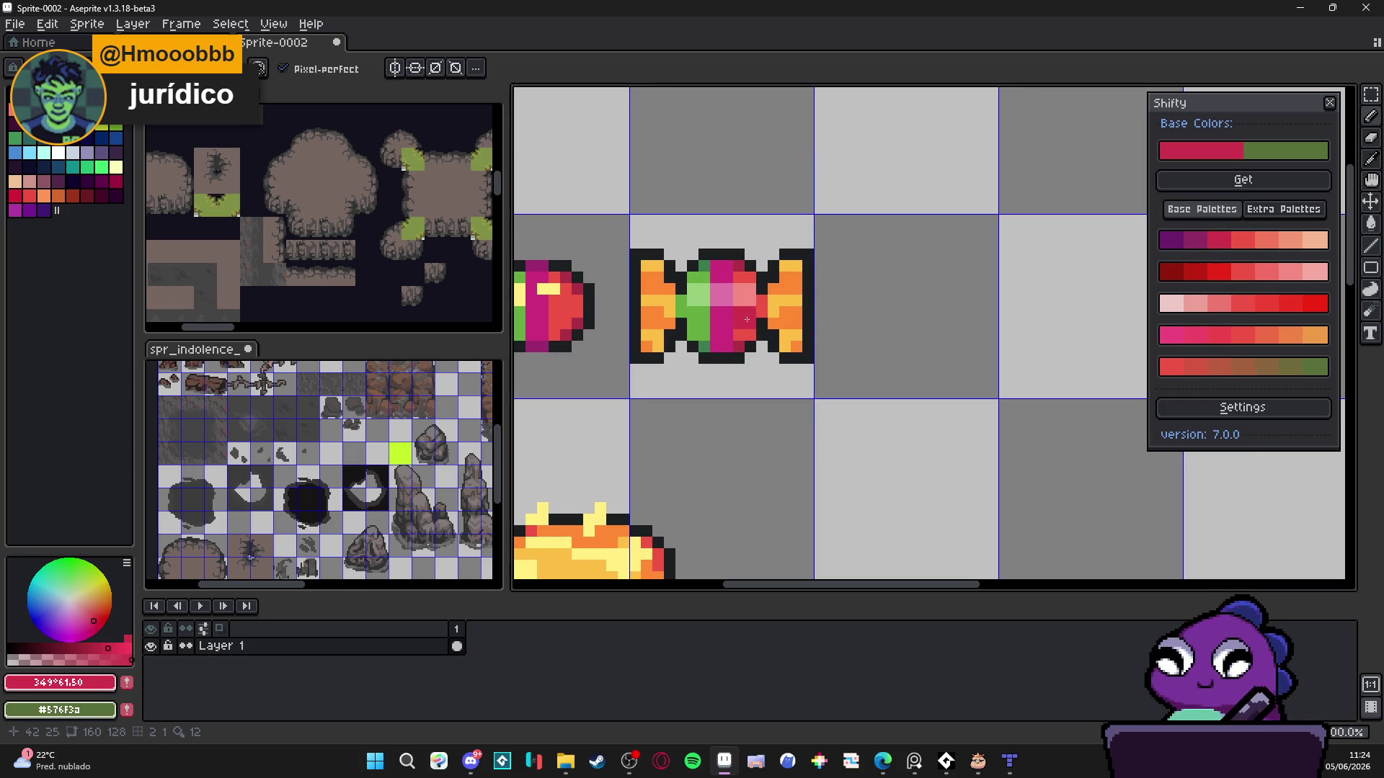
# - Sample the candy's magenta and green, choosing a darker green from the generated shades
pyautogui.keyDown('alt'); pyautogui.click(728, 308); pyautogui.keyUp('alt')
pyautogui.click(1219, 240)
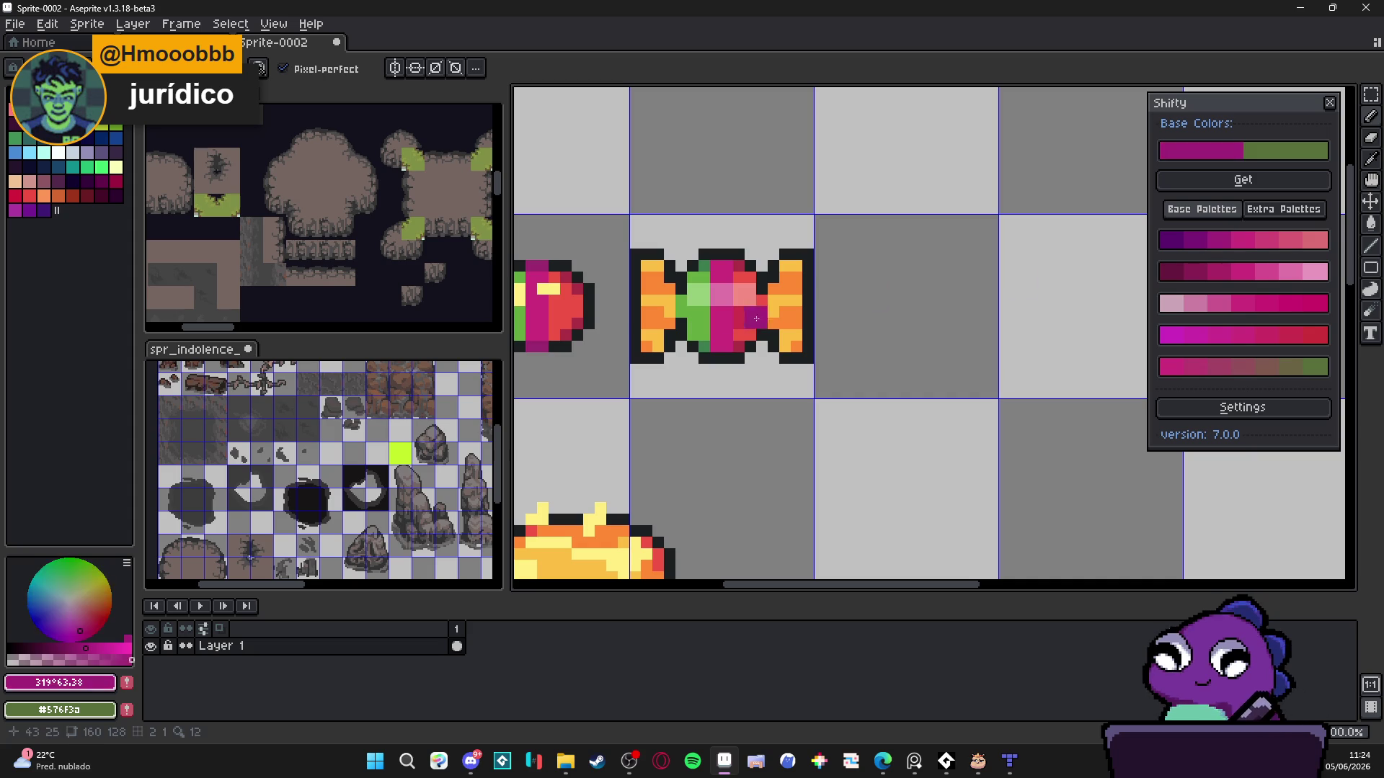
pyautogui.keyDown('alt'); pyautogui.click(688, 317); pyautogui.keyUp('alt')
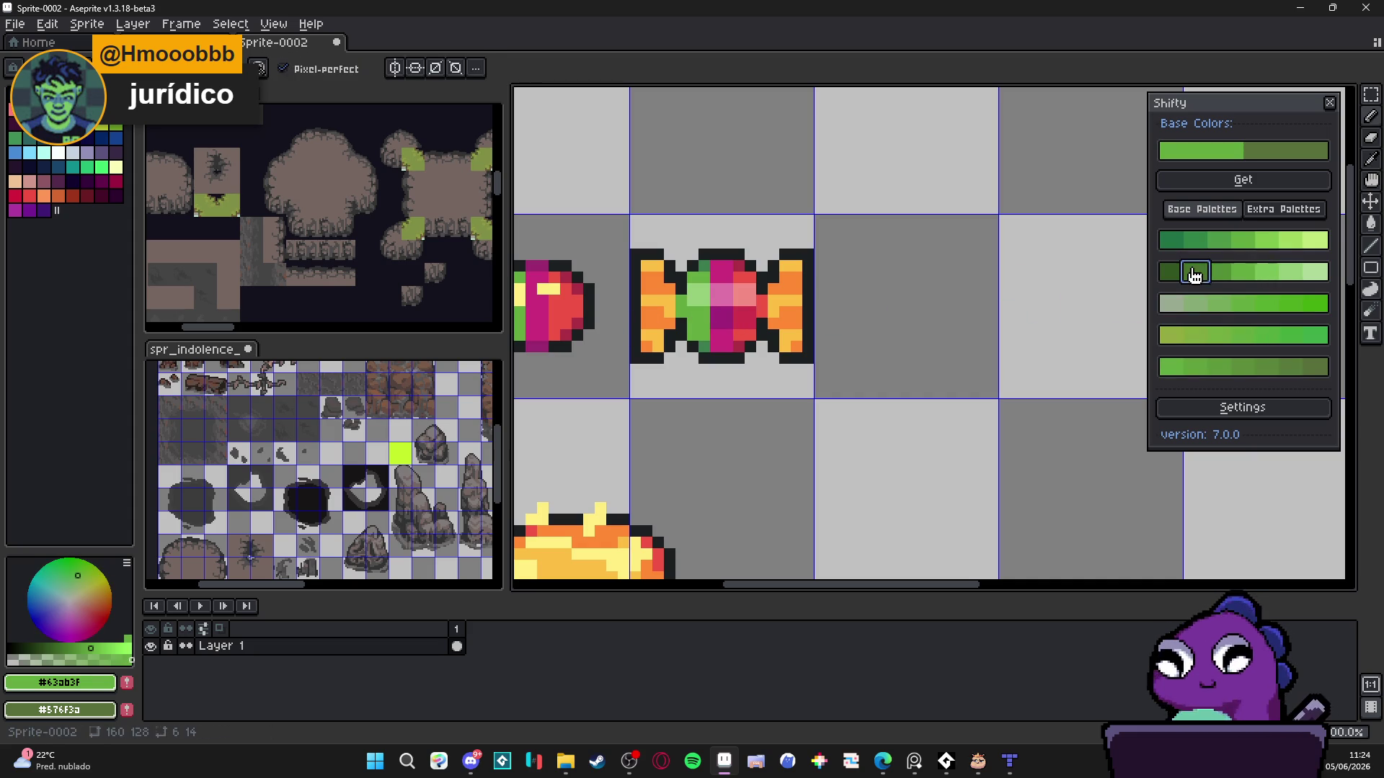
pyautogui.click(1194, 275)
pyautogui.scroll(-1, 742, 332)
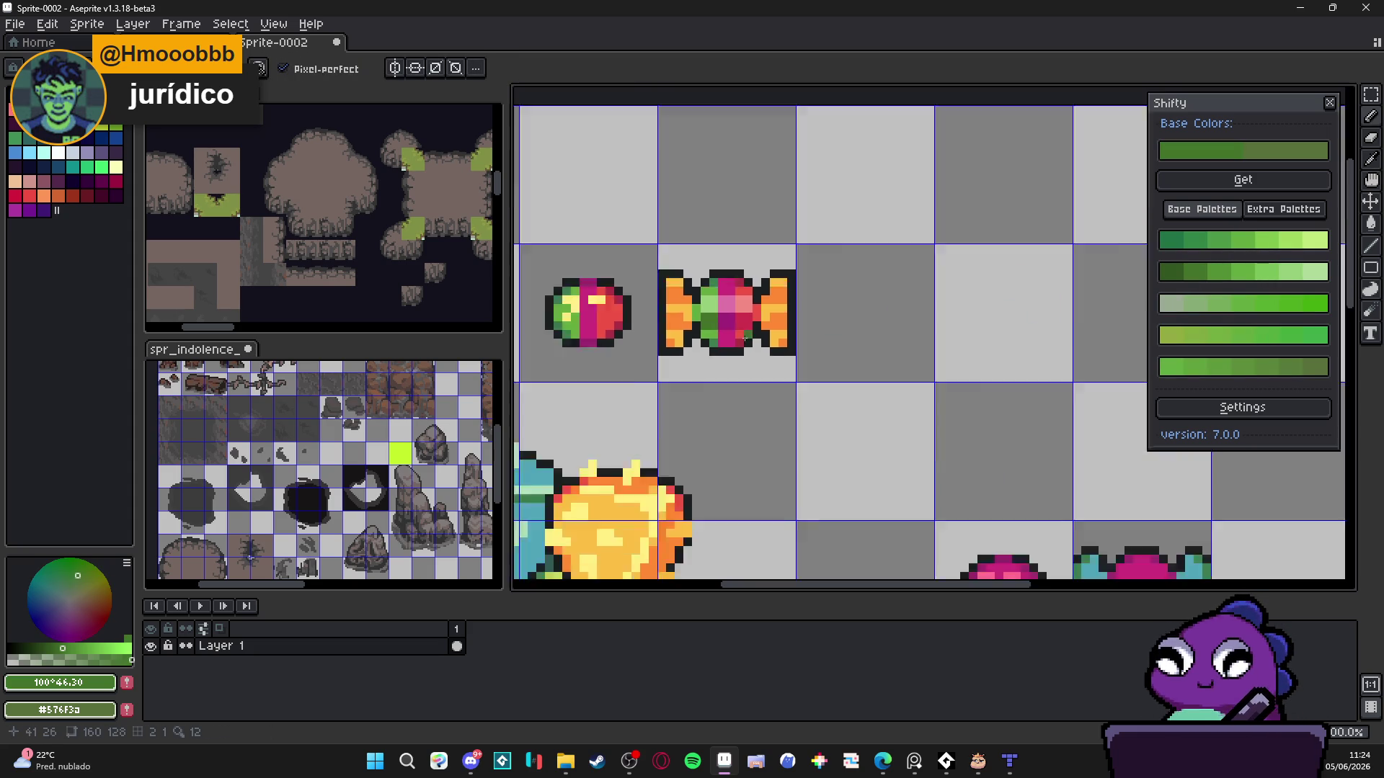
pyautogui.scroll(-5, 744, 338)
pyautogui.scroll(6, 752, 352)
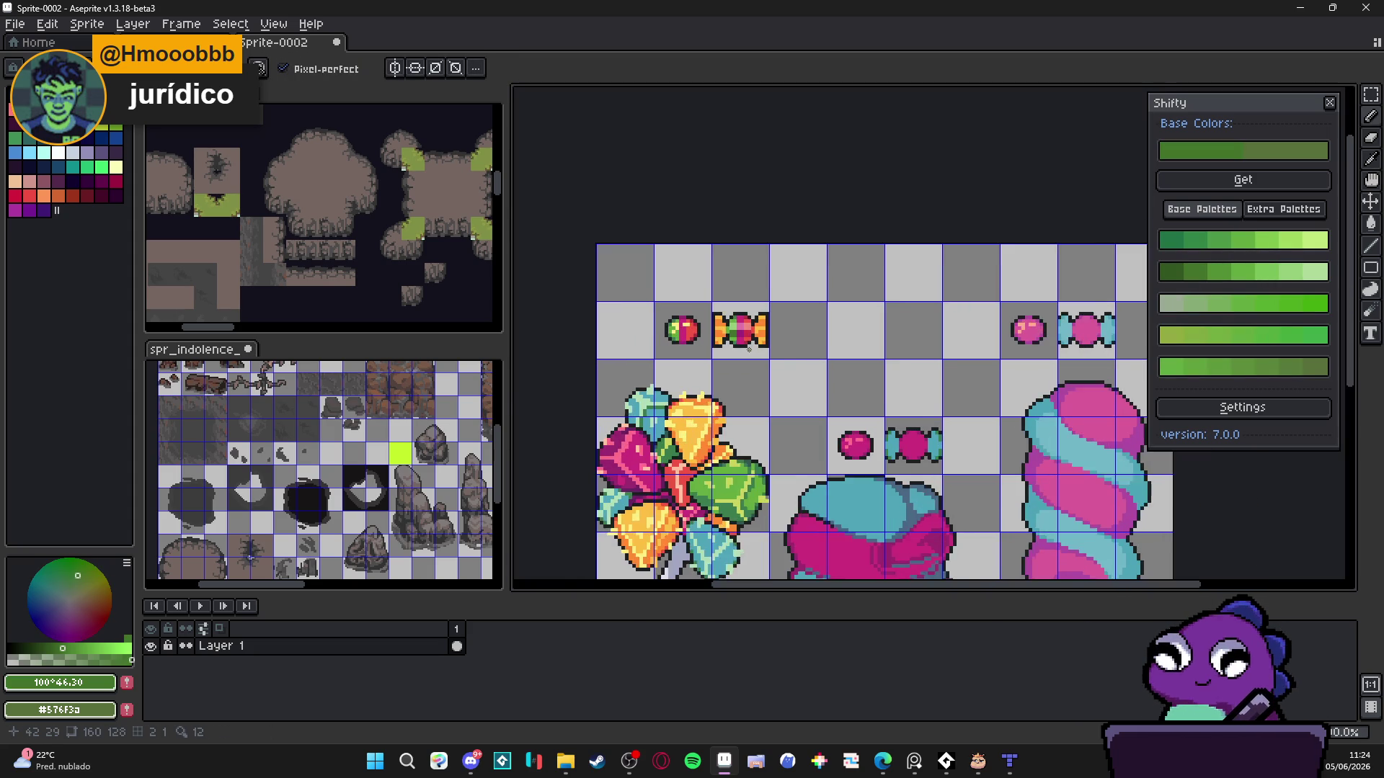
# - Repaint yellow candy pixels green, magenta and red
pyautogui.keyDown('alt'); pyautogui.click(695, 306); pyautogui.keyUp('alt')
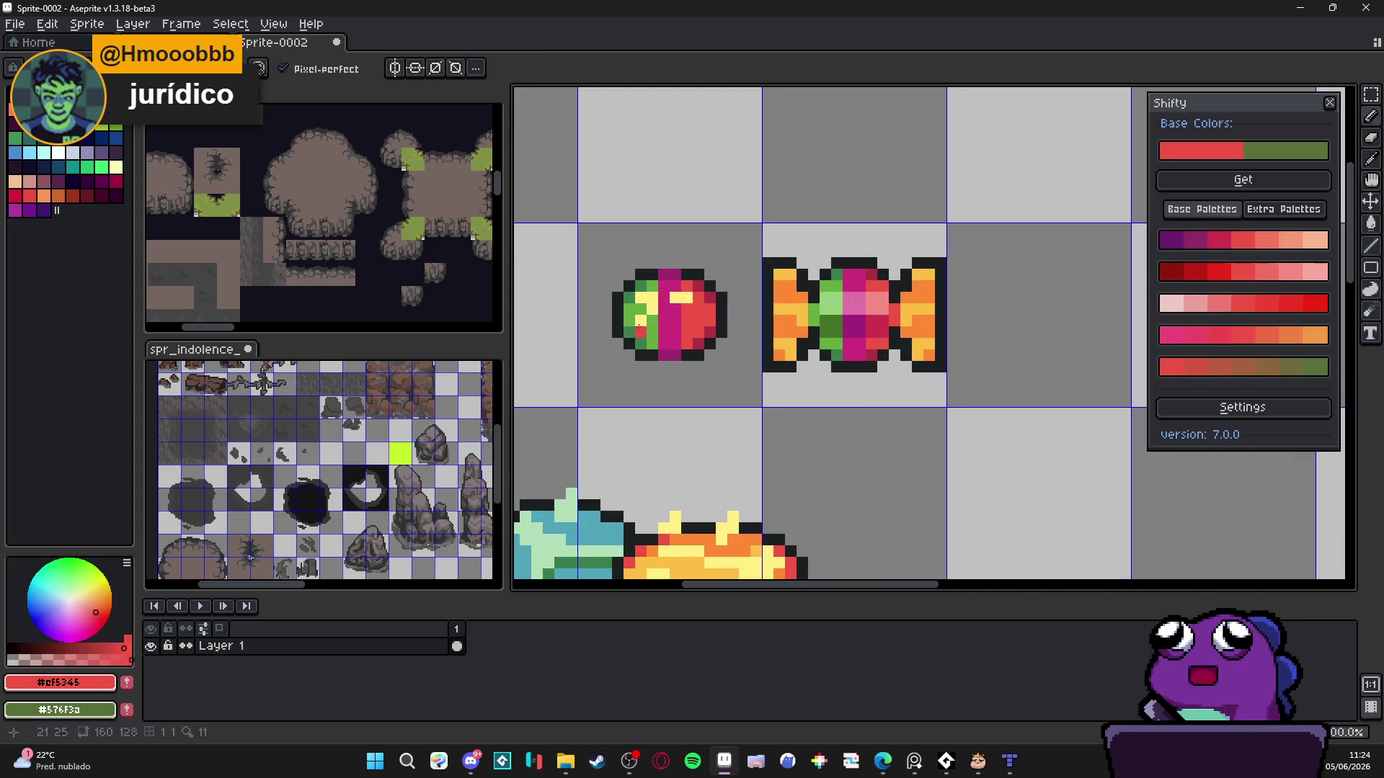
pyautogui.keyDown('alt'); pyautogui.click(646, 327); pyautogui.keyUp('alt')
pyautogui.click(653, 310)
pyautogui.keyDown('alt'); pyautogui.click(667, 301); pyautogui.keyUp('alt')
pyautogui.click(676, 297)
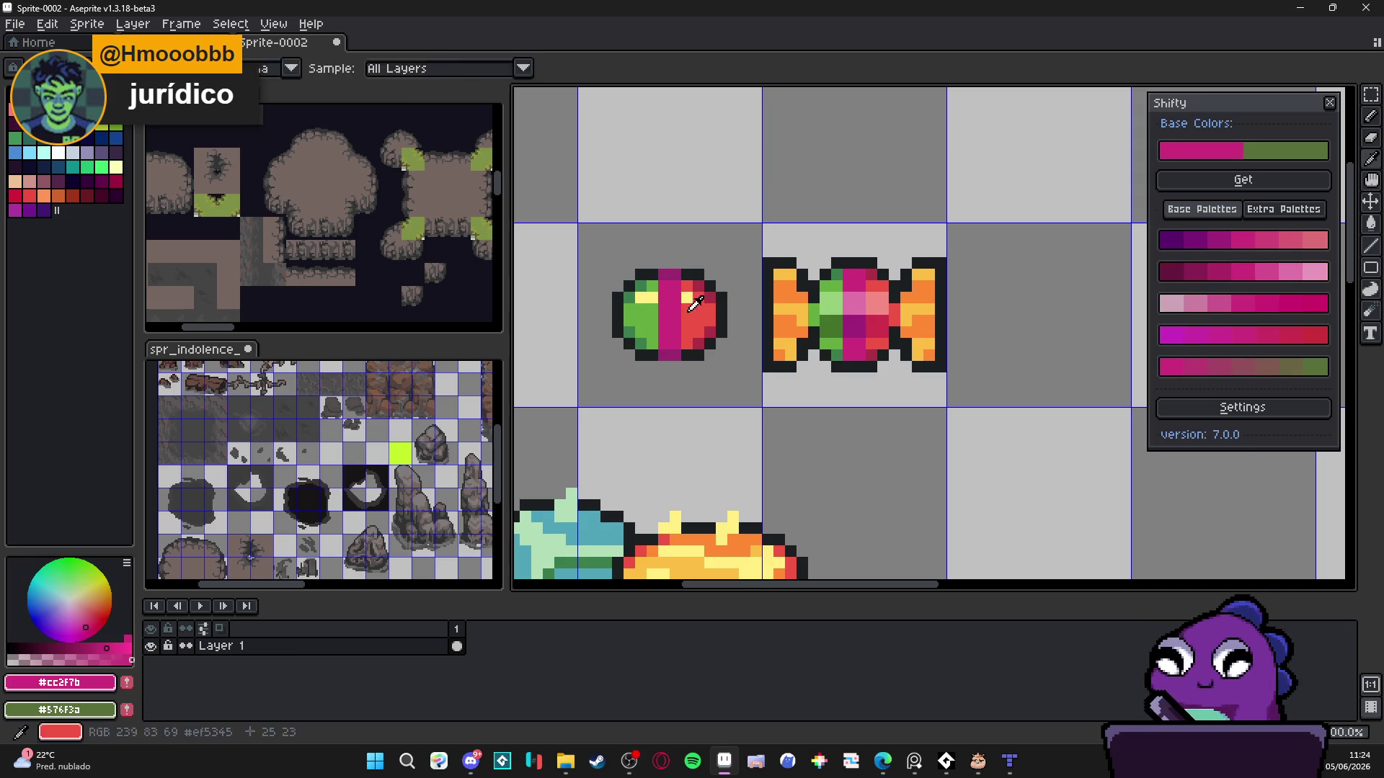
pyautogui.keyDown('alt'); pyautogui.click(703, 303); pyautogui.keyUp('alt')
pyautogui.click(686, 297)
pyautogui.keyDown('alt'); pyautogui.click(877, 306); pyautogui.keyUp('alt')
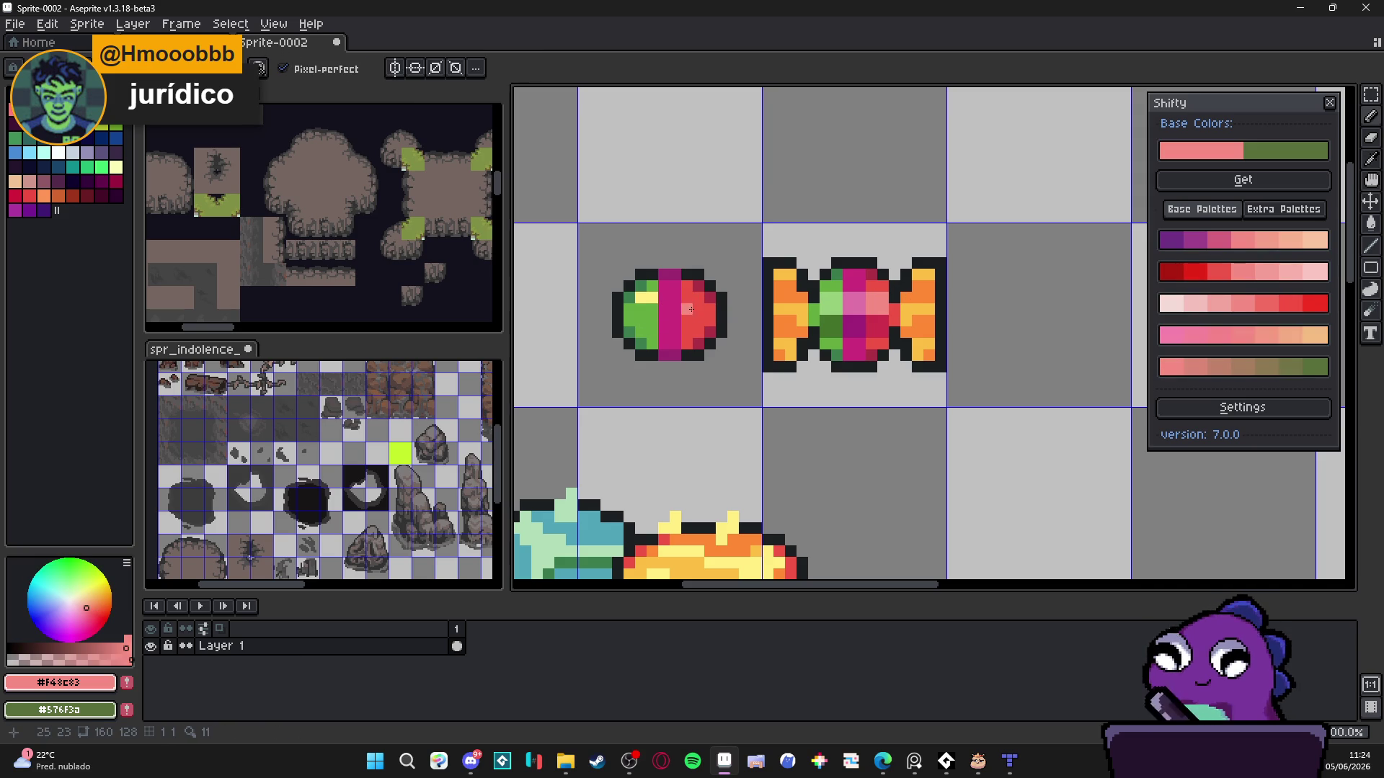
# - Add pale pink and pink shading pixels and green on the candy's left side
pyautogui.click(690, 310)
pyautogui.keyDown('alt'); pyautogui.click(859, 303); pyautogui.keyUp('alt')
pyautogui.click(668, 311)
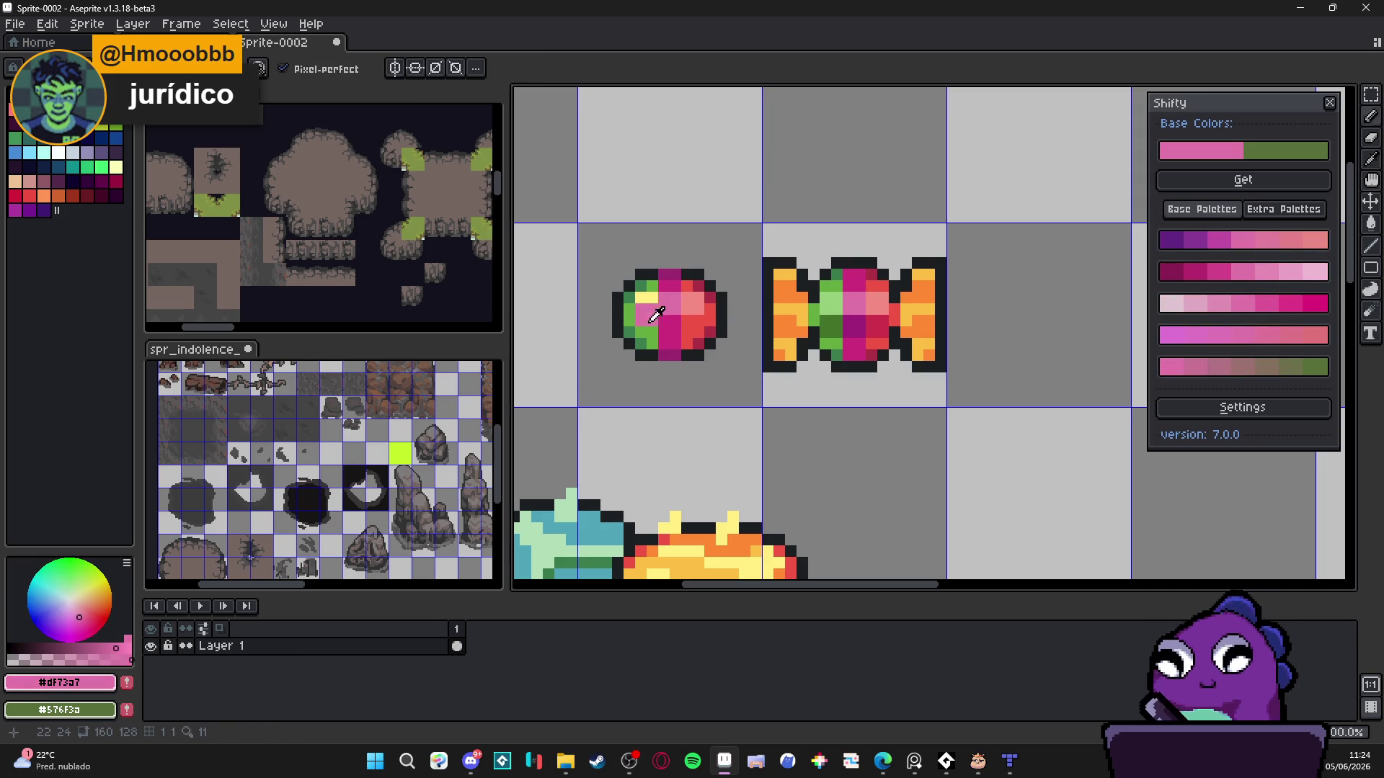
pyautogui.keyDown('alt'); pyautogui.click(656, 314); pyautogui.keyUp('alt')
pyautogui.click(648, 302)
pyautogui.scroll(-3, 652, 308)
pyautogui.scroll(3, 733, 320)
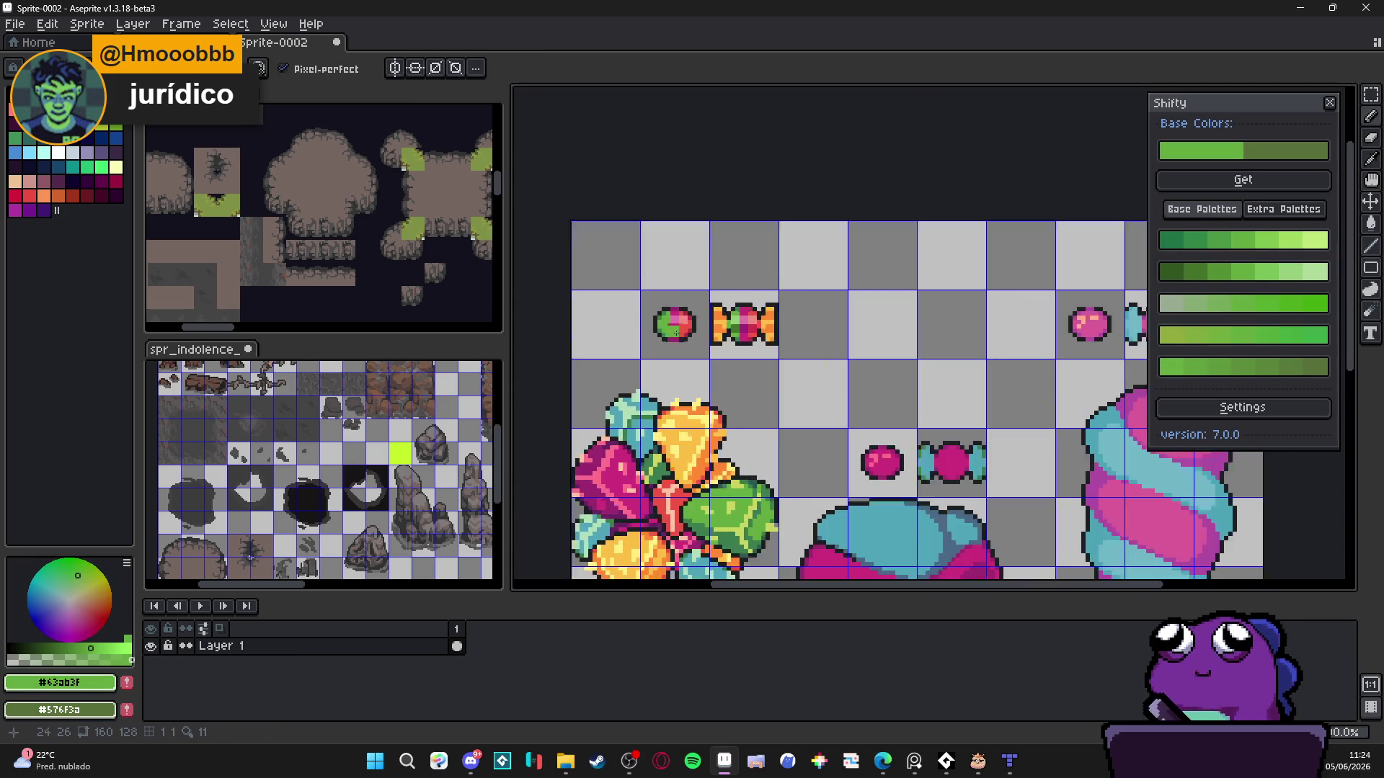
pyautogui.keyDown('alt'); pyautogui.click(701, 275); pyautogui.keyUp('alt')
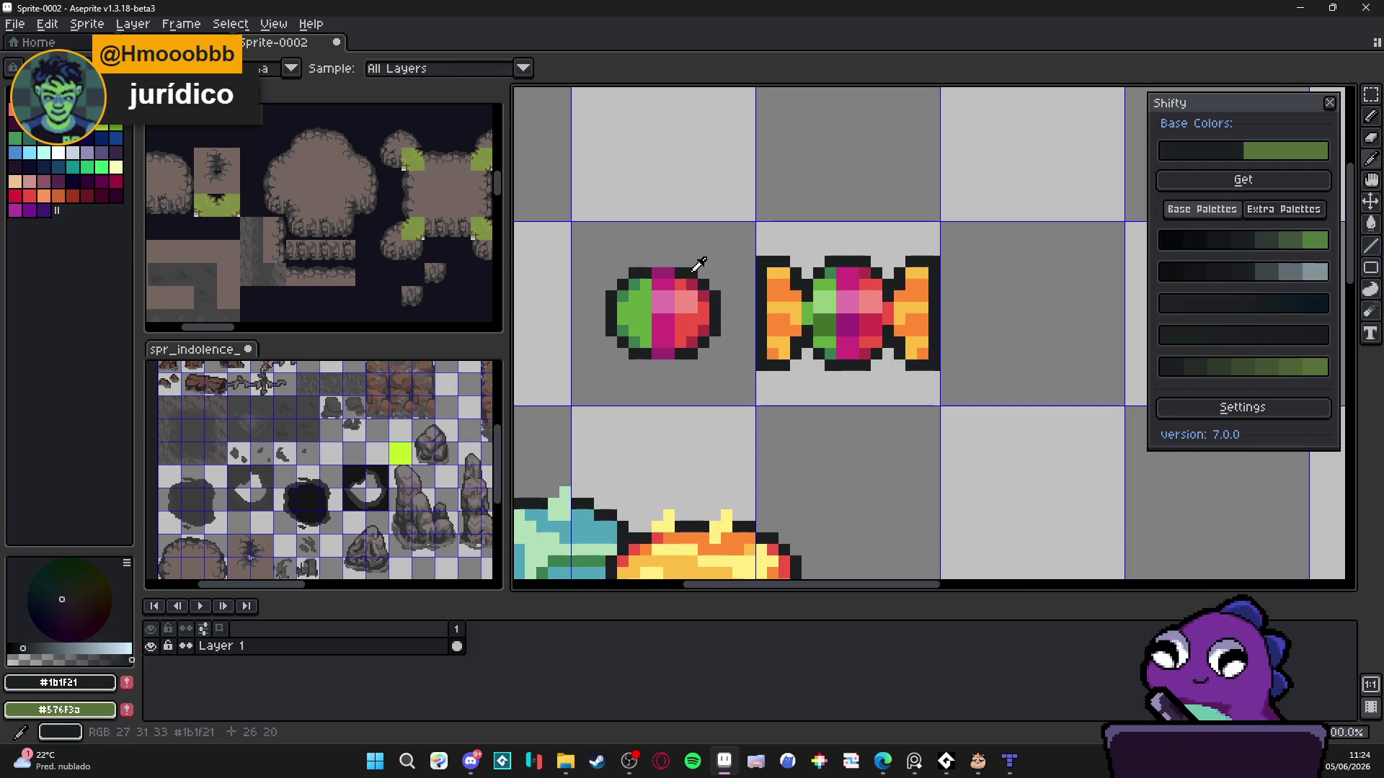
# - Zoom in and out to inspect the re-shaded candy up close
pyautogui.scroll(-2, 678, 307)
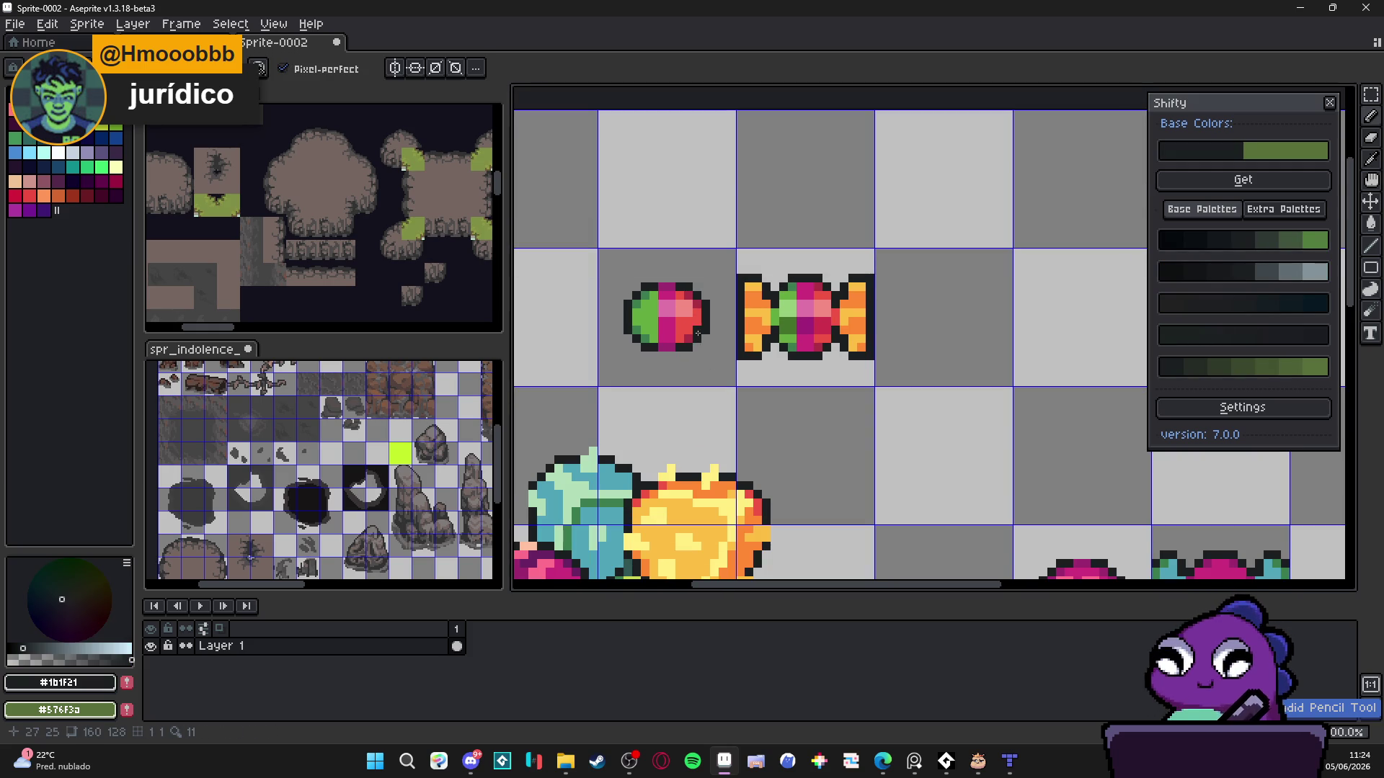
pyautogui.scroll(-2, 689, 347)
pyautogui.scroll(4, 677, 350)
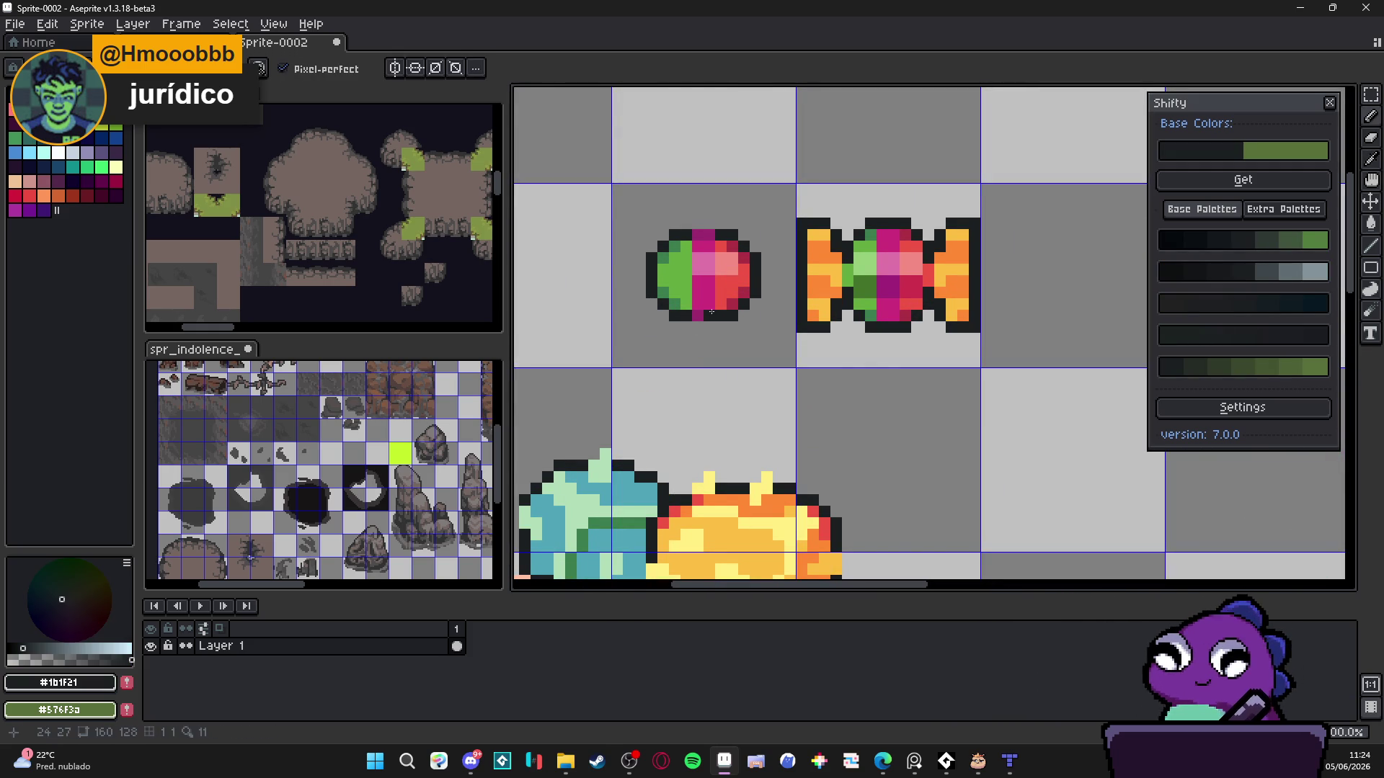
pyautogui.scroll(-5, 737, 323)
pyautogui.scroll(4, 713, 303)
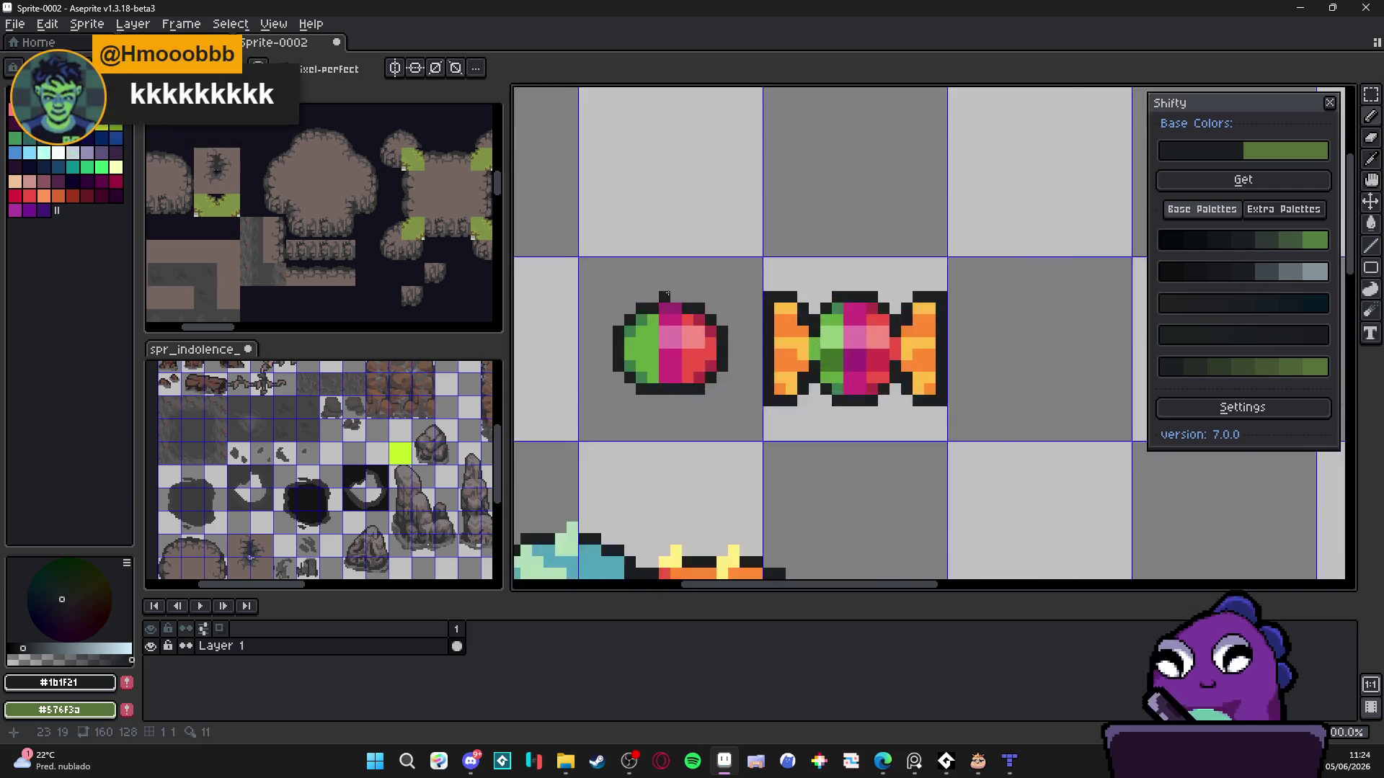
pyautogui.scroll(-4, 662, 317)
pyautogui.scroll(2, 668, 338)
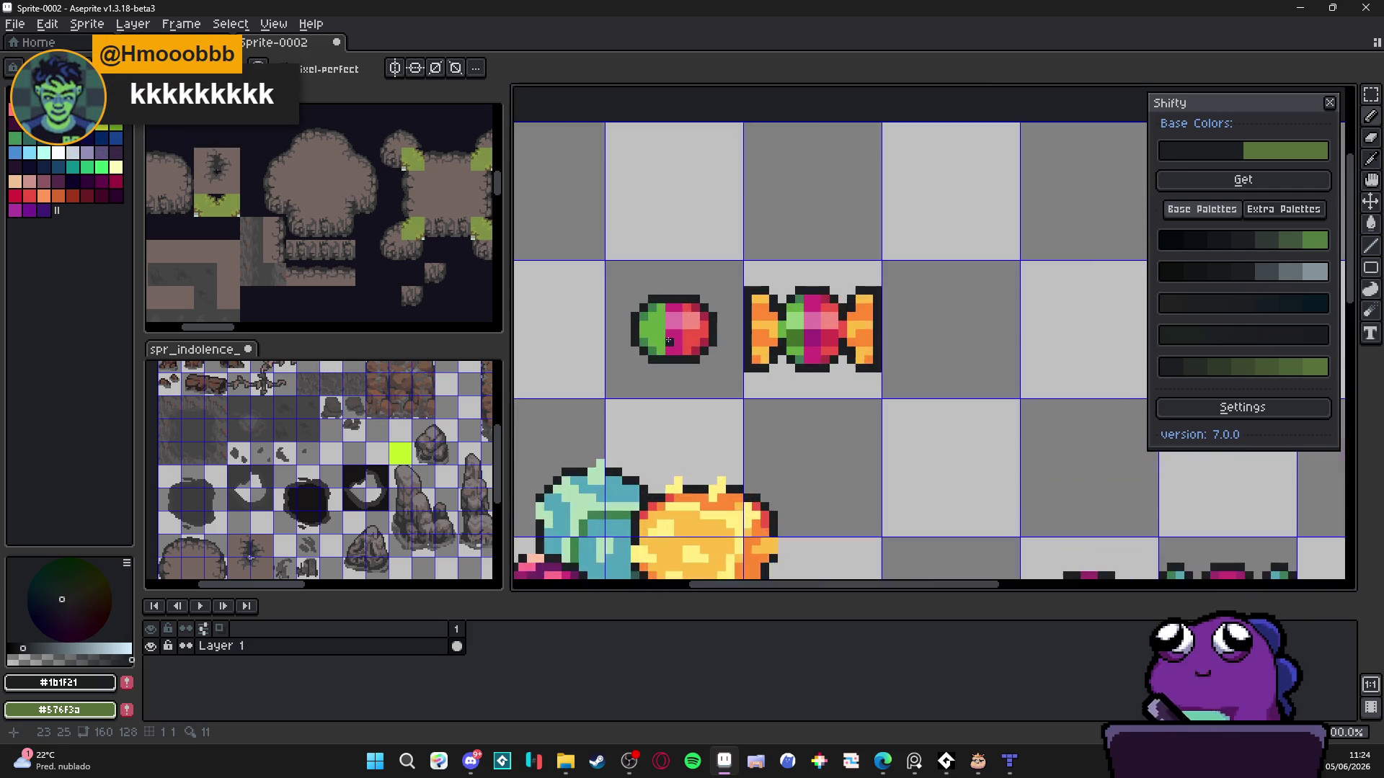
pyautogui.scroll(-3, 687, 341)
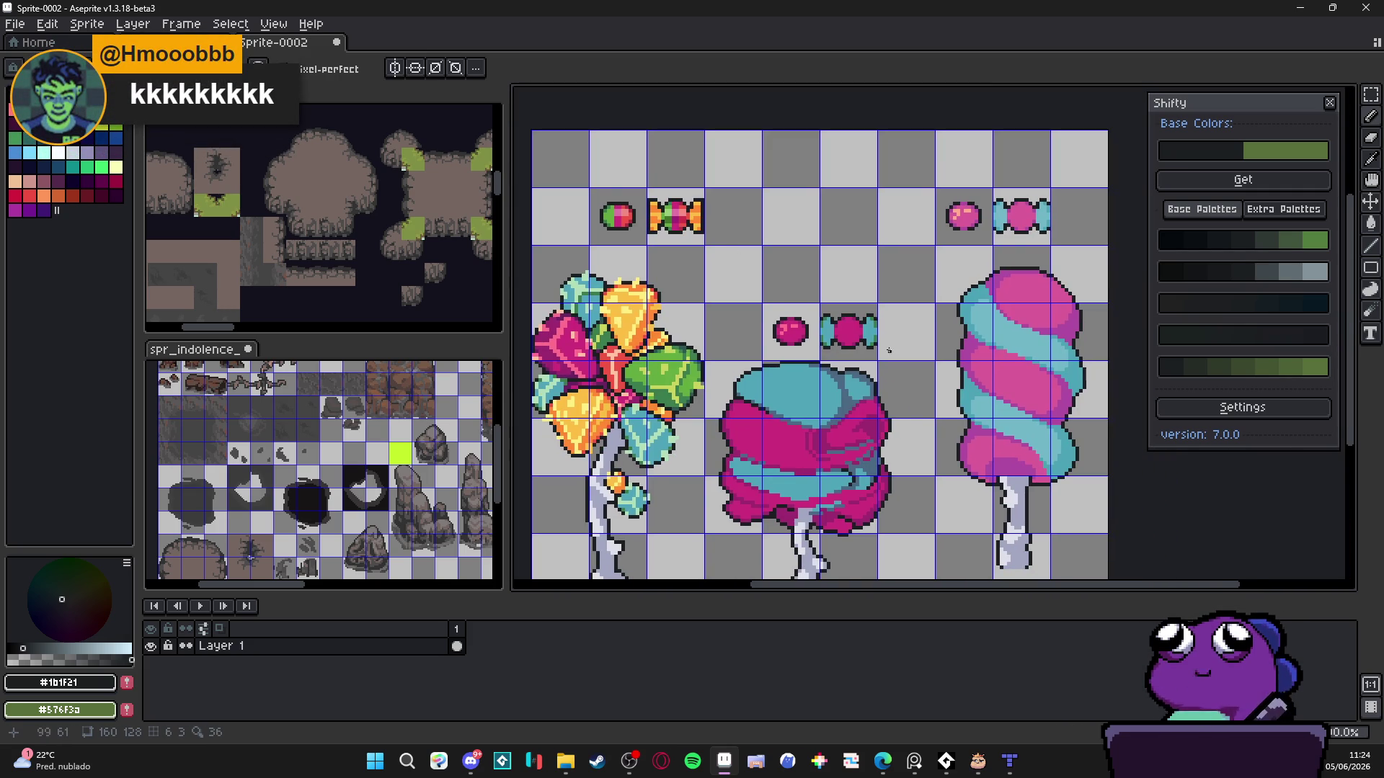
pyautogui.scroll(-2, 889, 350)
pyautogui.scroll(6, 740, 266)
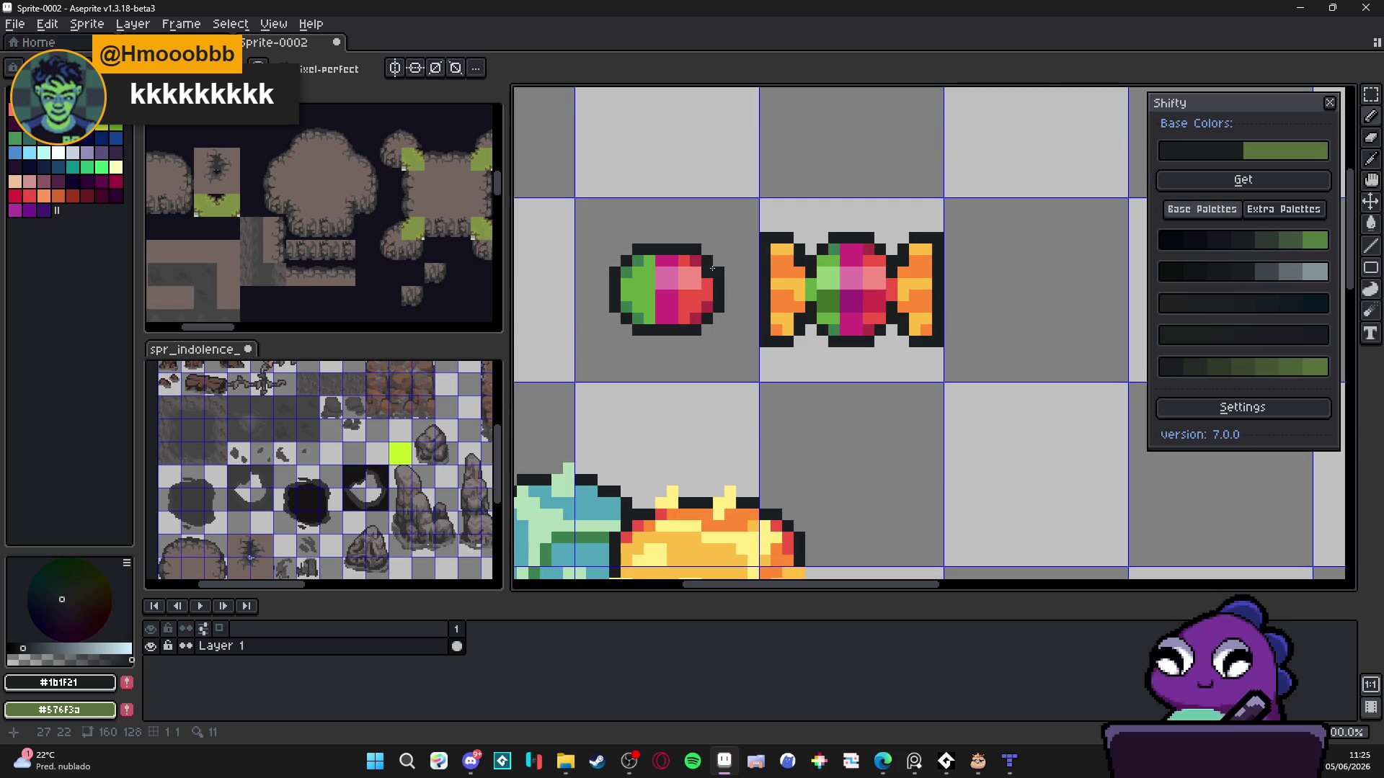
pyautogui.scroll(-3, 712, 269)
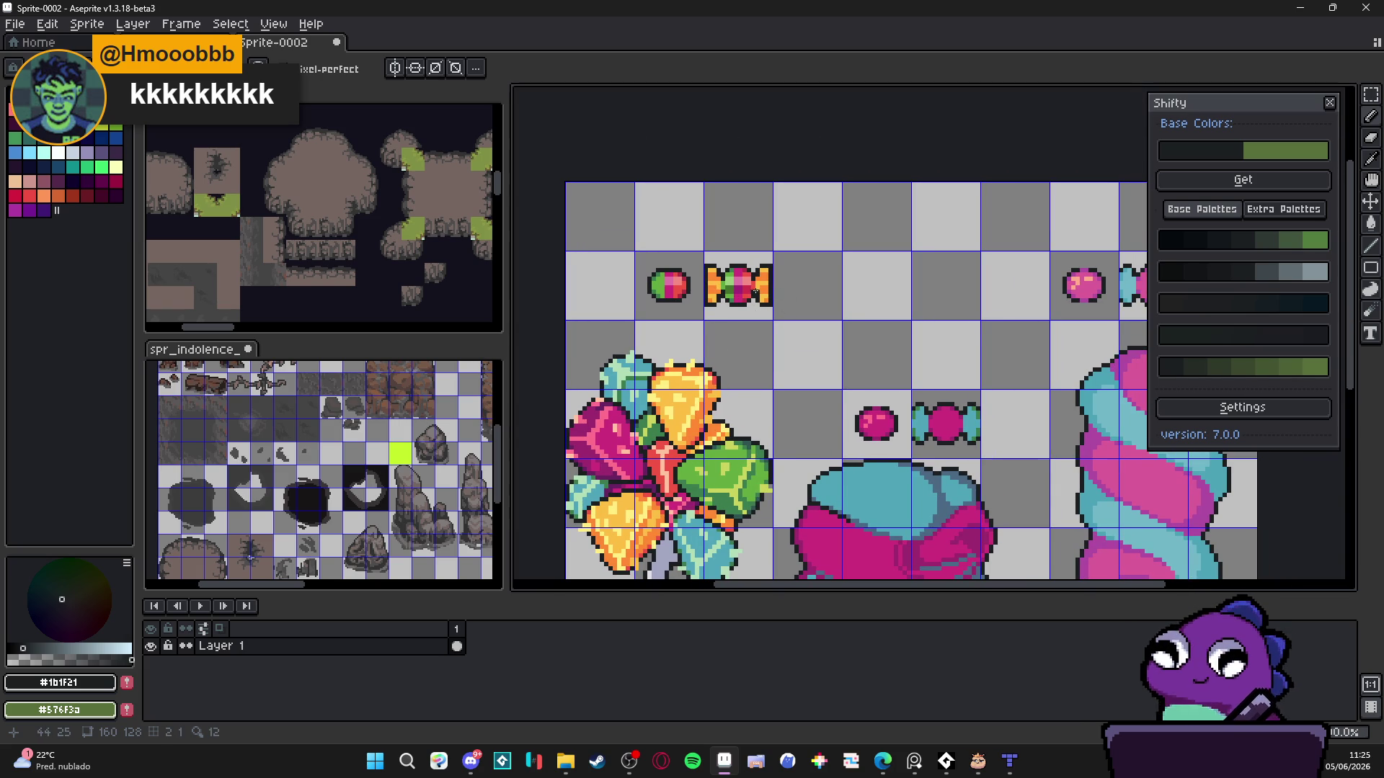
pyautogui.scroll(-4, 727, 288)
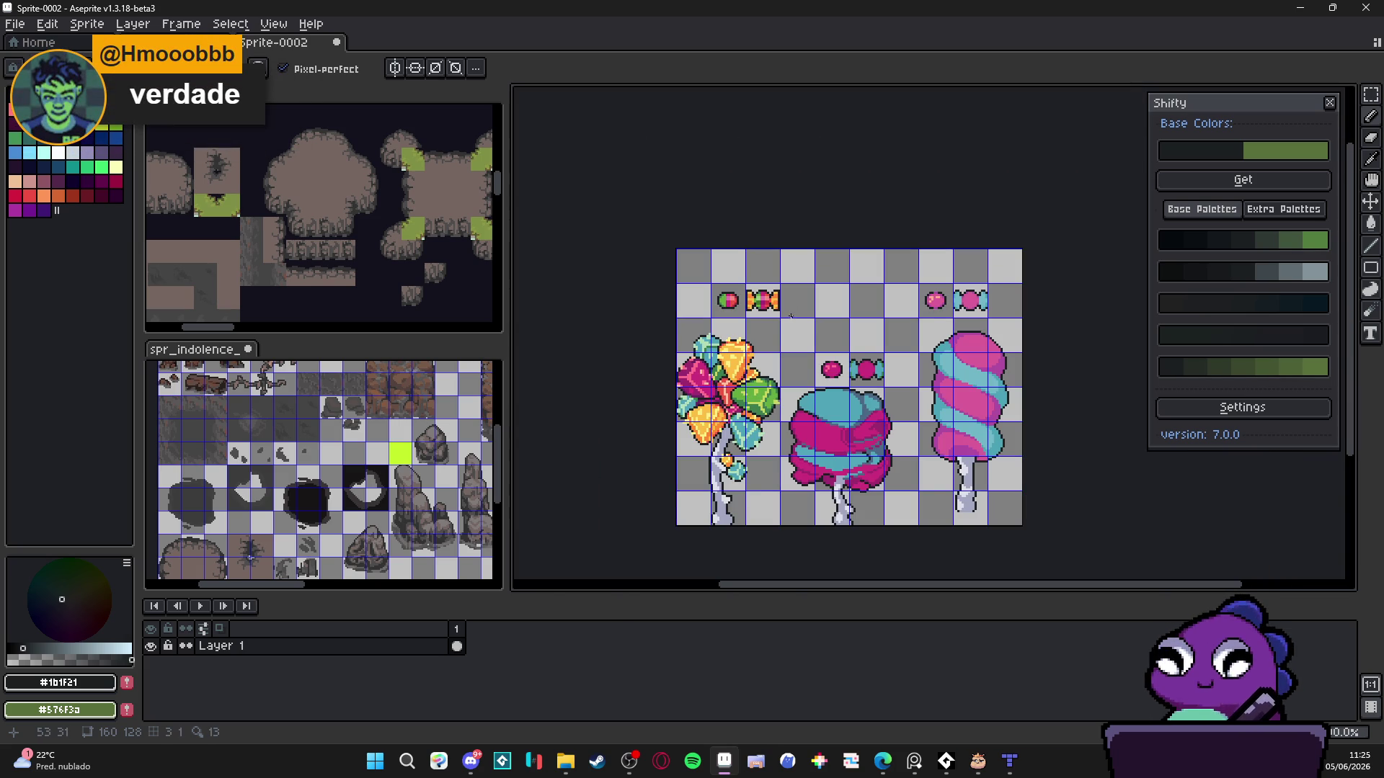
pyautogui.scroll(3, 763, 302)
pyautogui.scroll(2, 765, 301)
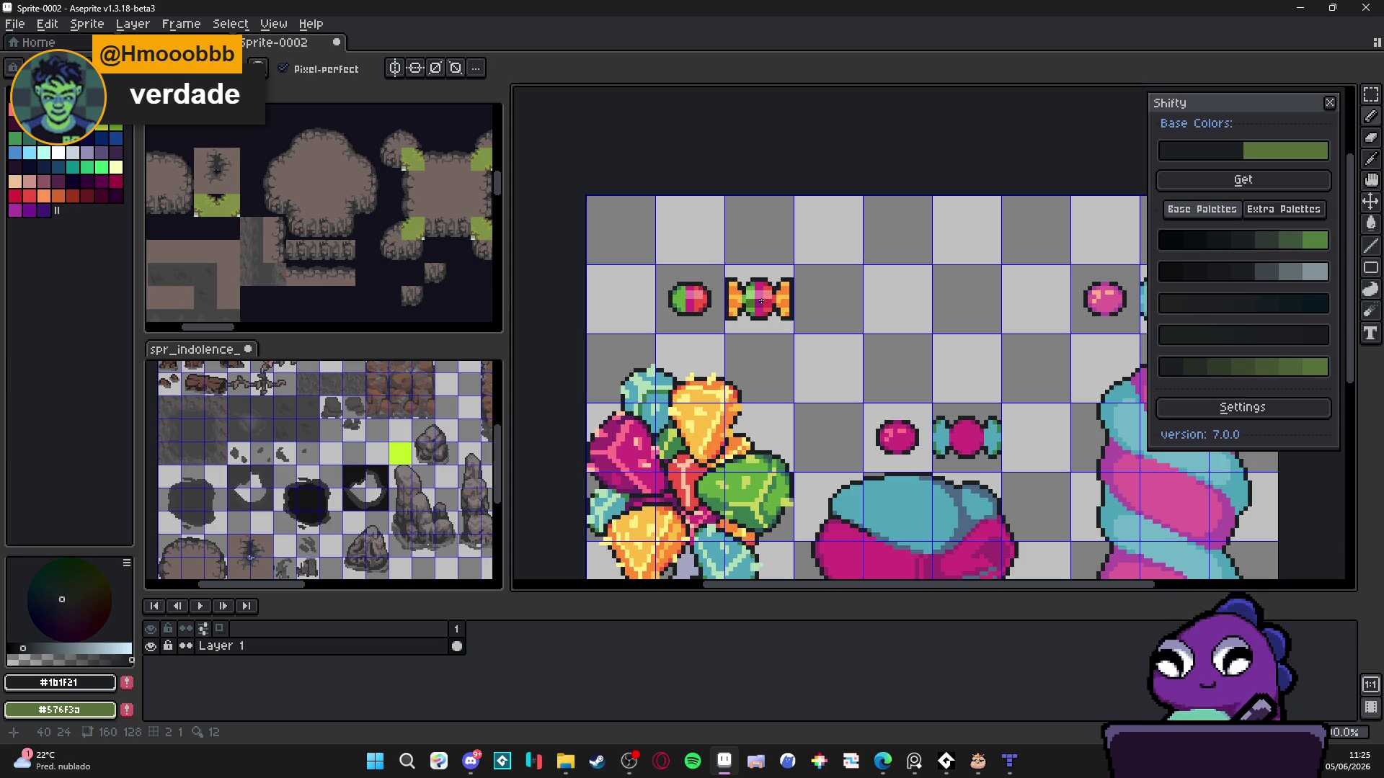
pyautogui.scroll(-1, 778, 295)
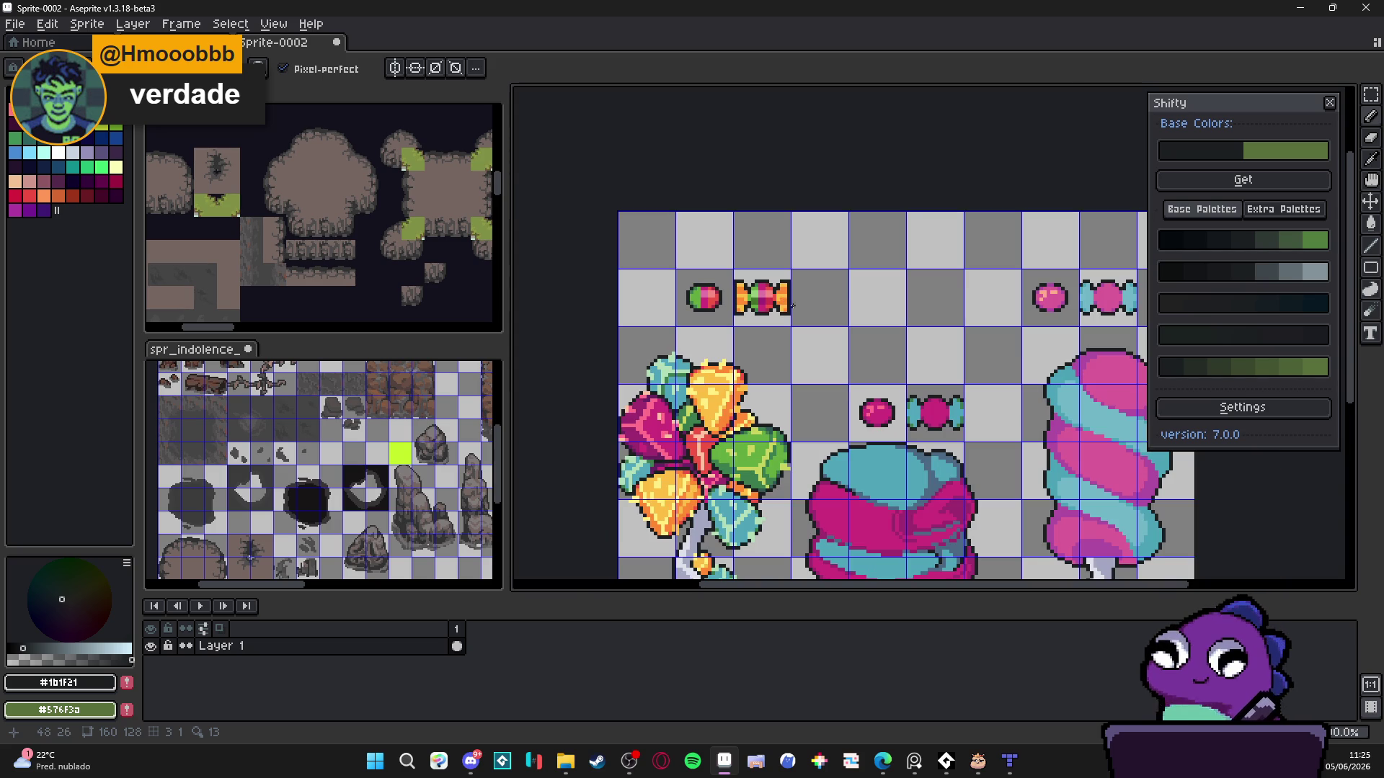
pyautogui.hscroll(3, 745, 243)
pyautogui.scroll(-1, 786, 274)
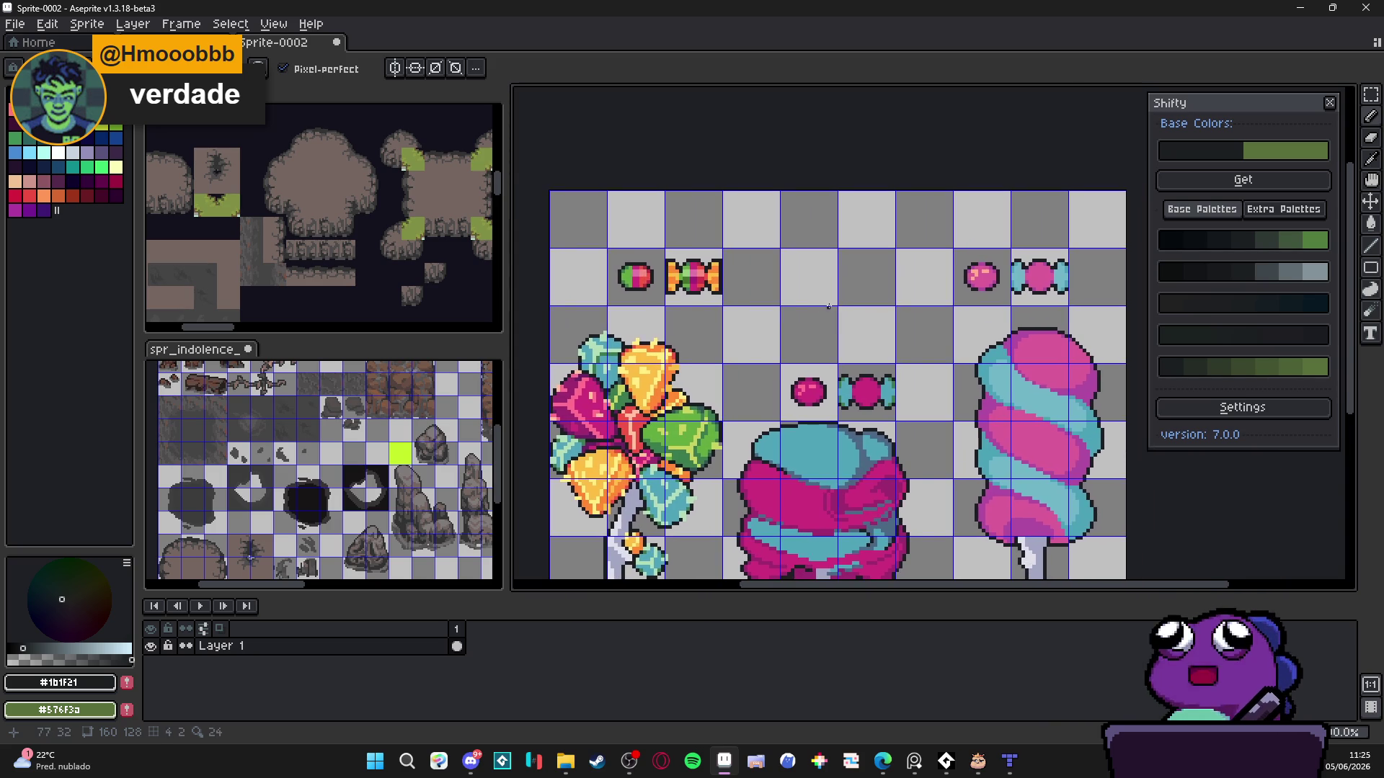
pyautogui.scroll(-1, 800, 301)
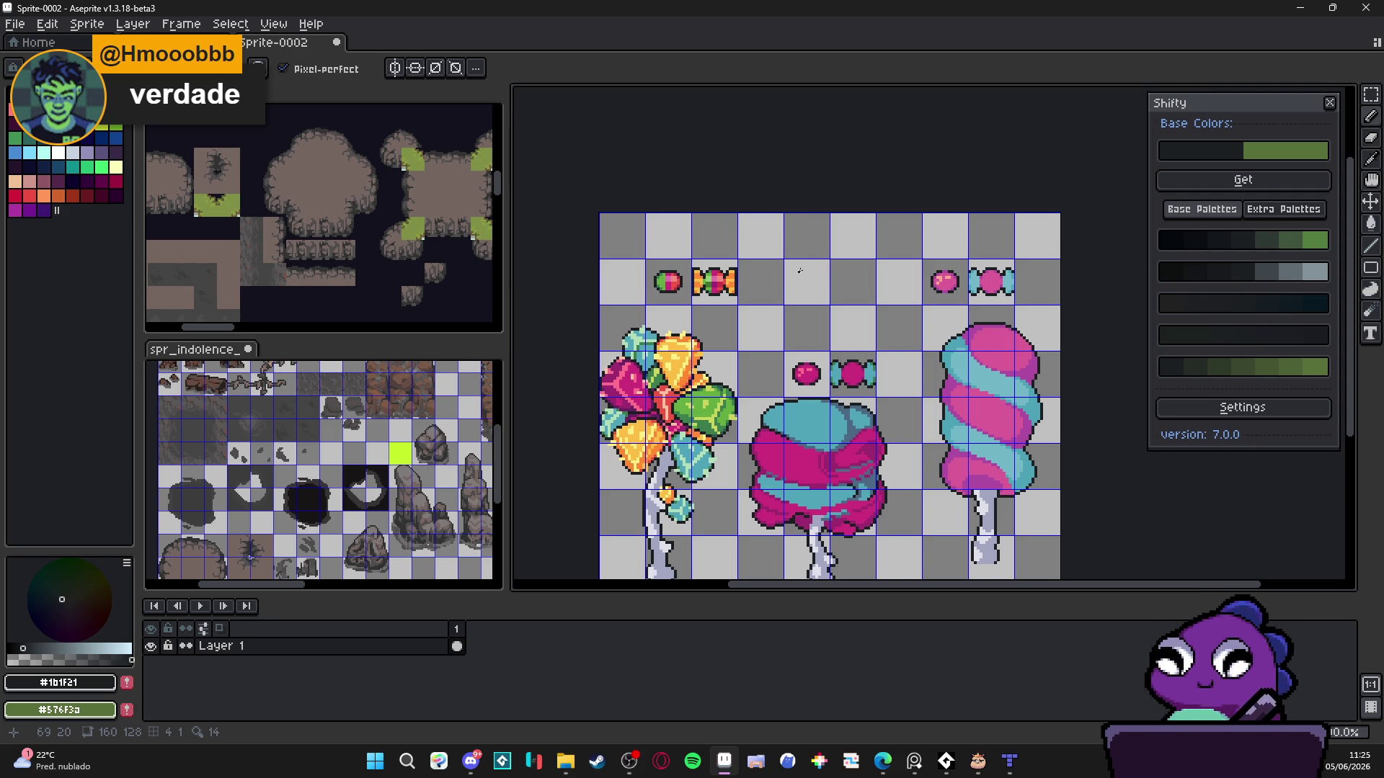
pyautogui.scroll(1, 802, 269)
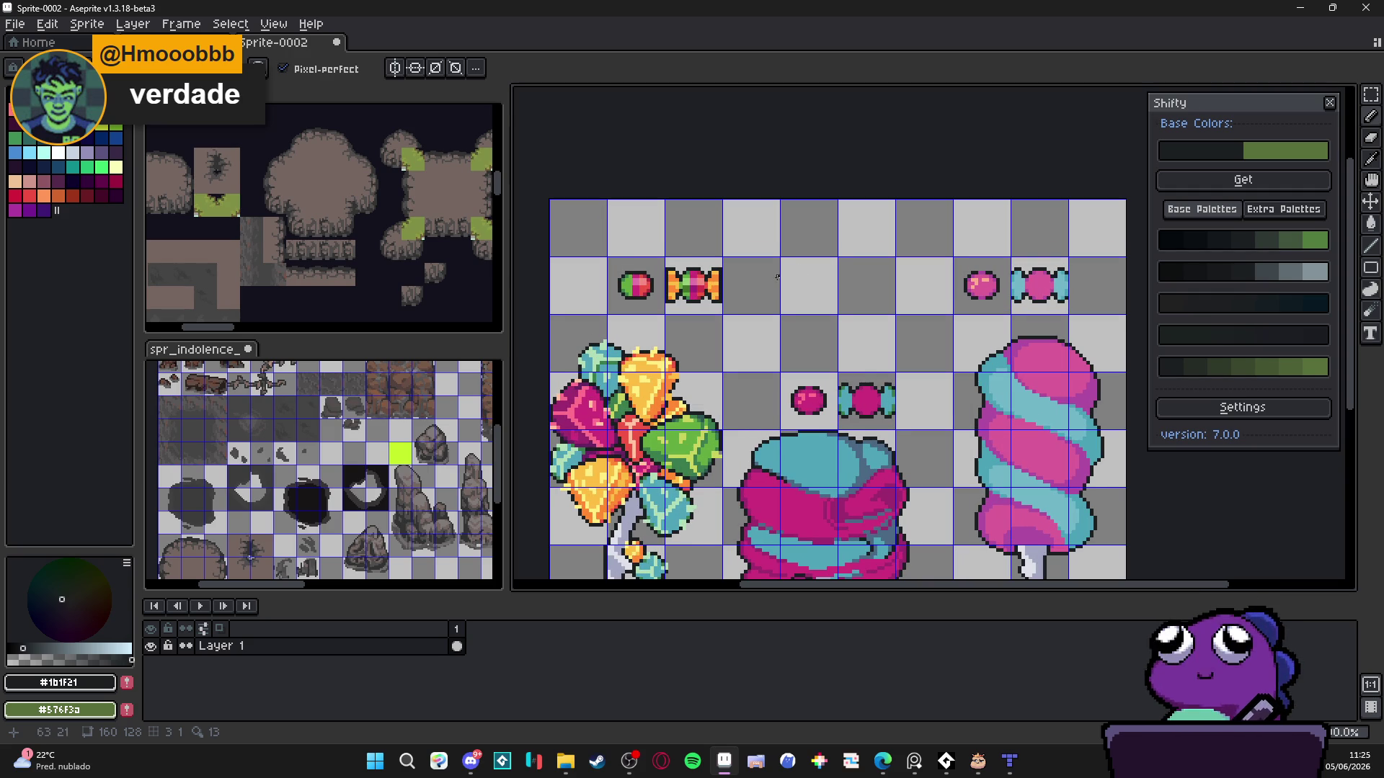
pyautogui.scroll(-1, 777, 276)
# - Hide the grid and review the whole candy sprite sheet
pyautogui.hotkey('ctrl', "'")
pyautogui.moveTo(751, 349); pyautogui.dragTo(764, 274)
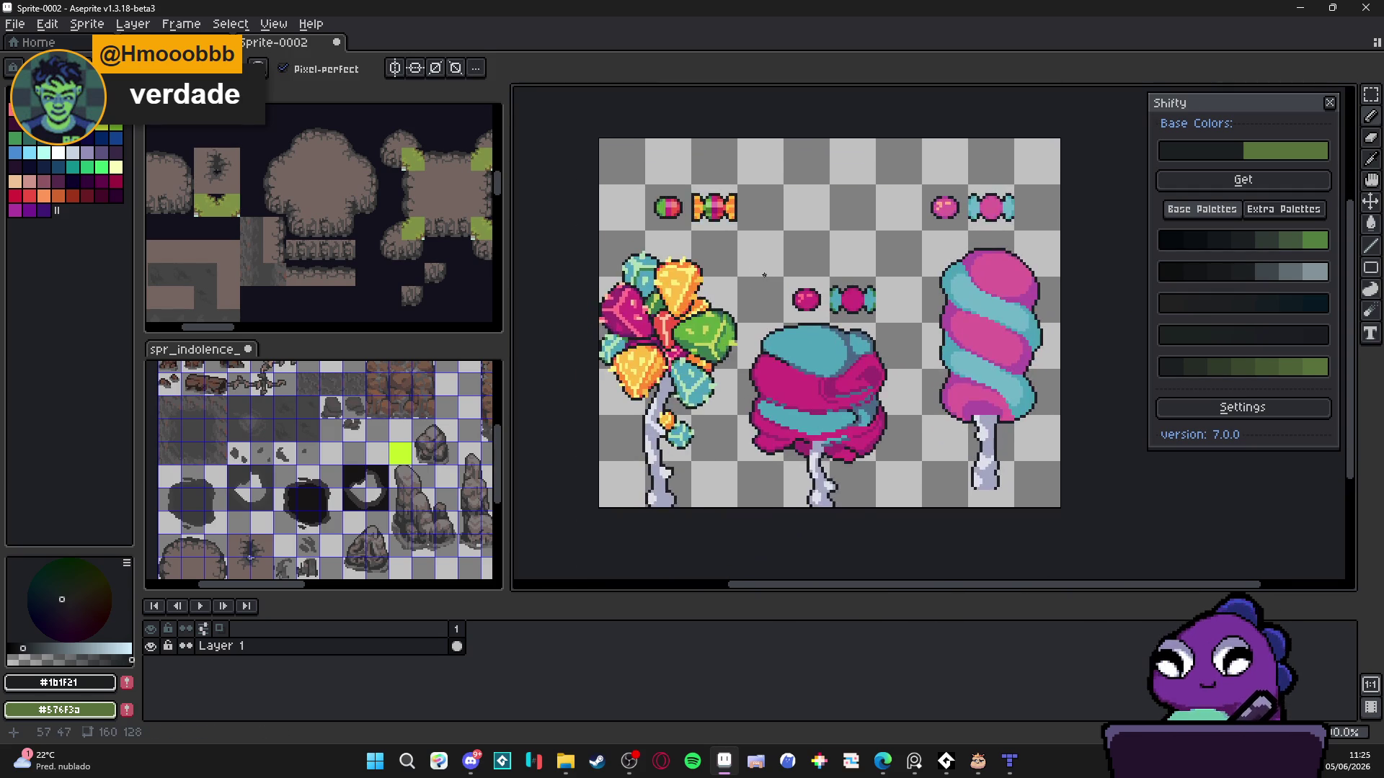
pyautogui.scroll(-1, 764, 275)
pyautogui.scroll(7, 738, 224)
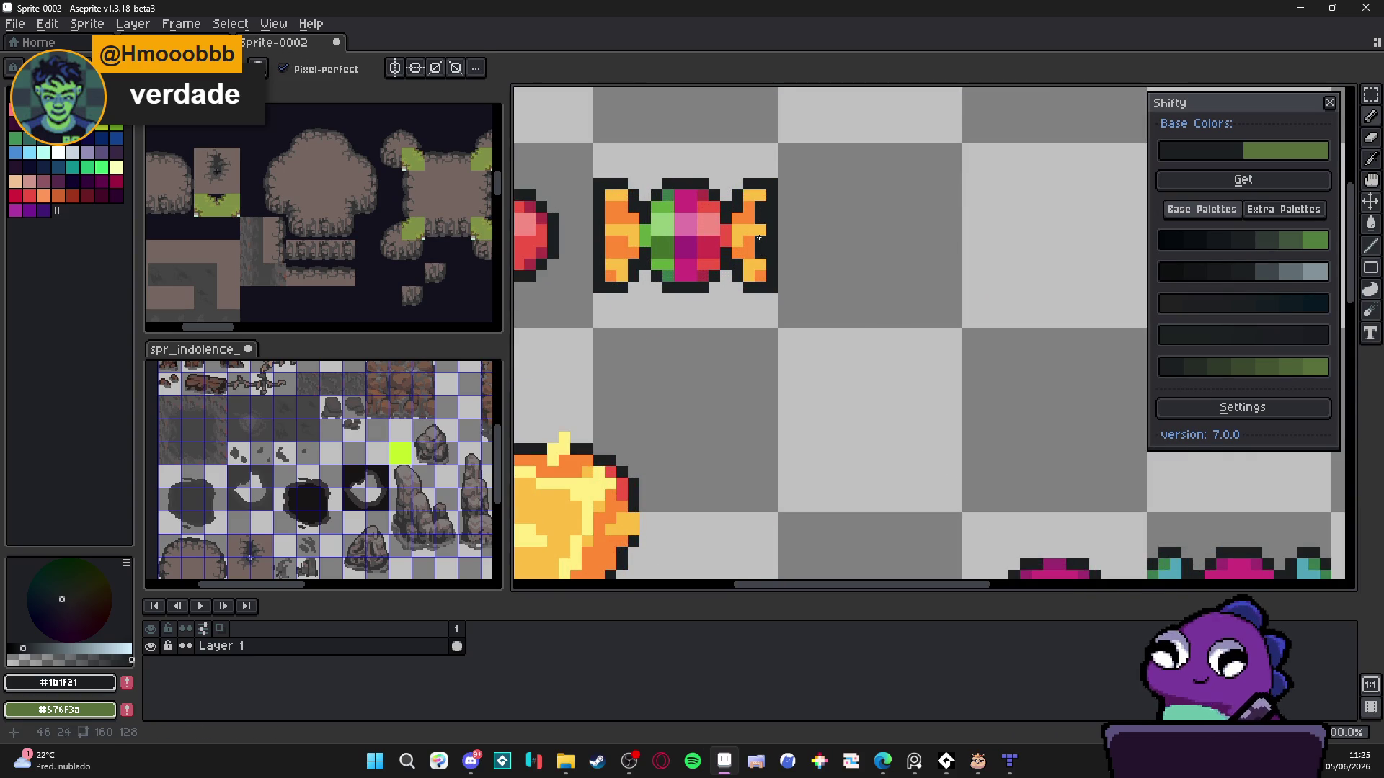
pyautogui.scroll(-3, 762, 255)
pyautogui.scroll(2, 766, 273)
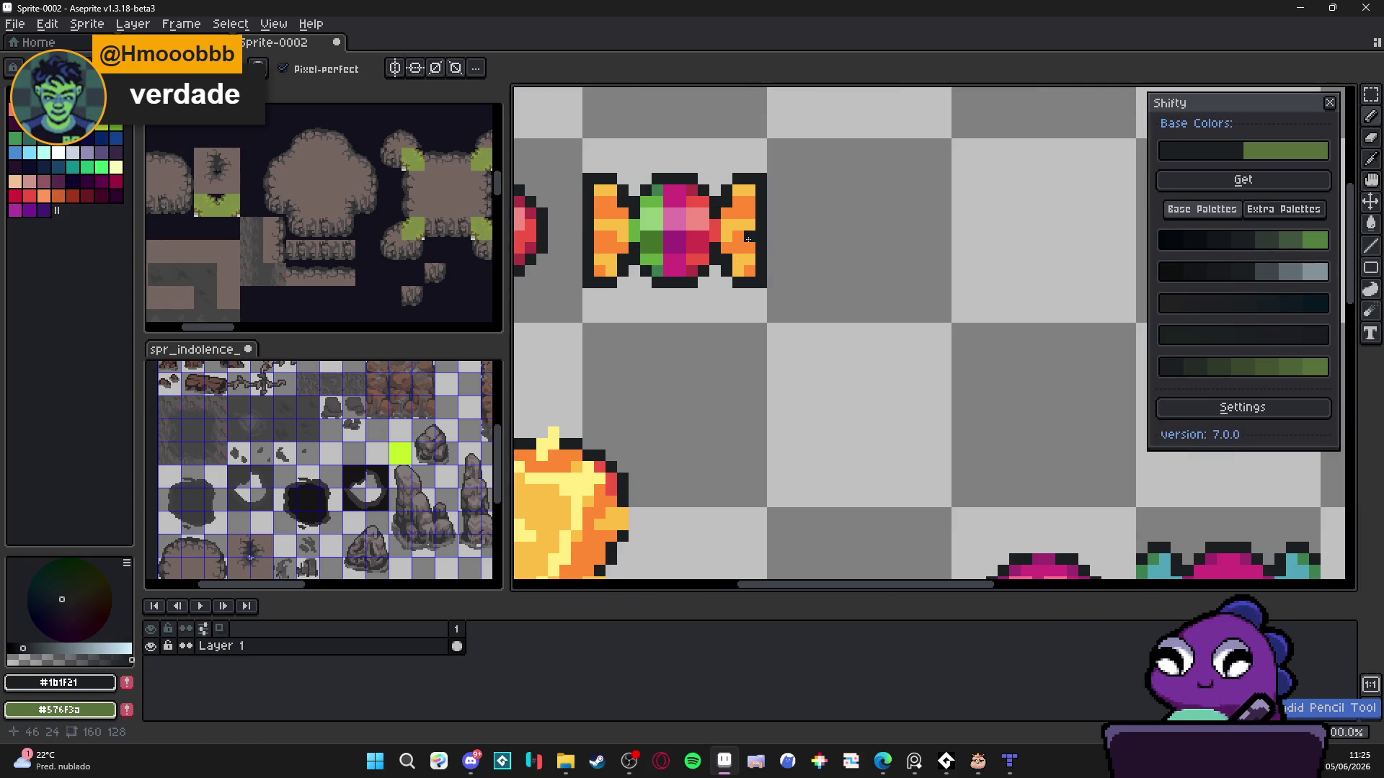
pyautogui.scroll(-2, 753, 303)
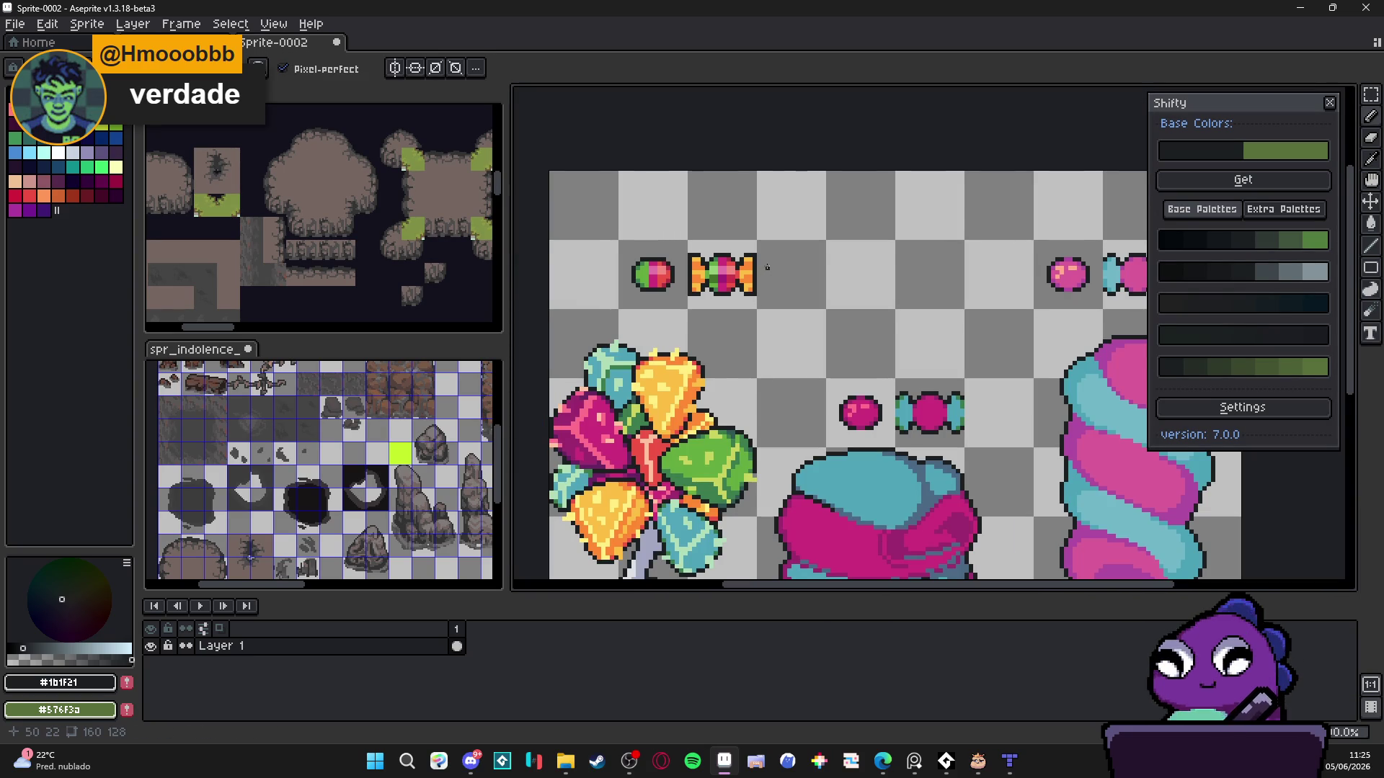
pyautogui.scroll(-3, 767, 267)
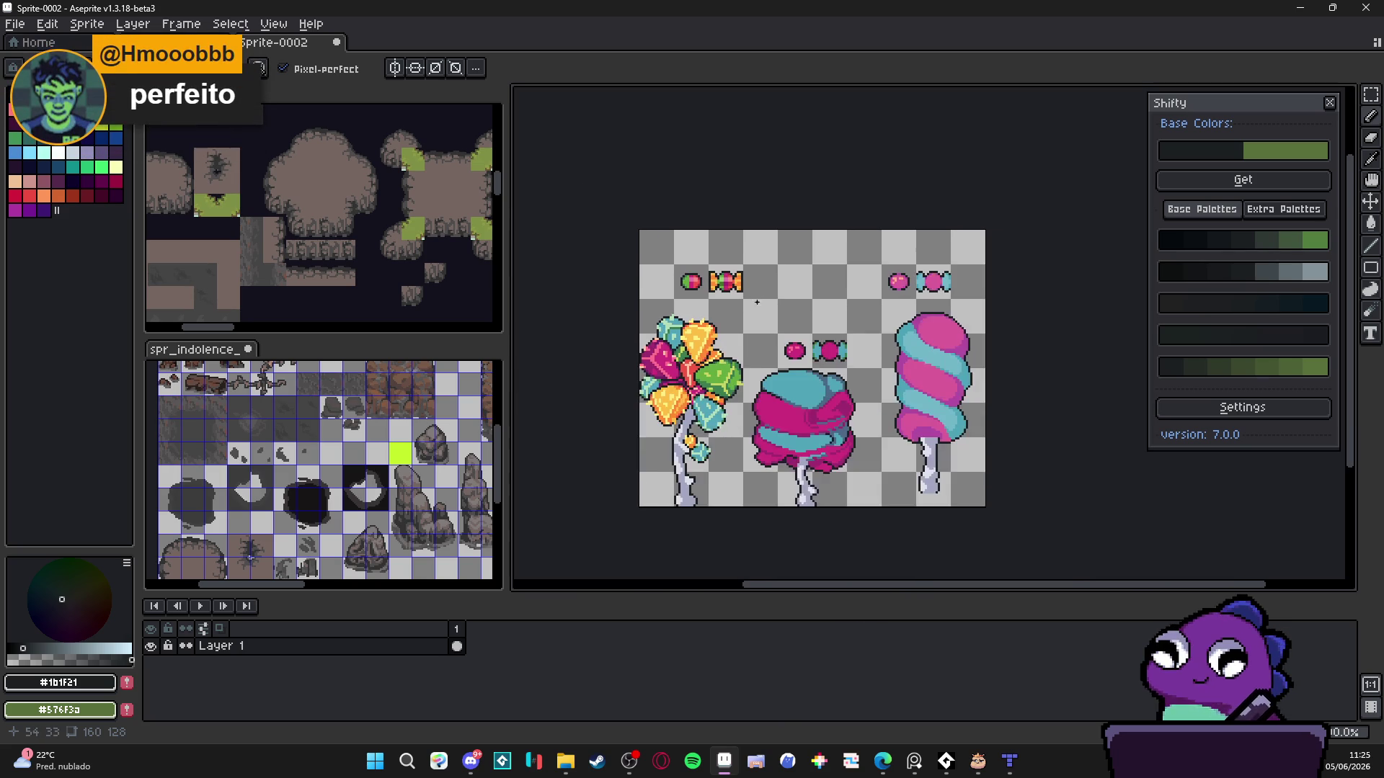
pyautogui.scroll(1, 656, 200)
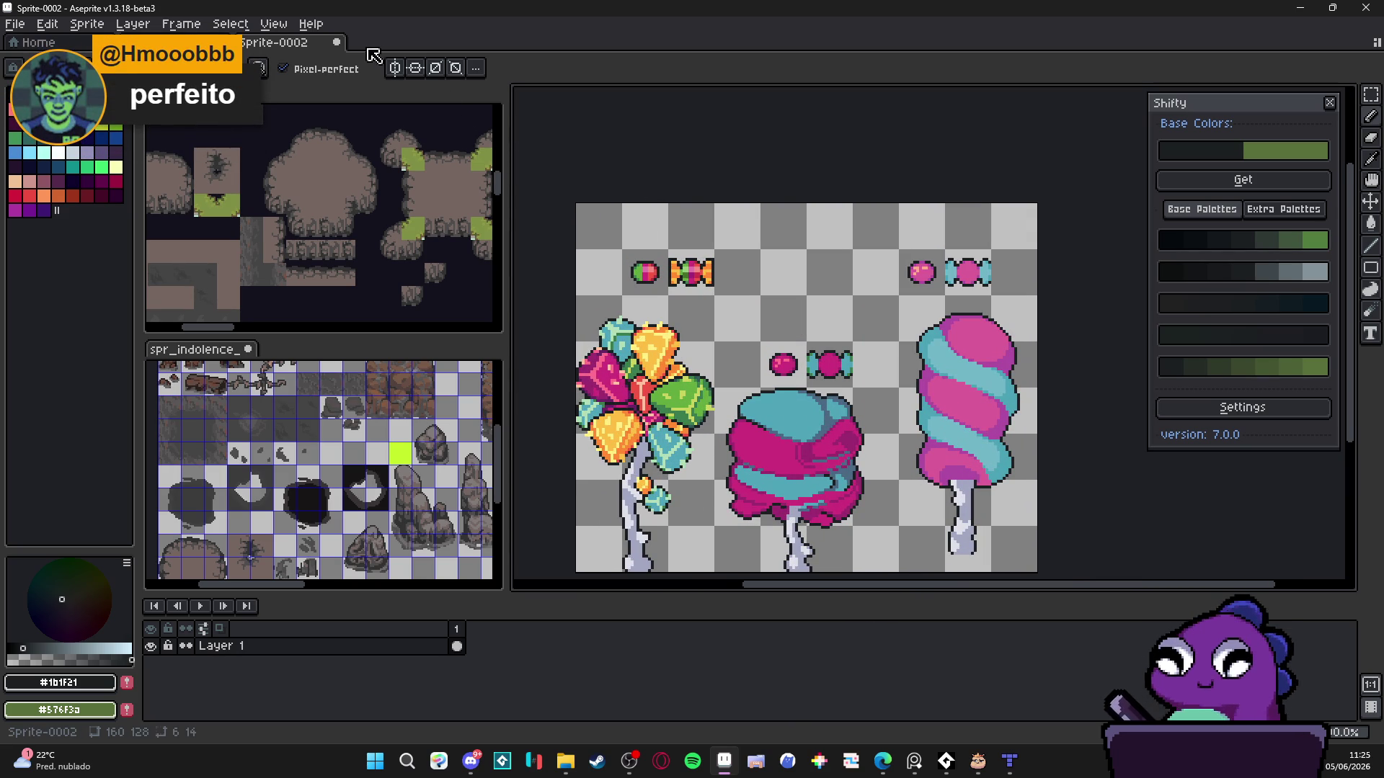
# - Close Sprite-0002, discarding its unsaved changes with Don't Save
pyautogui.click(339, 45)
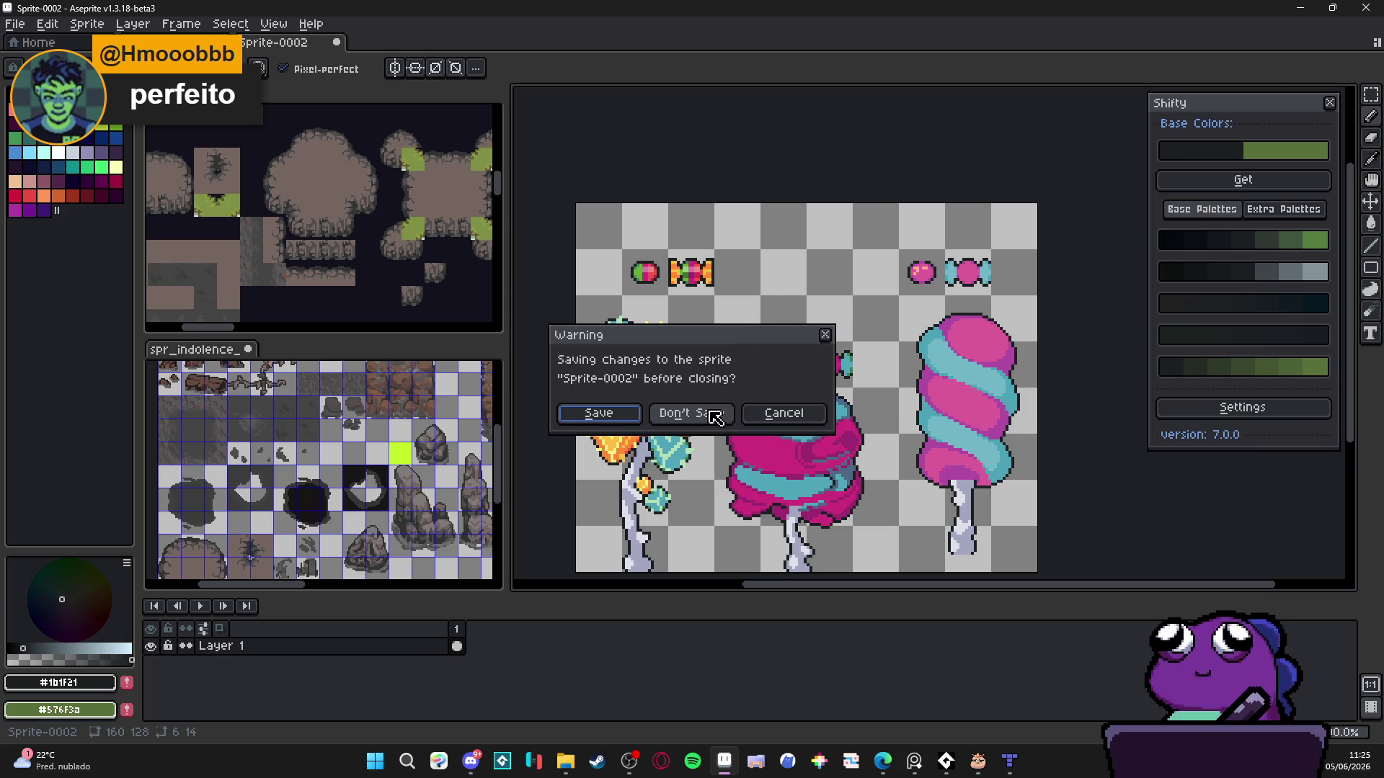
pyautogui.click(716, 417)
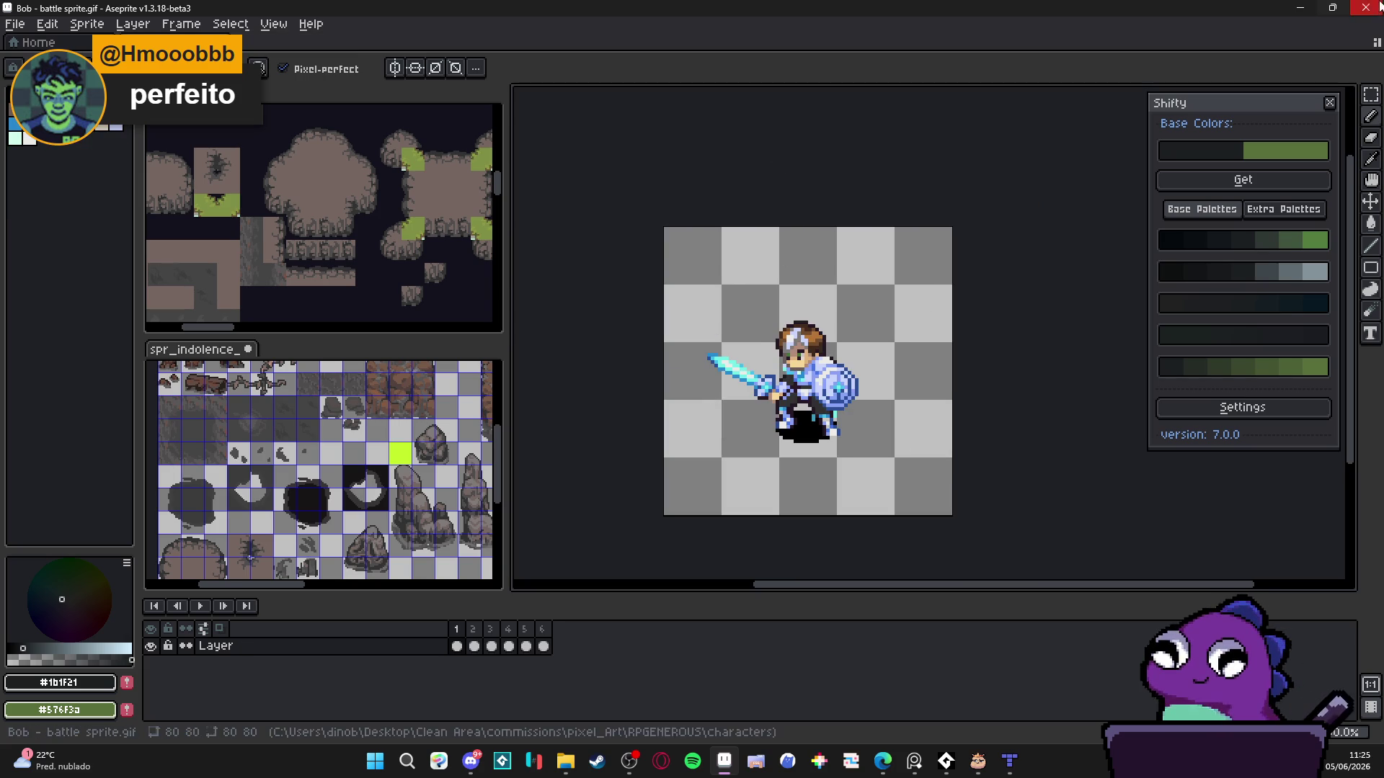
# - Switch to the cave room map in Tiled and zoom around to survey its paths
pyautogui.click(1009, 761)
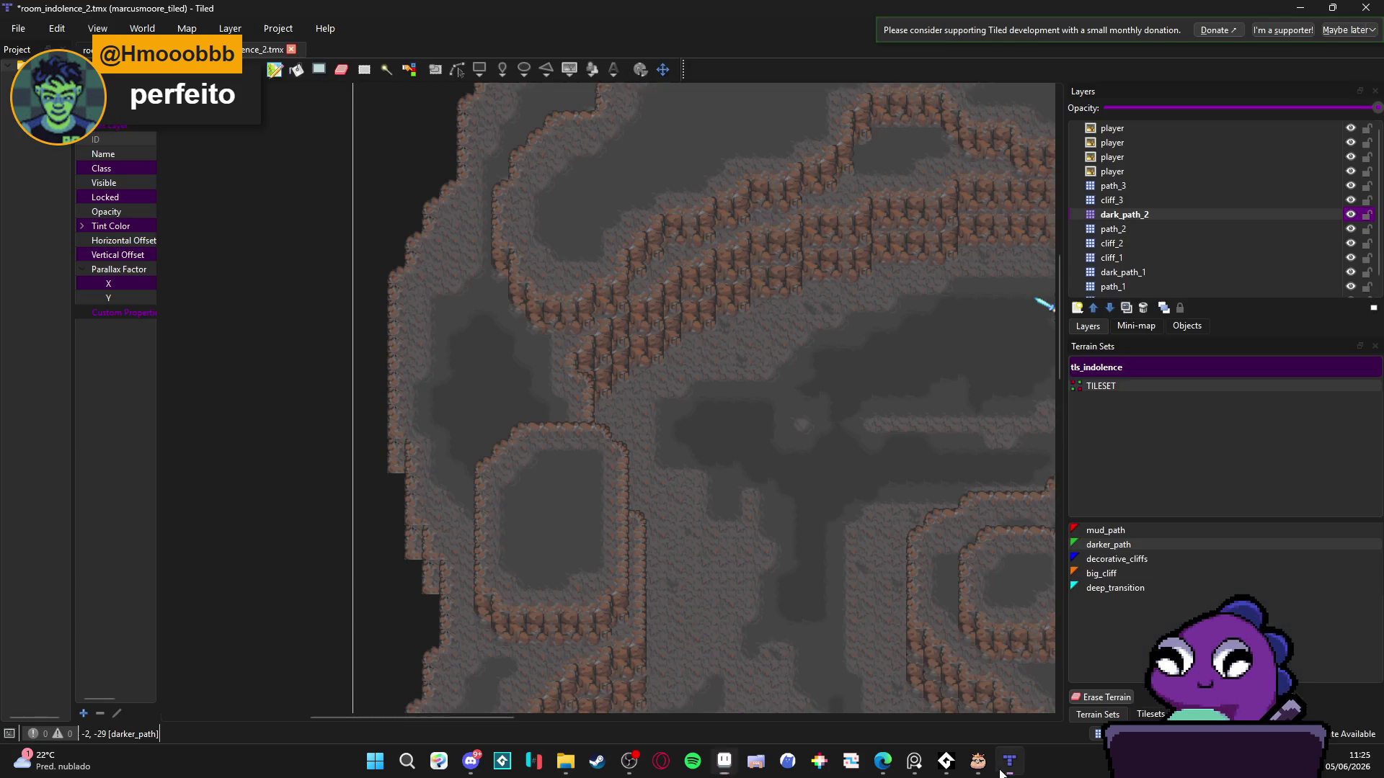
pyautogui.scroll(-3, 505, 375)
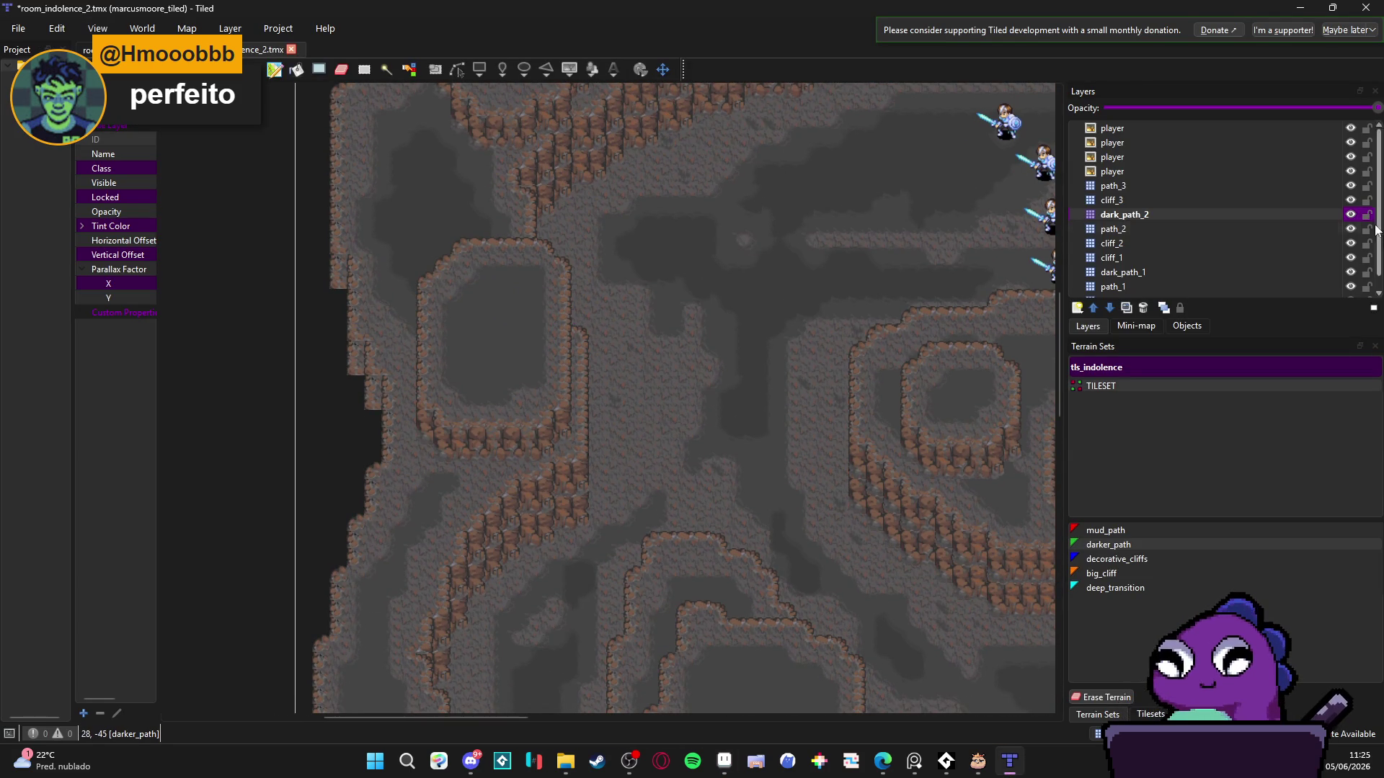
pyautogui.scroll(-5, 464, 525)
pyautogui.hscroll(-3, 486, 433)
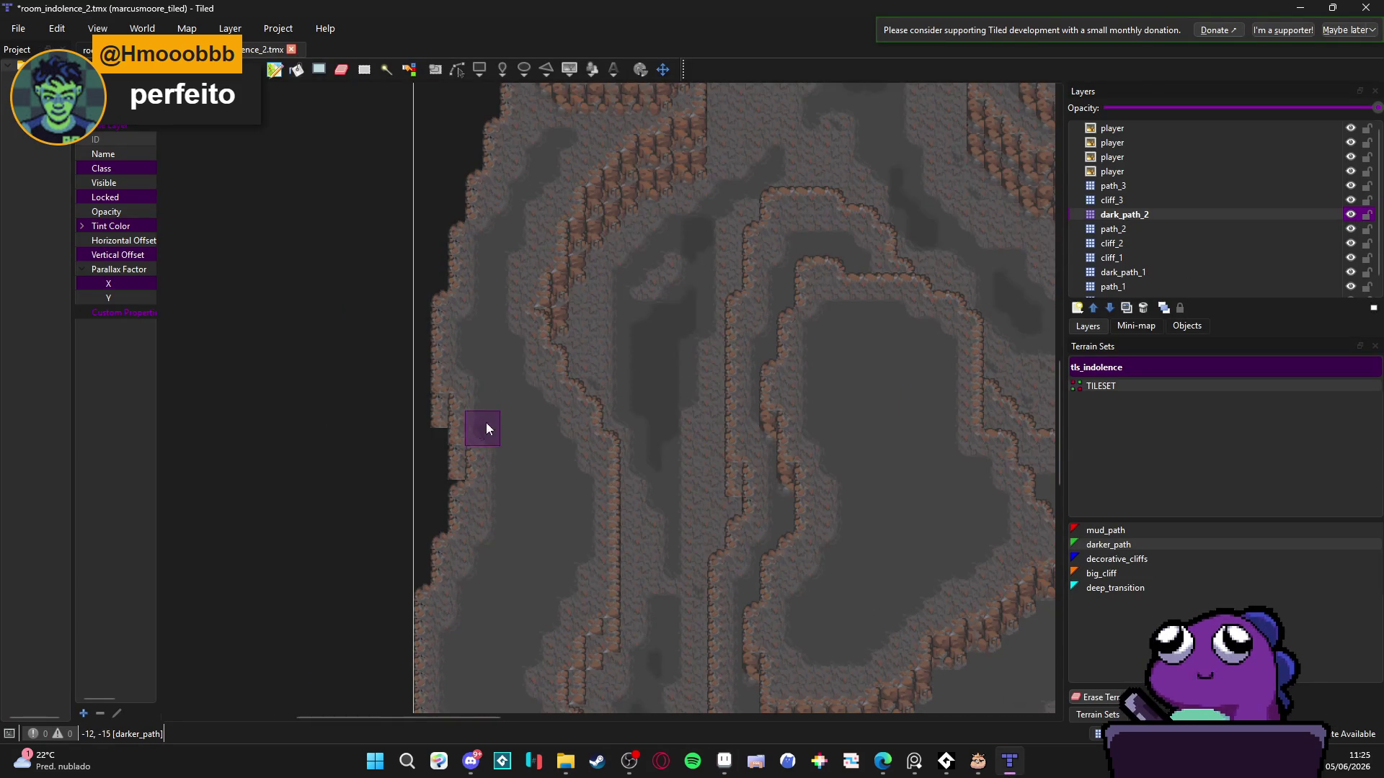
pyautogui.scroll(-2, 595, 428)
pyautogui.hscroll(-2, 594, 429)
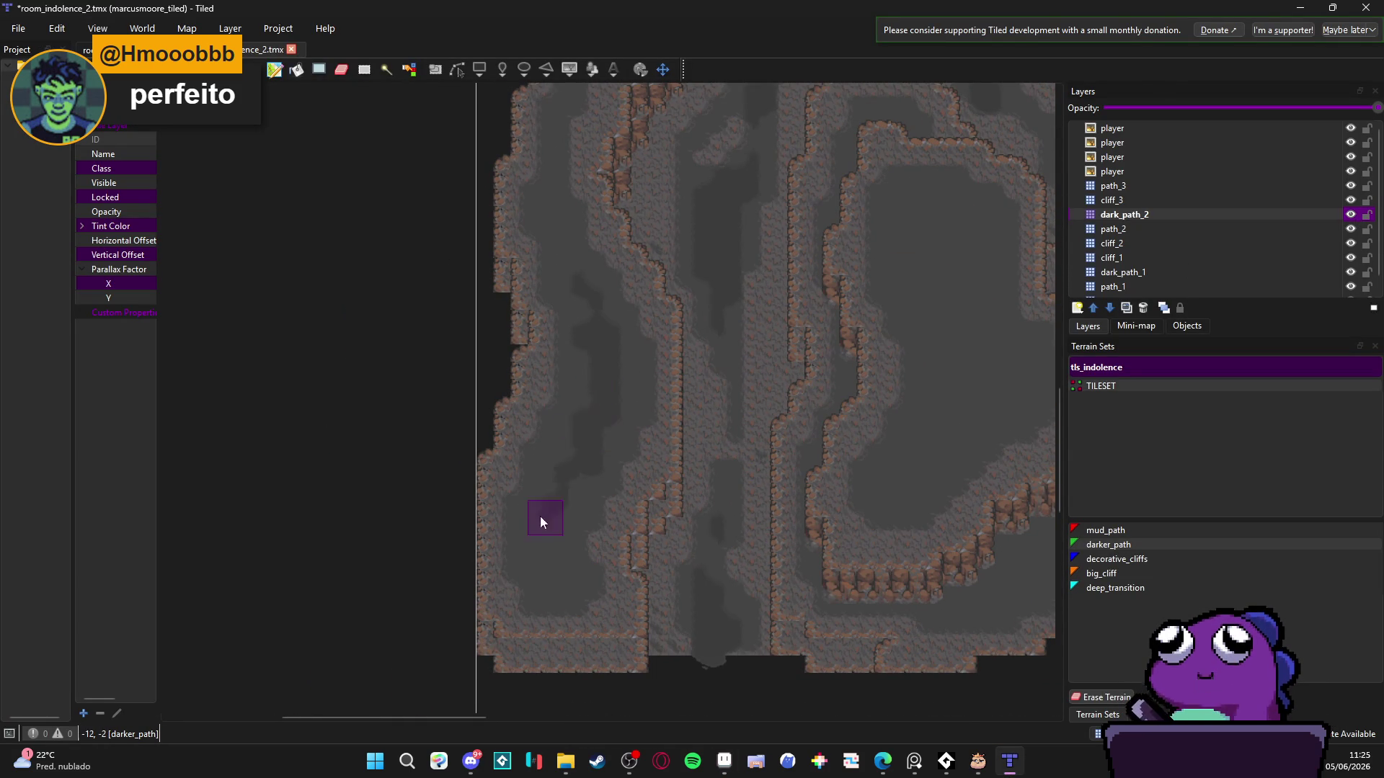
pyautogui.scroll(3, 535, 555)
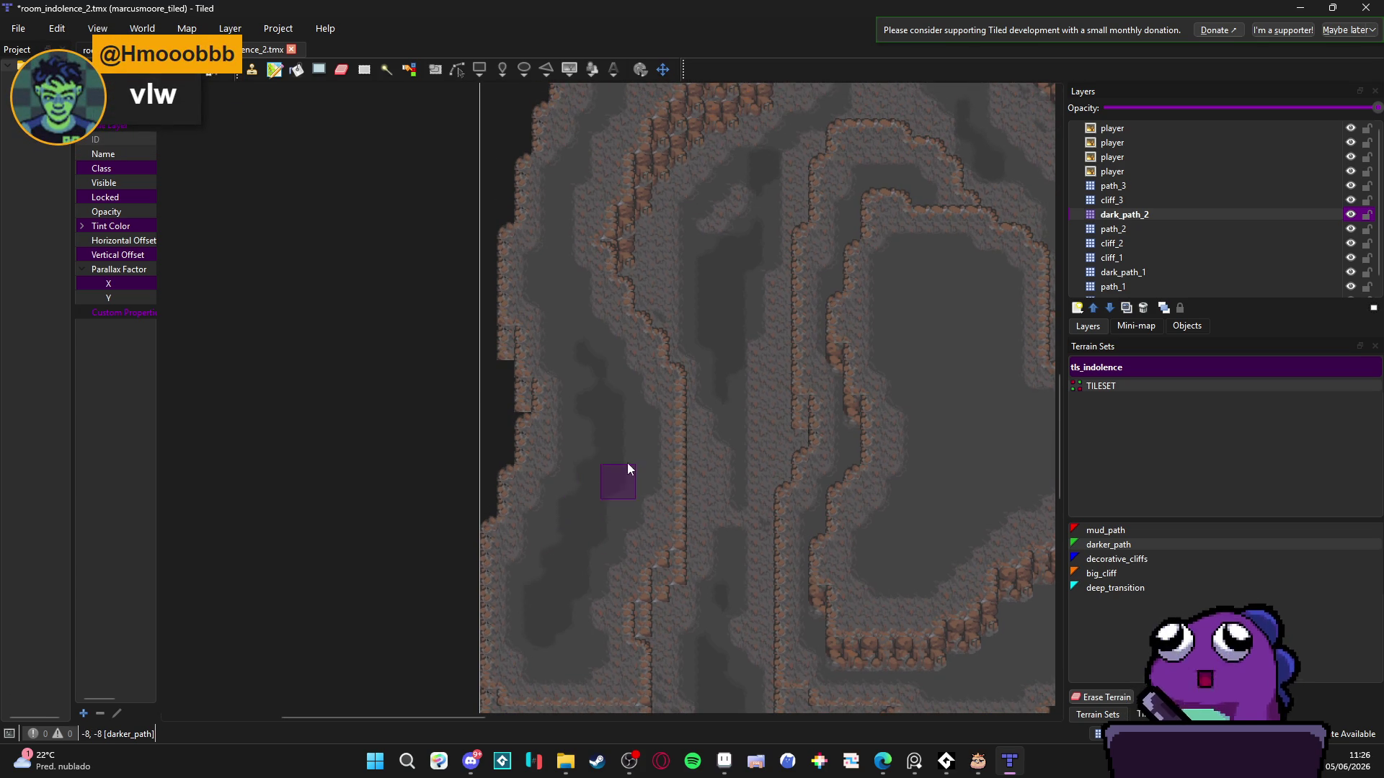
pyautogui.hscroll(-2, 610, 442)
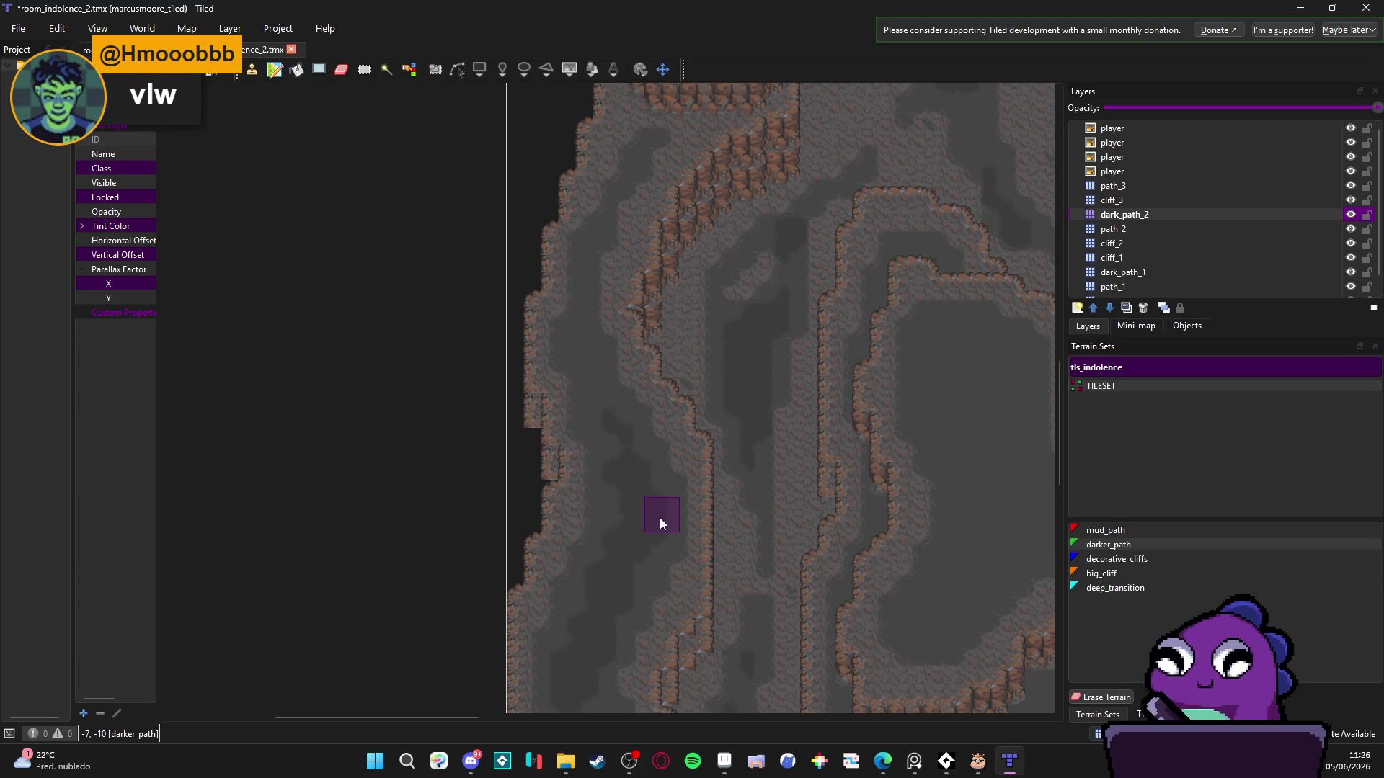
pyautogui.scroll(2, 660, 518)
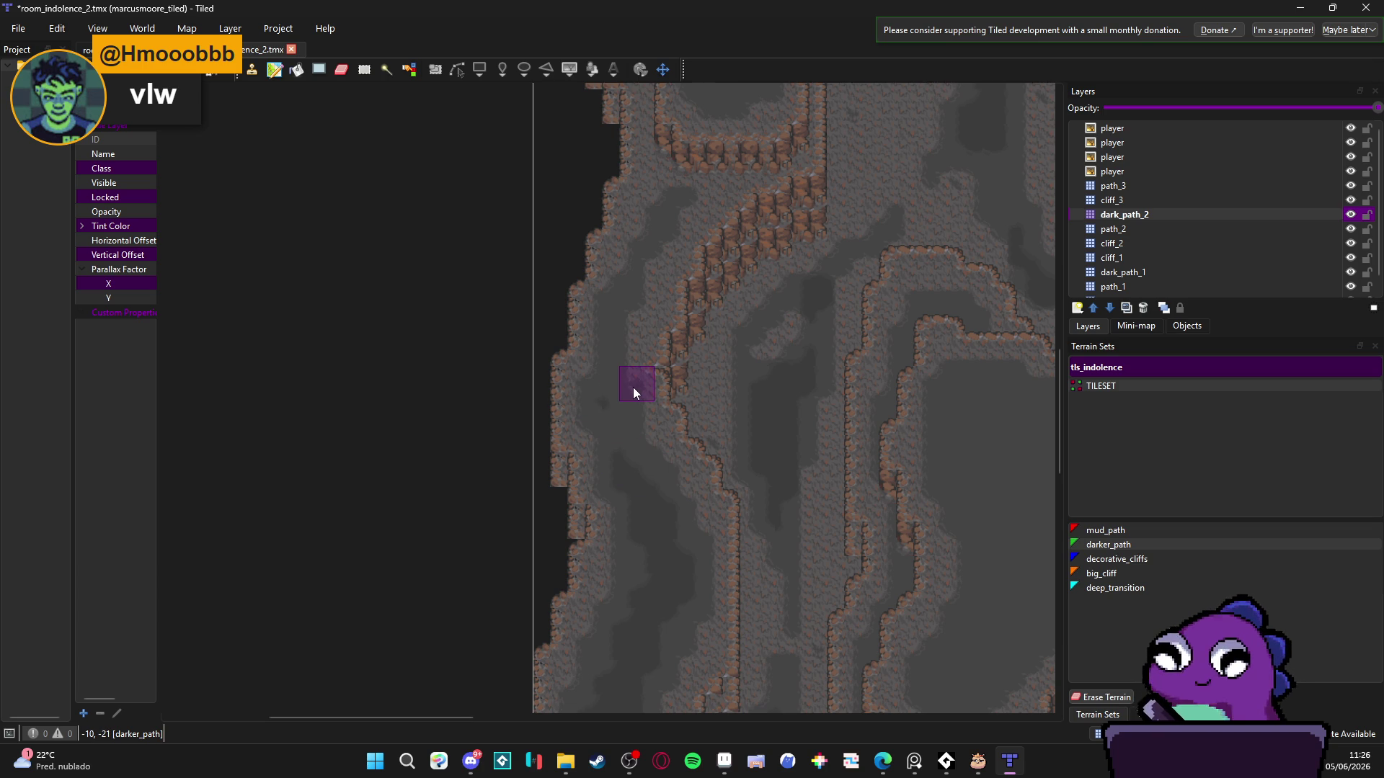
pyautogui.scroll(10, 643, 368)
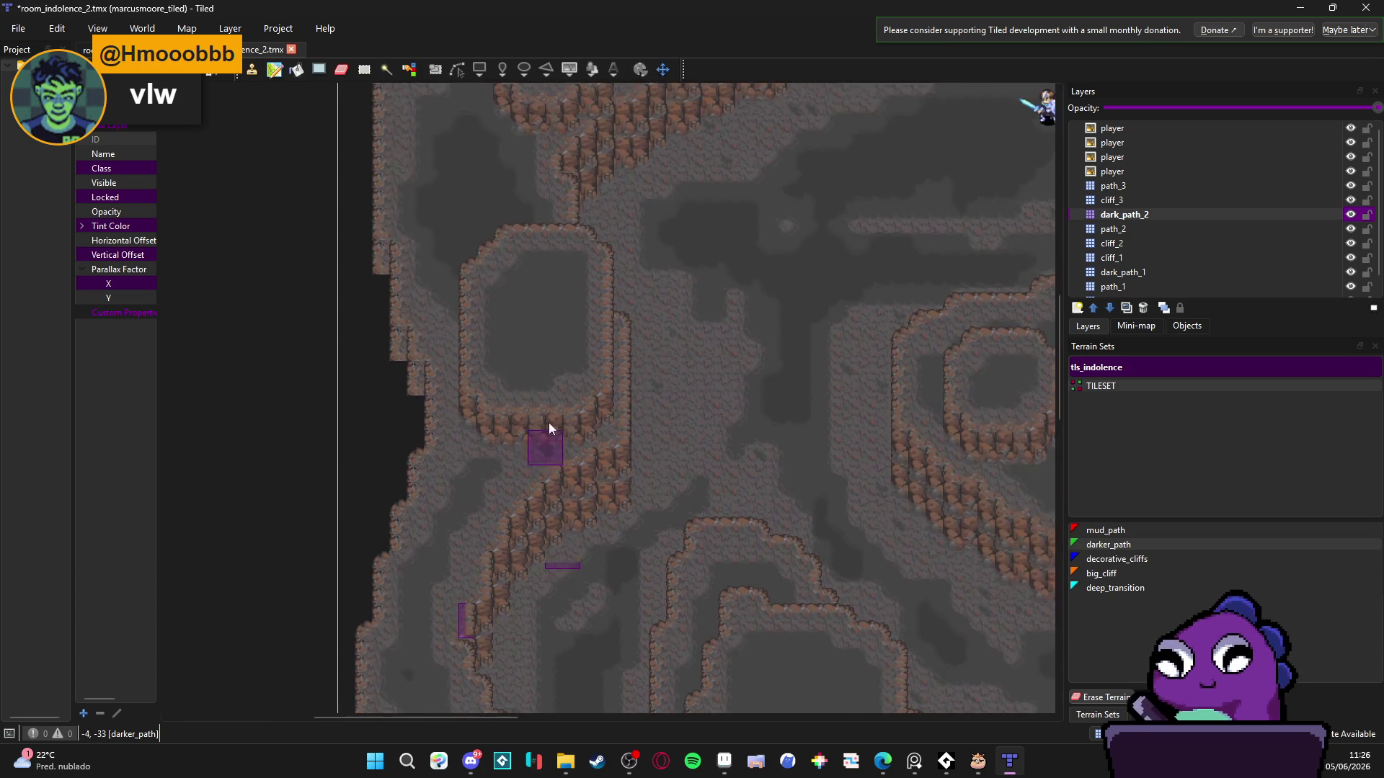
pyautogui.scroll(3, 542, 299)
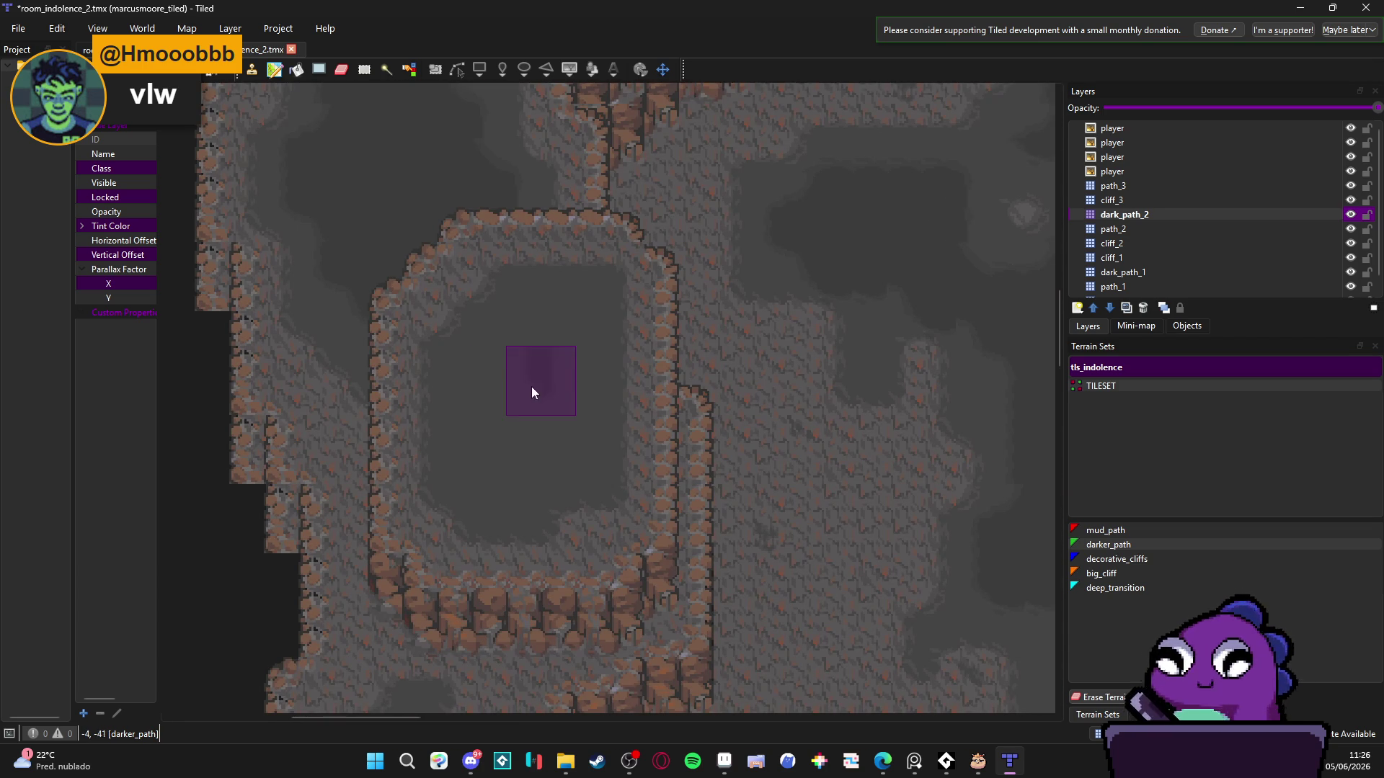
pyautogui.scroll(1, 544, 415)
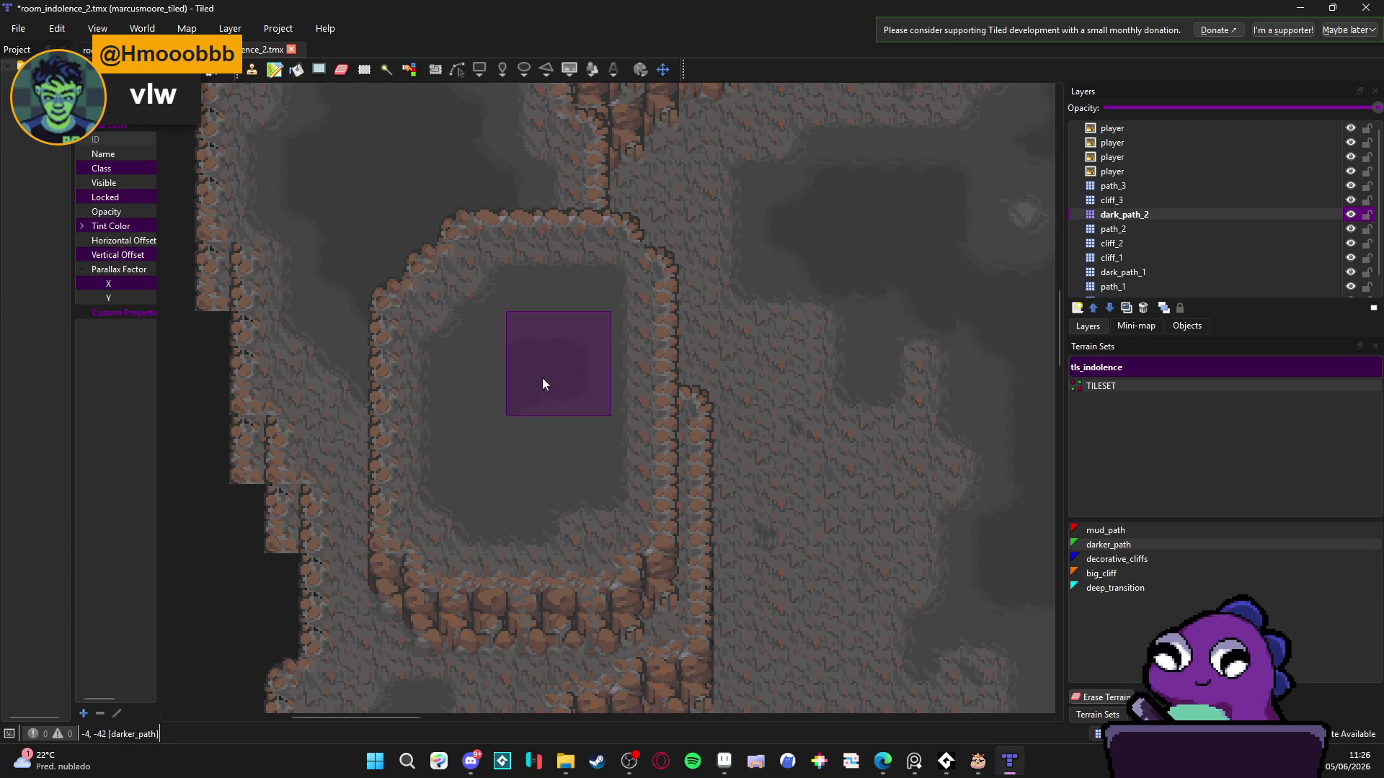
pyautogui.scroll(-3, 542, 378)
# - Pan across the cave paths, up and then toward the map's lower left area
pyautogui.moveTo(724, 447)
pyautogui.mouseDown()
pyautogui.moveTo(361, 439)
pyautogui.moveTo(548, 349)
pyautogui.mouseUp()
pyautogui.scroll(-5, 552, 379)
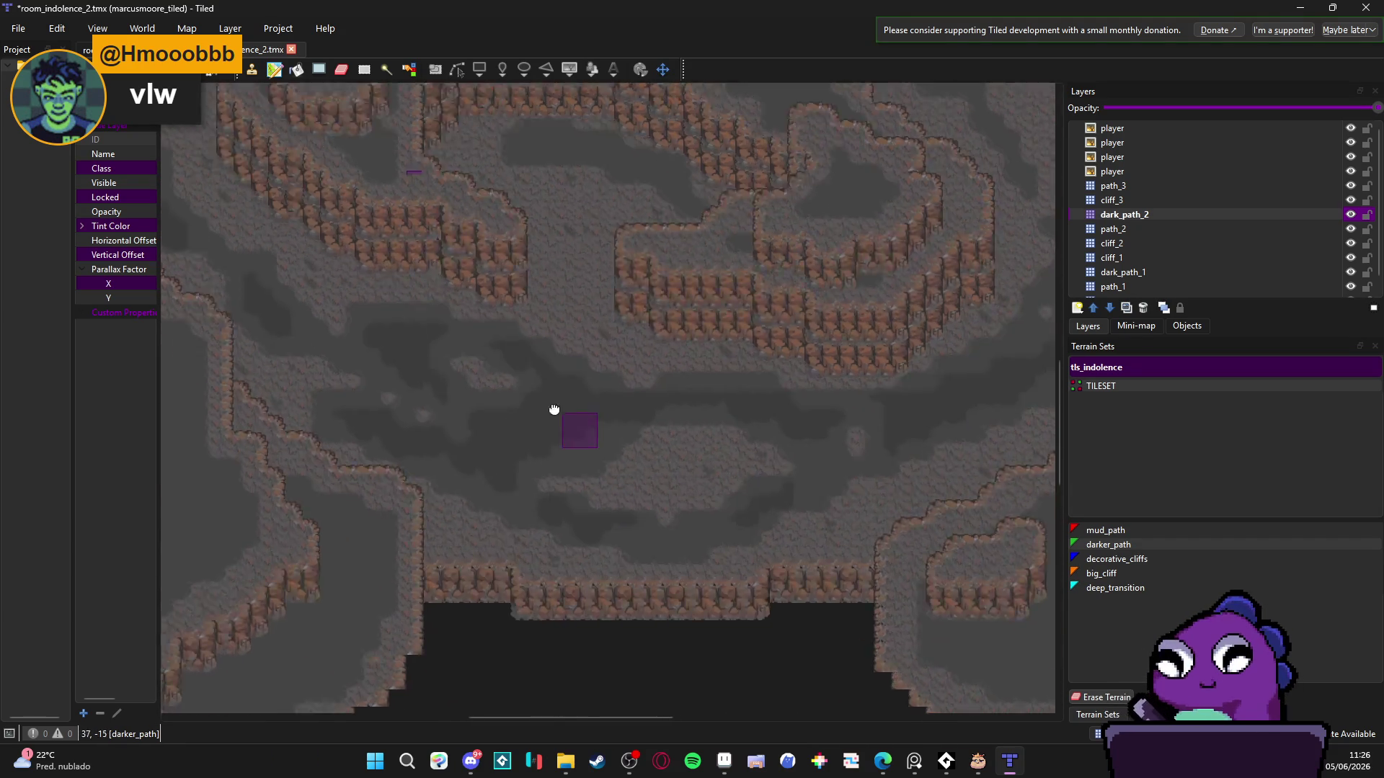
pyautogui.scroll(2, 556, 410)
pyautogui.hscroll(-3, 606, 395)
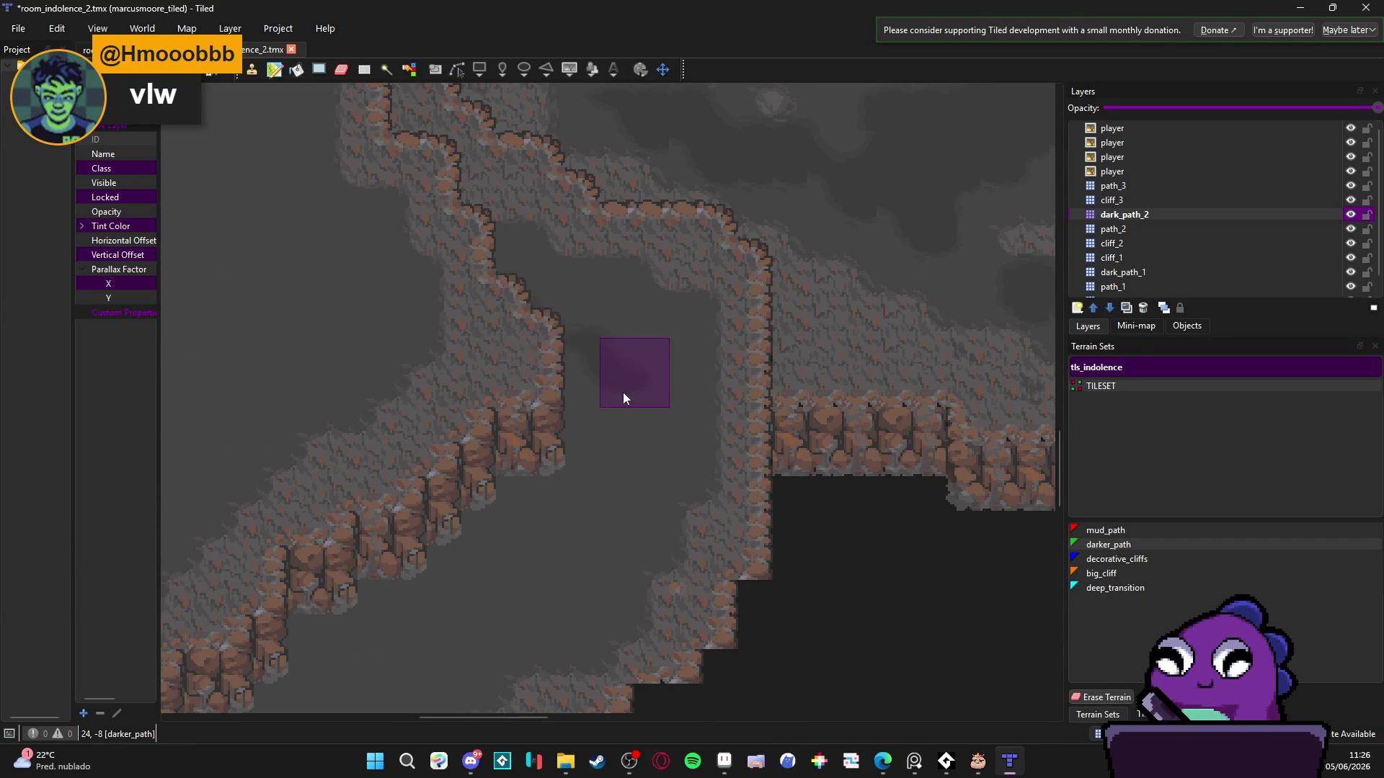
pyautogui.scroll(-3, 623, 392)
pyautogui.hscroll(-3, 649, 382)
pyautogui.moveTo(654, 435); pyautogui.dragTo(770, 373)
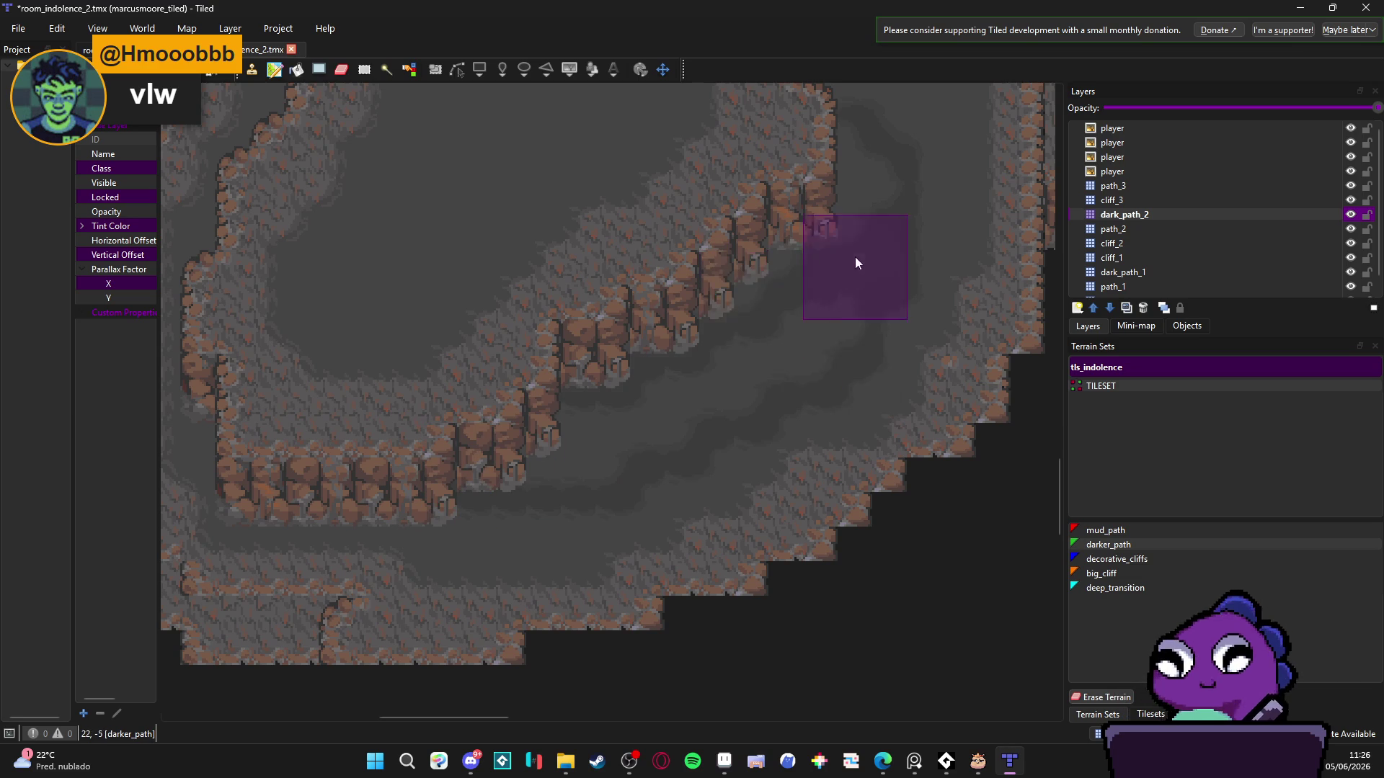
pyautogui.scroll(1, 828, 265)
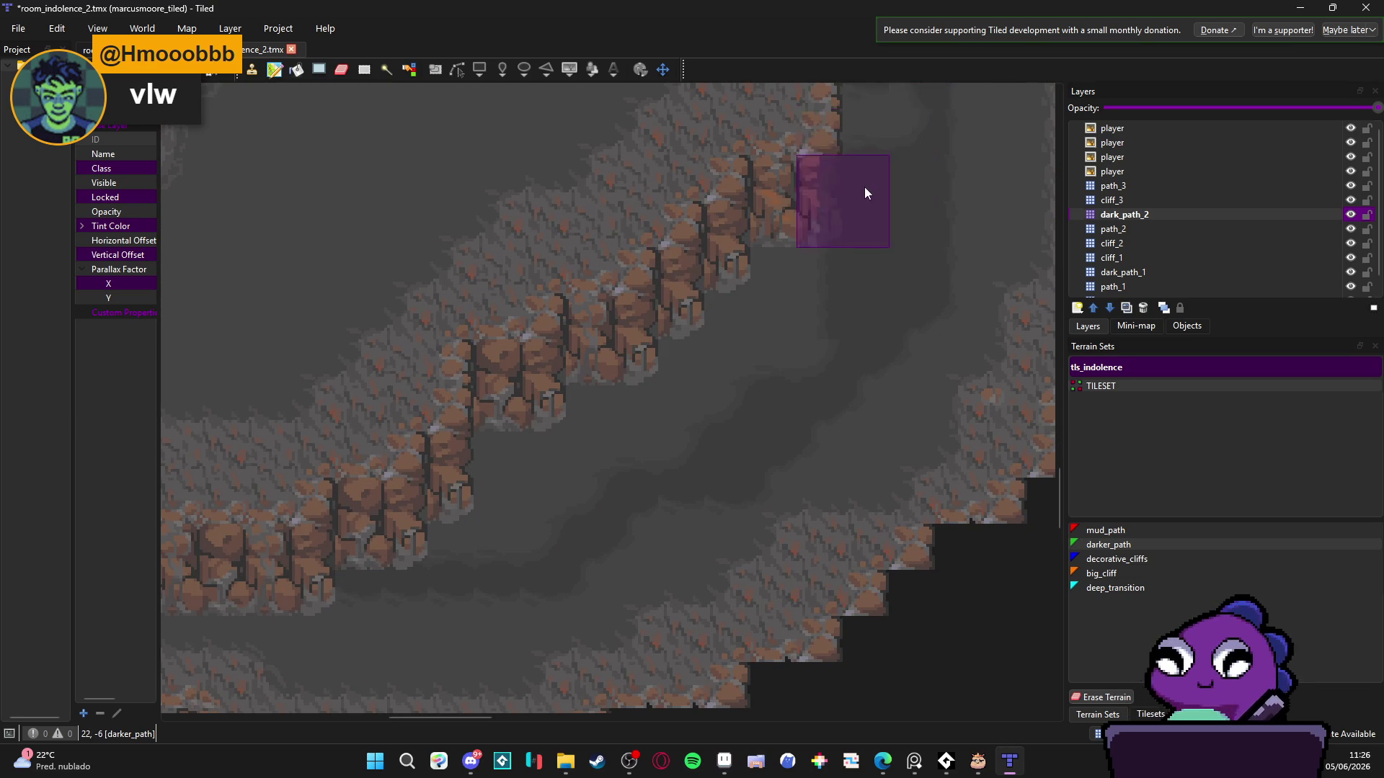
pyautogui.moveTo(863, 187); pyautogui.dragTo(819, 332)
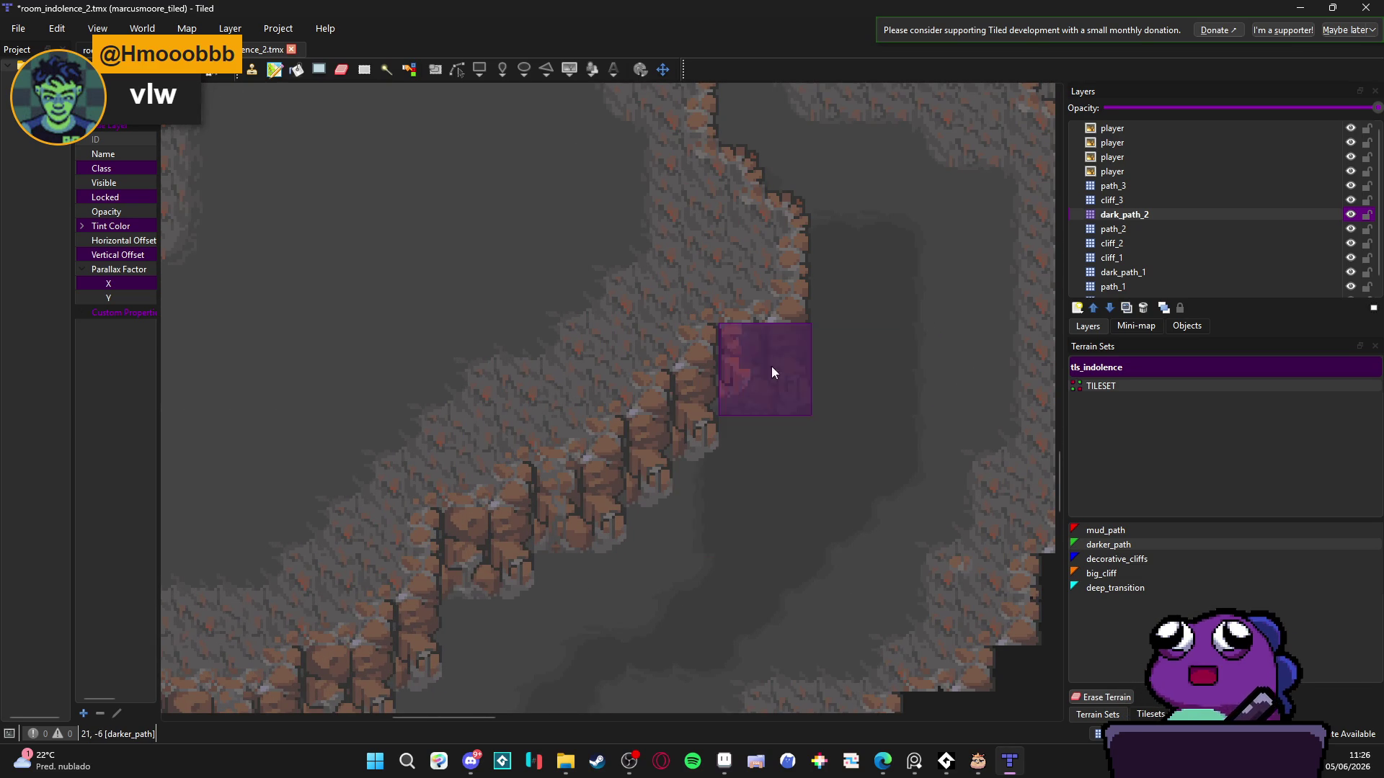
pyautogui.scroll(-2, 823, 379)
pyautogui.scroll(1, 799, 405)
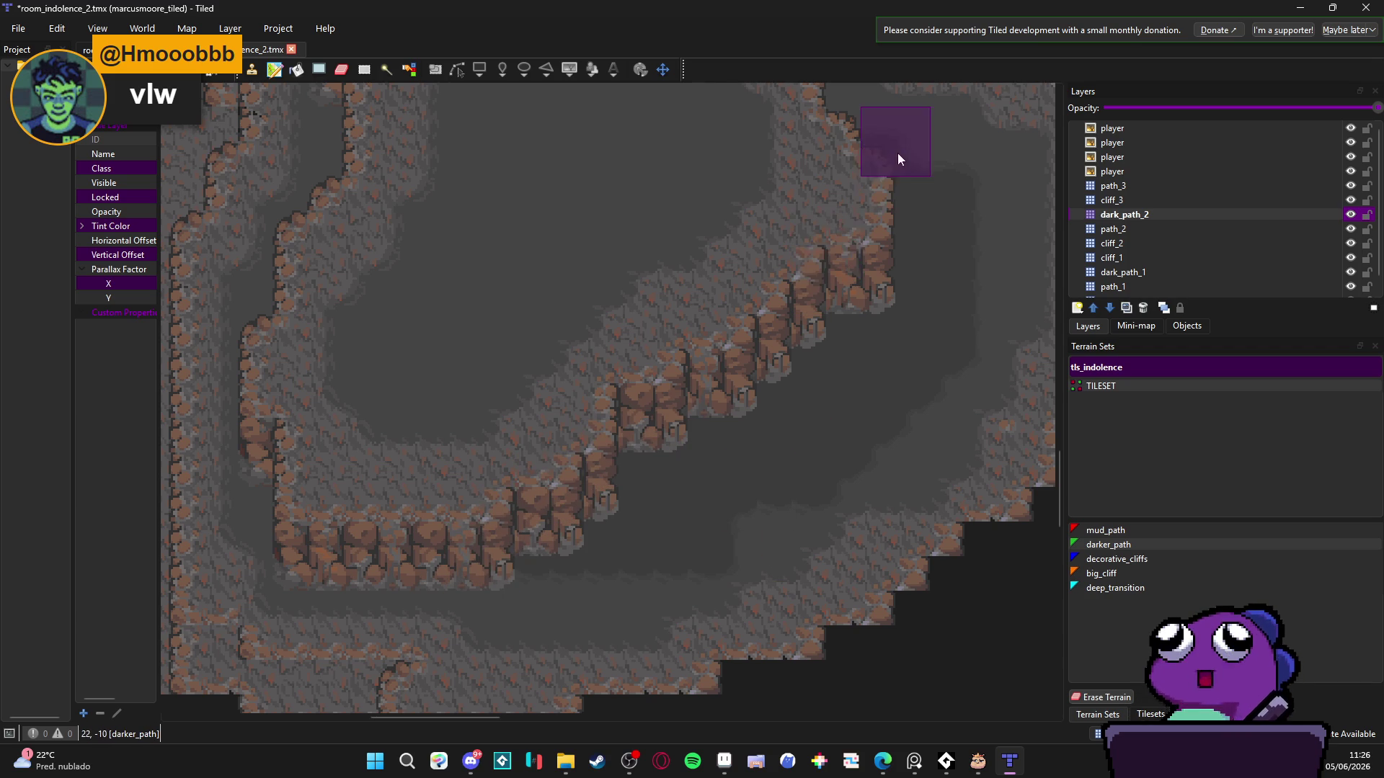
pyautogui.scroll(-5, 756, 289)
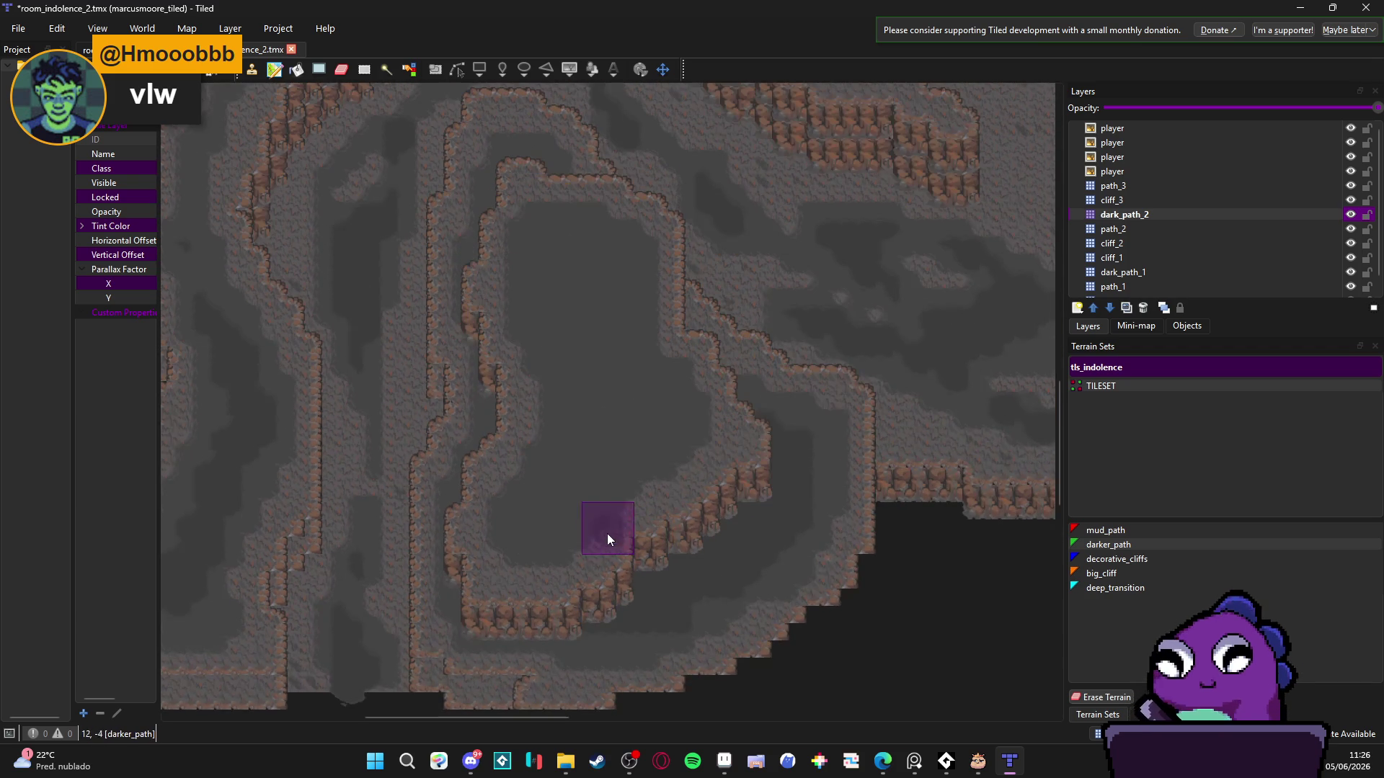
pyautogui.scroll(-3, 631, 625)
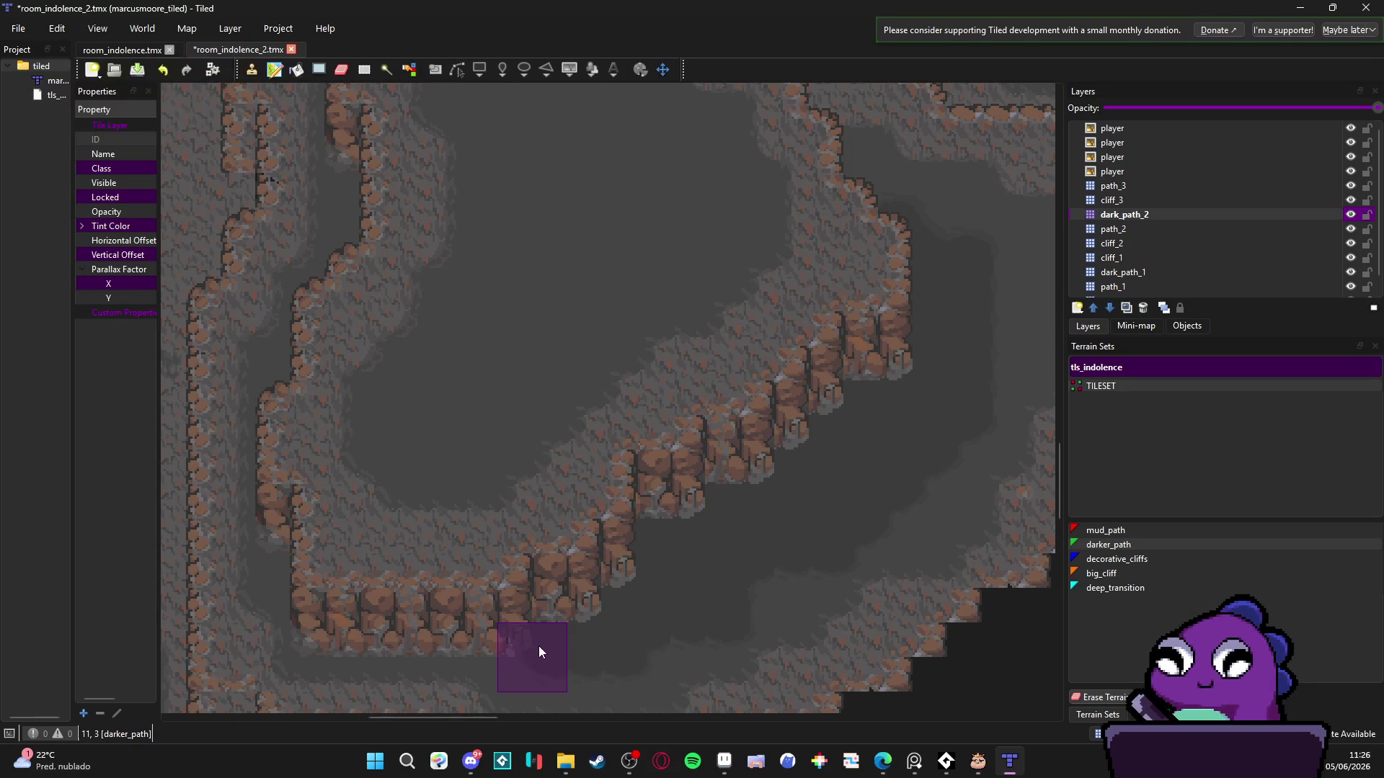
pyautogui.scroll(-3, 591, 562)
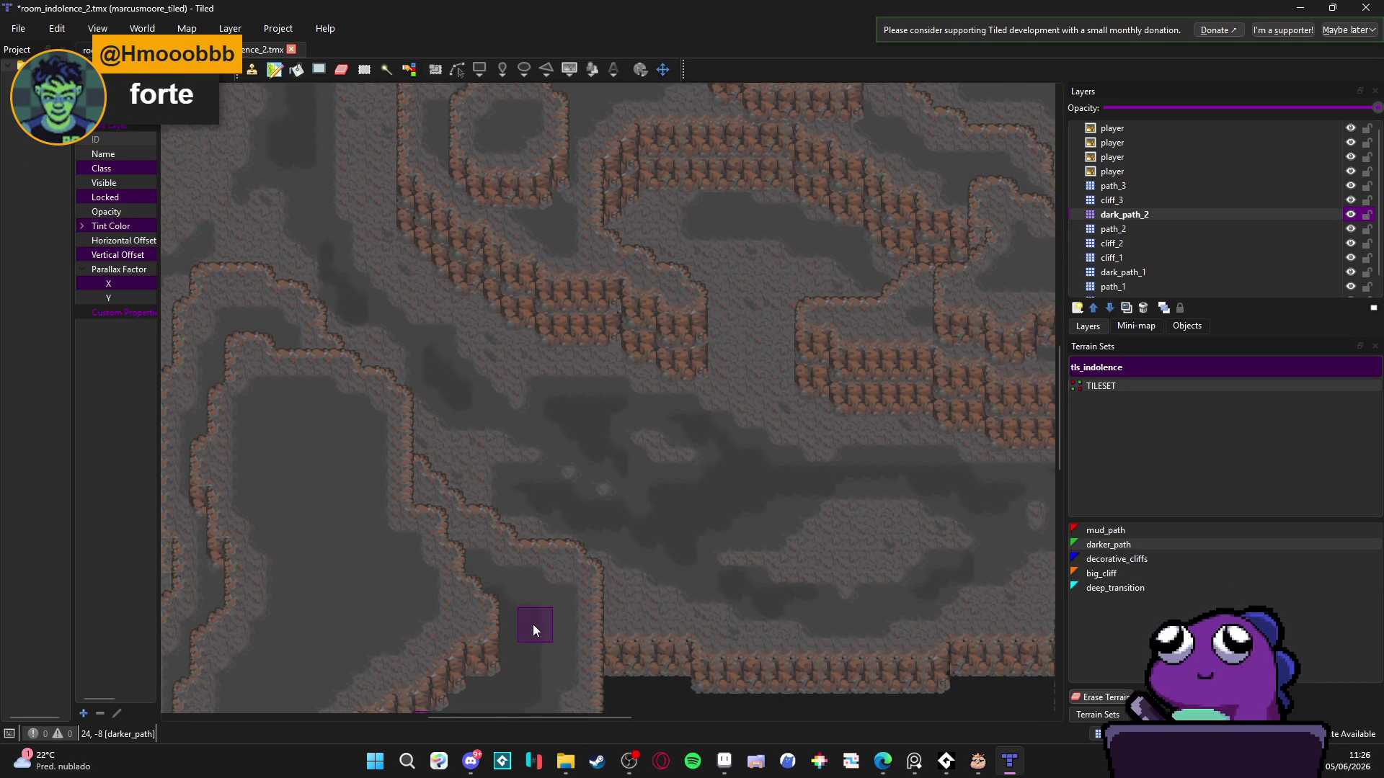
pyautogui.moveTo(534, 624); pyautogui.dragTo(643, 327)
pyautogui.scroll(2, 634, 346)
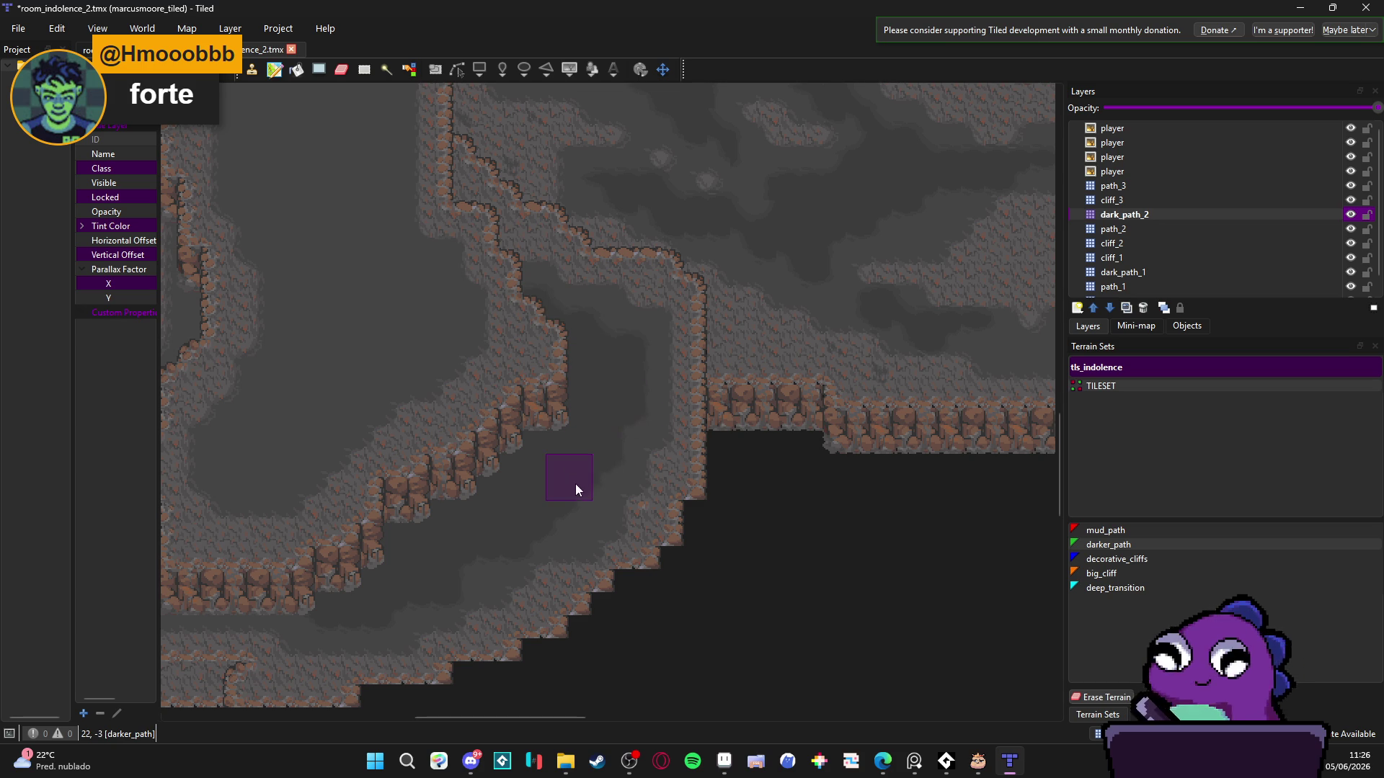
pyautogui.scroll(-2, 588, 497)
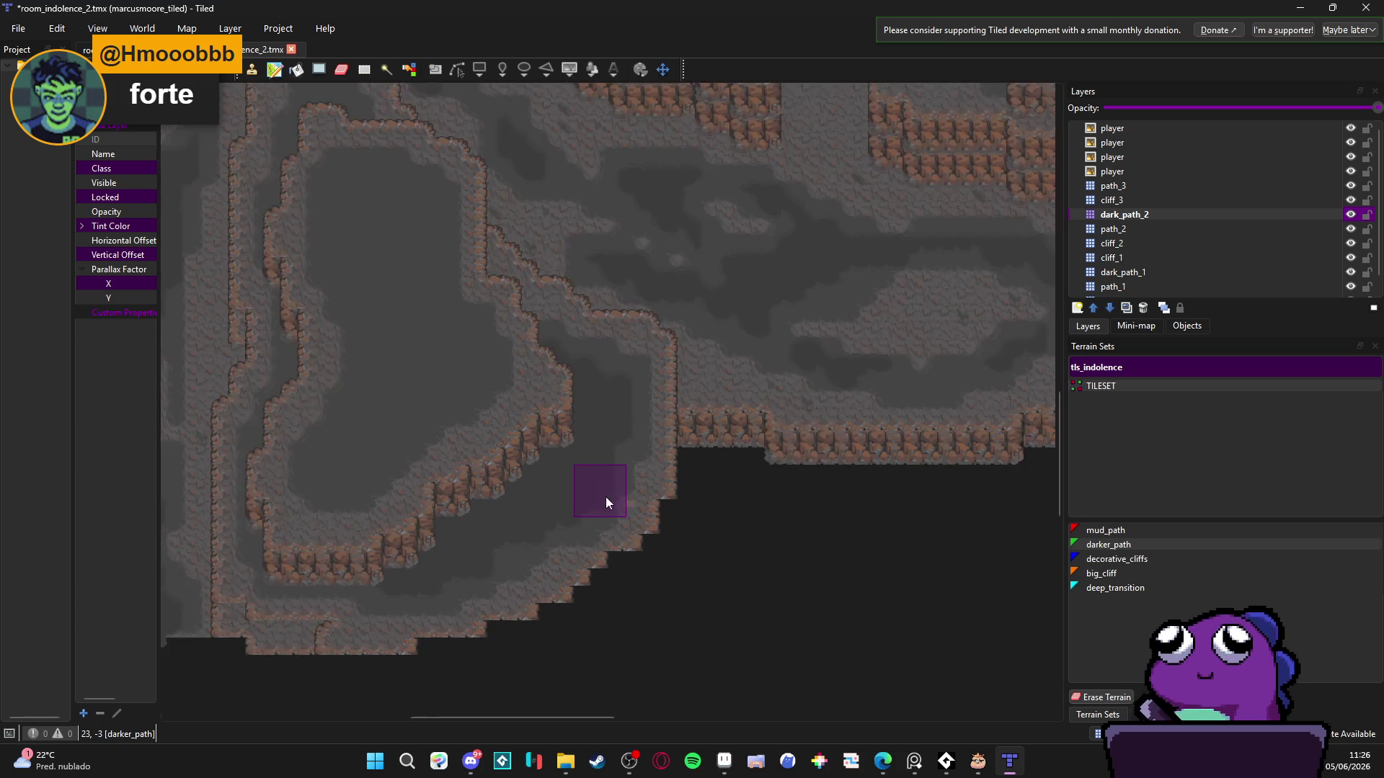
pyautogui.scroll(-2, 660, 427)
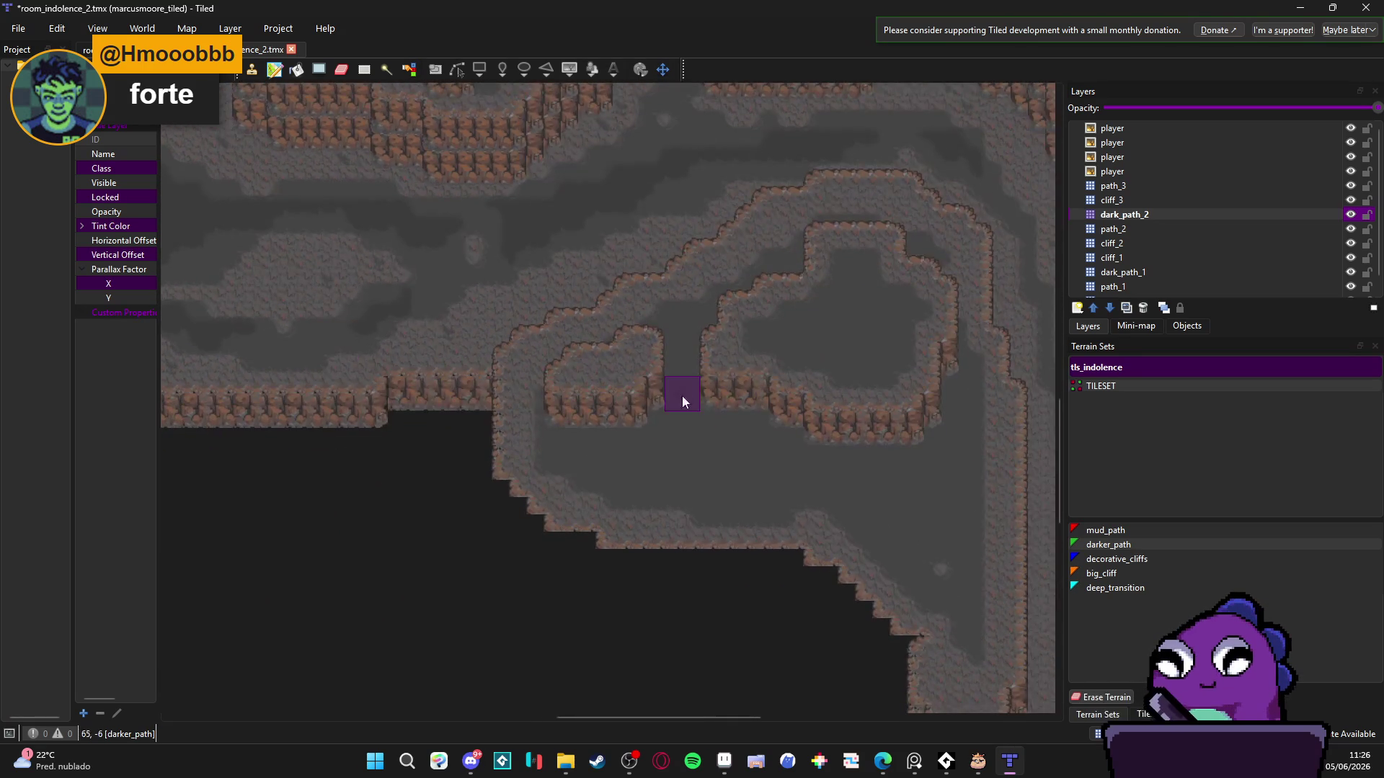
pyautogui.scroll(3, 682, 396)
# - Paint a darker_path band along the cave path and a shadow patch beside the cliff
pyautogui.moveTo(530, 434)
pyautogui.mouseDown()
pyautogui.moveTo(672, 495)
pyautogui.moveTo(550, 482)
pyautogui.moveTo(641, 509)
pyautogui.moveTo(878, 456)
pyautogui.mouseUp()
pyautogui.hscroll(2, 878, 456)
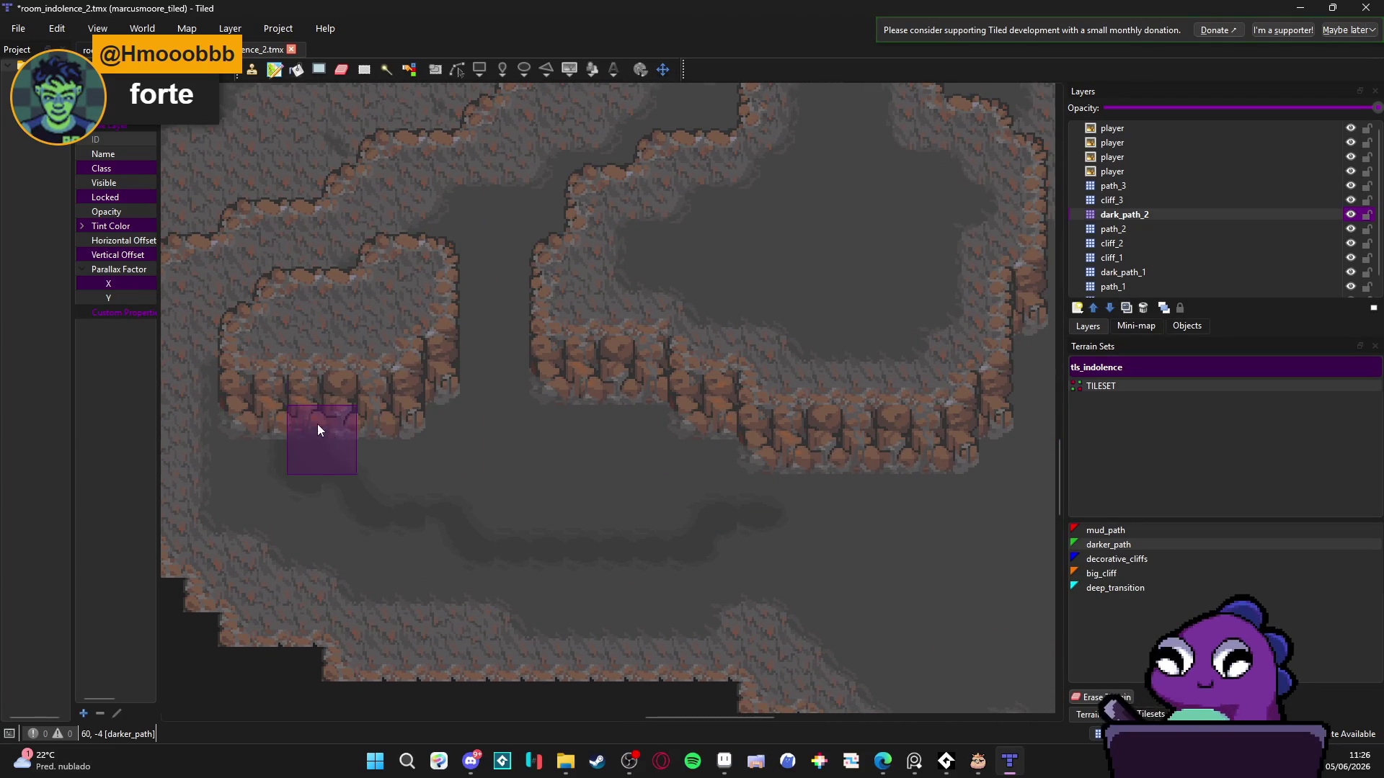
pyautogui.click(741, 530)
pyautogui.hscroll(6, 742, 503)
pyautogui.scroll(-3, 513, 392)
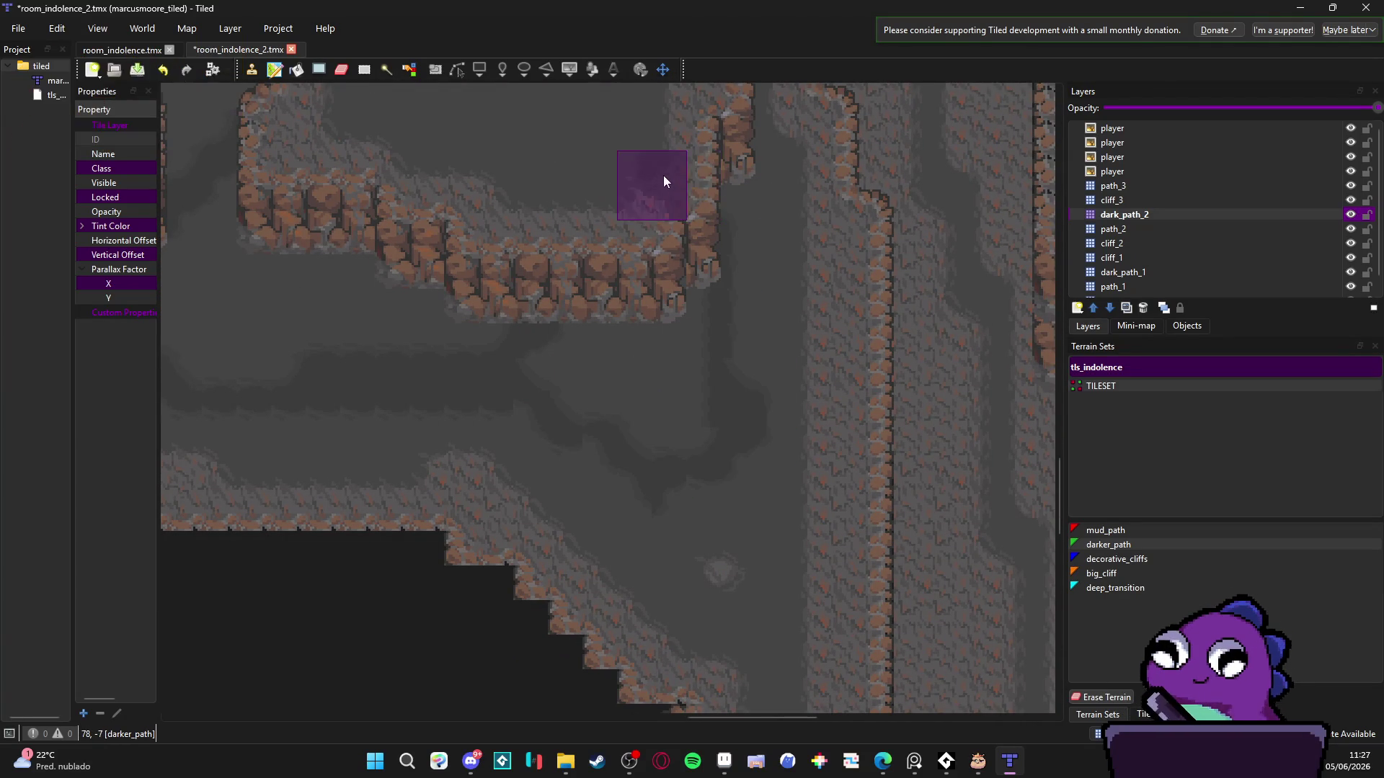
pyautogui.scroll(5, 818, 364)
# - Pan to another cliff corner and further stretches of path to review the shading
pyautogui.moveTo(846, 388); pyautogui.dragTo(932, 461)
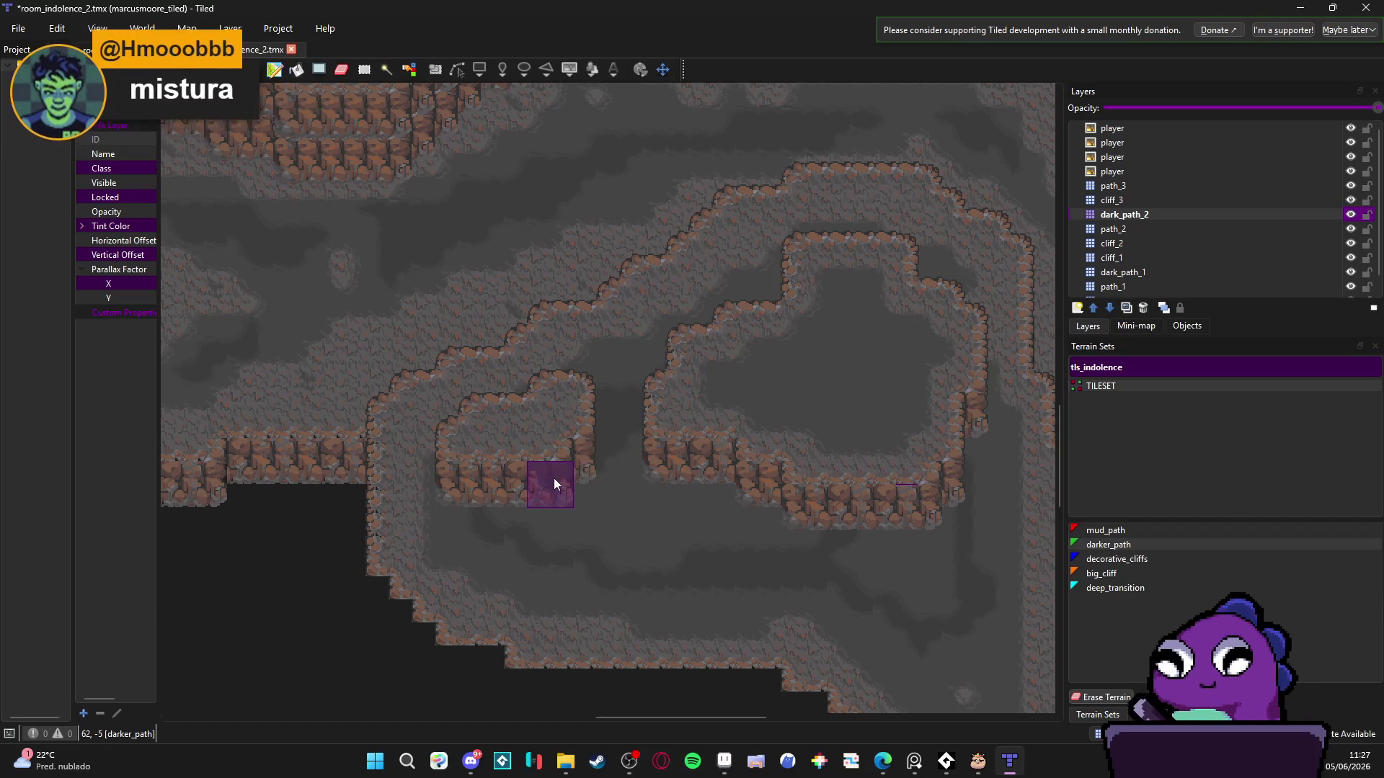
pyautogui.scroll(1, 541, 486)
pyautogui.scroll(2, 655, 478)
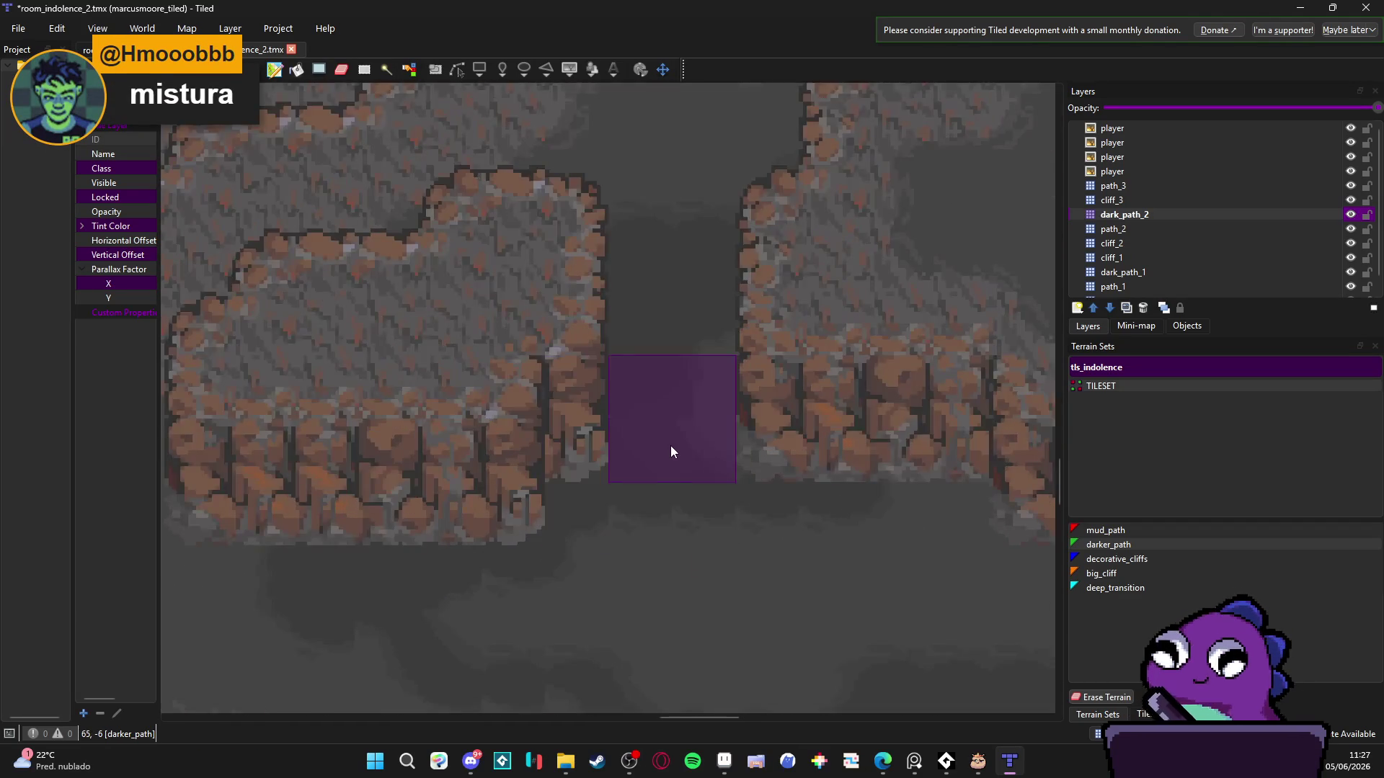
pyautogui.scroll(-2, 677, 437)
pyautogui.scroll(1, 682, 431)
pyautogui.scroll(-1, 595, 454)
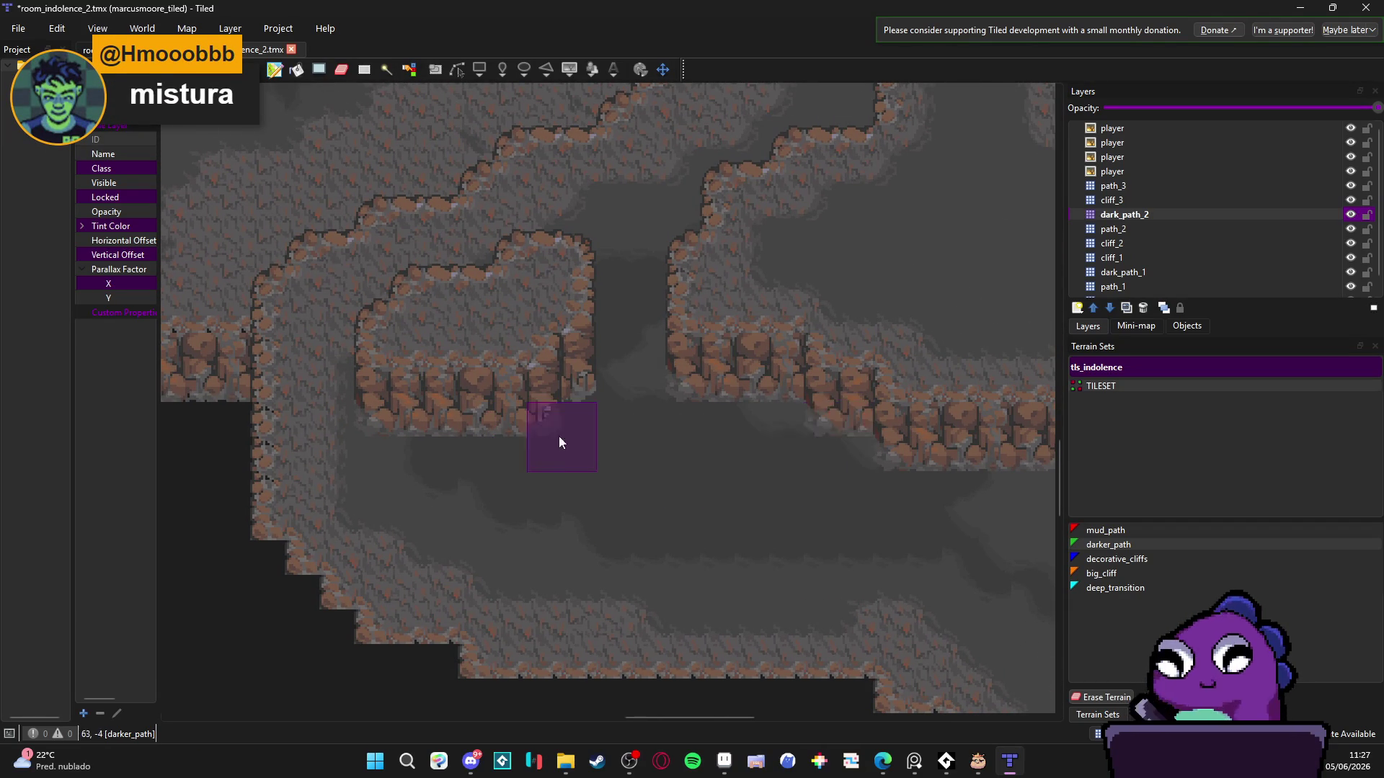
pyautogui.moveTo(769, 421); pyautogui.dragTo(745, 425)
pyautogui.scroll(1, 745, 426)
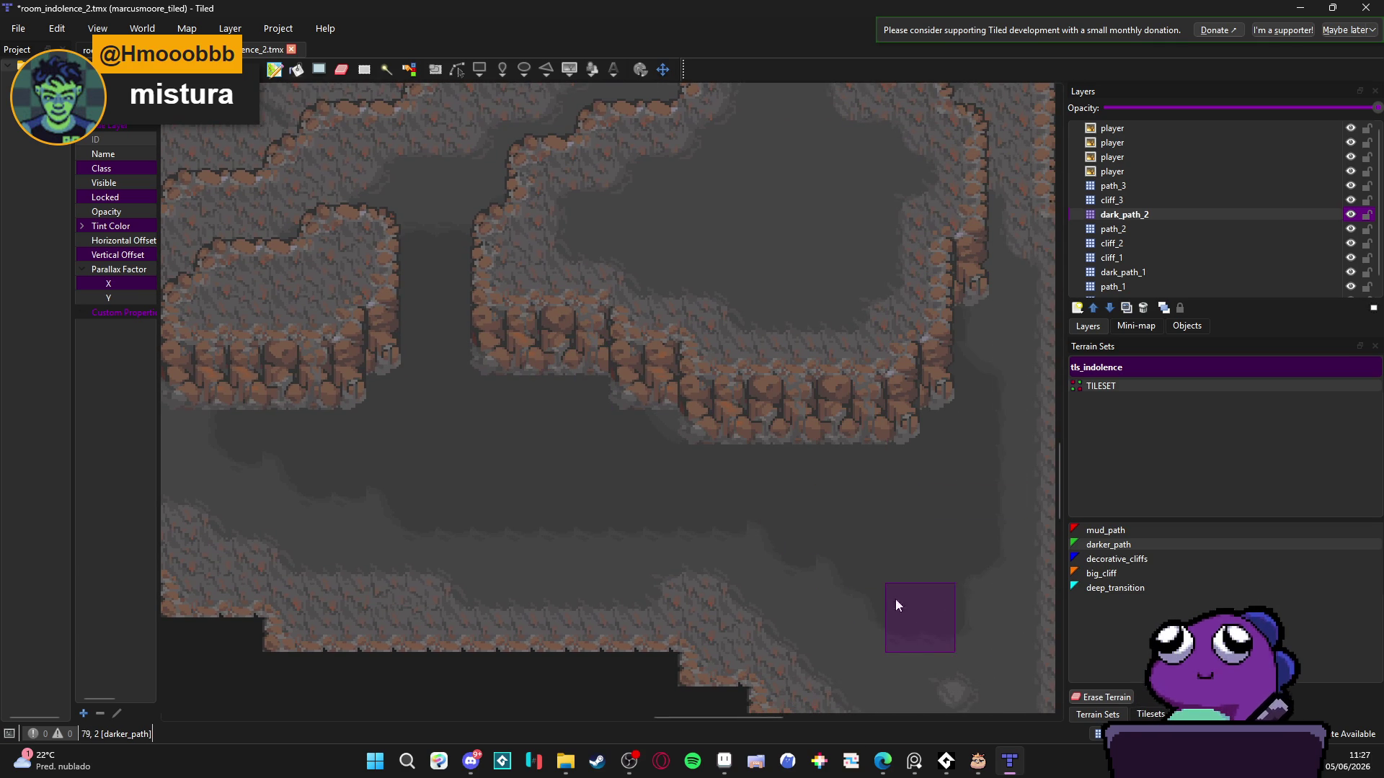
pyautogui.moveTo(632, 498); pyautogui.dragTo(708, 507)
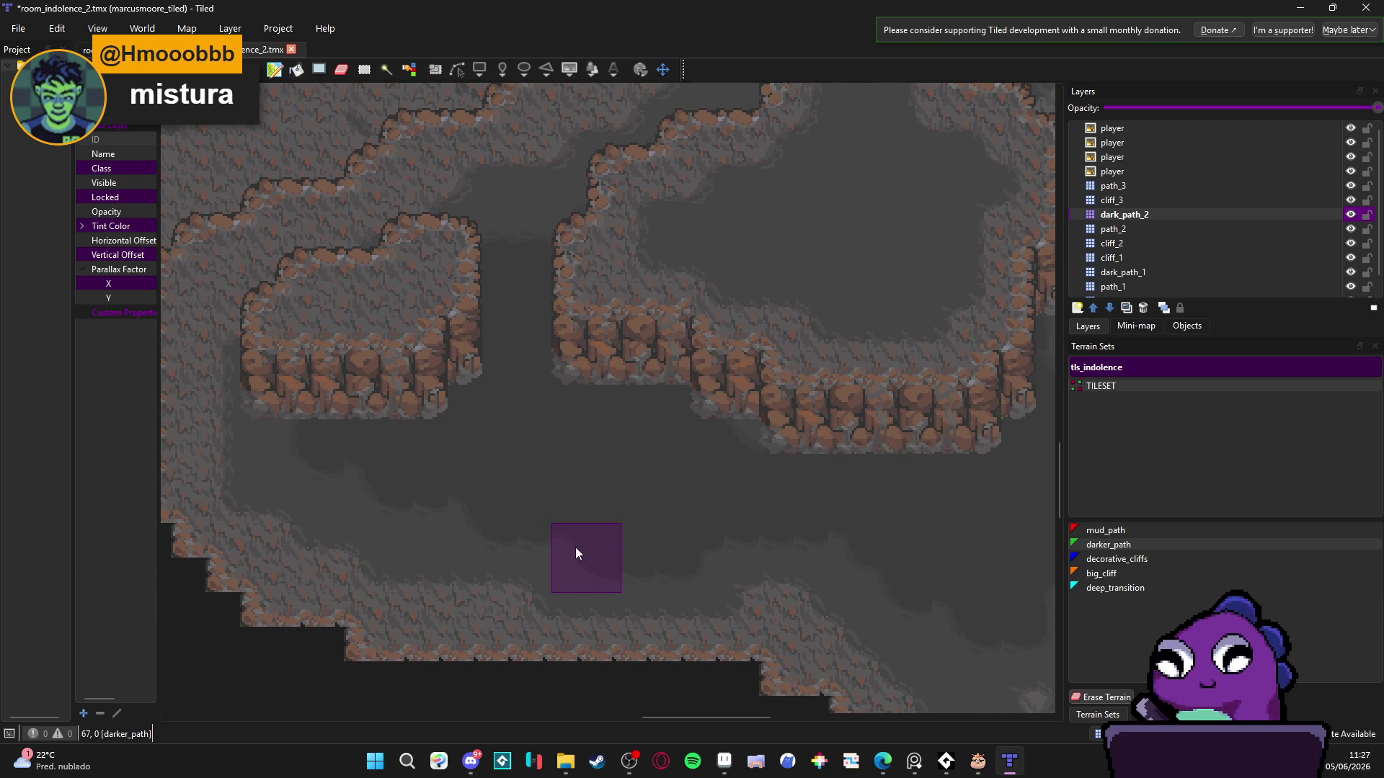
pyautogui.scroll(-2, 509, 512)
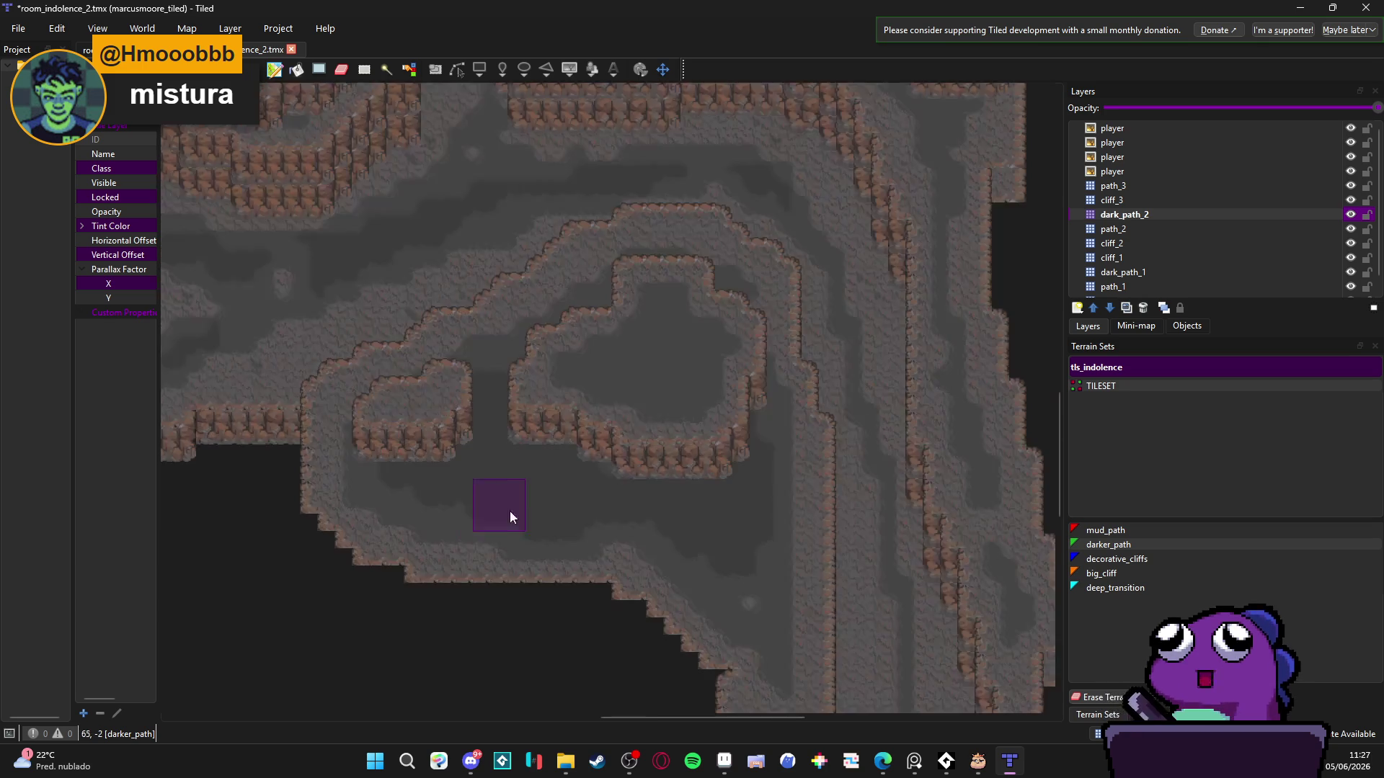
pyautogui.scroll(2, 535, 517)
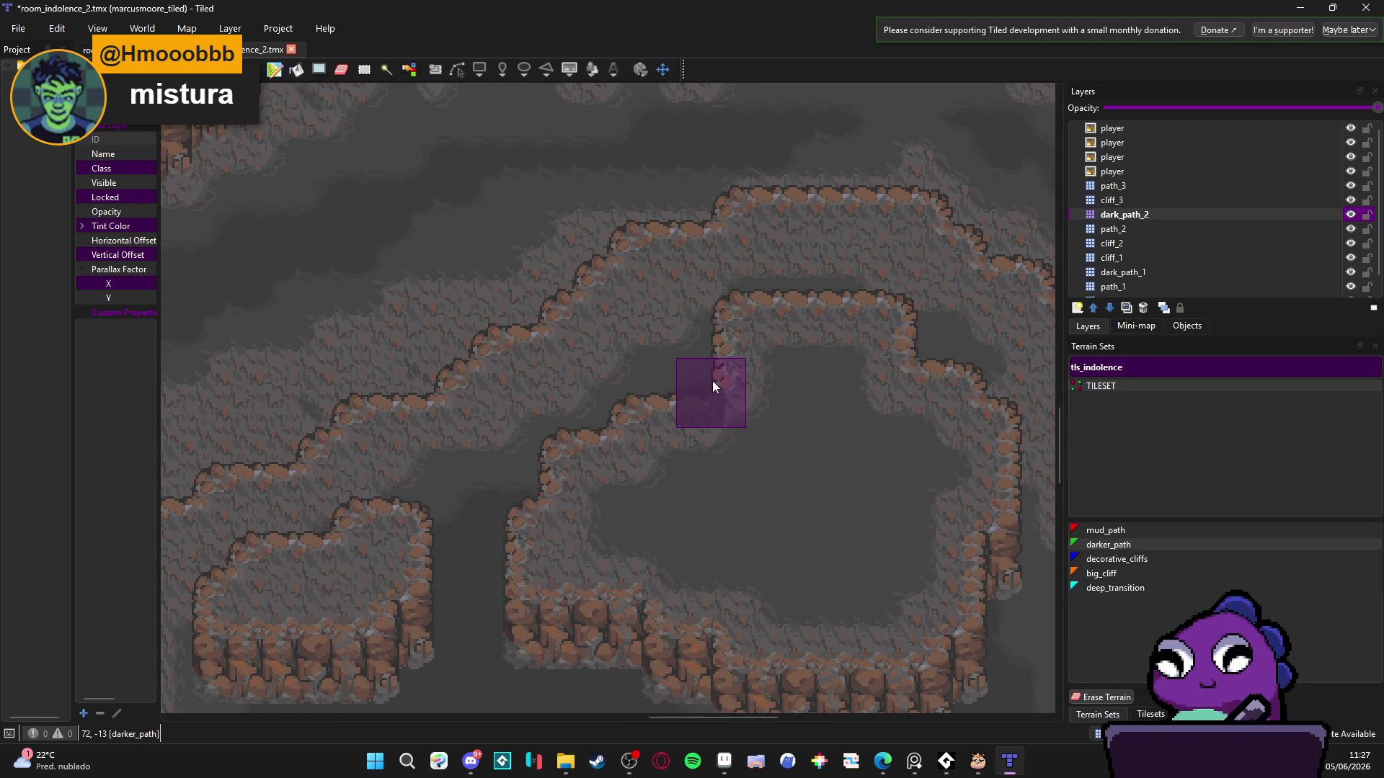
pyautogui.scroll(-3, 872, 418)
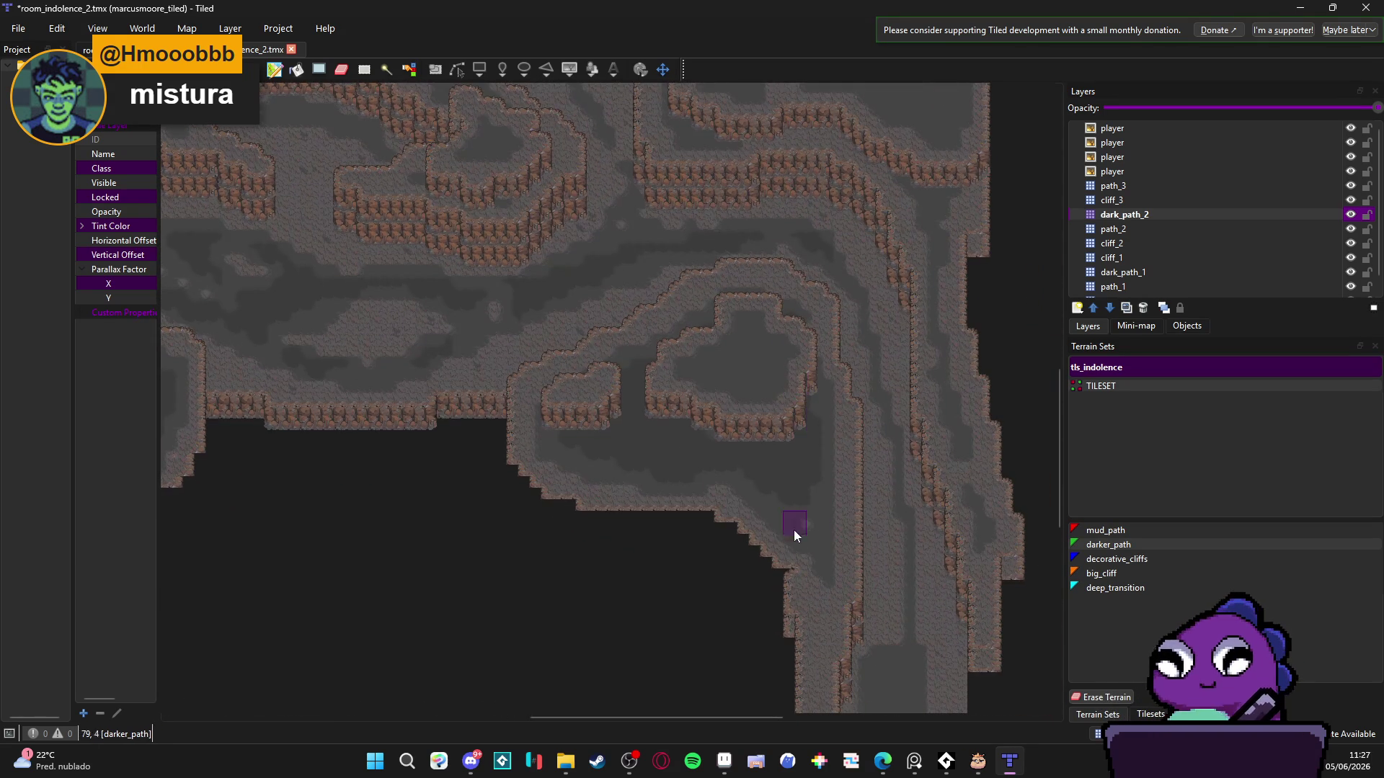
pyautogui.scroll(3, 793, 526)
pyautogui.scroll(-2, 796, 460)
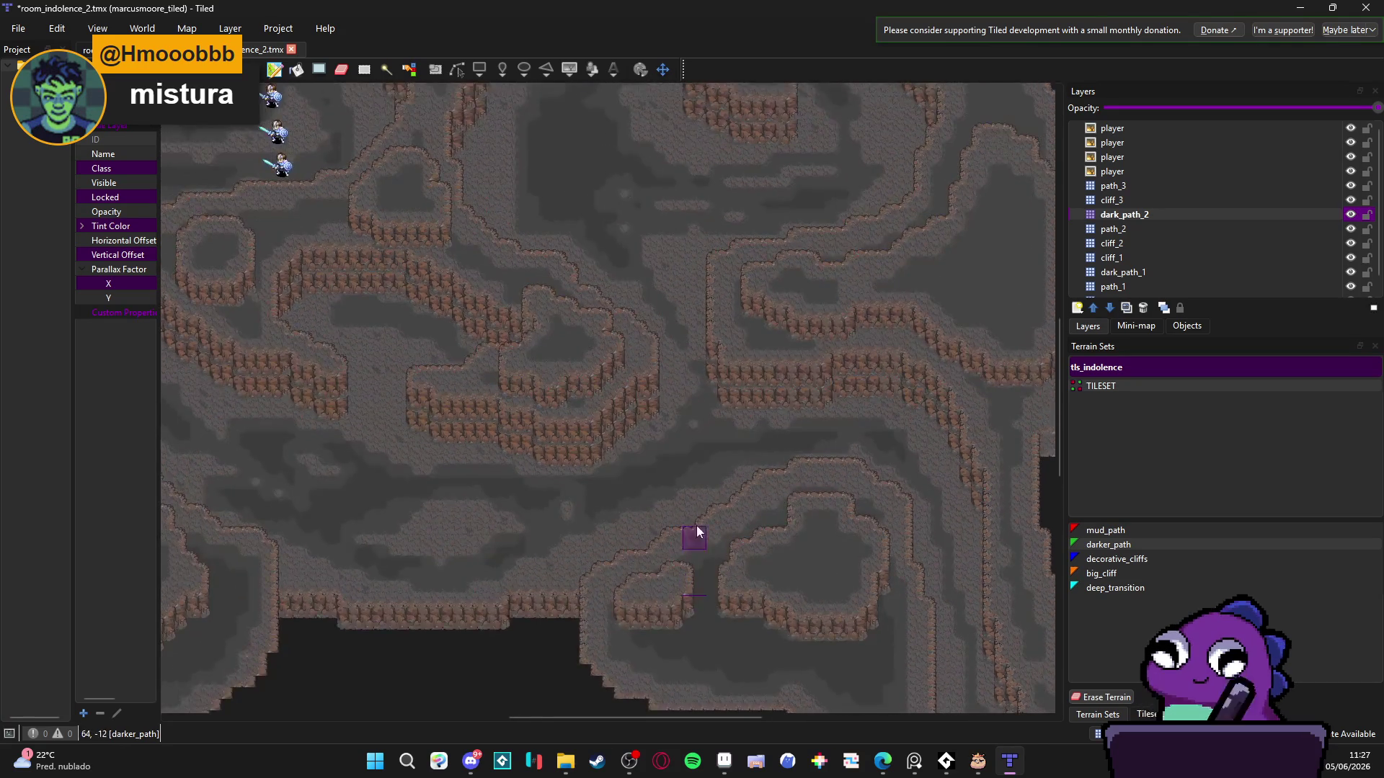
pyautogui.scroll(4, 794, 315)
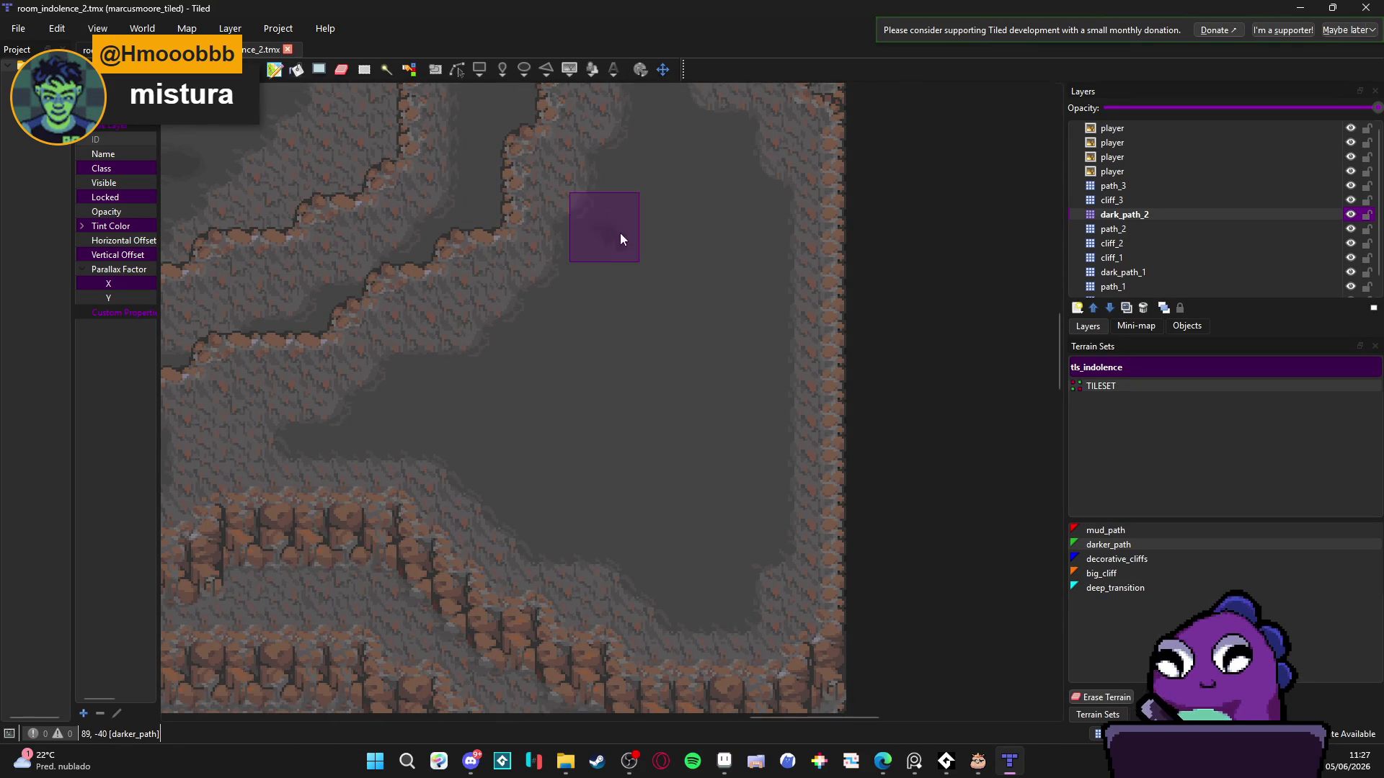
pyautogui.scroll(-3, 637, 369)
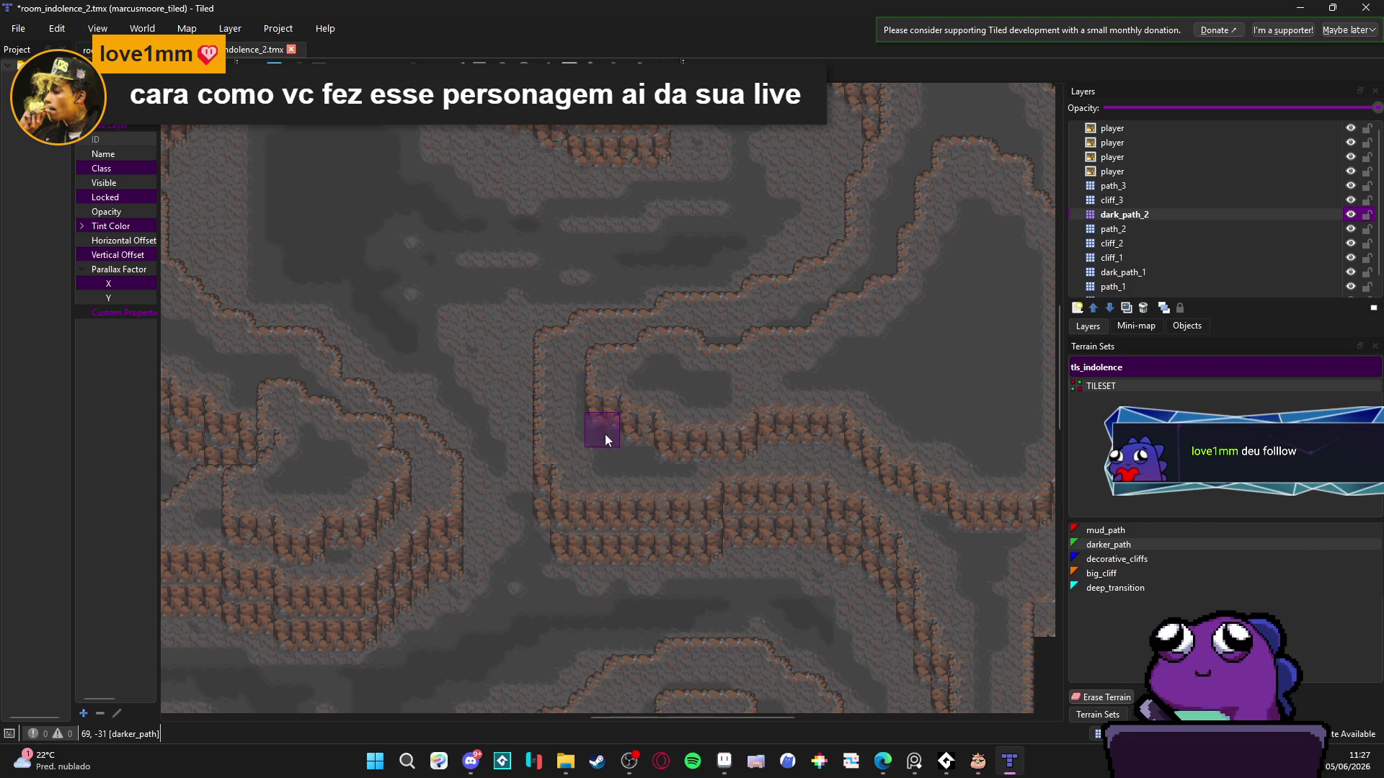
pyautogui.scroll(2, 622, 432)
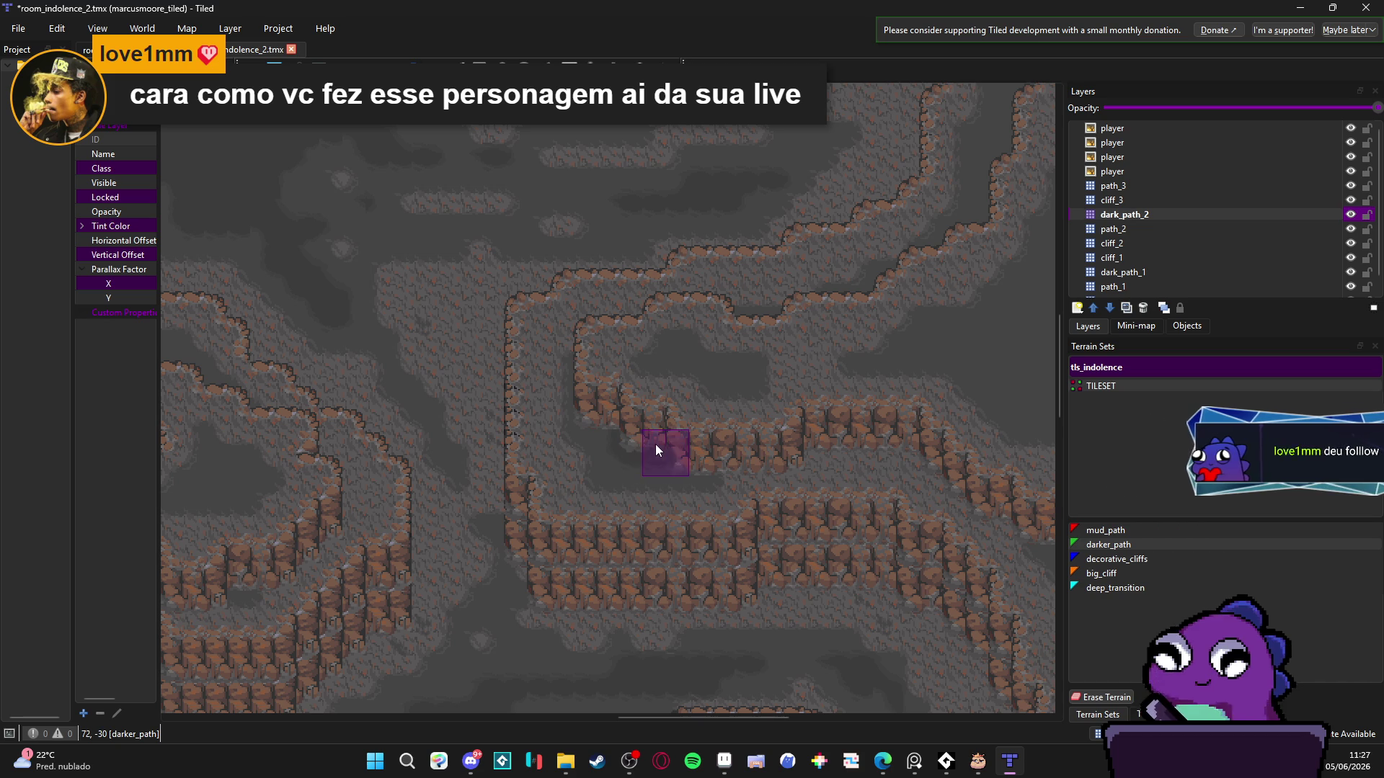
# - Briefly bring the streaming software forward, then return to the map editor
pyautogui.click(633, 770)
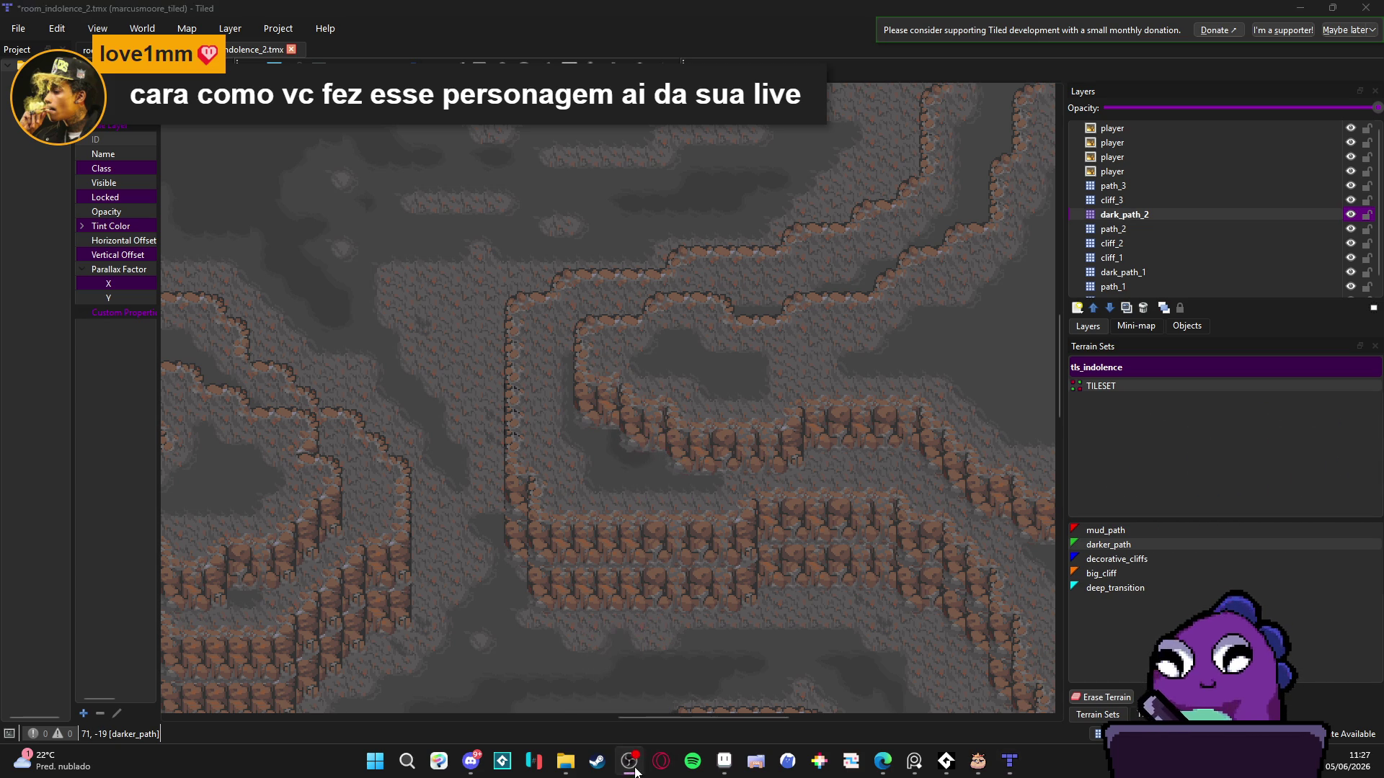
pyautogui.click(633, 769)
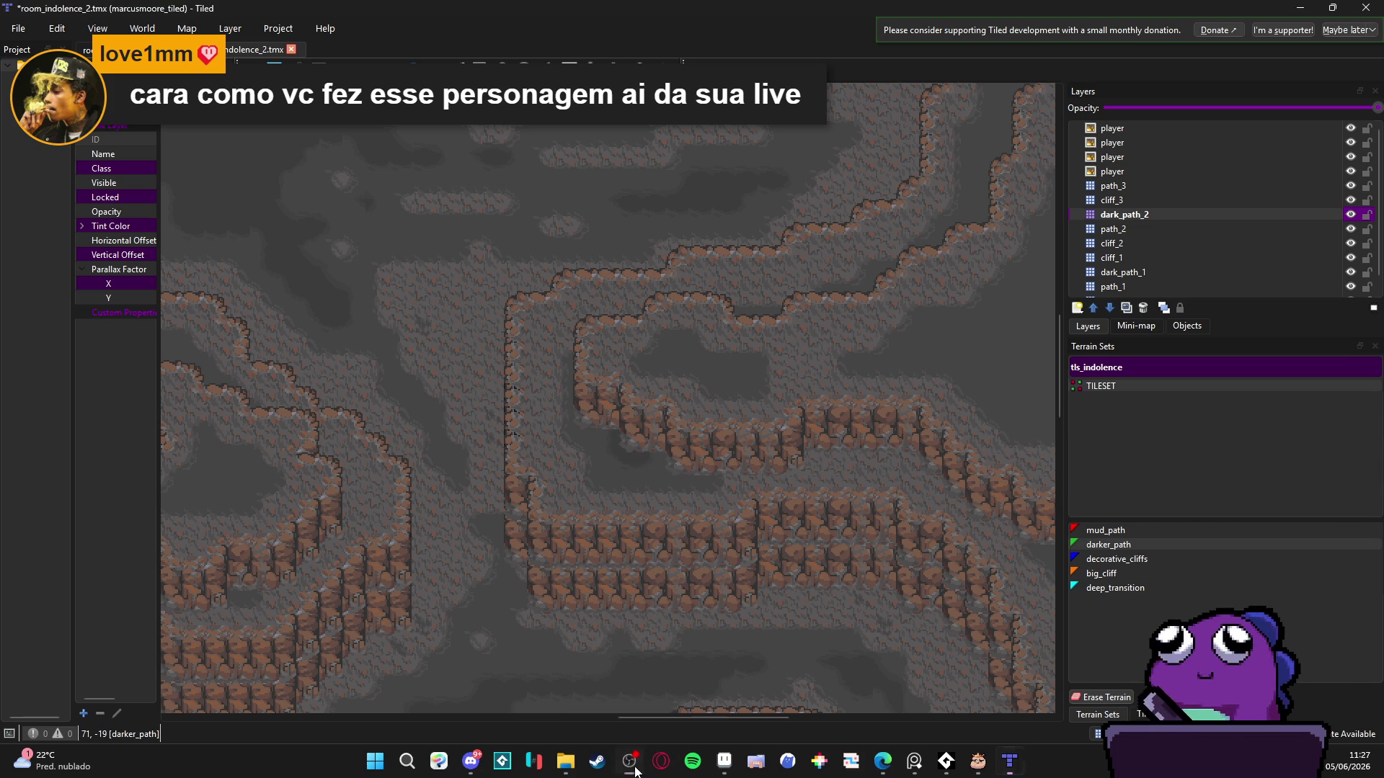
pyautogui.scroll(1, 592, 400)
pyautogui.scroll(-1, 614, 398)
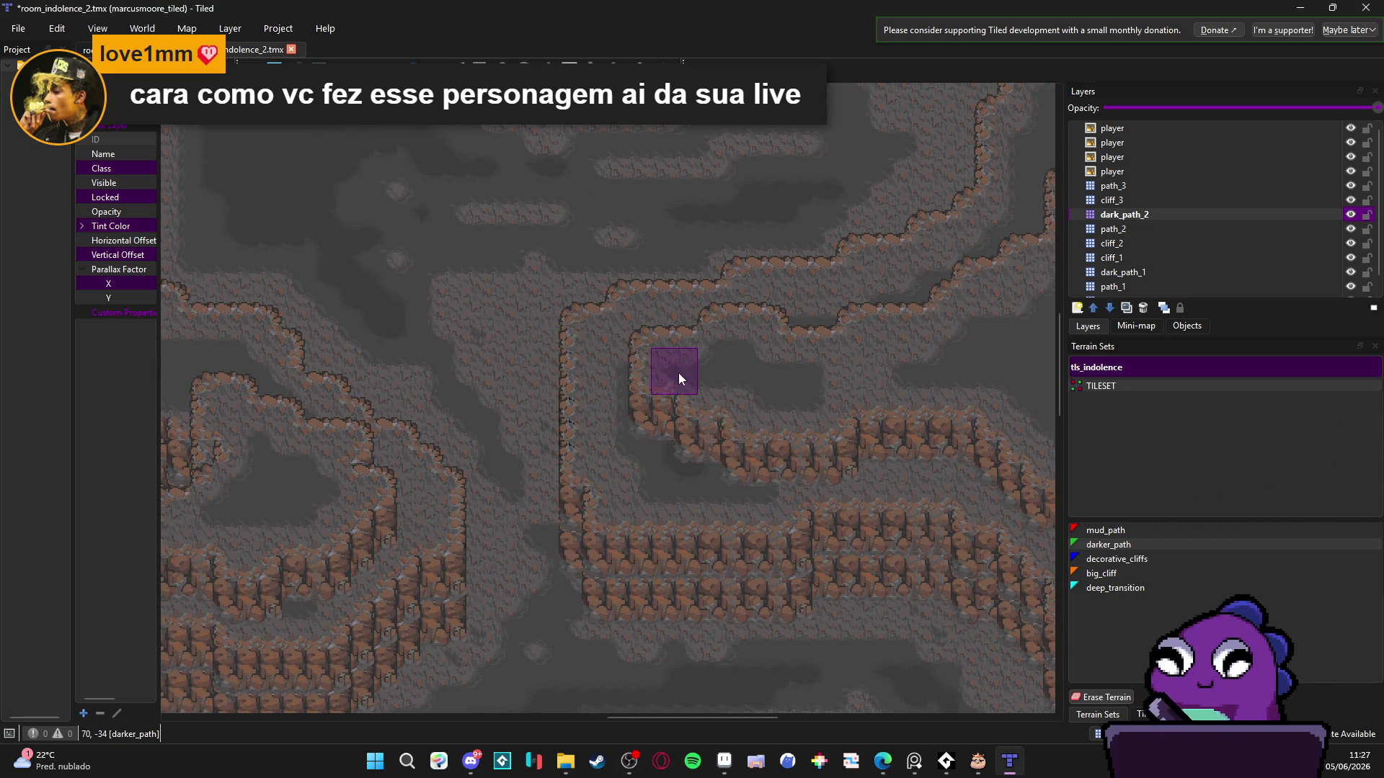
pyautogui.moveTo(228, 478); pyautogui.dragTo(483, 574)
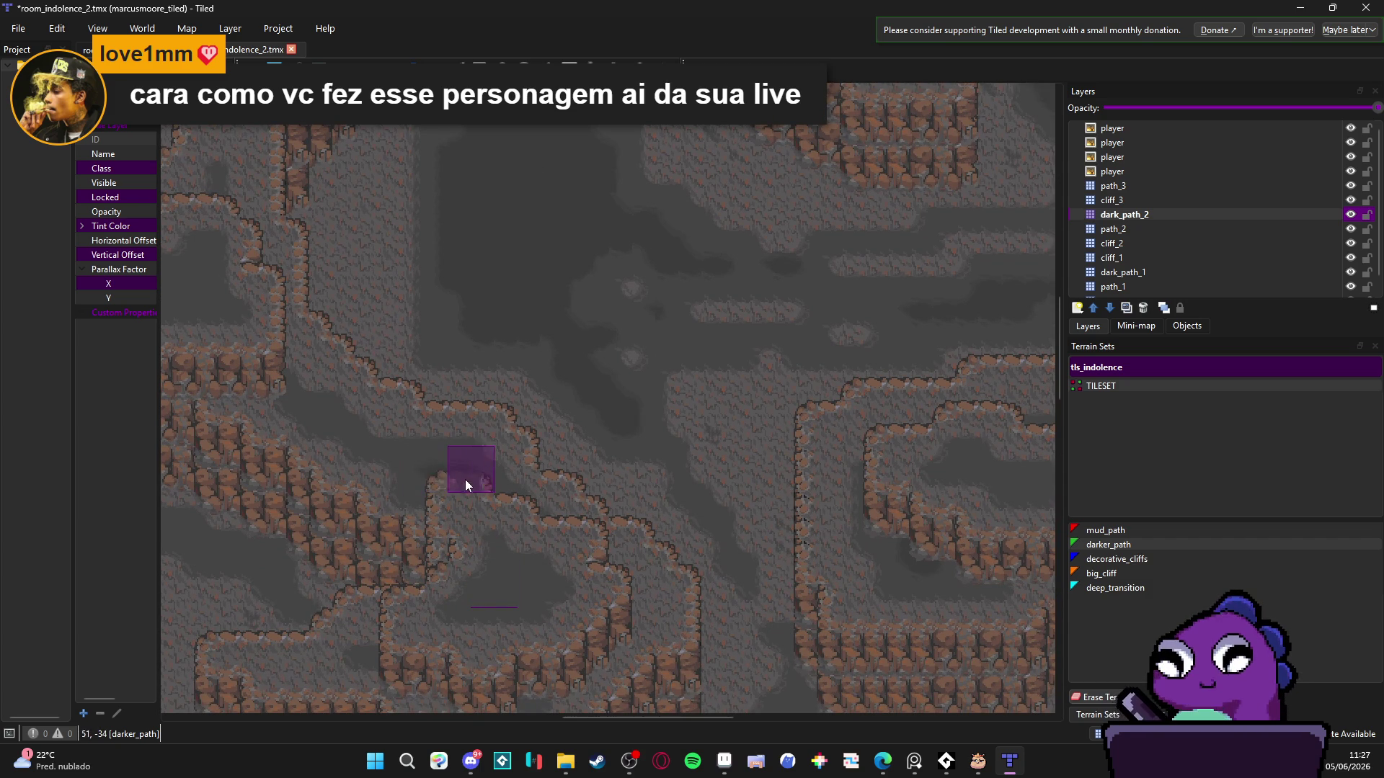
pyautogui.moveTo(330, 416); pyautogui.dragTo(411, 555)
pyautogui.scroll(-2, 668, 569)
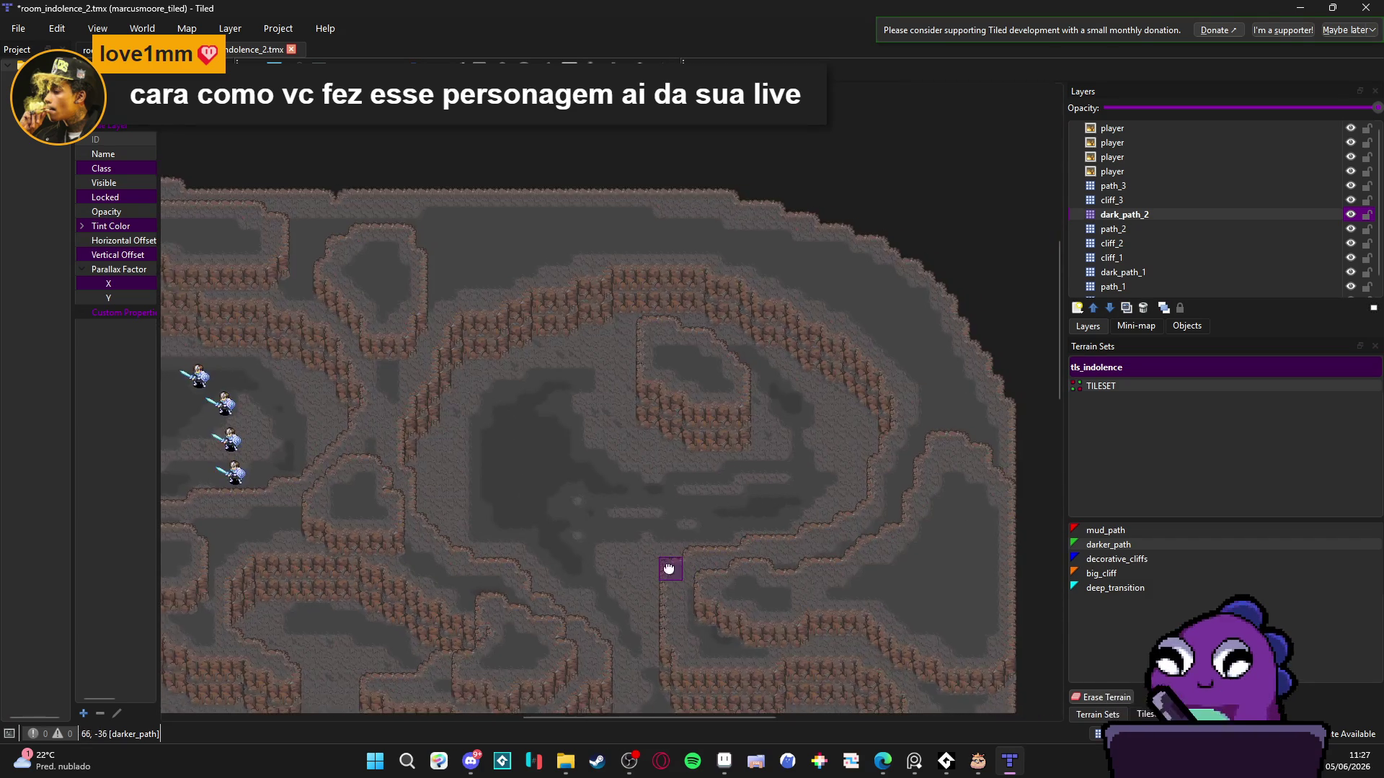
pyautogui.moveTo(612, 482)
pyautogui.mouseDown()
pyautogui.moveTo(590, 326)
pyautogui.moveTo(615, 550)
pyautogui.mouseUp()
pyautogui.scroll(2, 520, 294)
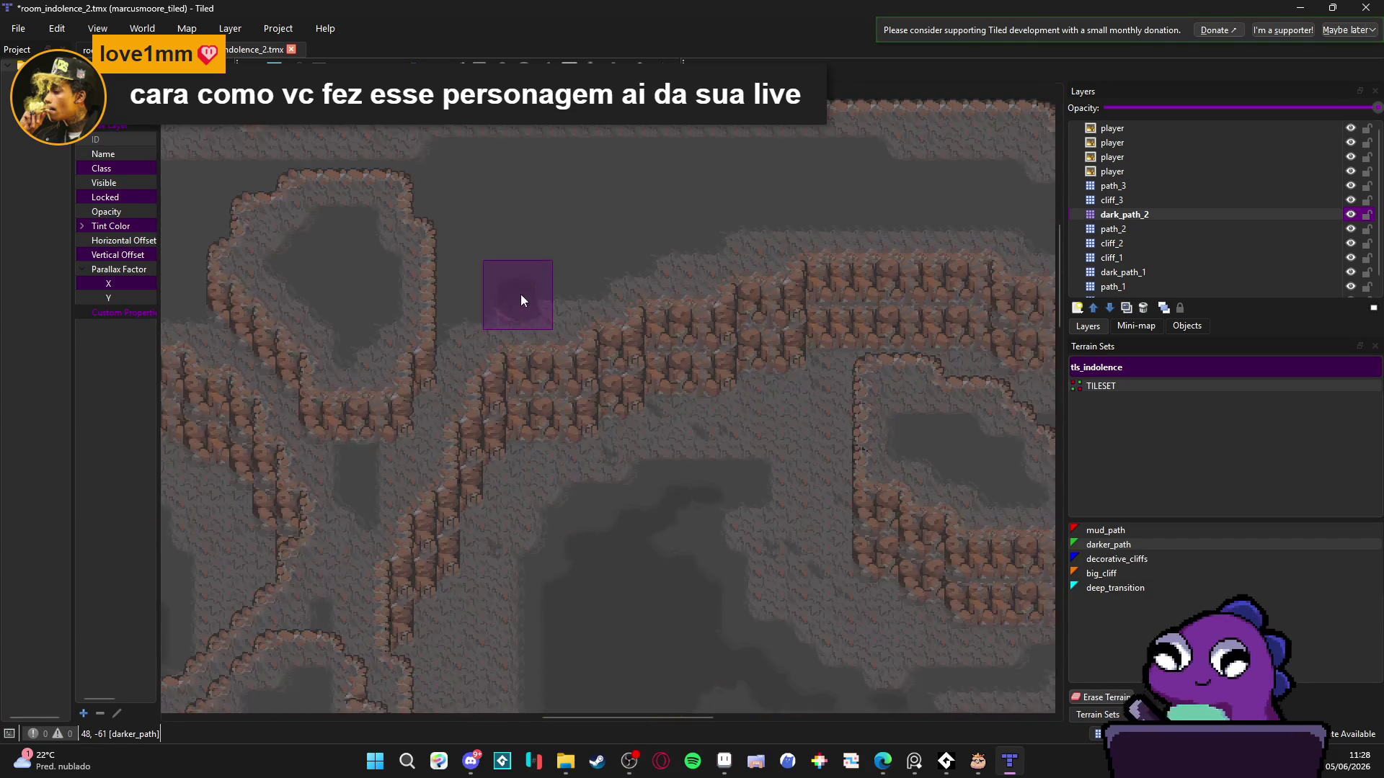
pyautogui.moveTo(520, 294); pyautogui.dragTo(359, 387)
pyautogui.moveTo(478, 335)
pyautogui.mouseDown()
pyautogui.moveTo(629, 283)
pyautogui.moveTo(703, 278)
pyautogui.moveTo(363, 315)
pyautogui.moveTo(529, 300)
pyautogui.moveTo(334, 351)
pyautogui.mouseUp()
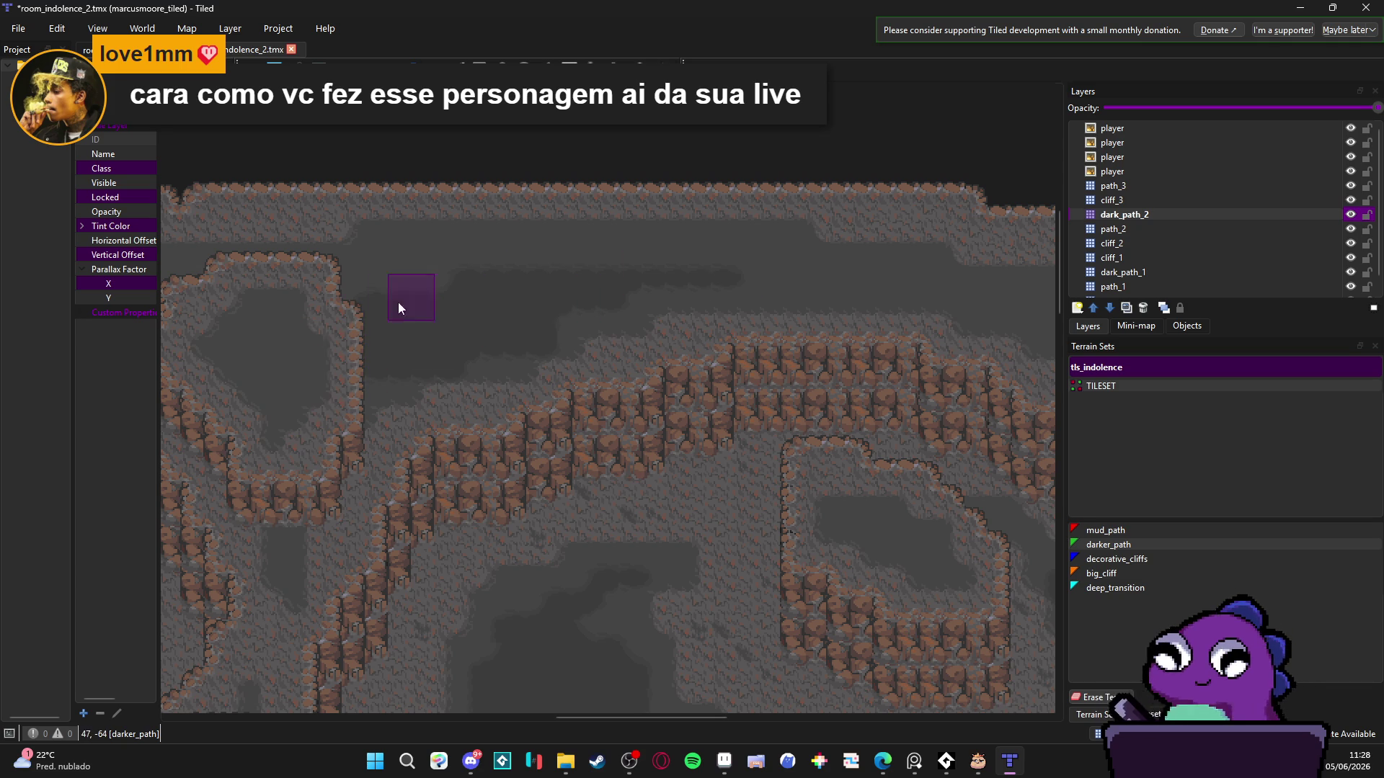
pyautogui.moveTo(462, 277)
pyautogui.mouseDown()
pyautogui.moveTo(370, 279)
pyautogui.moveTo(435, 254)
pyautogui.moveTo(895, 280)
pyautogui.moveTo(541, 266)
pyautogui.mouseUp()
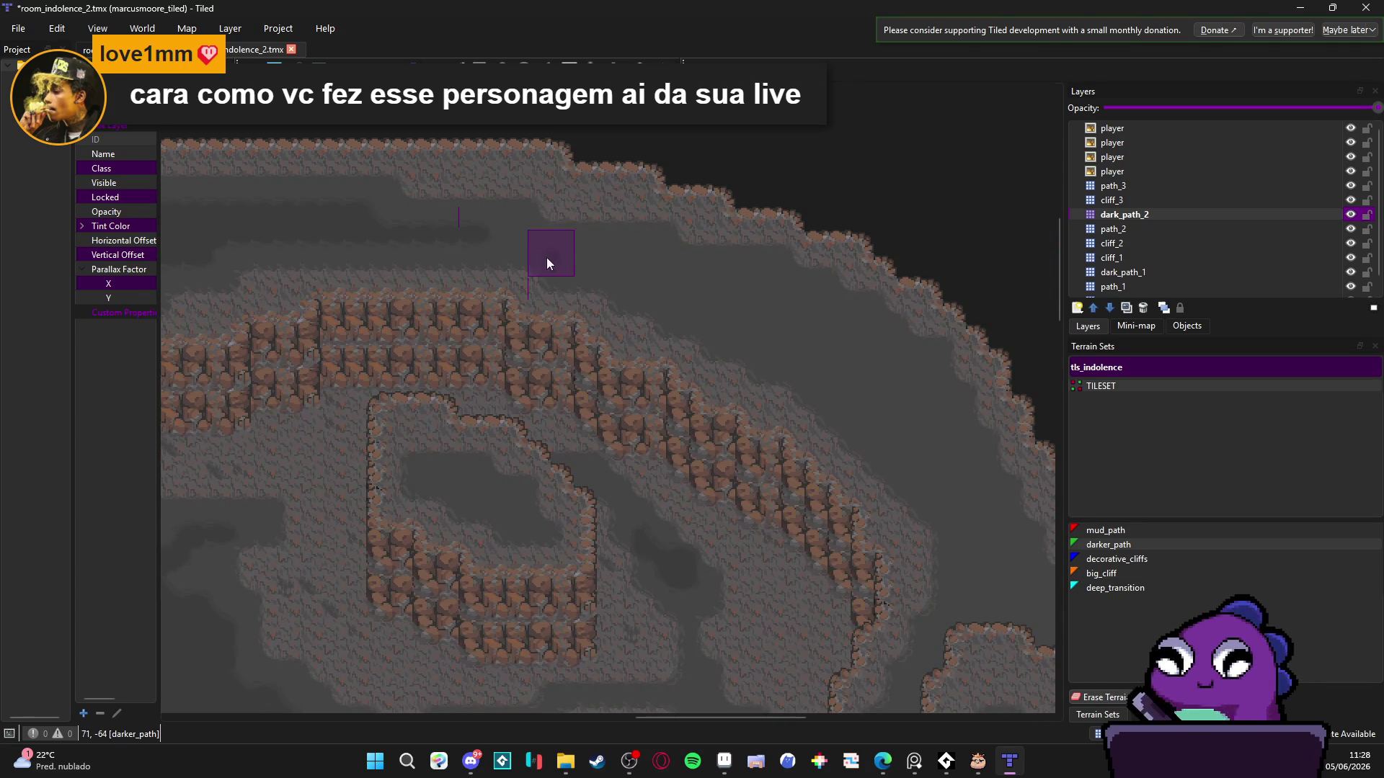
pyautogui.moveTo(642, 267)
pyautogui.mouseDown()
pyautogui.moveTo(845, 356)
pyautogui.moveTo(769, 343)
pyautogui.moveTo(656, 244)
pyautogui.moveTo(774, 333)
pyautogui.mouseUp()
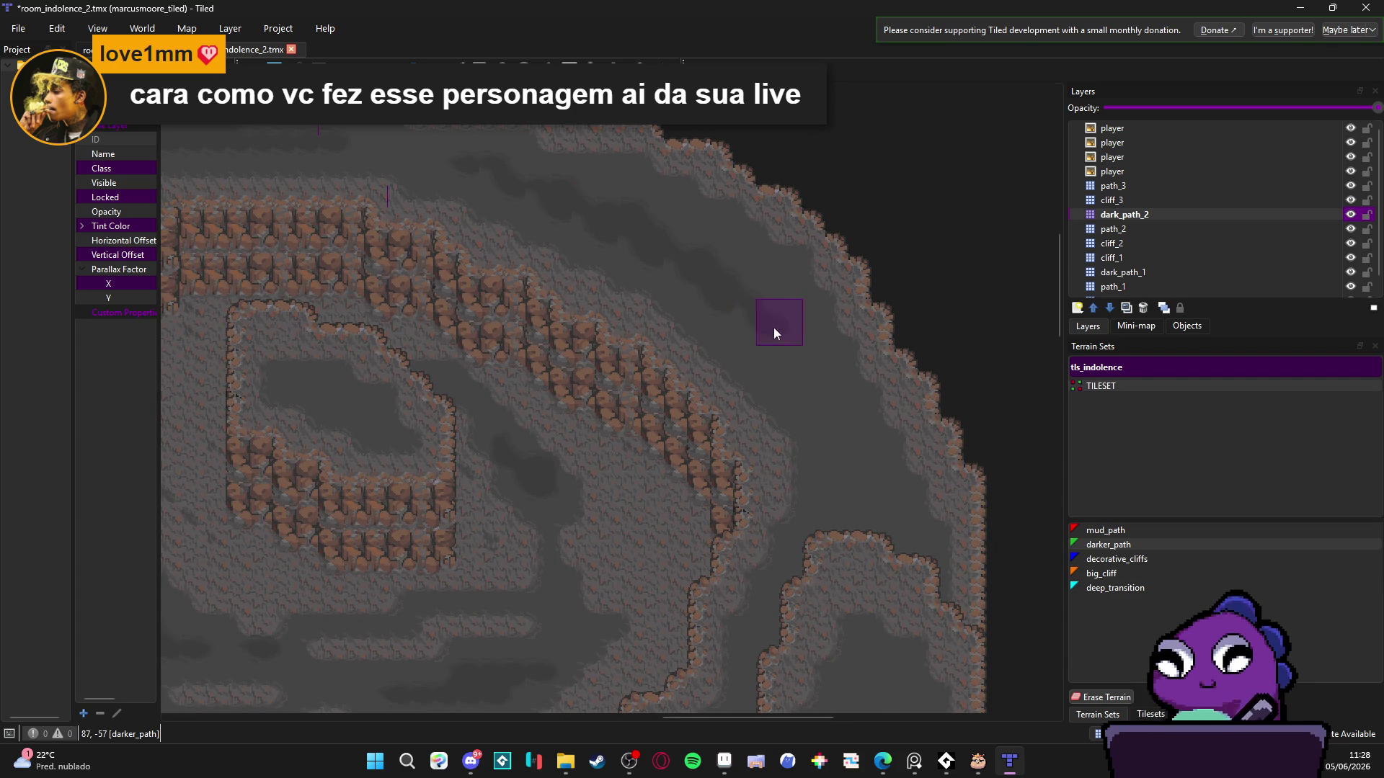
pyautogui.moveTo(794, 383)
pyautogui.mouseDown()
pyautogui.moveTo(686, 223)
pyautogui.moveTo(817, 379)
pyautogui.mouseUp()
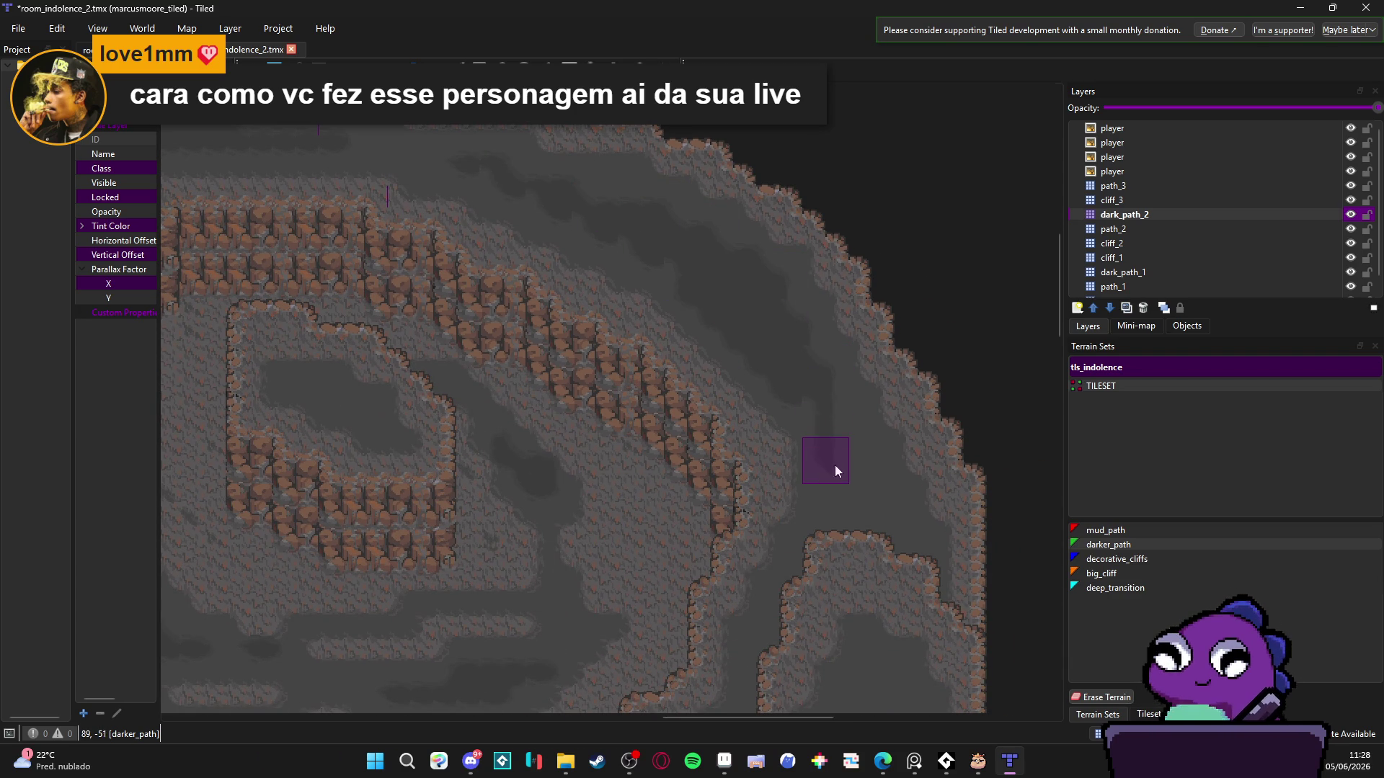
pyautogui.moveTo(852, 467); pyautogui.dragTo(831, 333)
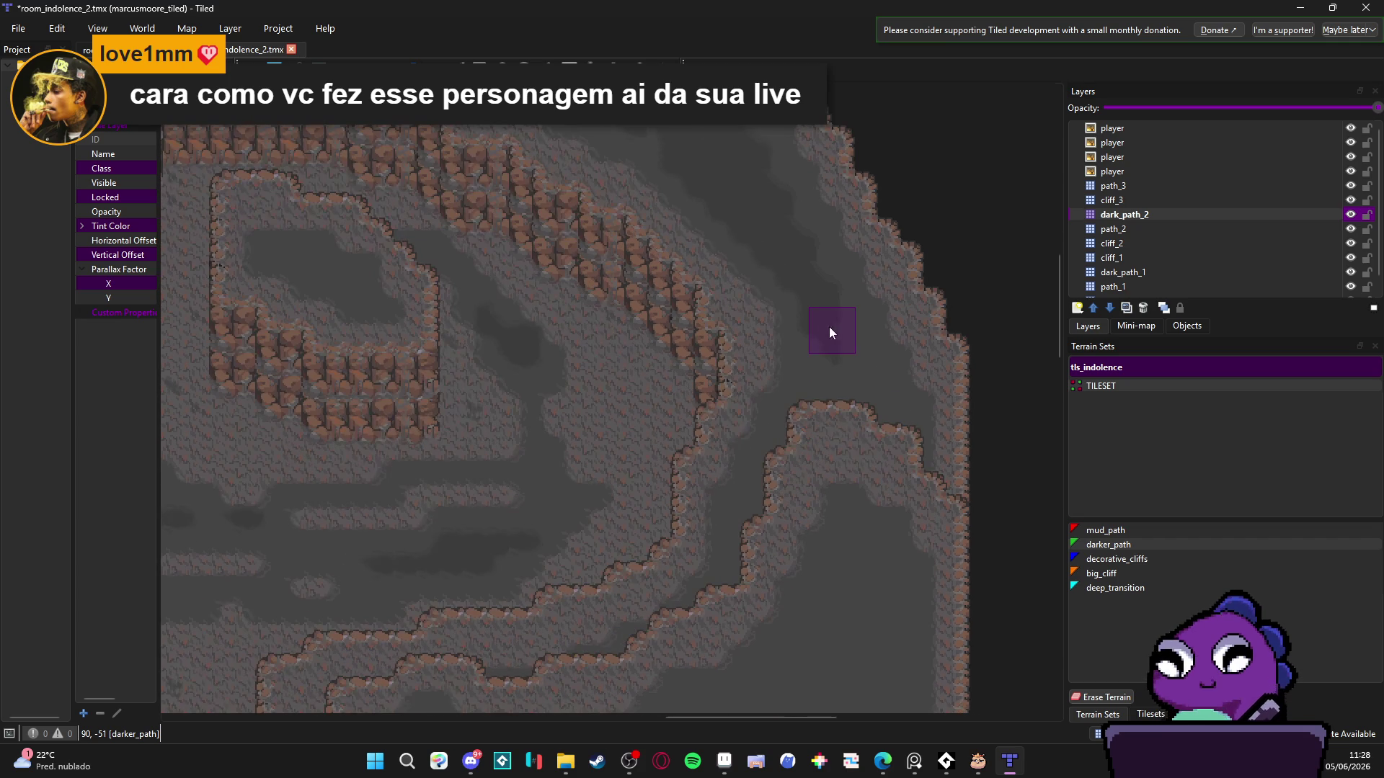
pyautogui.moveTo(838, 387); pyautogui.dragTo(820, 334)
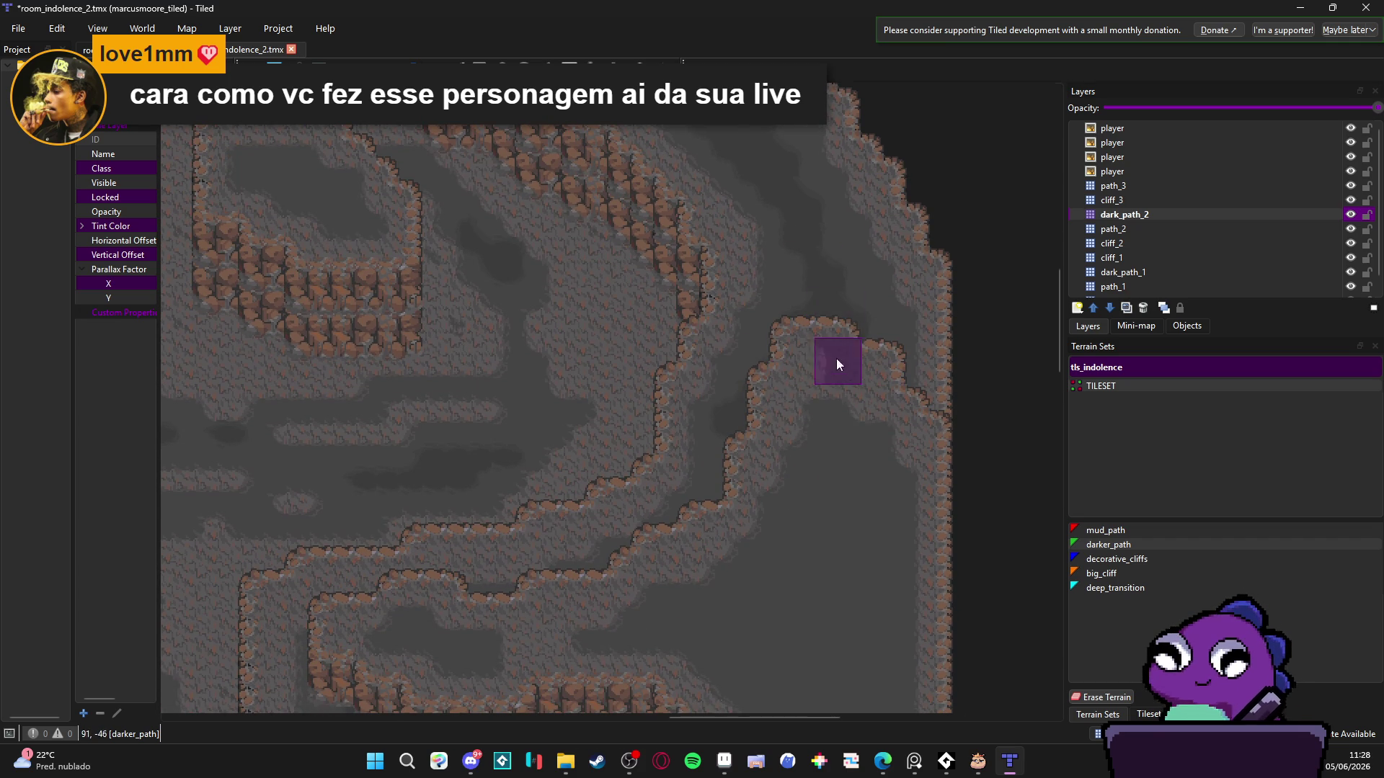
pyautogui.scroll(-4, 721, 447)
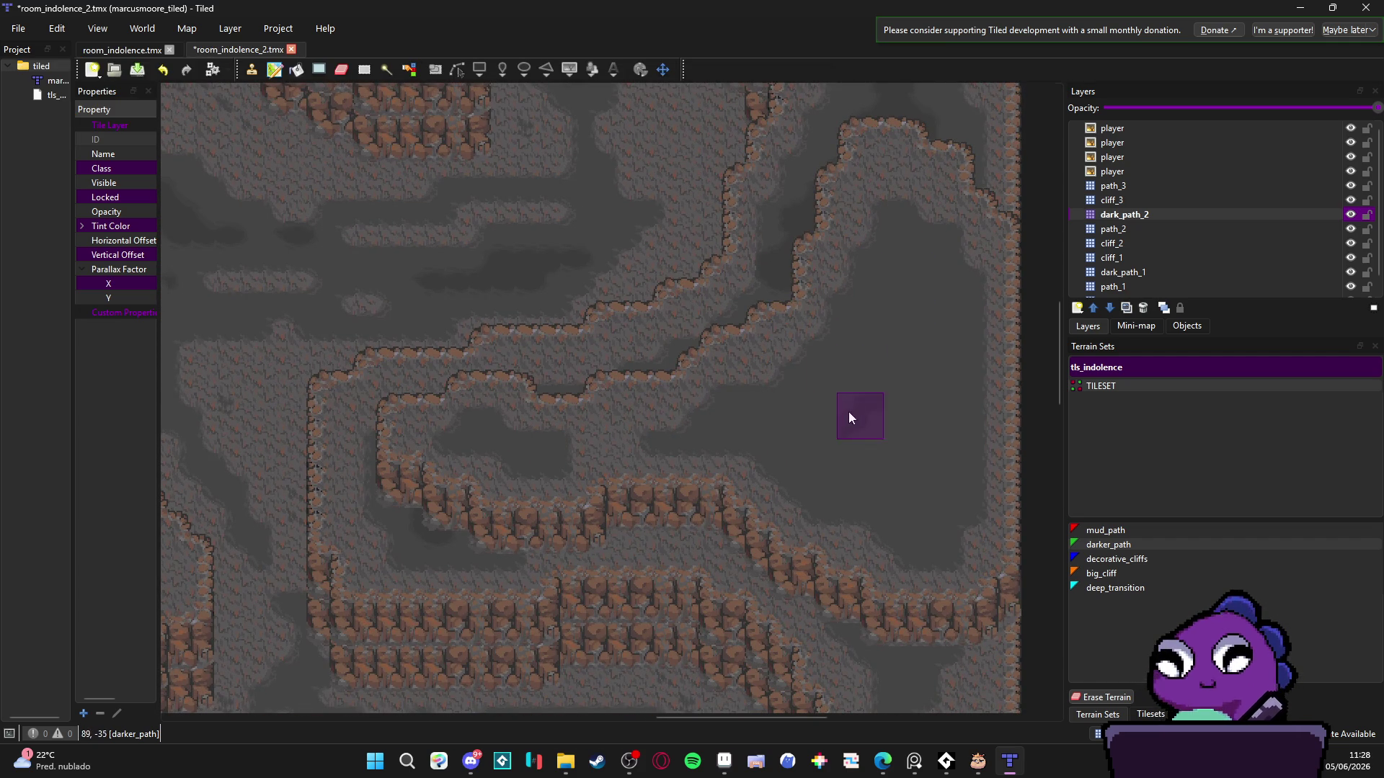
pyautogui.hscroll(-10, 849, 417)
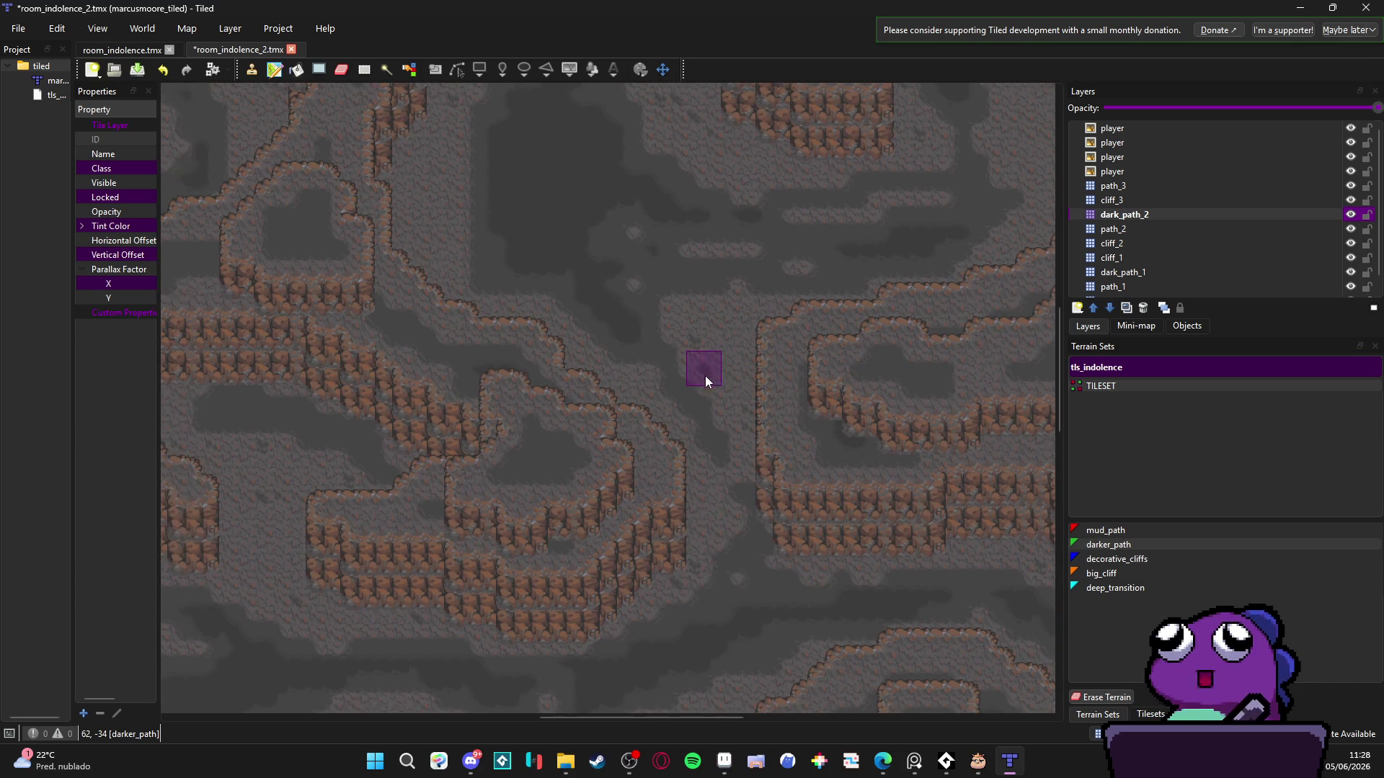
pyautogui.hscroll(-8, 568, 517)
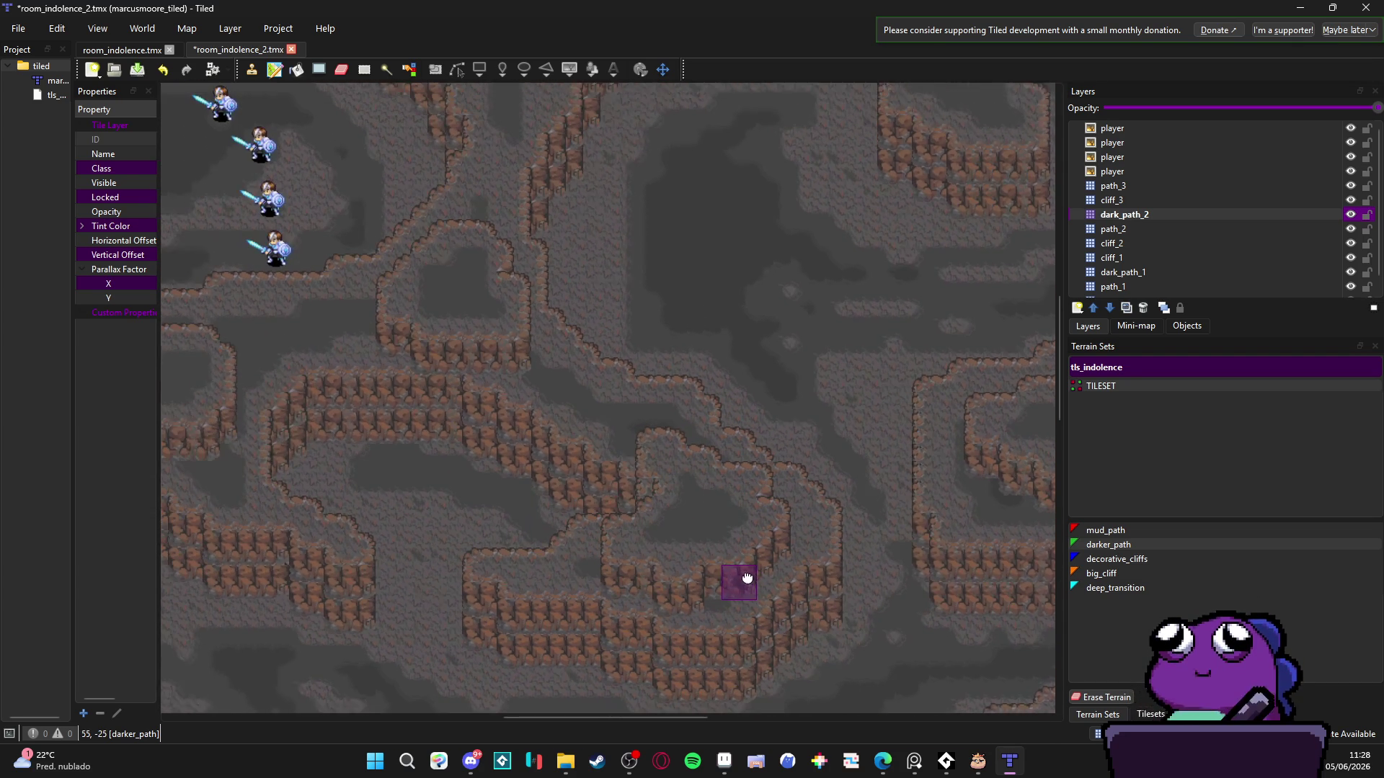
pyautogui.scroll(-2, 513, 533)
pyautogui.hscroll(-5, 548, 505)
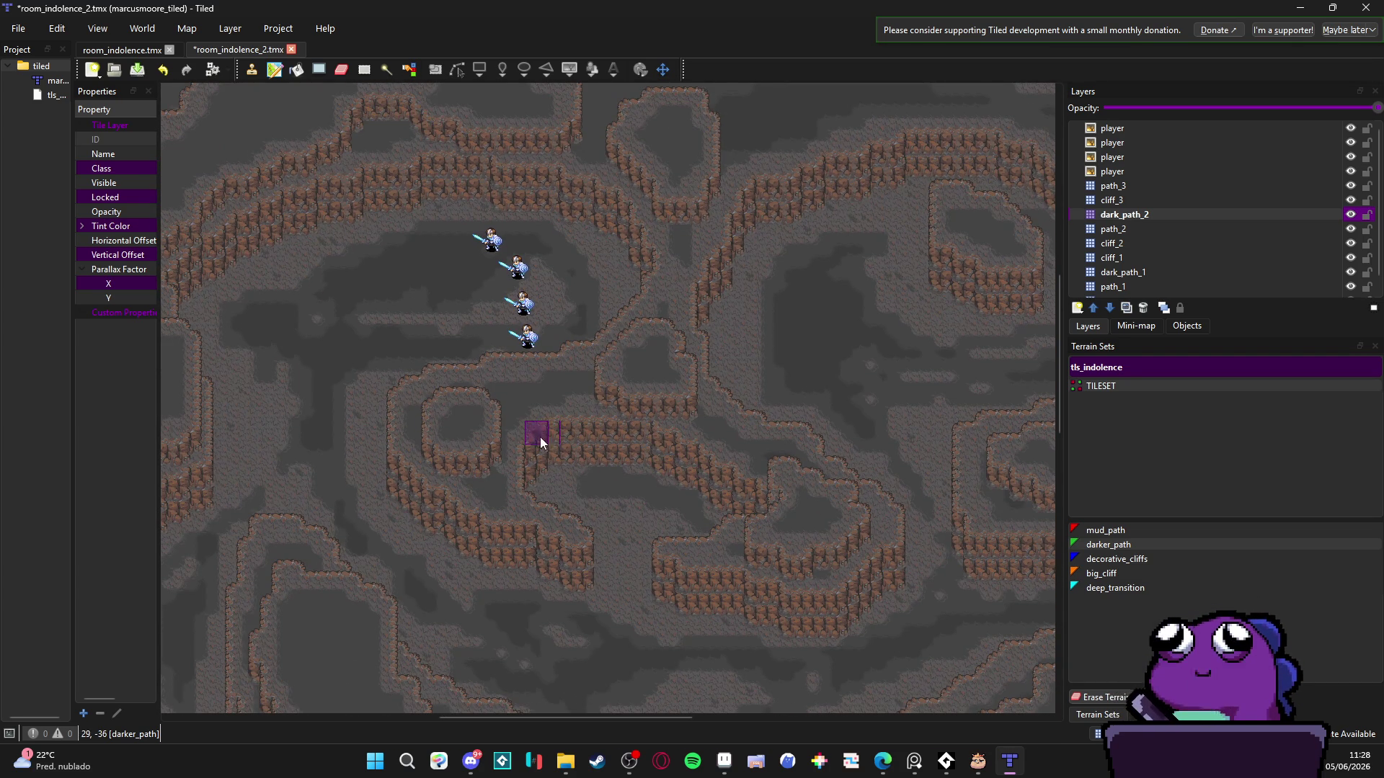
pyautogui.hscroll(4, 540, 437)
pyautogui.scroll(-3, 410, 430)
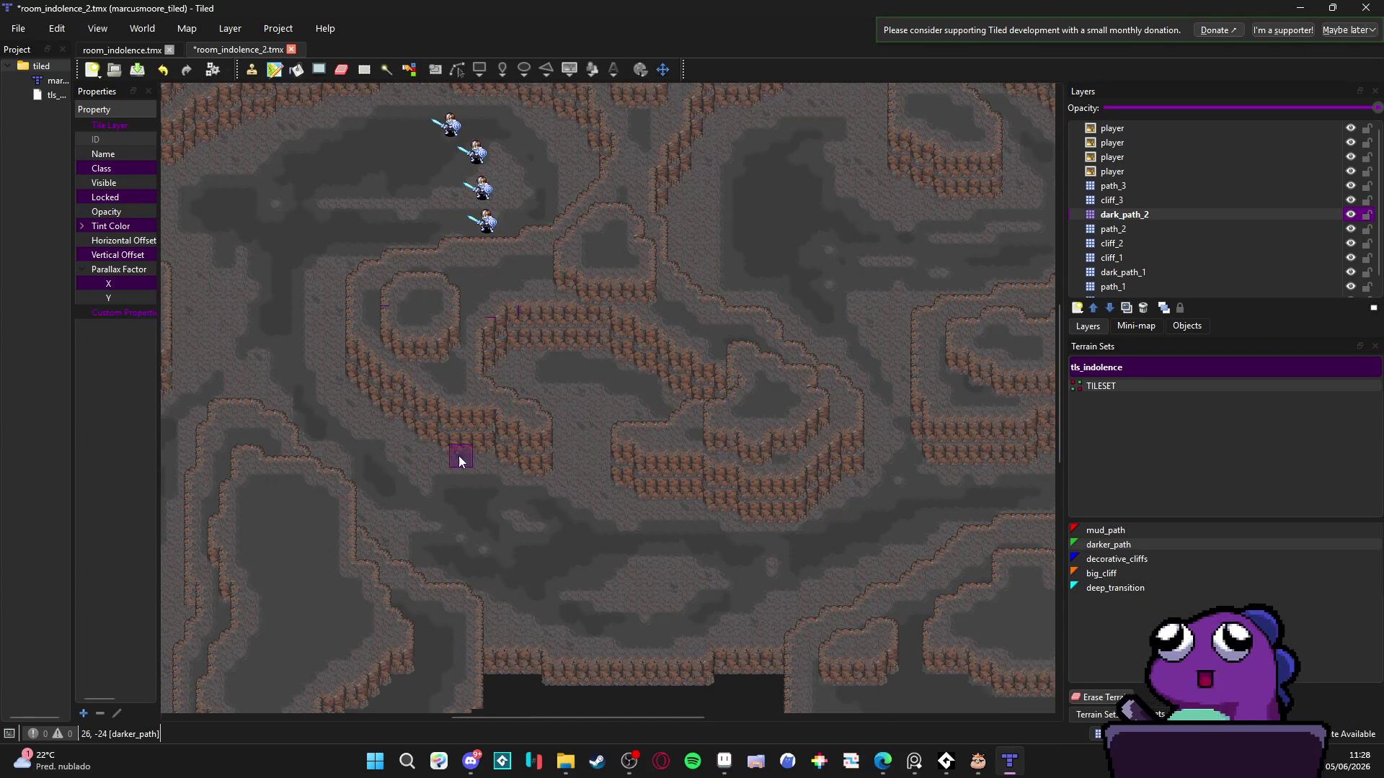
pyautogui.scroll(-3, 458, 456)
pyautogui.scroll(3, 491, 439)
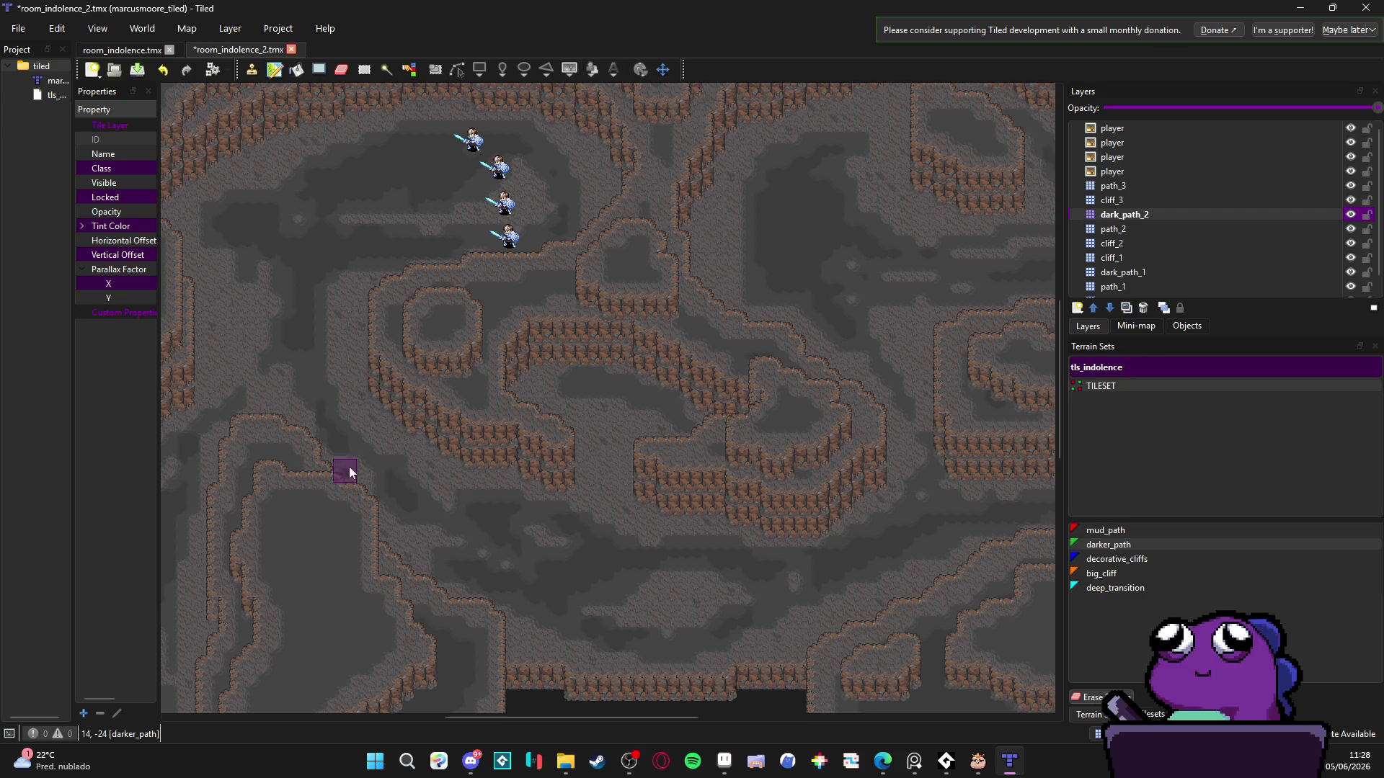
pyautogui.hscroll(-4, 373, 469)
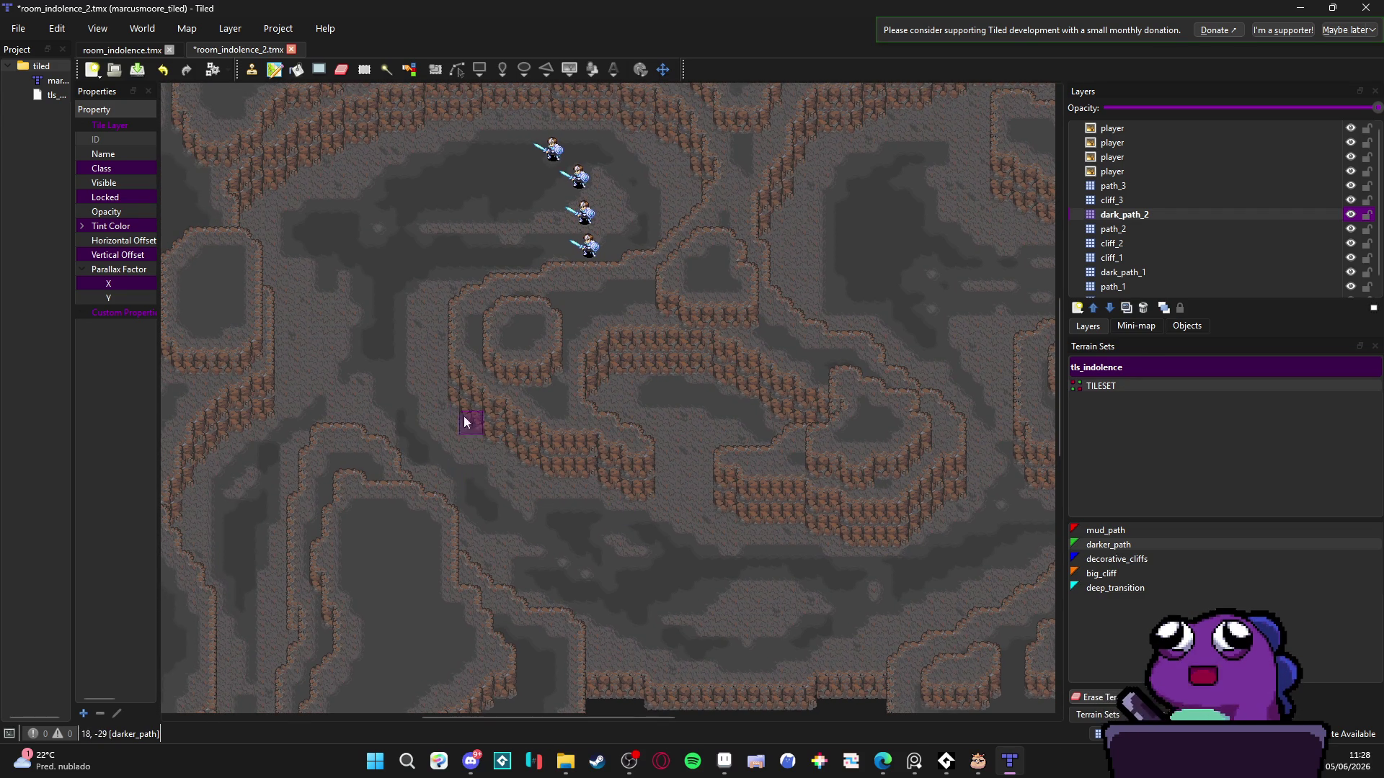
pyautogui.hscroll(-3, 563, 360)
pyautogui.scroll(-2, 599, 323)
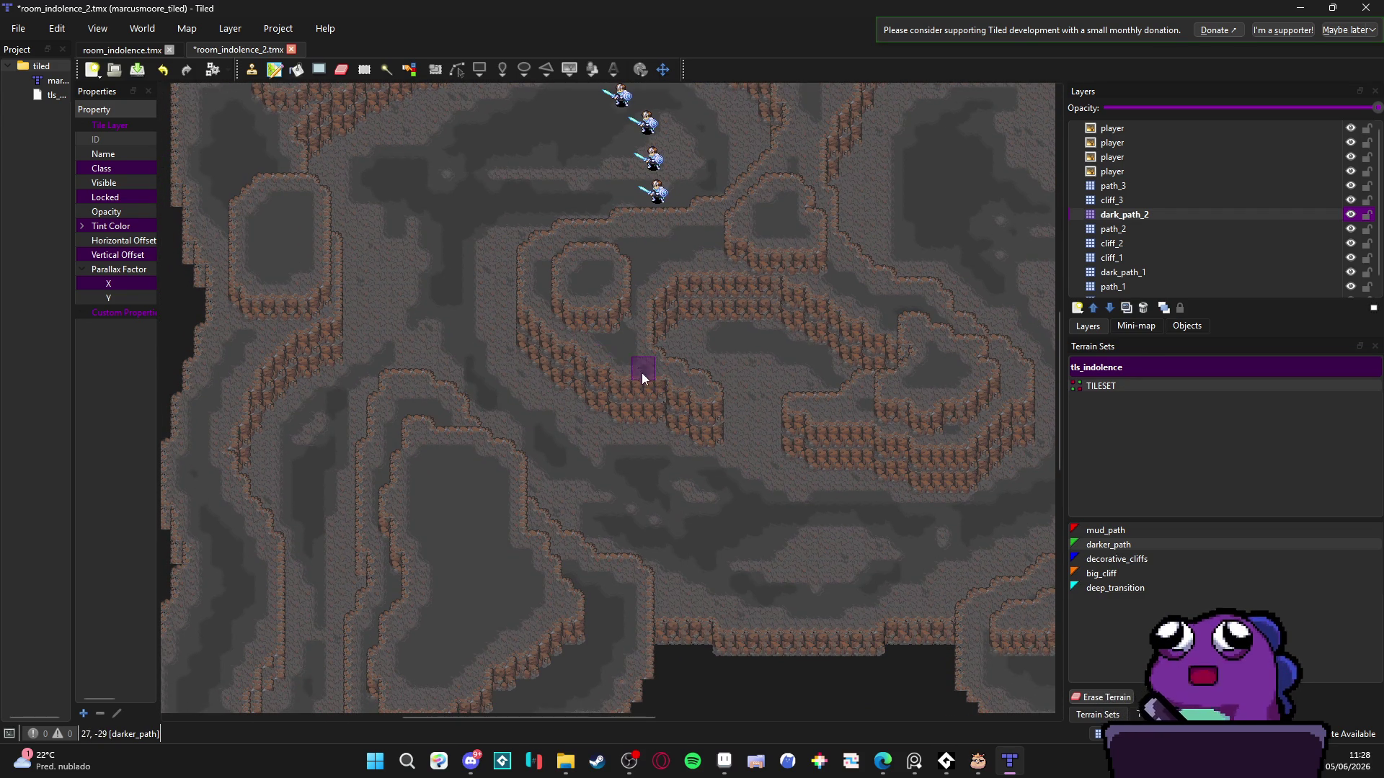
pyautogui.scroll(3, 624, 358)
pyautogui.scroll(2, 576, 329)
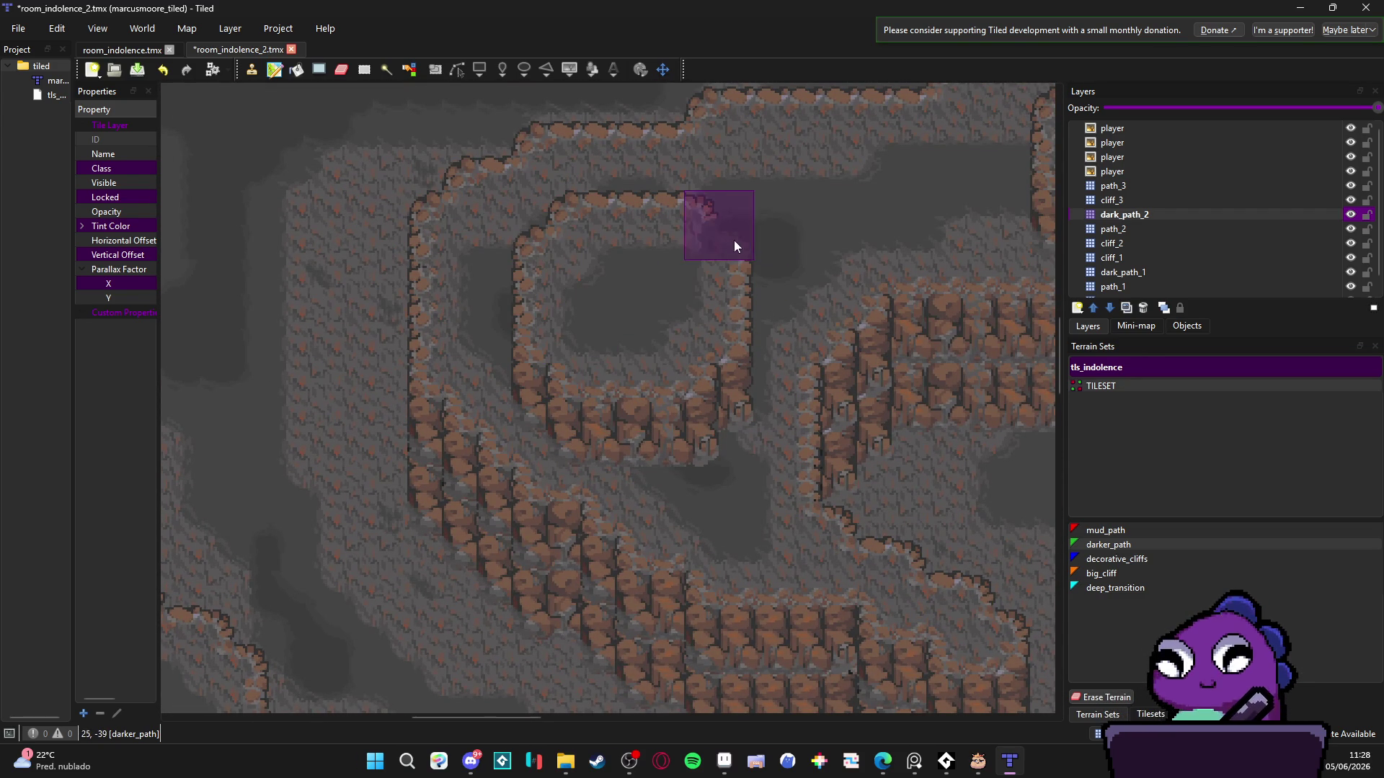
pyautogui.scroll(-1, 685, 281)
pyautogui.scroll(-1, 721, 425)
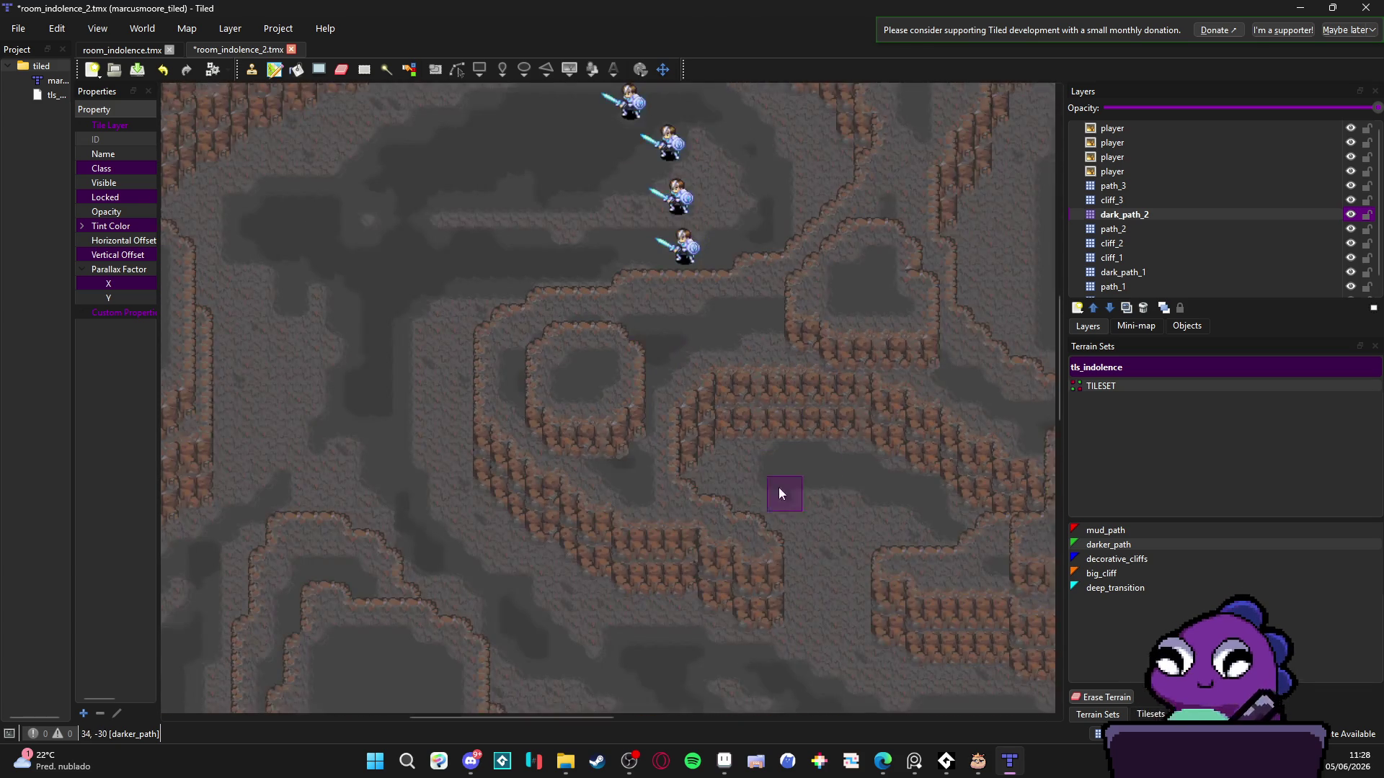
pyautogui.scroll(-3, 778, 487)
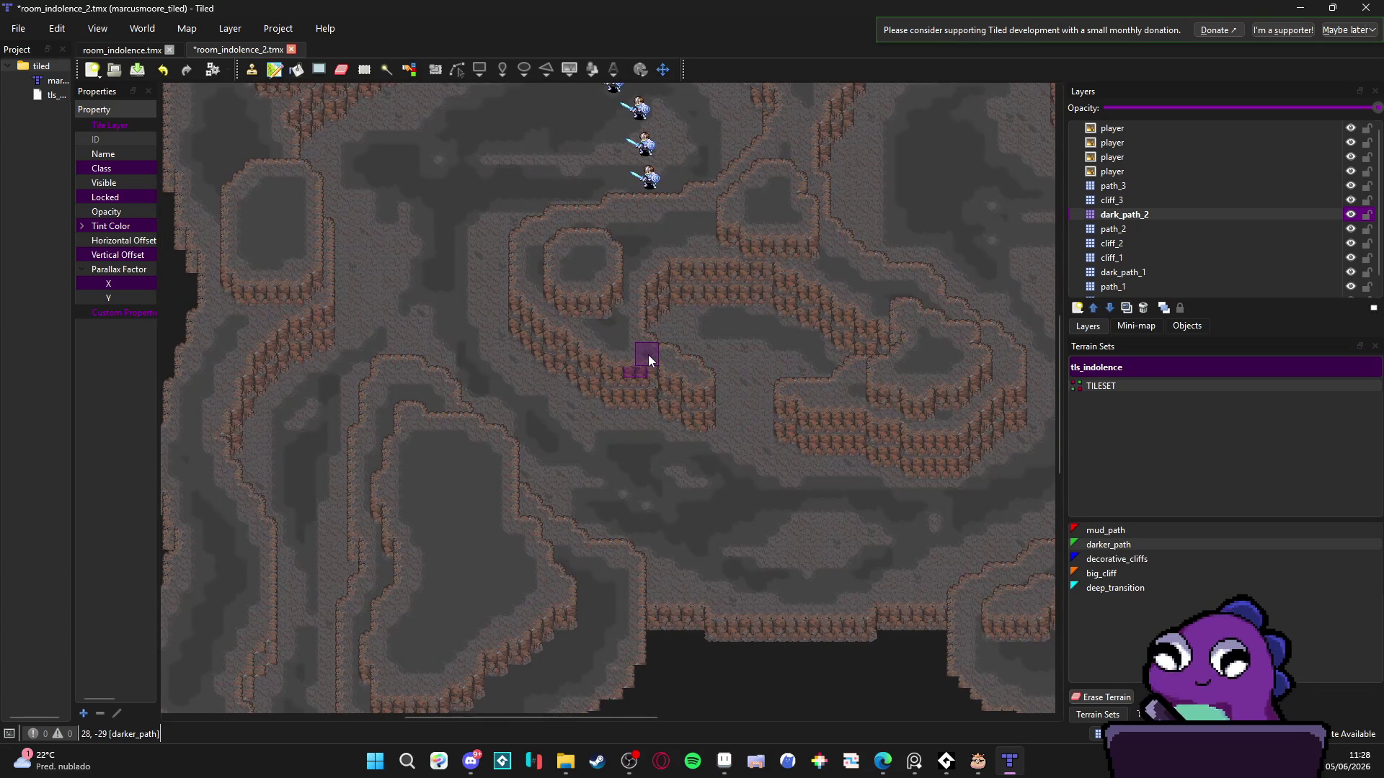
pyautogui.scroll(2, 649, 360)
pyautogui.hscroll(-2, 516, 378)
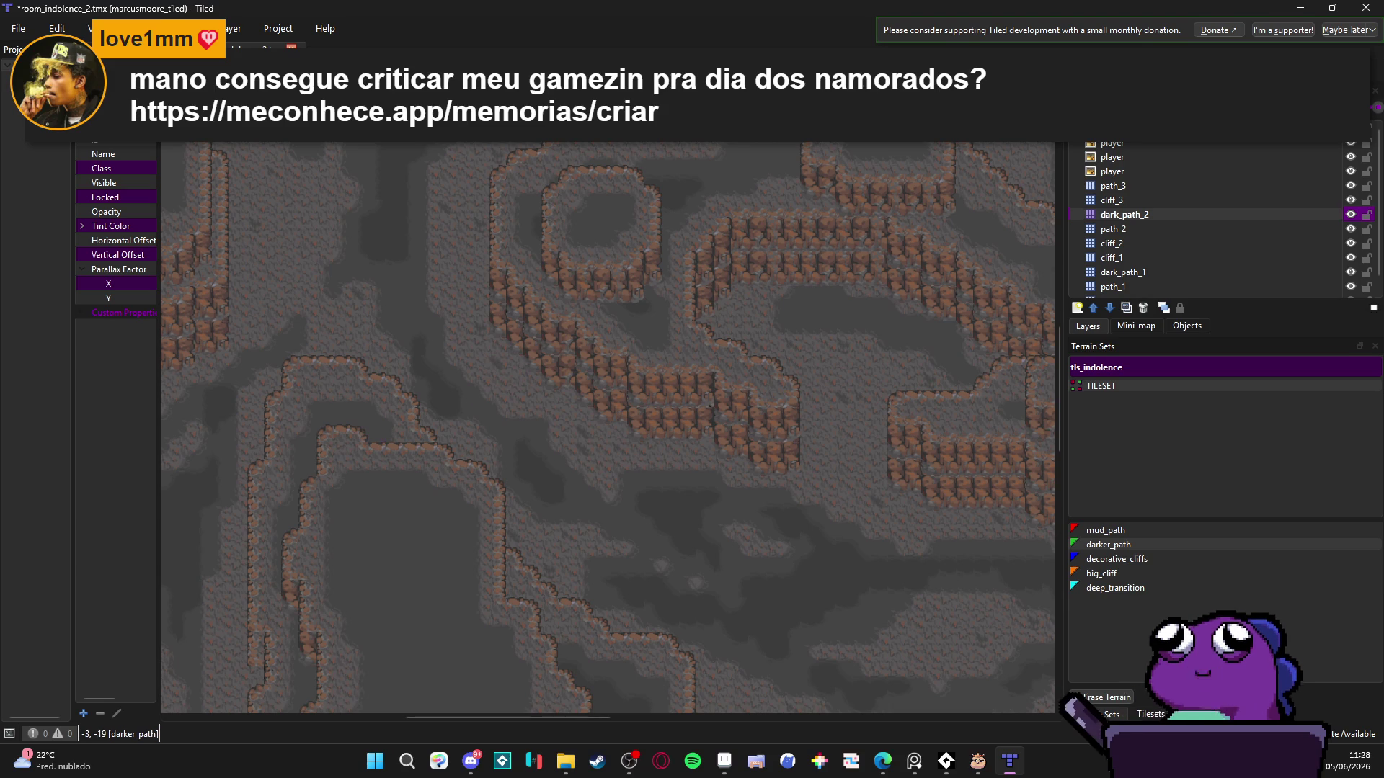
pyautogui.hotkey('alt', 'Tab')
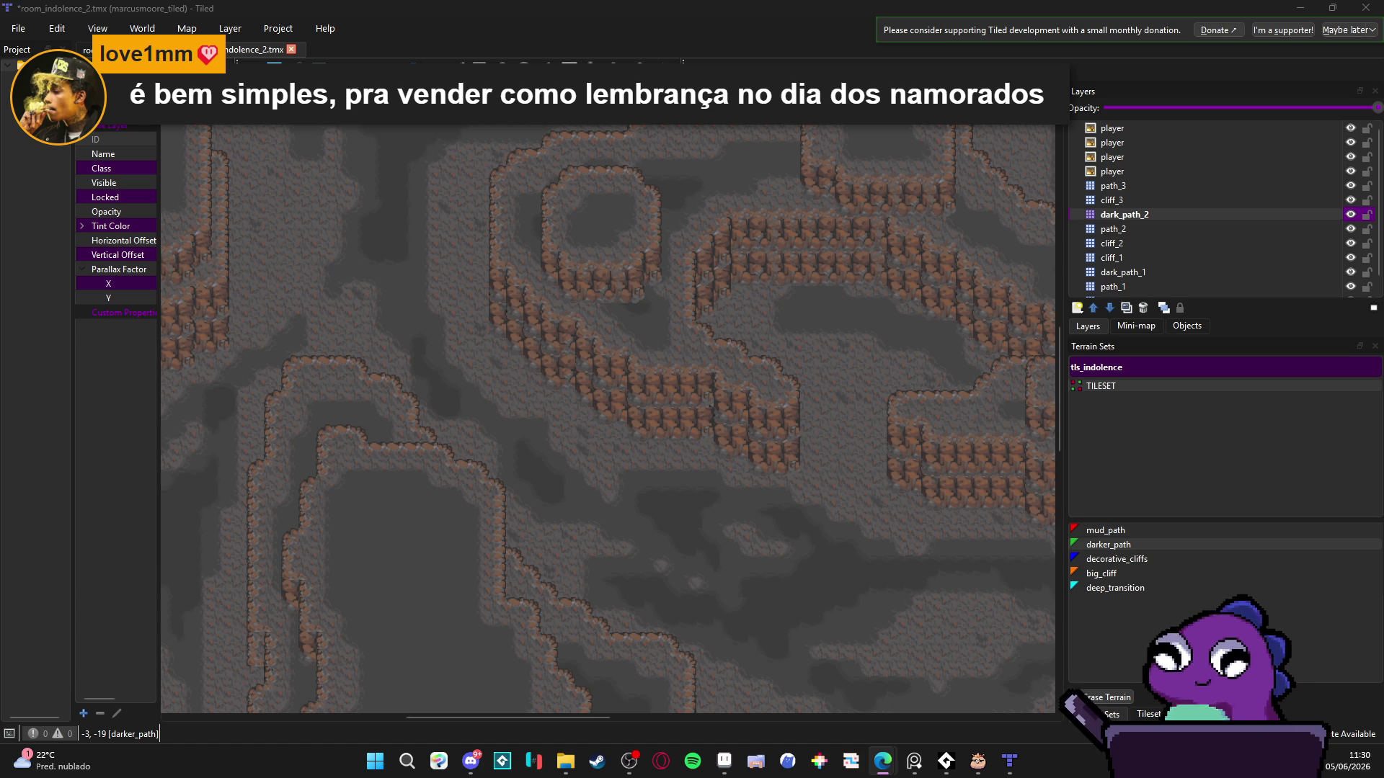
# - Switch to the viewer's game creation page in Edge and scroll back to the top
pyautogui.hotkey('alt', 'Tab')
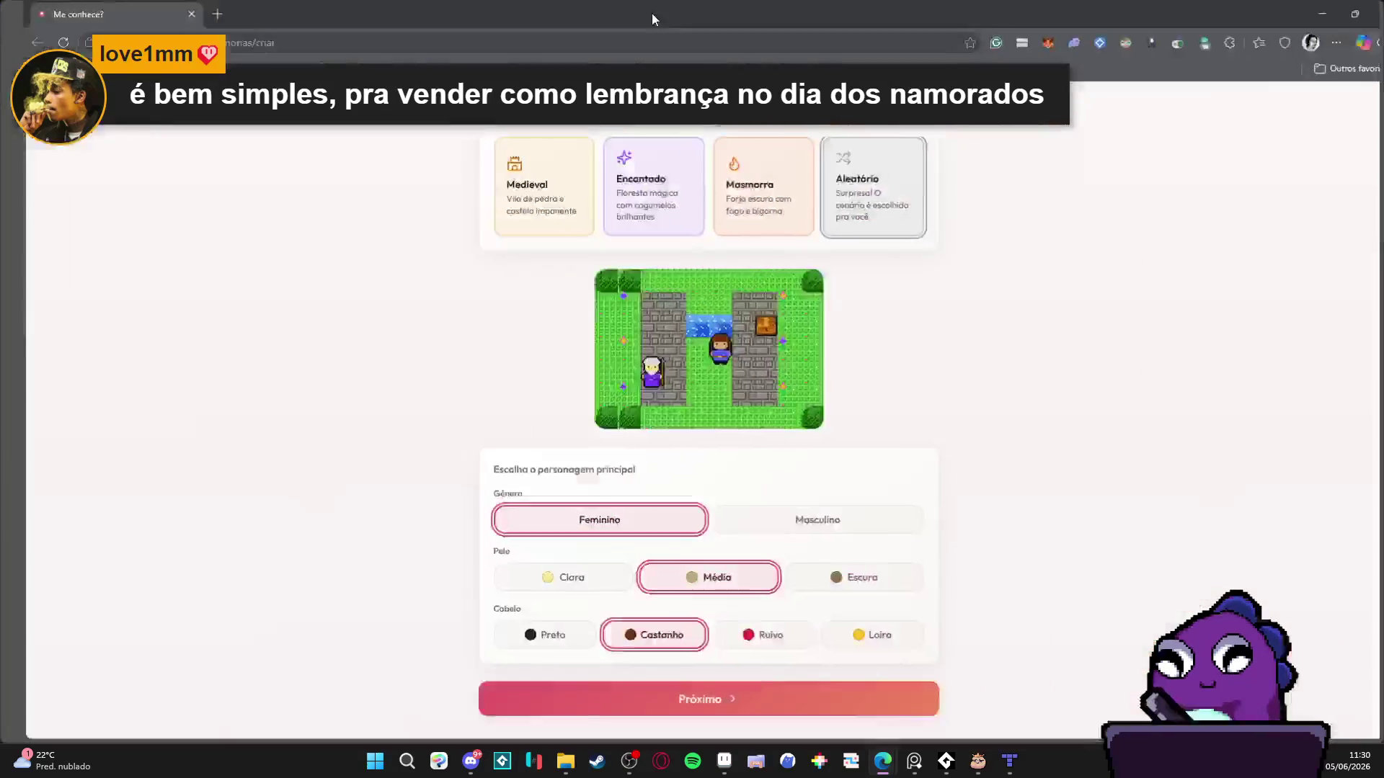
pyautogui.scroll(4, 375, 274)
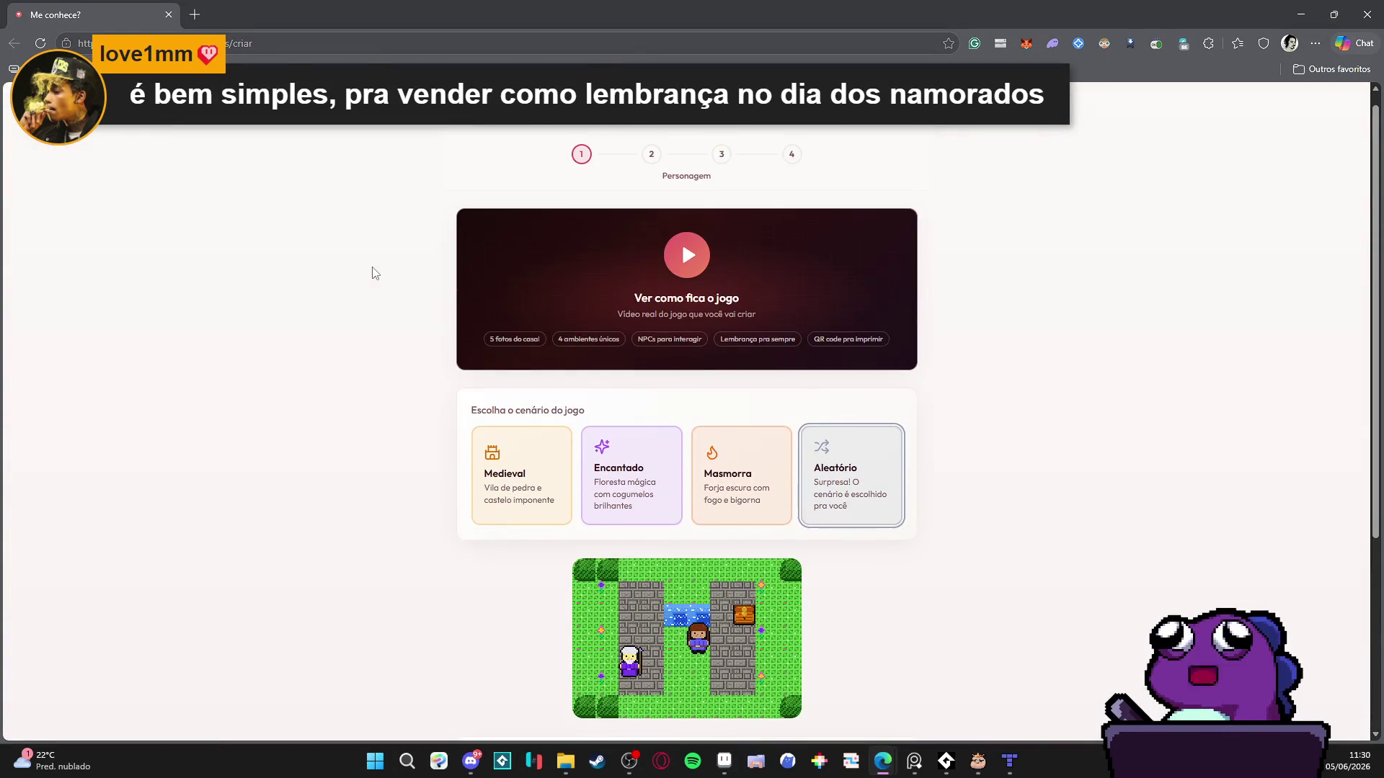
pyautogui.scroll(-4, 379, 268)
pyautogui.scroll(4, 381, 267)
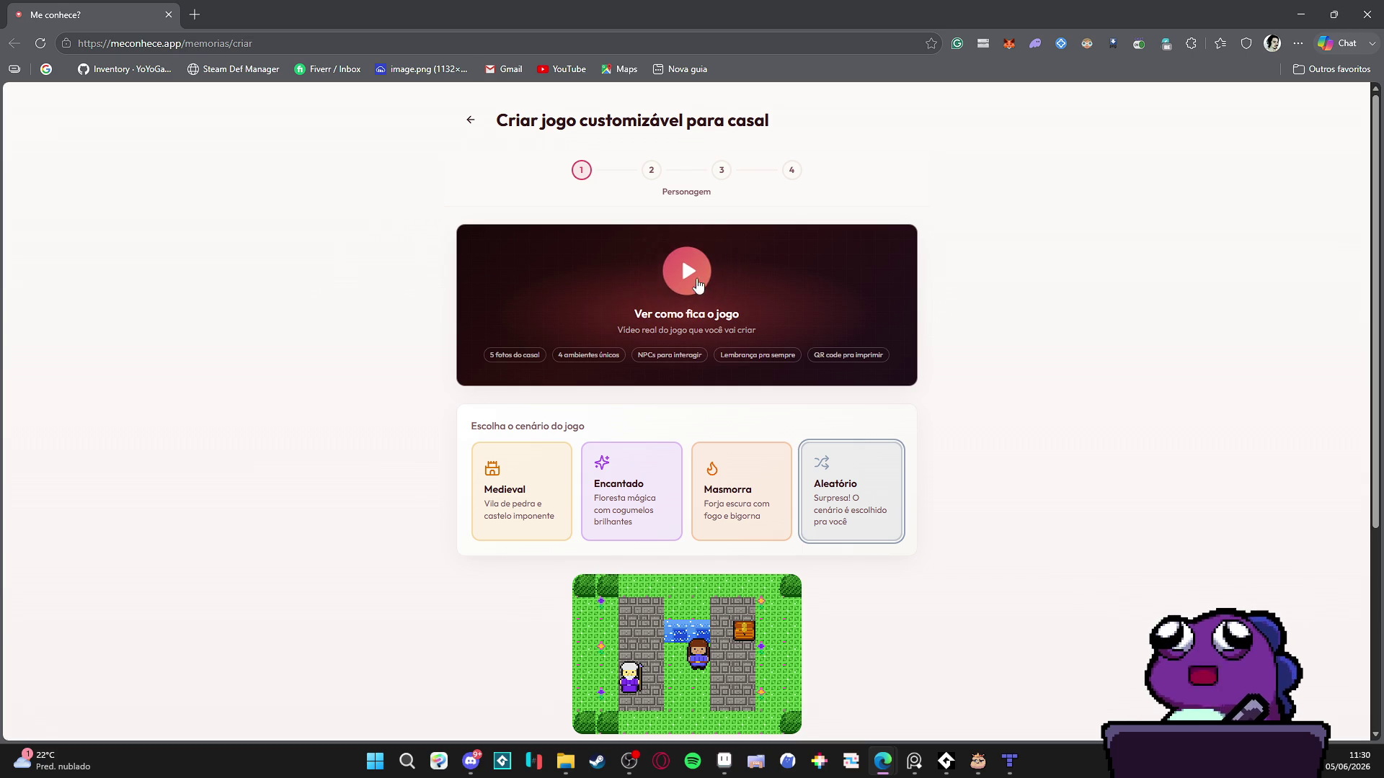
# - Play the 'Ver como fica o jogo' sample, advance the NPC dialogue, then close the preview
pyautogui.click(693, 280)
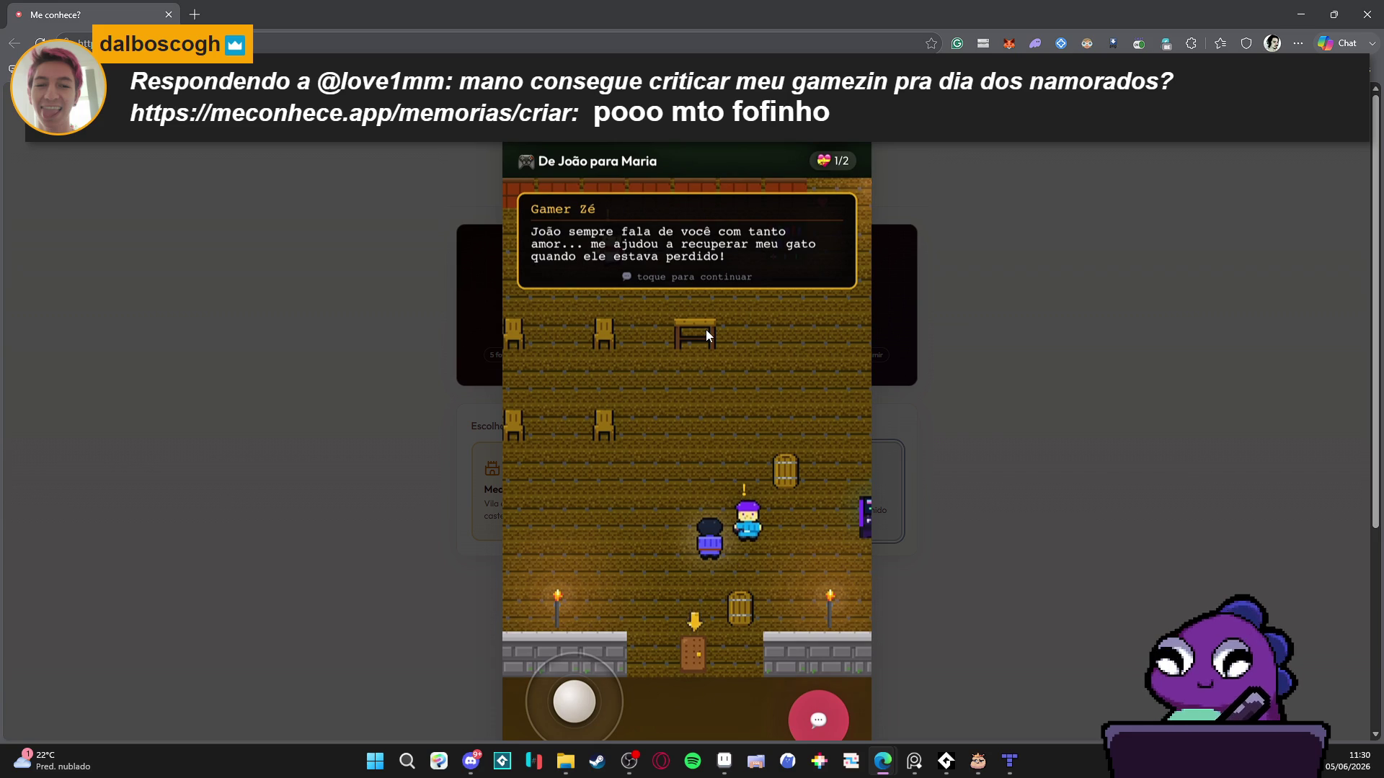
pyautogui.click(780, 561)
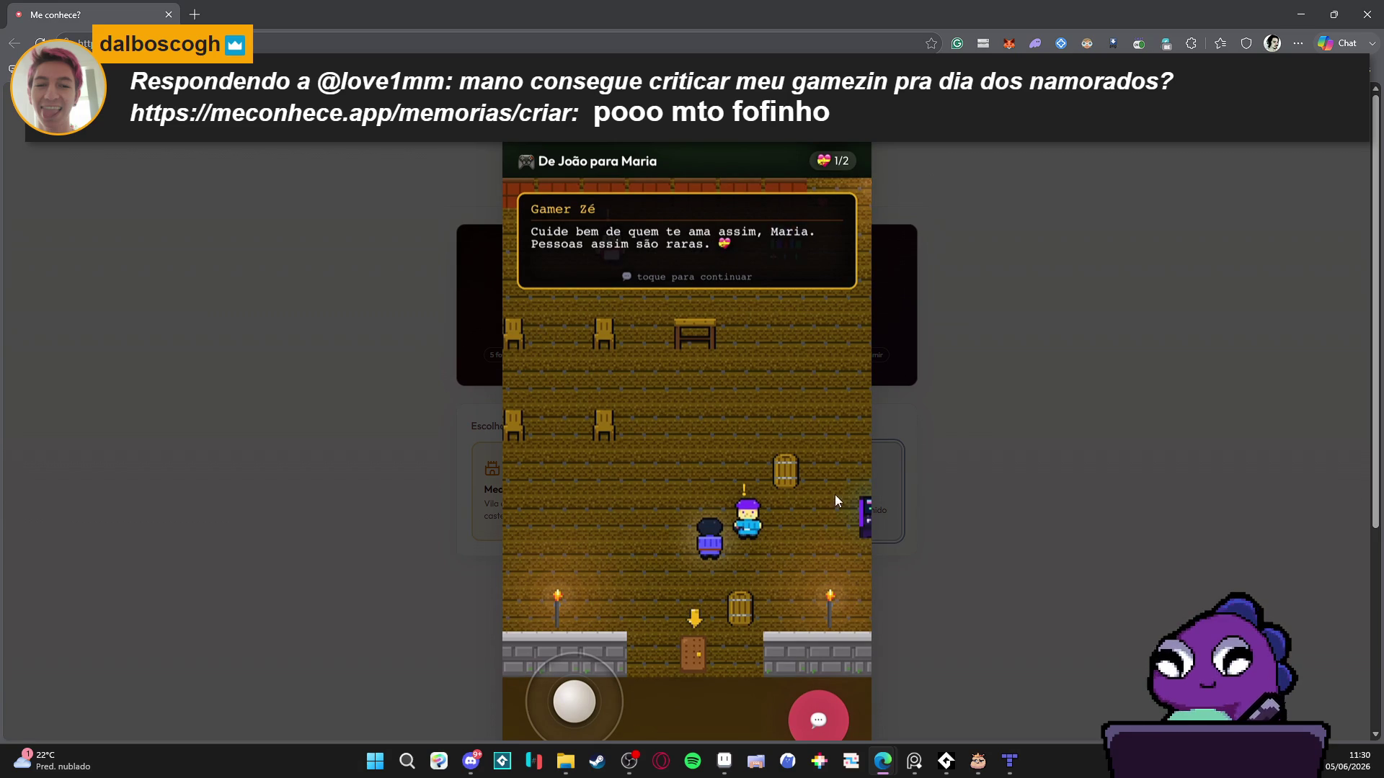
pyautogui.click(1054, 366)
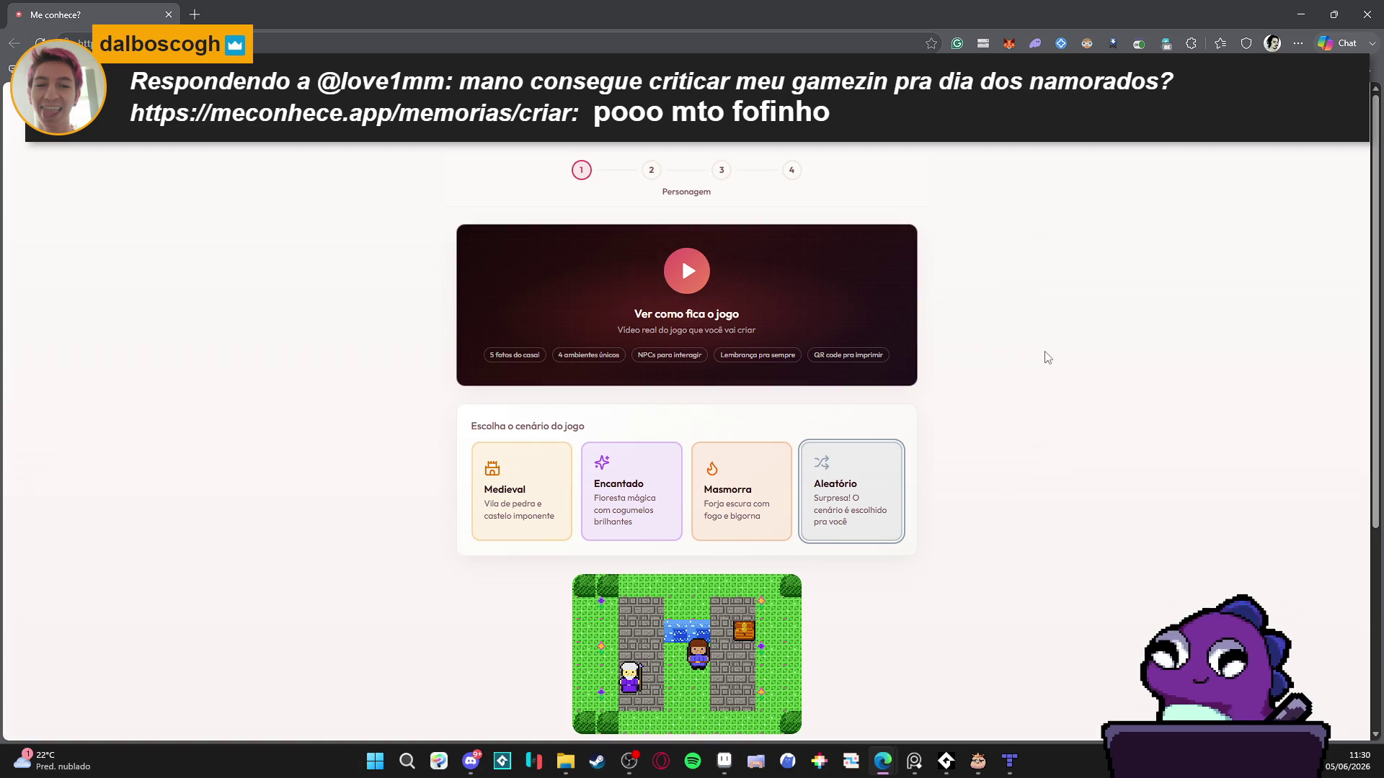
# - Pick the Encantado scenery card and Clara under Pele, then go to step 2 with Próximo
pyautogui.scroll(-1, 1045, 360)
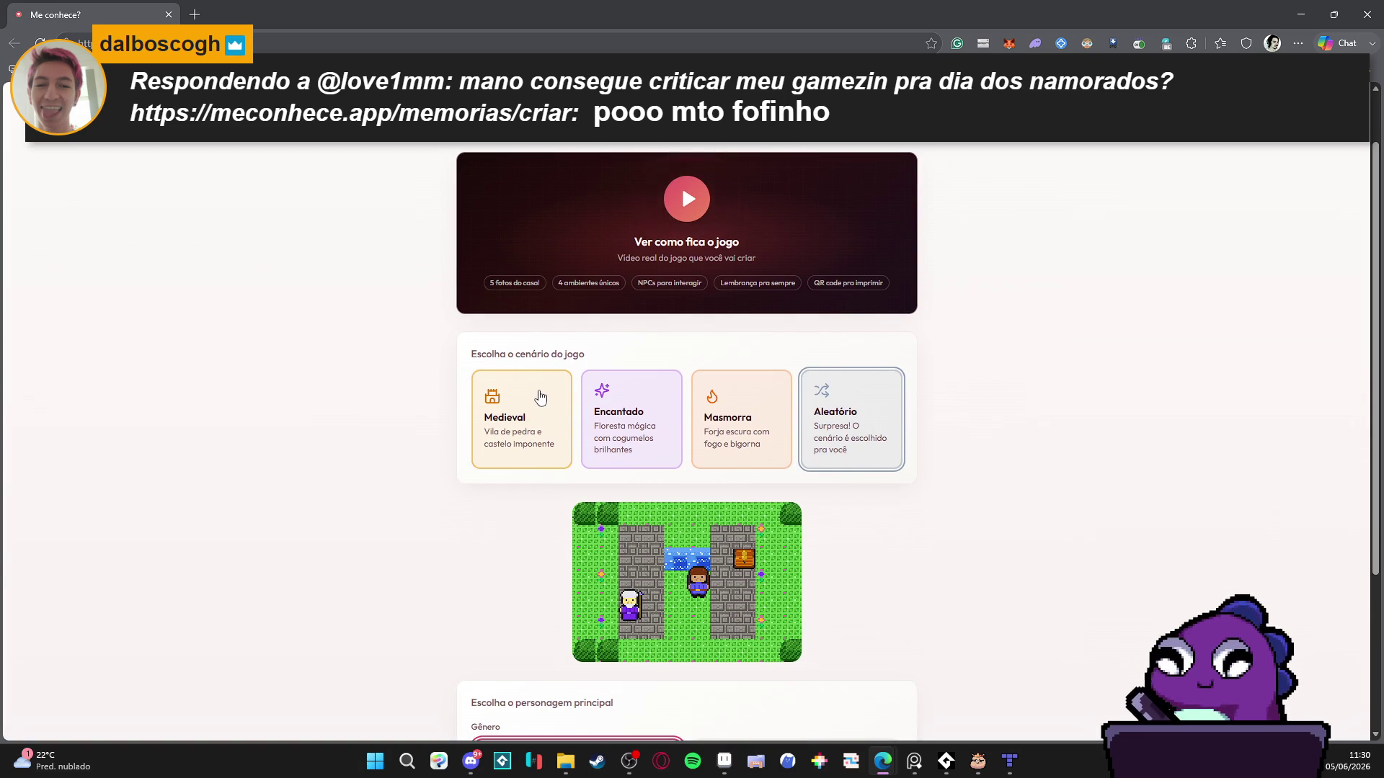
pyautogui.click(656, 424)
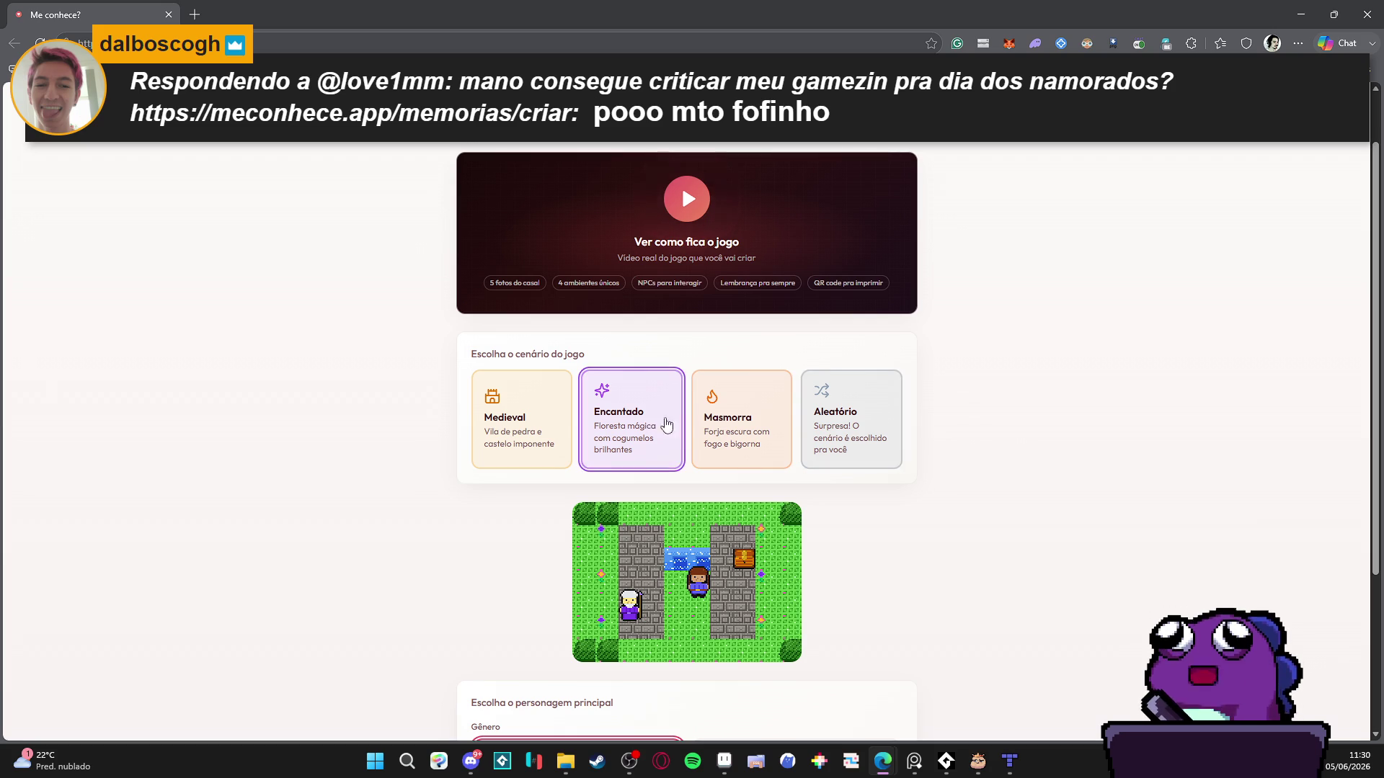
pyautogui.scroll(-3, 1100, 442)
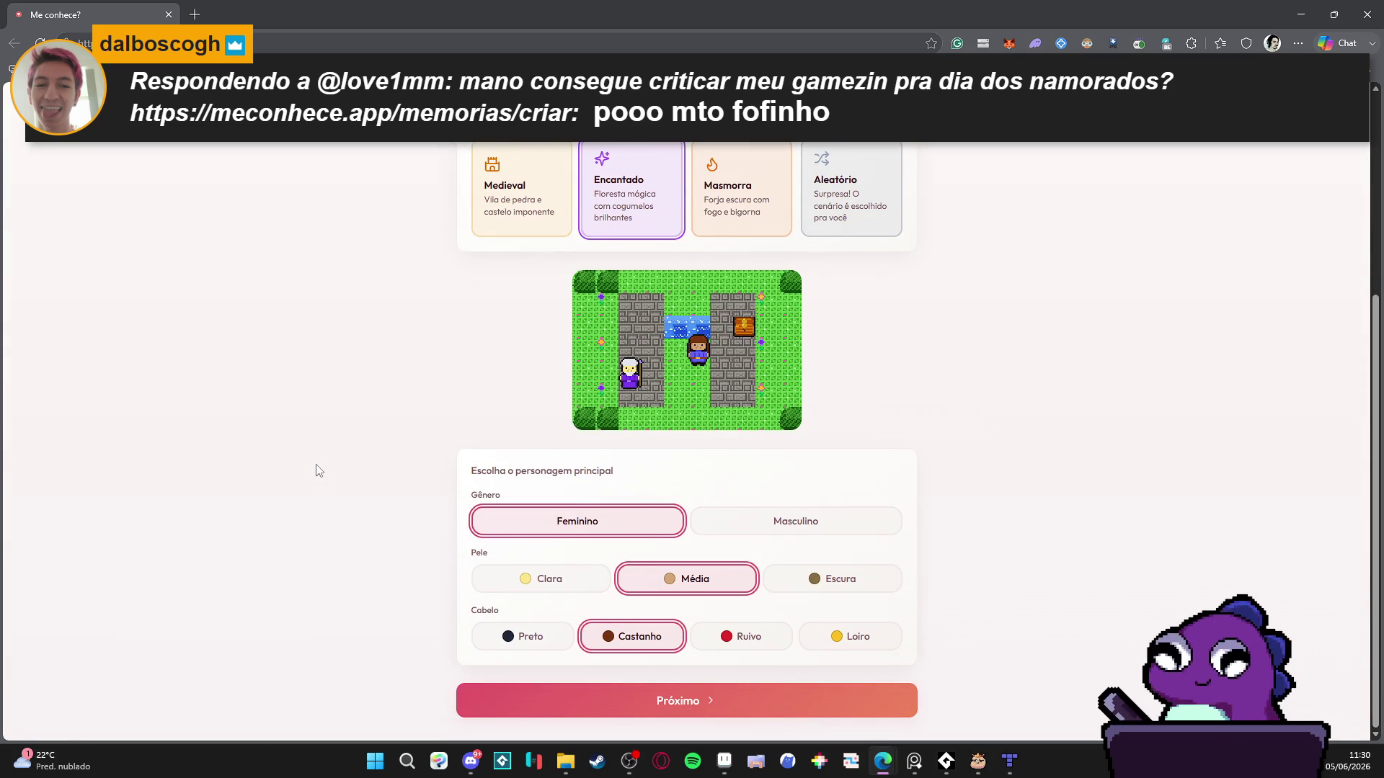
pyautogui.click(527, 569)
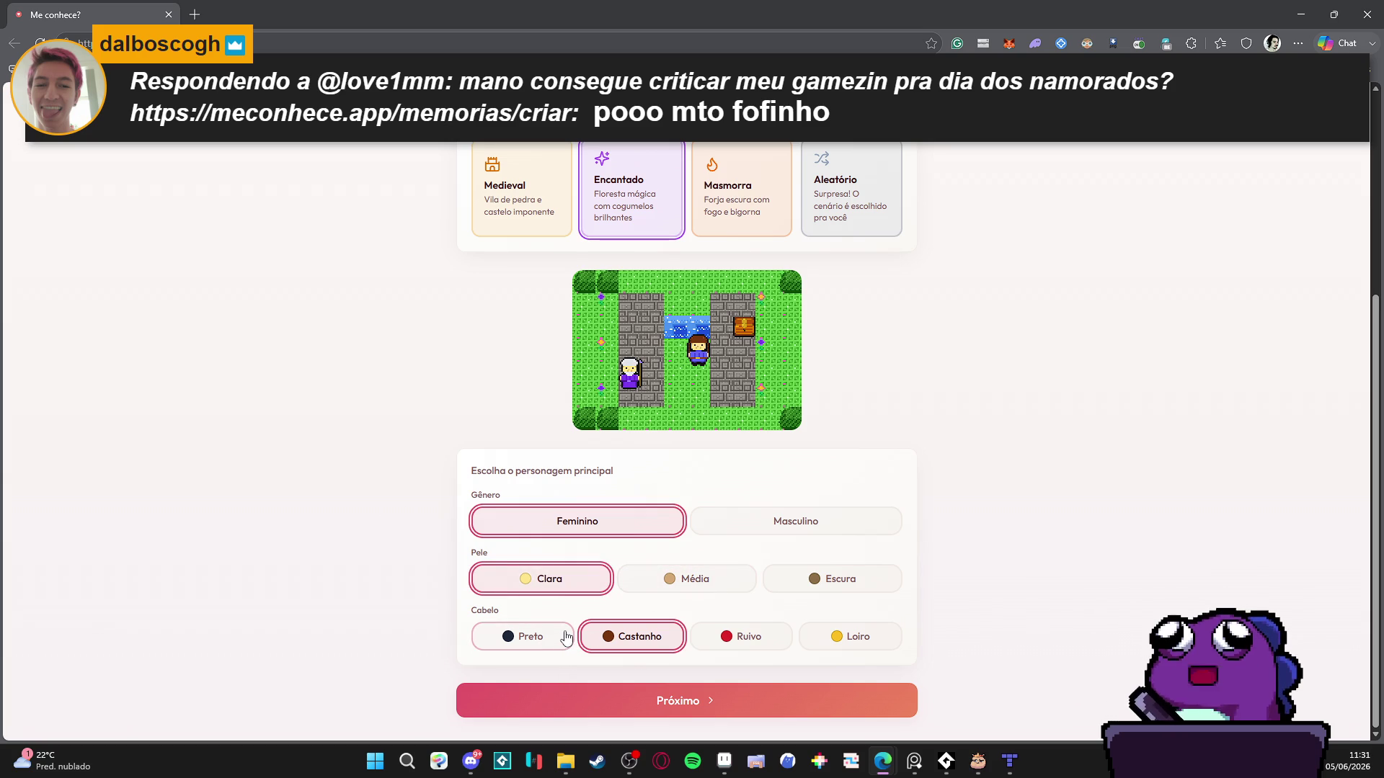
pyautogui.click(661, 699)
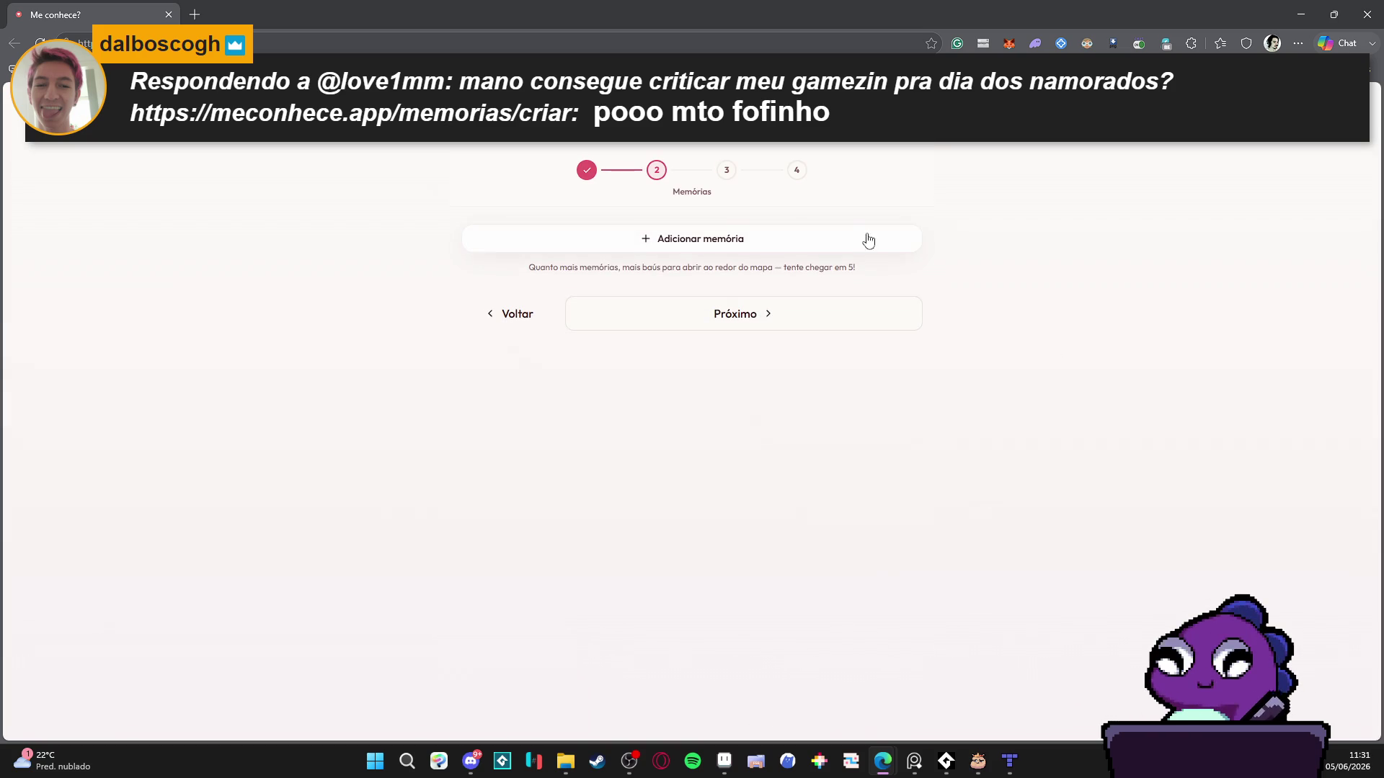